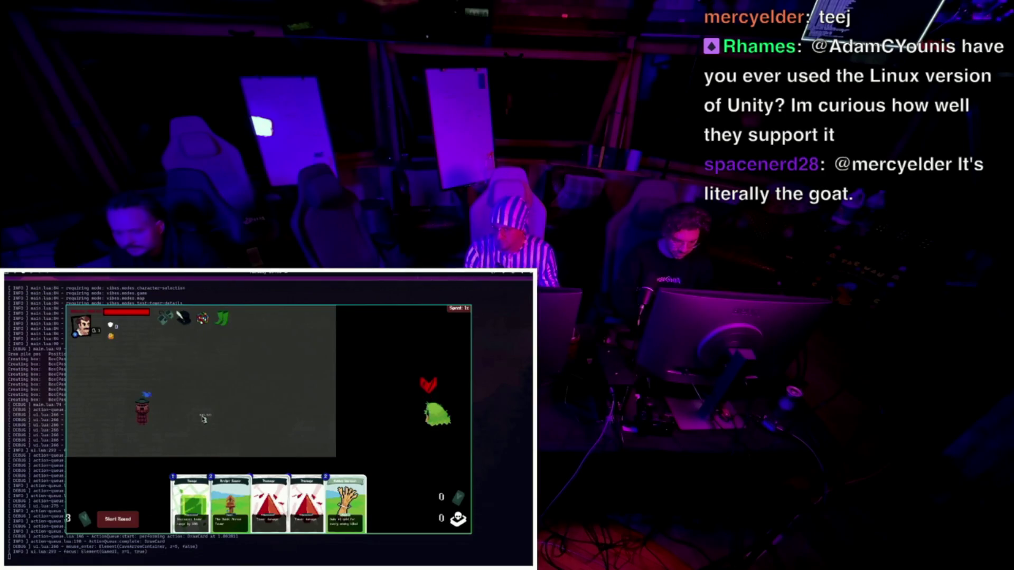
- Make line 268 iterate self._column_draw_order[rIdx], save init.lua, and relaunch with love . --test-game
key(alt+Tab)
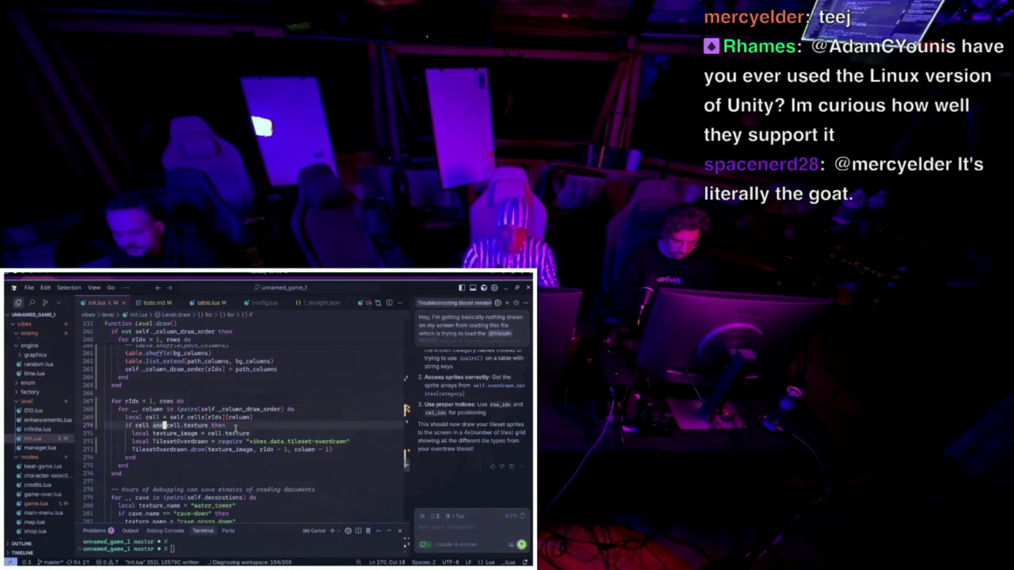
key(ctrl+u)
key(ctrl+u)
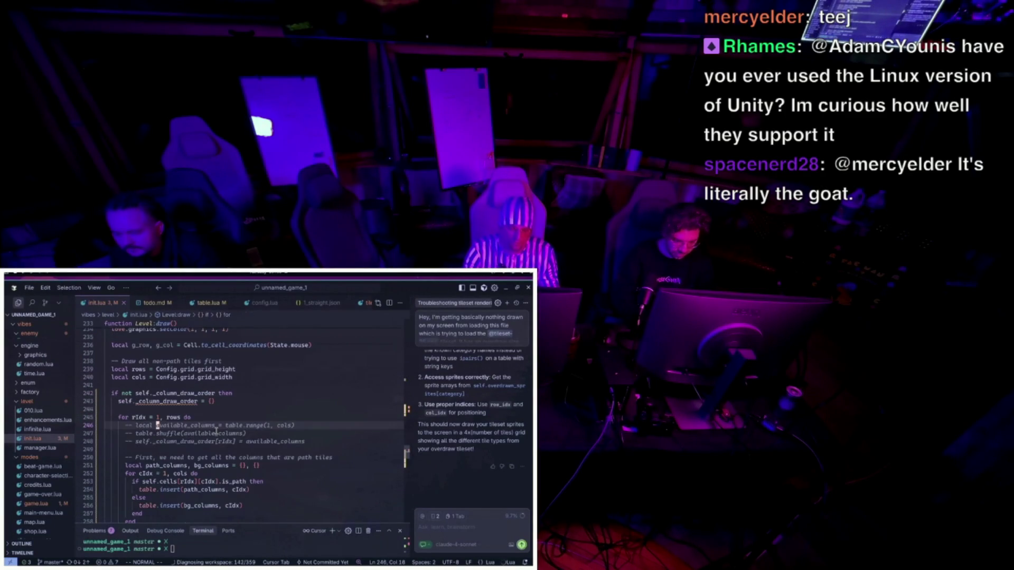
scroll(214, 431, down, 2)
scroll(216, 438, down, 2)
scroll(217, 446, down, 3)
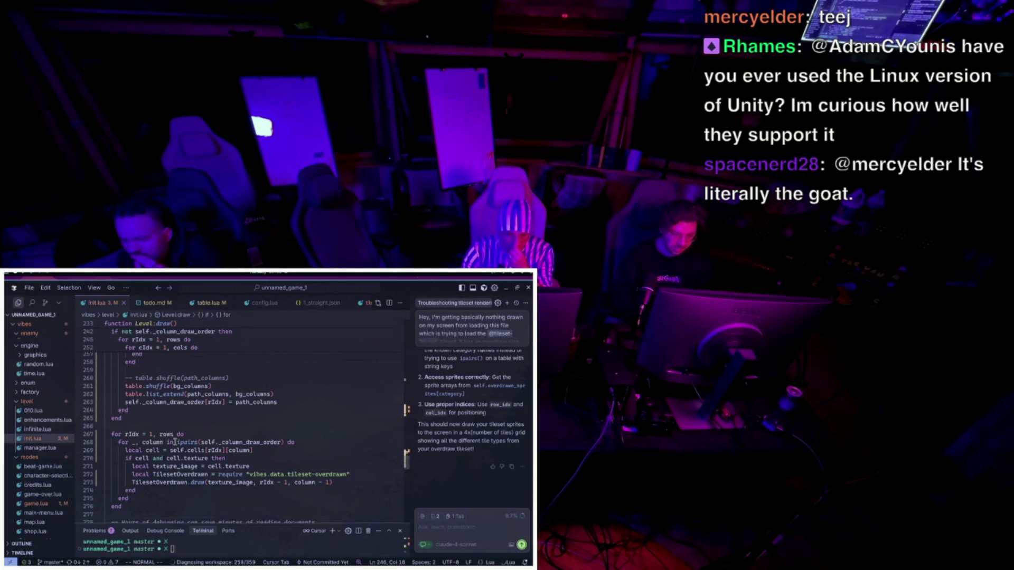
click(139, 474)
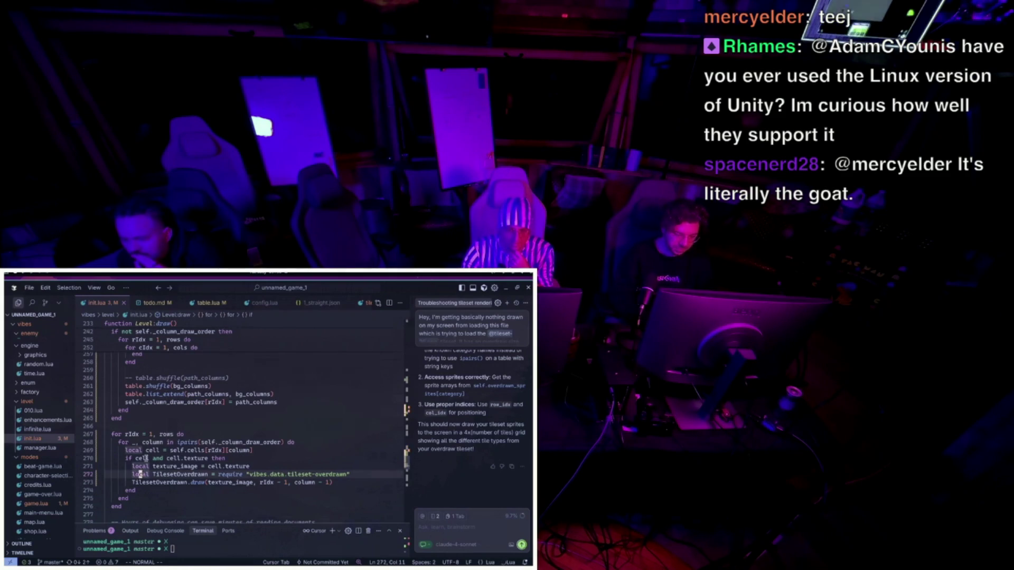
click(247, 442)
text(ea[r)
key(Tab)
key(Escape)
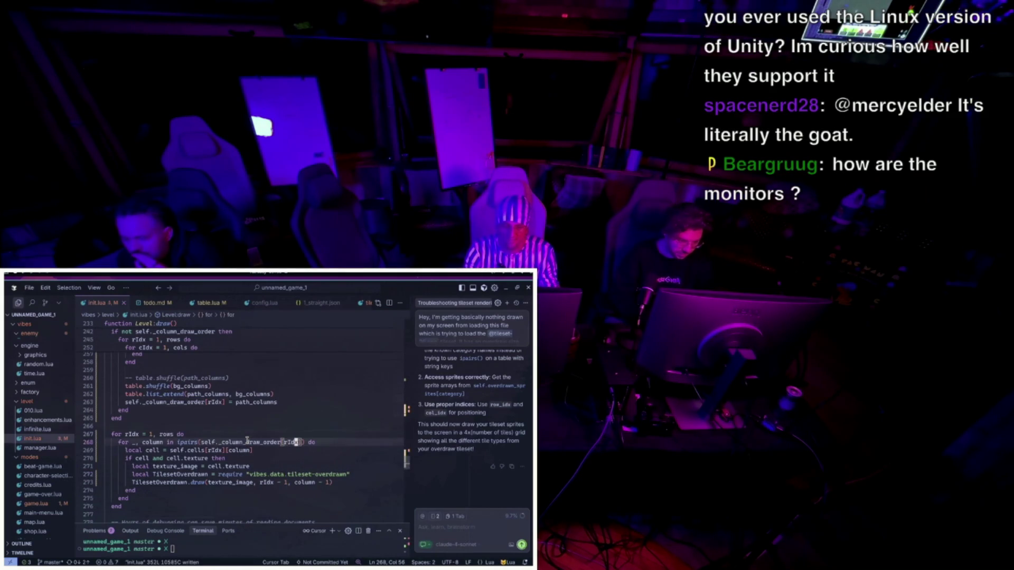
key(alt+Tab)
key(Return)
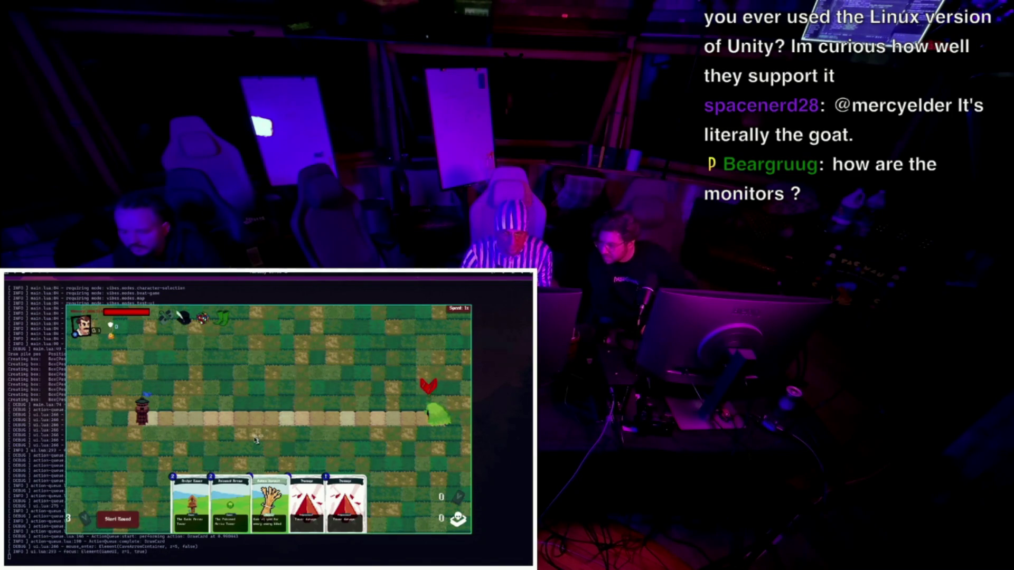
- Regenerate the map three times until branching dirt paths show, then close the game
key(ctrl+r)
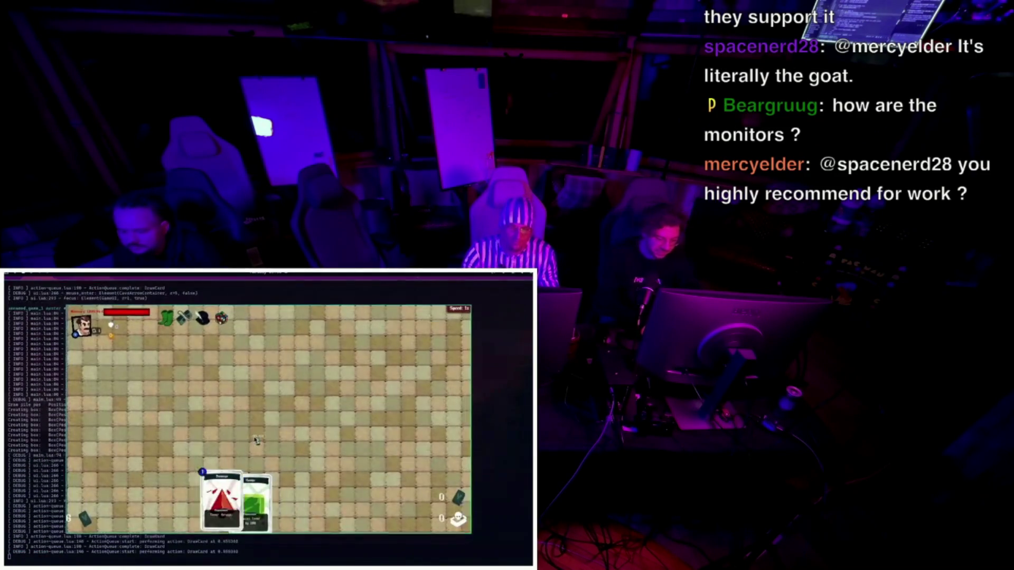
key(ctrl+r)
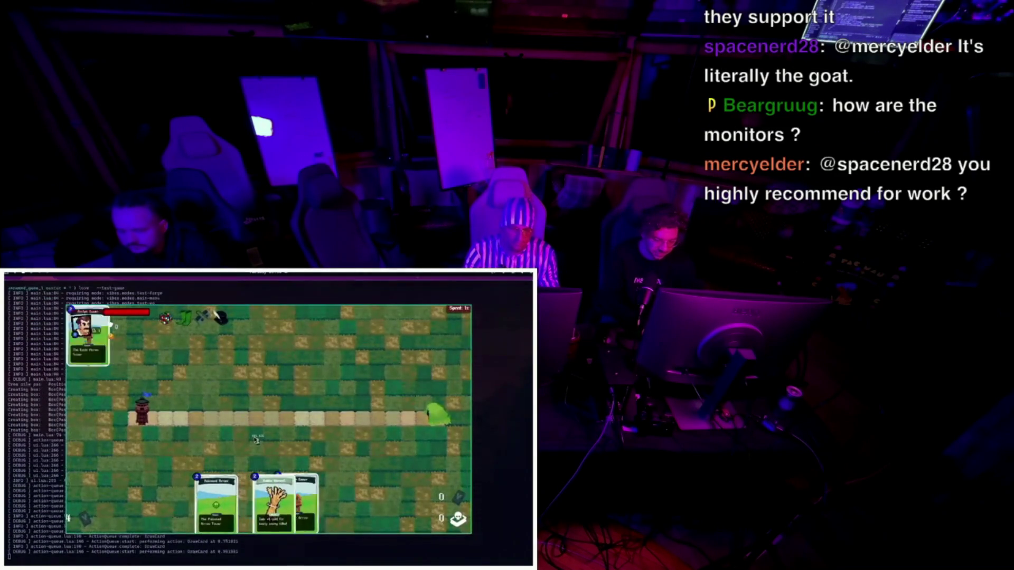
key(ctrl+r)
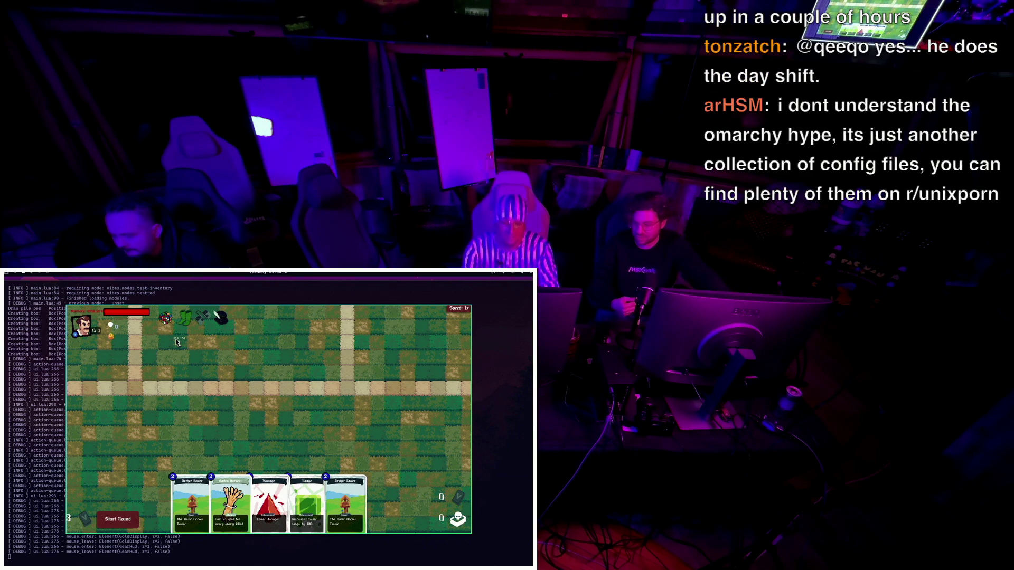
key(Escape)
- Save init.lua and relaunch the test game from the terminal's command history
key(alt+Tab)
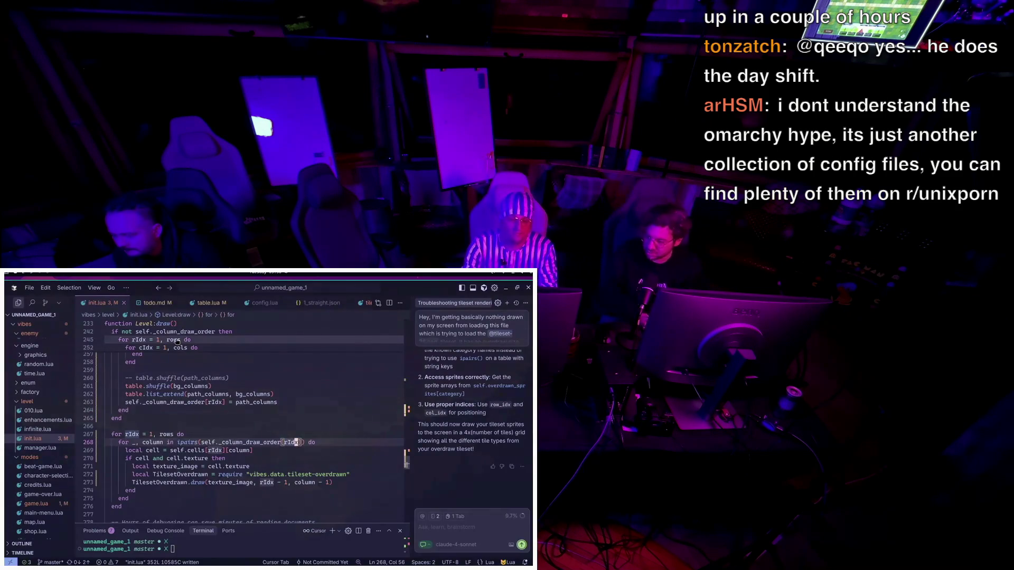
text(u:w)
key(alt+Tab)
key(Tab)
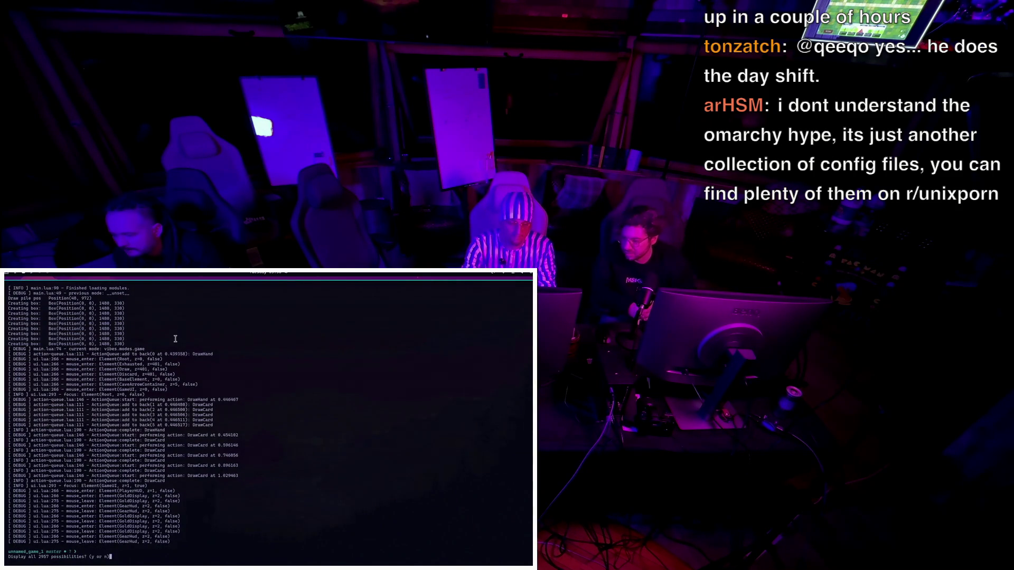
key(n)
key(Up)
key(Return)
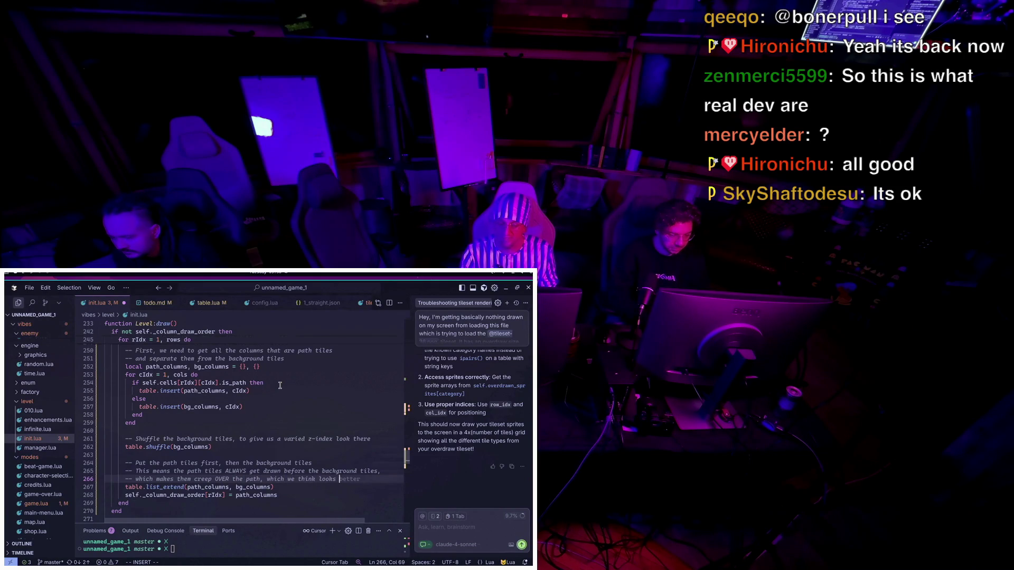
- Tidy the comment explaining why path tiles are drawn first
text(nice.)
key(Down)
key(End)
key(Return)
key(Return)
text(-)
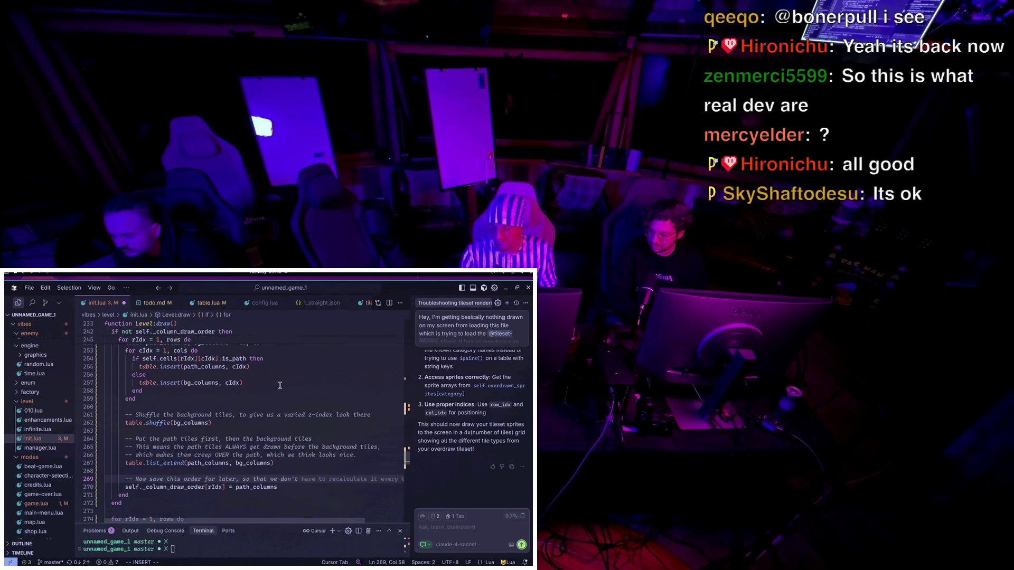
key(BackSpace)
key(BackSpace)
text(ALWAYS draw it the)
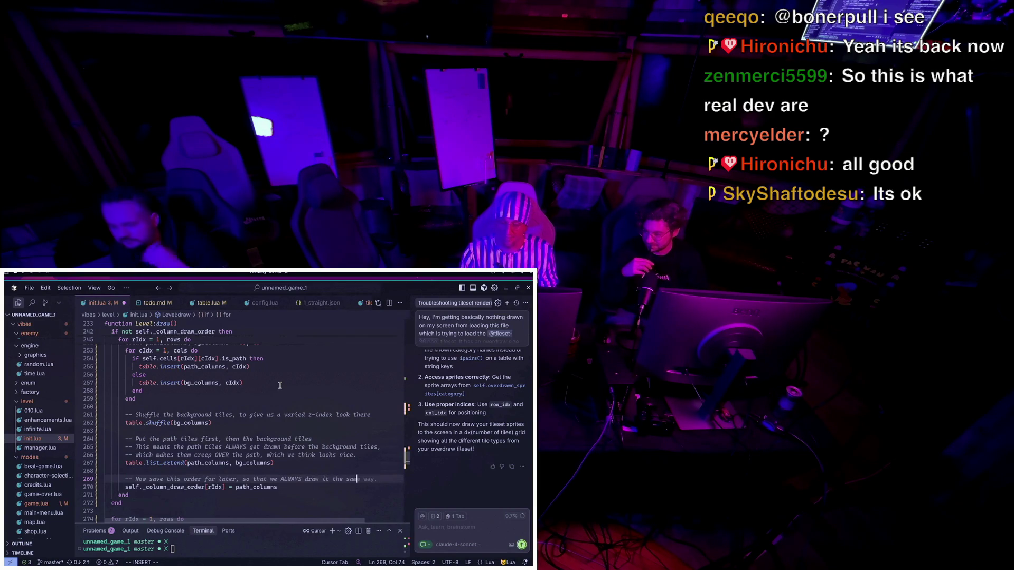
- Add a comment that the column draw order stays the same per level, then save
text(same)
key(Return)
text(way for this level (if yo)
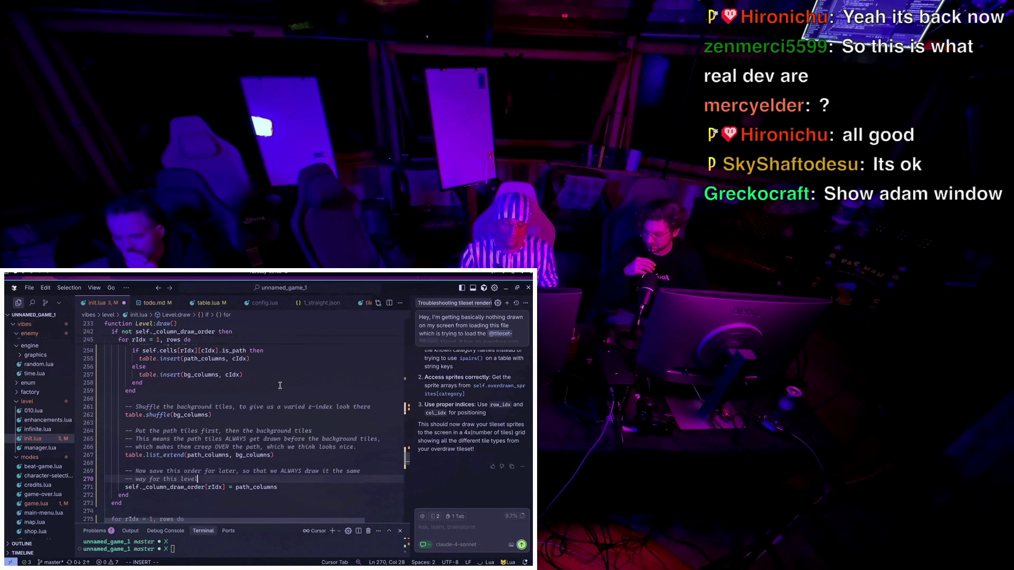
text(u calculate it )
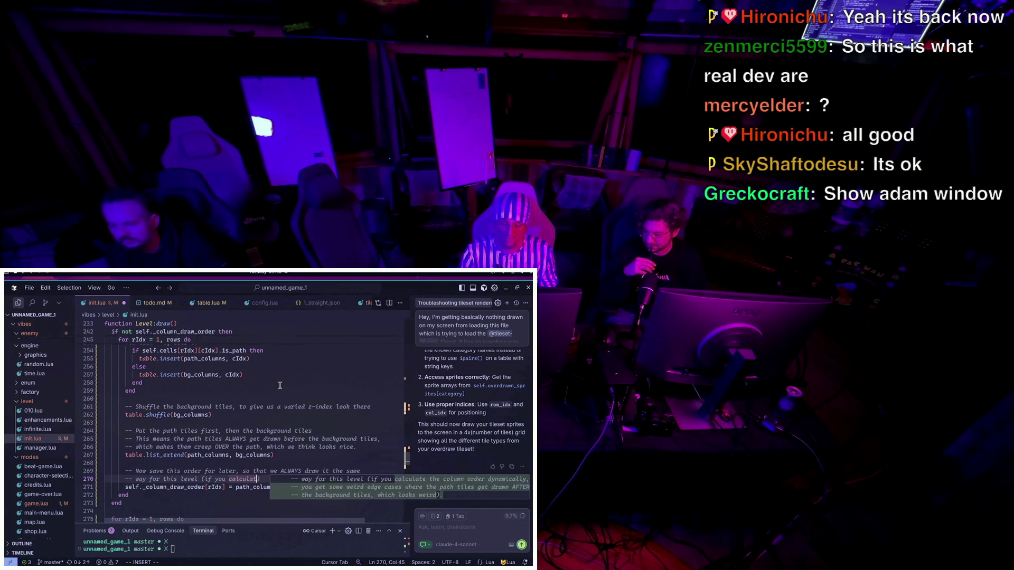
text(more often, it will be look scuffed)
key(Escape)
text(:w)
key(Return)
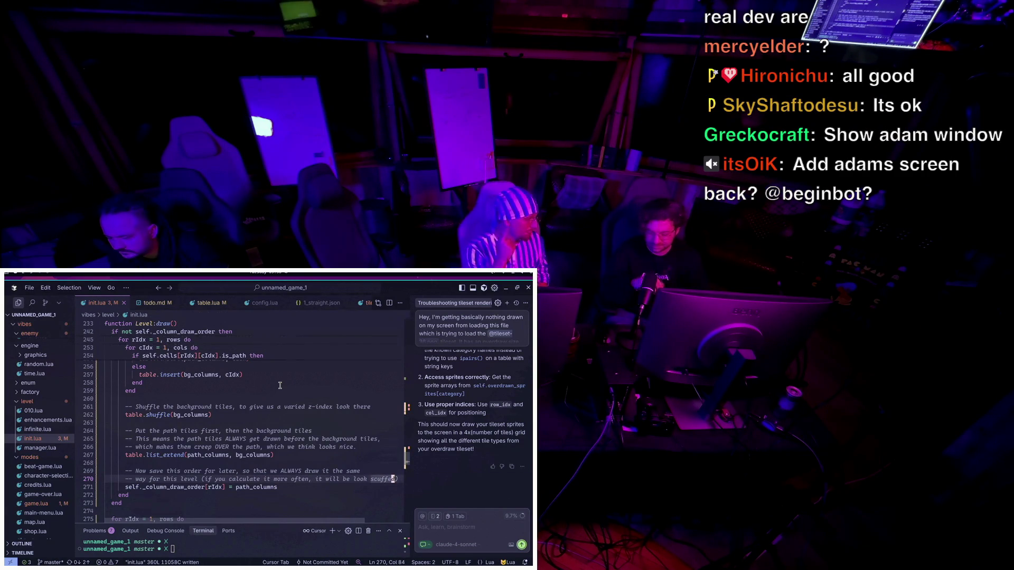
scroll(221, 432, up, 3)
scroll(221, 432, up, 1)
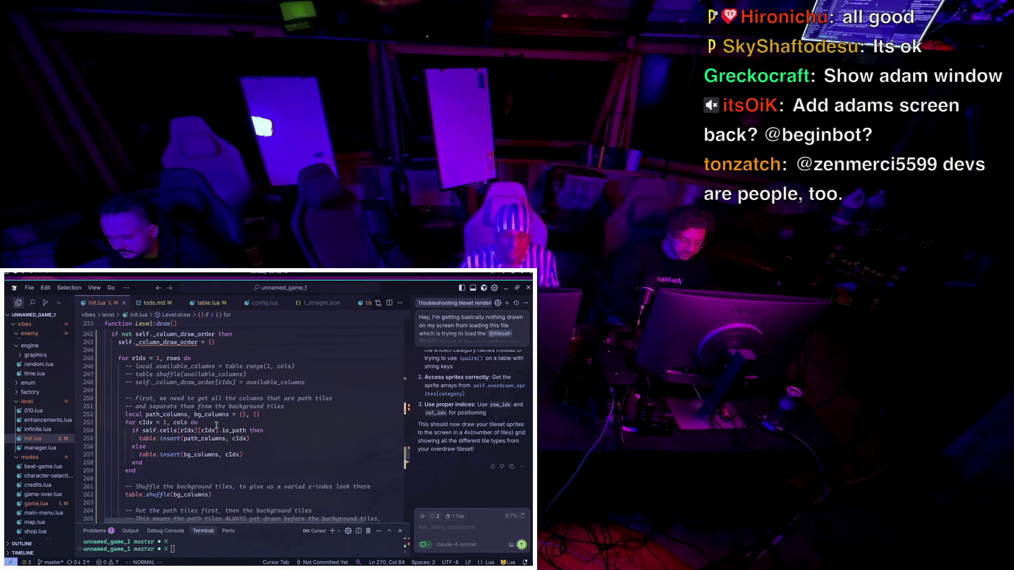
key(alt+Tab)
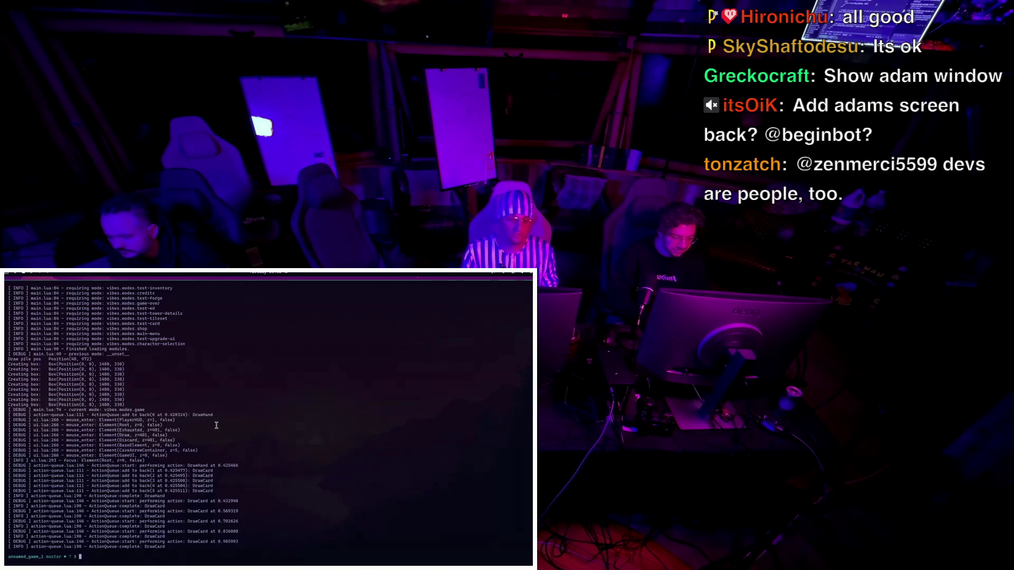
- Check git status, stage all changes, and commit as 'feat: the world is coming alive'
text(atus)
key(Return)
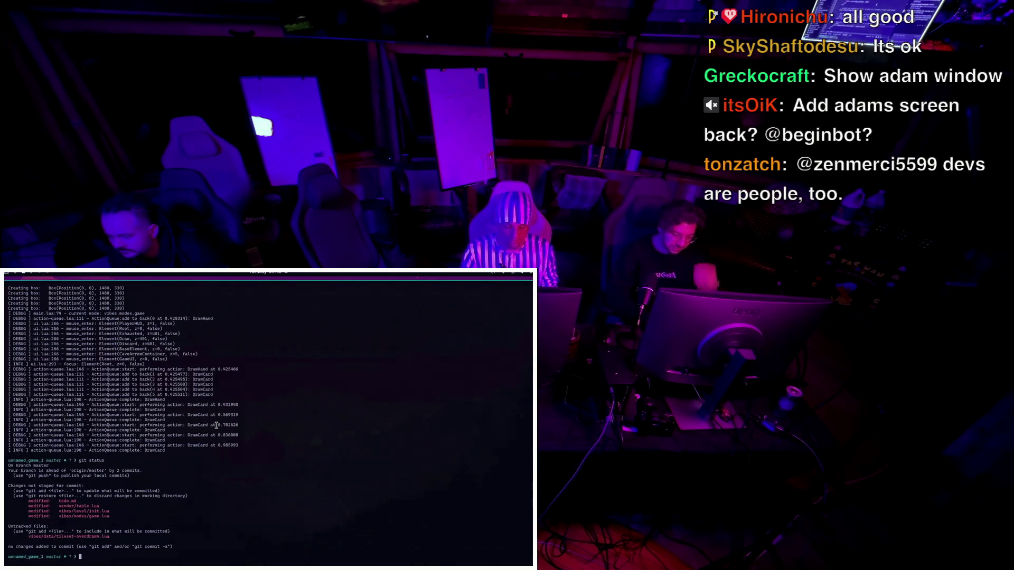
text(git ad .)
key(Return)
text(g)
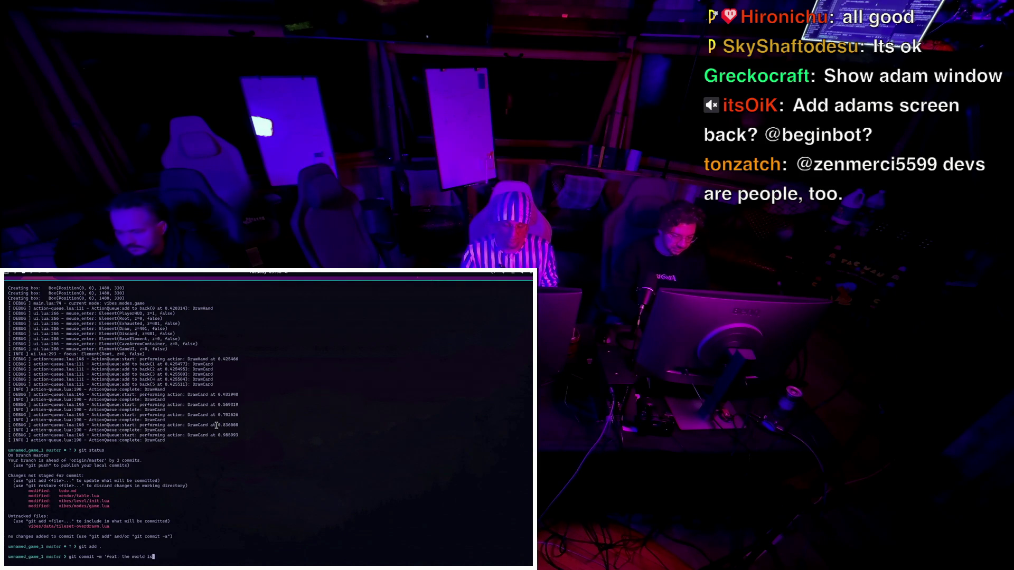
text(ive')
key(Return)
- Rebase onto the remote with git pull --rebase, push to master, and relaunch the test game
text(git push)
key(Return)
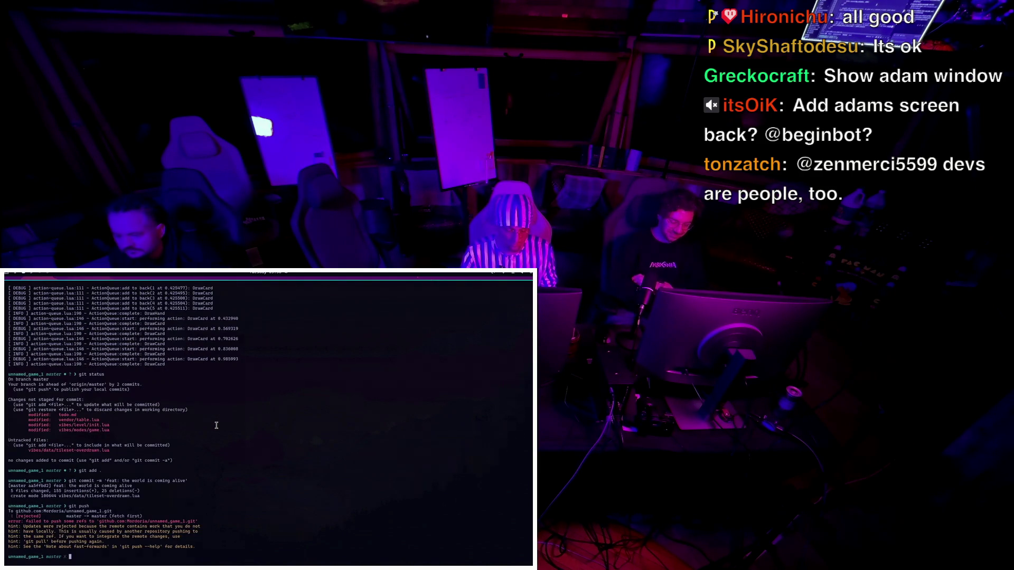
text(git pull --rebase)
key(Return)
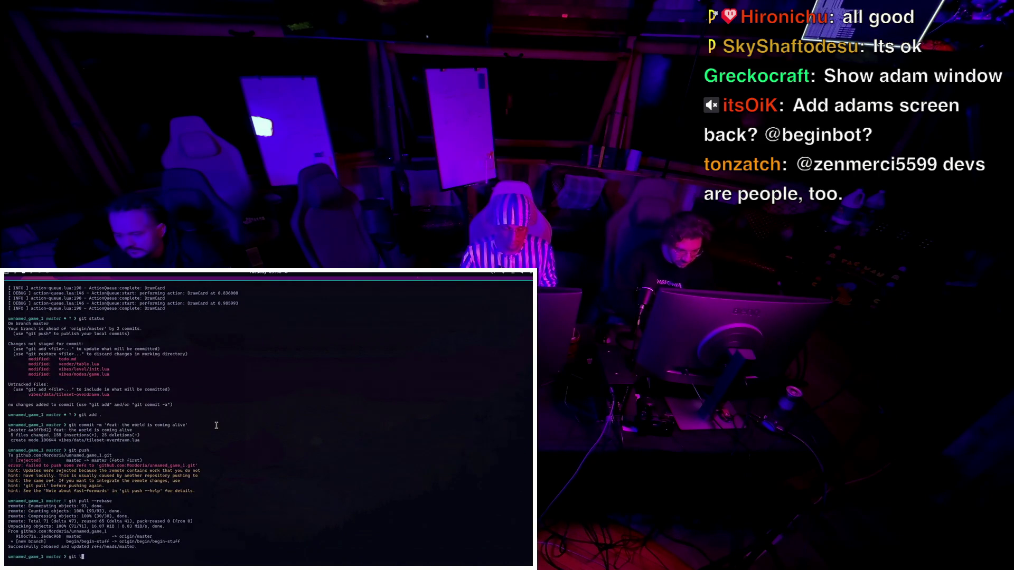
text(og)
key(Return)
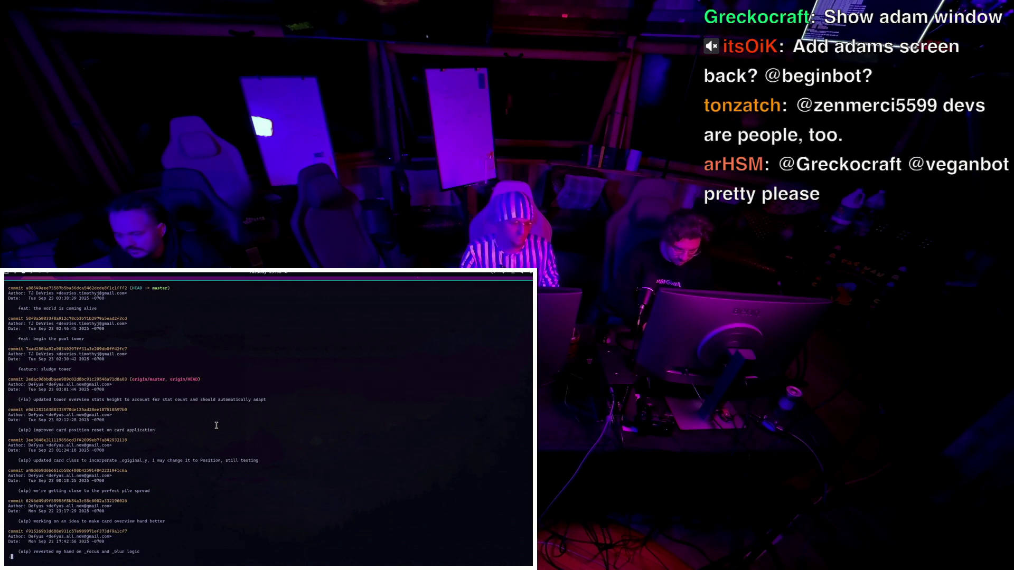
text(qg)
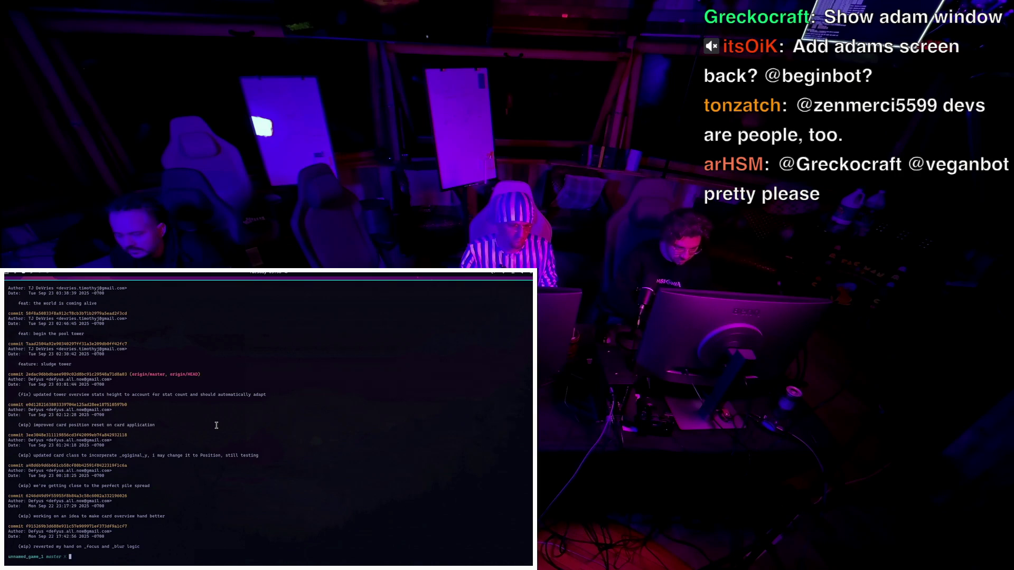
text(sh)
key(Return)
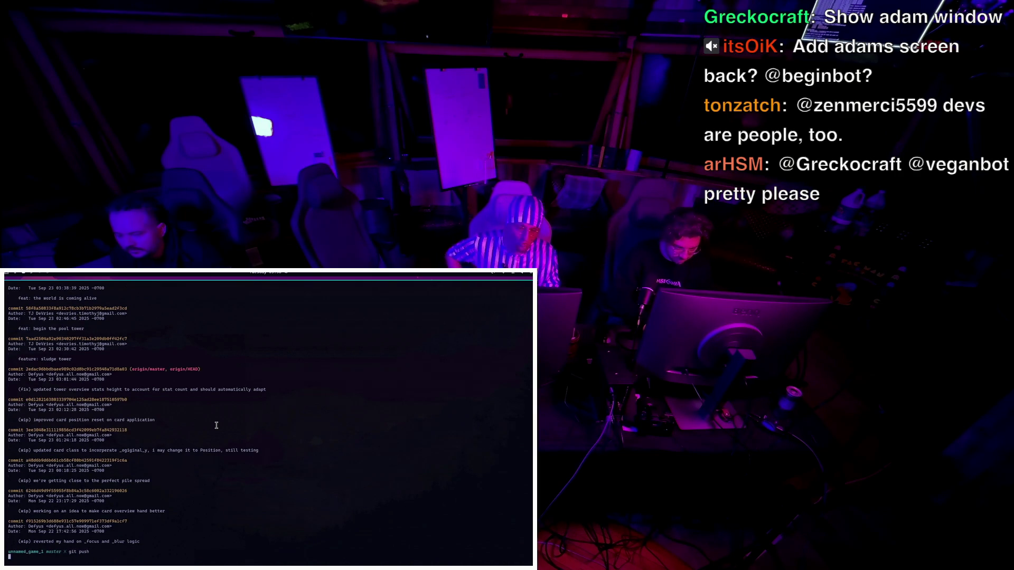
text(love . --test-)
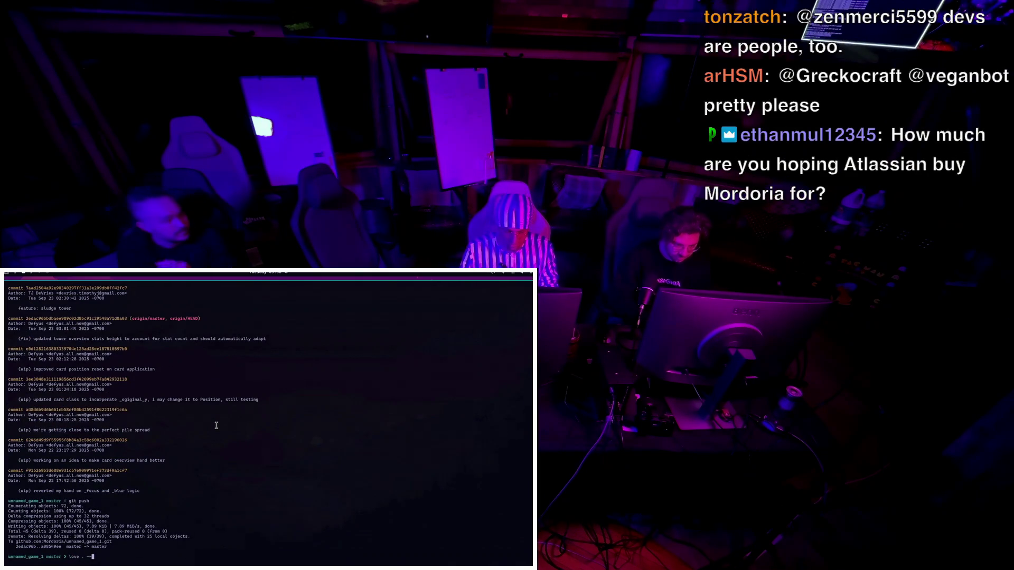
key(Return)
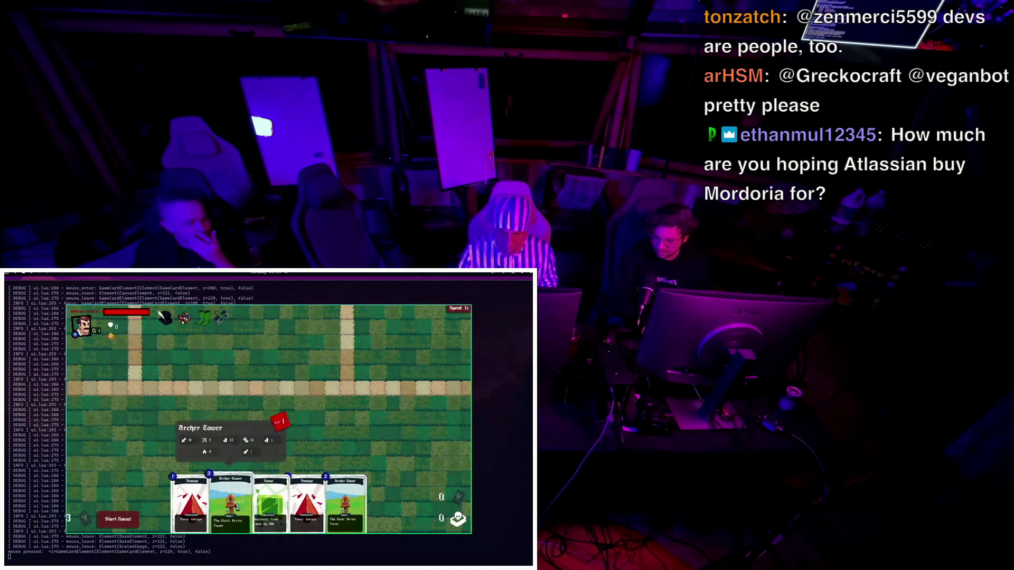
- Place an Archer Tower just above the path near the left edge and show its stat table
drag(231, 504, 177, 387)
click(167, 372)
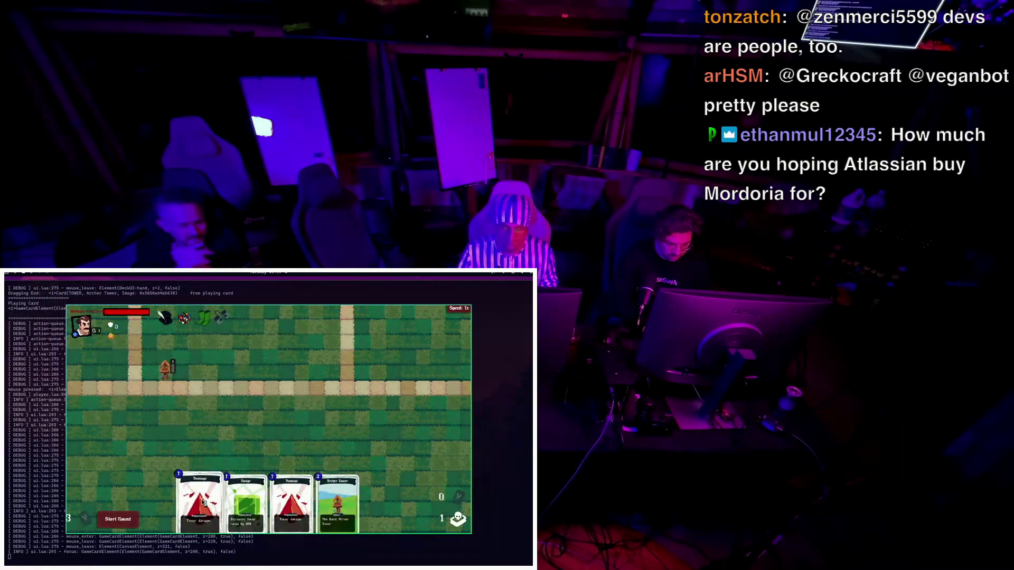
click(165, 373)
mouse_move(309, 523)
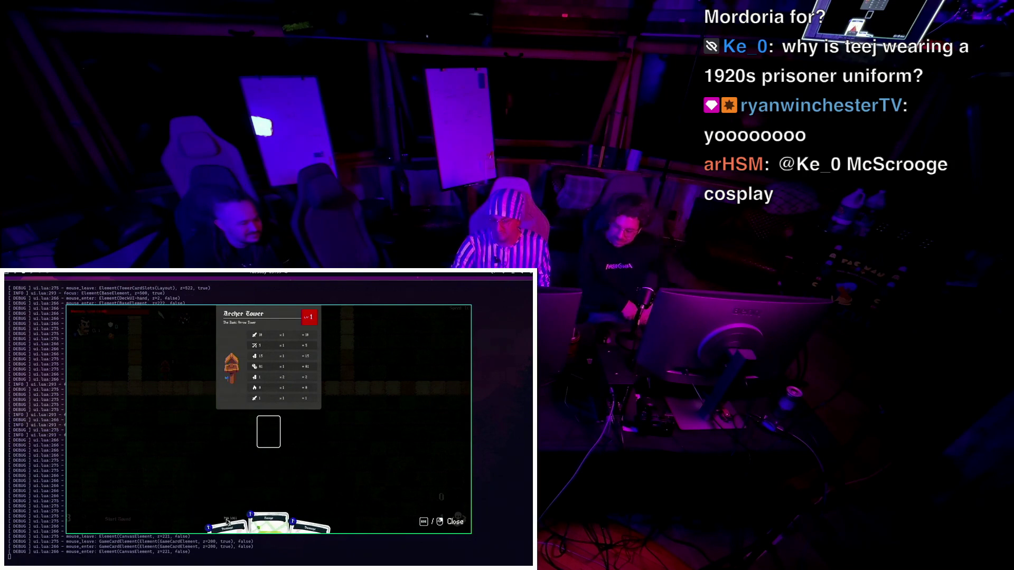
- Drop the red Damage card into the Archer Tower's left upgrade slot
mouse_move(228, 522)
mouse_down()
mouse_move(196, 432)
mouse_move(266, 452)
mouse_up()
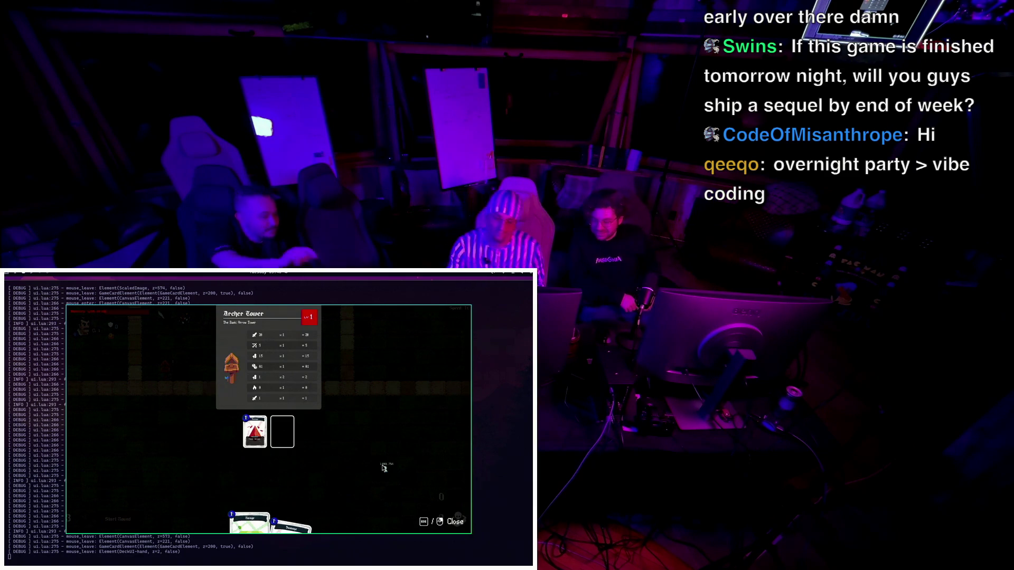
mouse_move(255, 431)
mouse_down()
mouse_move(466, 376)
mouse_move(254, 432)
mouse_up()
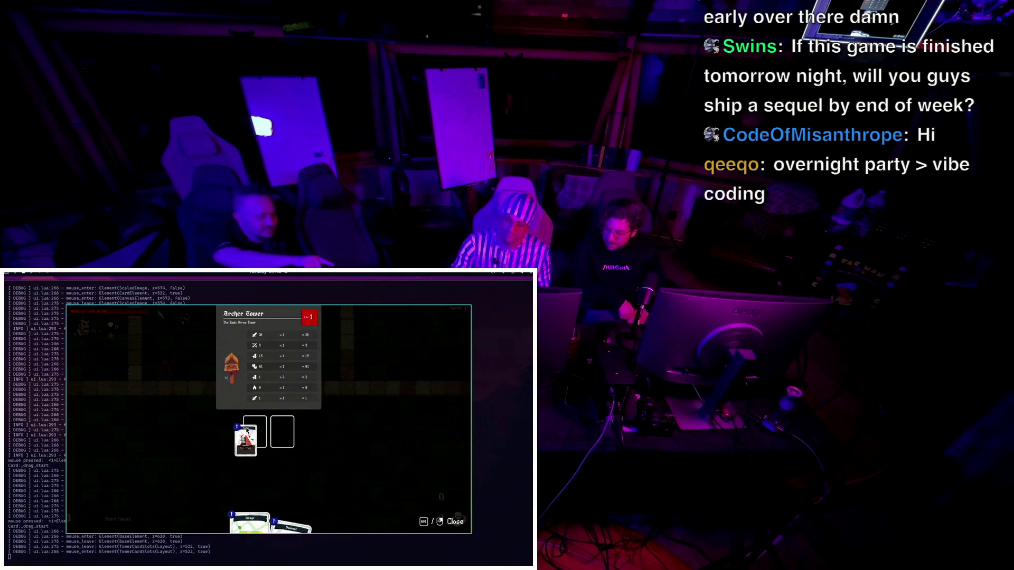
mouse_move(249, 523)
mouse_down()
mouse_move(452, 418)
mouse_move(153, 442)
mouse_up()
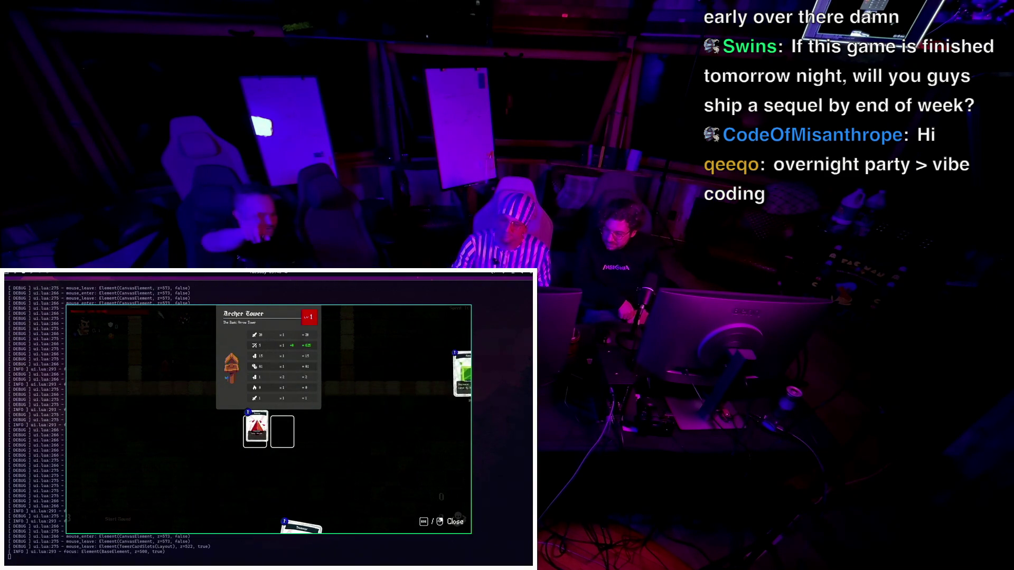
- Drag the green Range card across the board and back to the hand to test it
mouse_move(153, 442)
mouse_down()
mouse_move(521, 381)
mouse_move(346, 481)
mouse_up()
drag(236, 522, 527, 392)
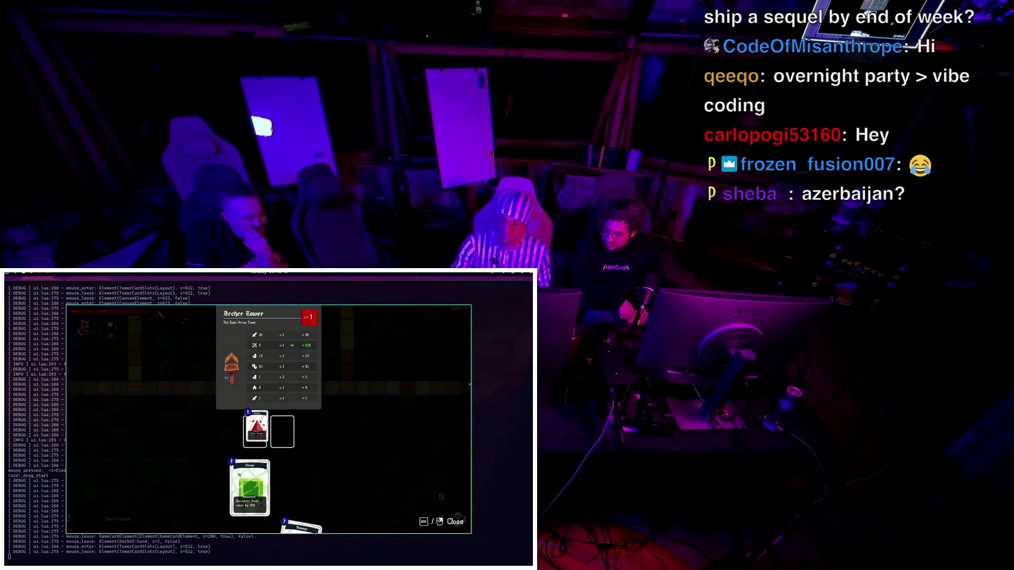
drag(527, 392, 451, 442)
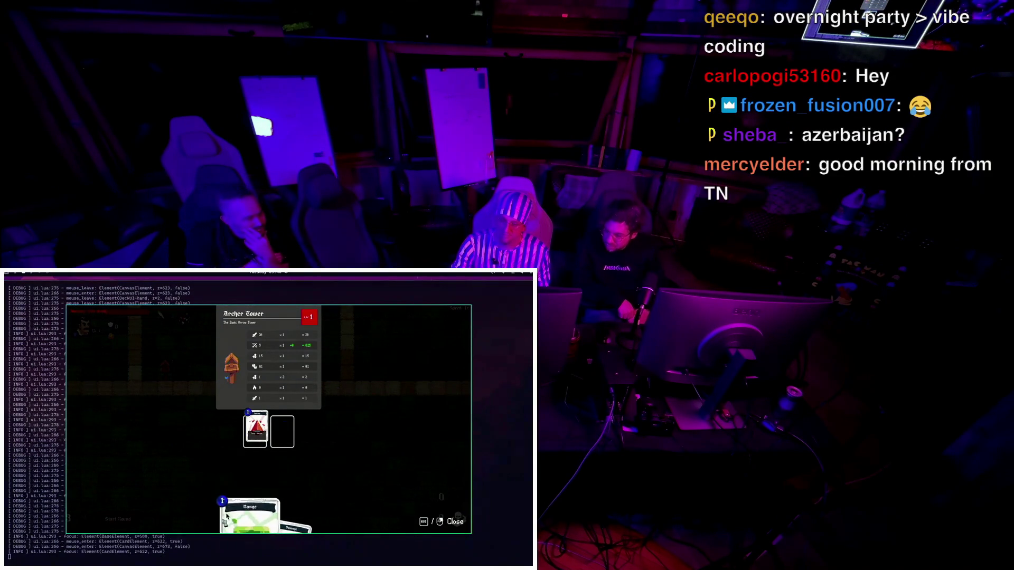
drag(249, 491, 92, 417)
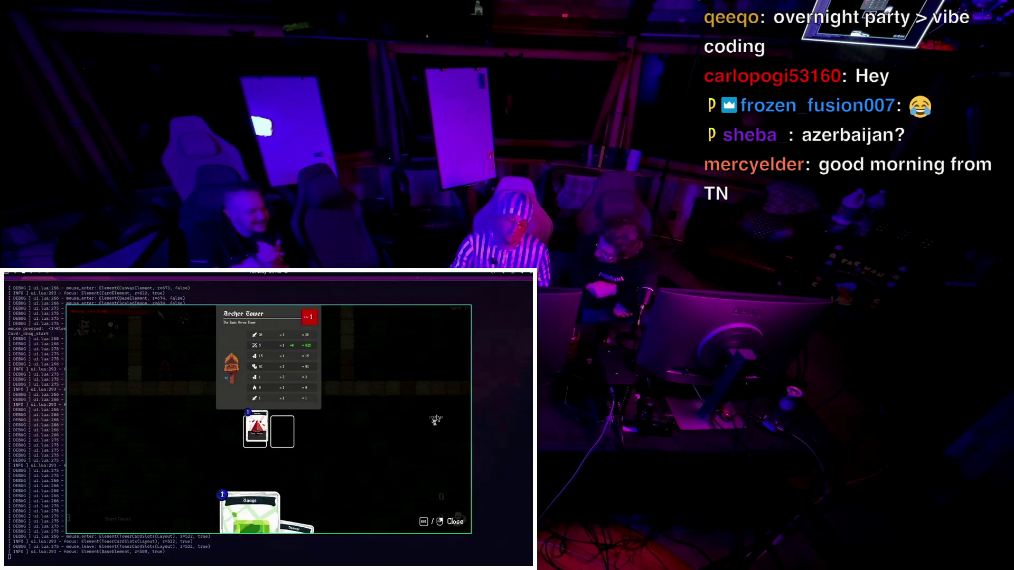
drag(251, 501, 502, 404)
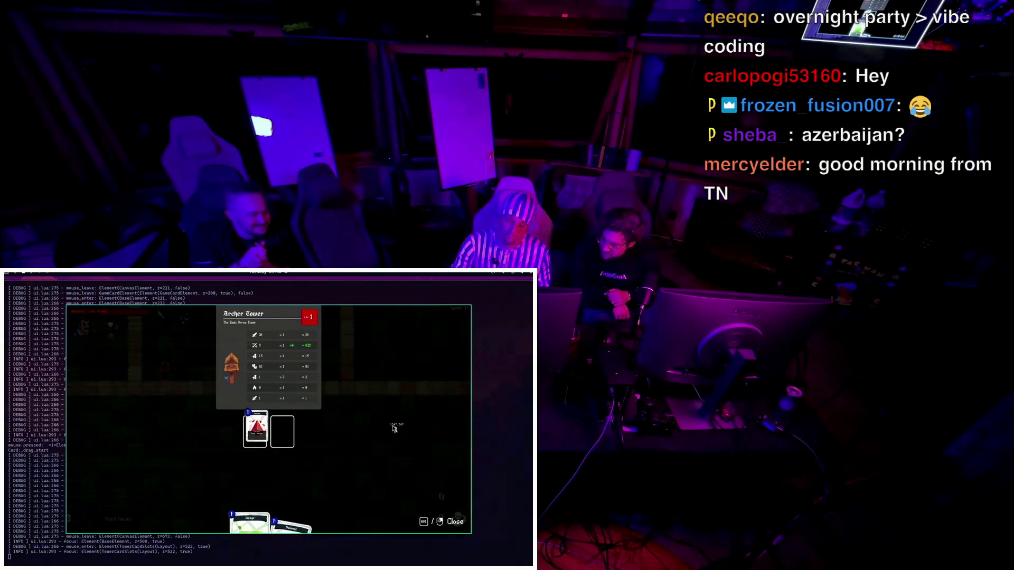
drag(249, 488, 531, 408)
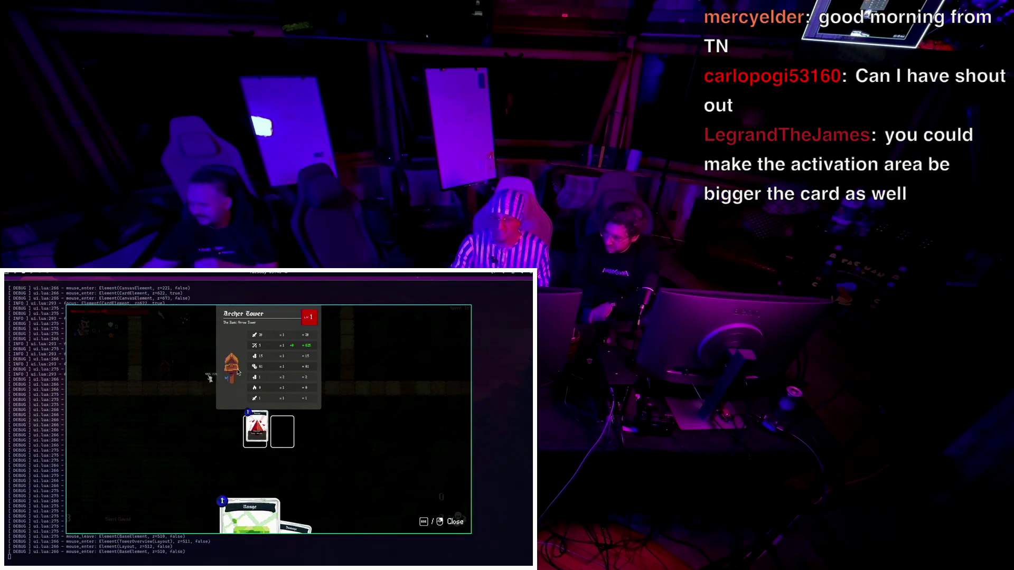
drag(248, 514, 233, 516)
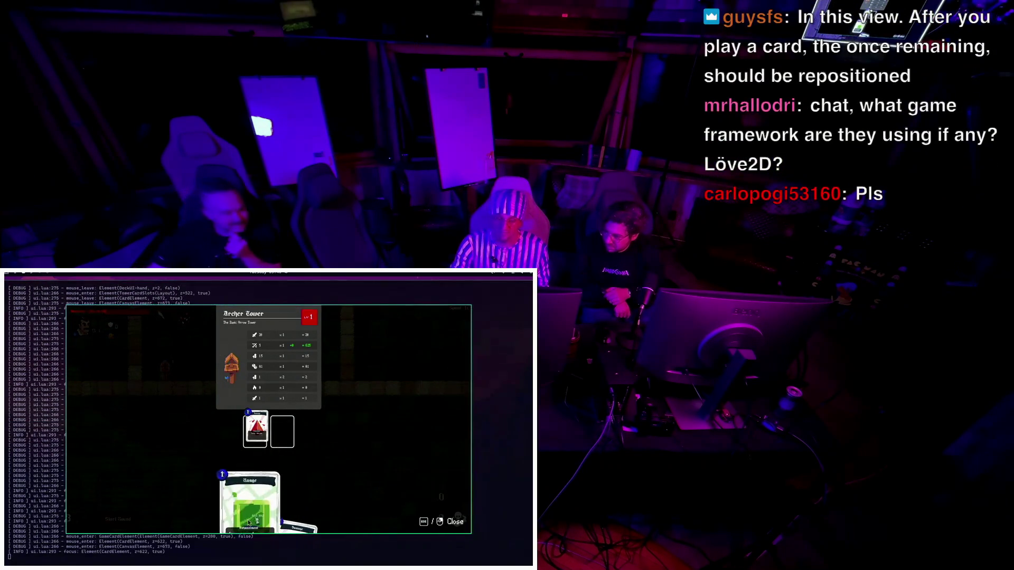
drag(233, 517, 222, 512)
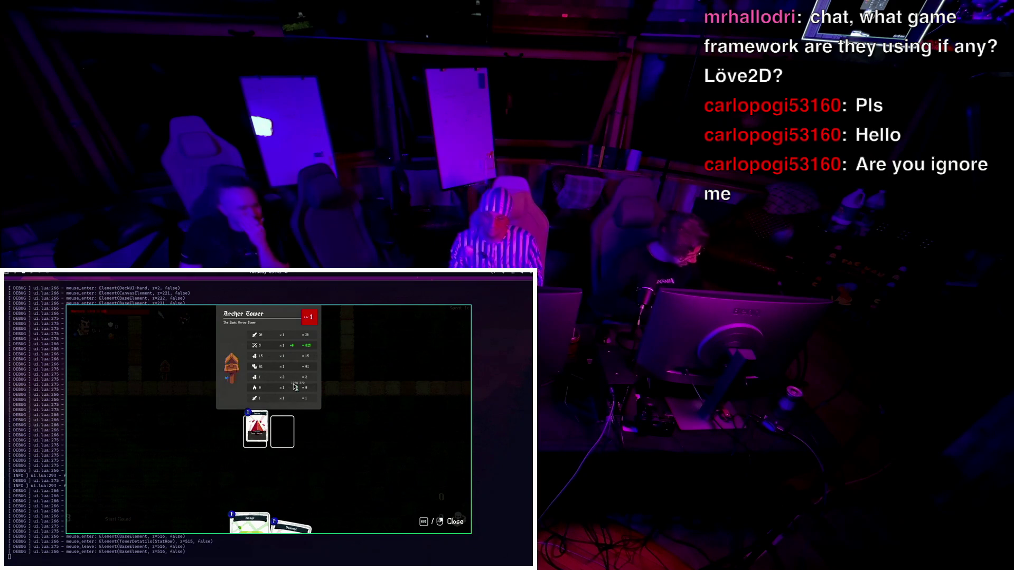
drag(255, 431, 253, 437)
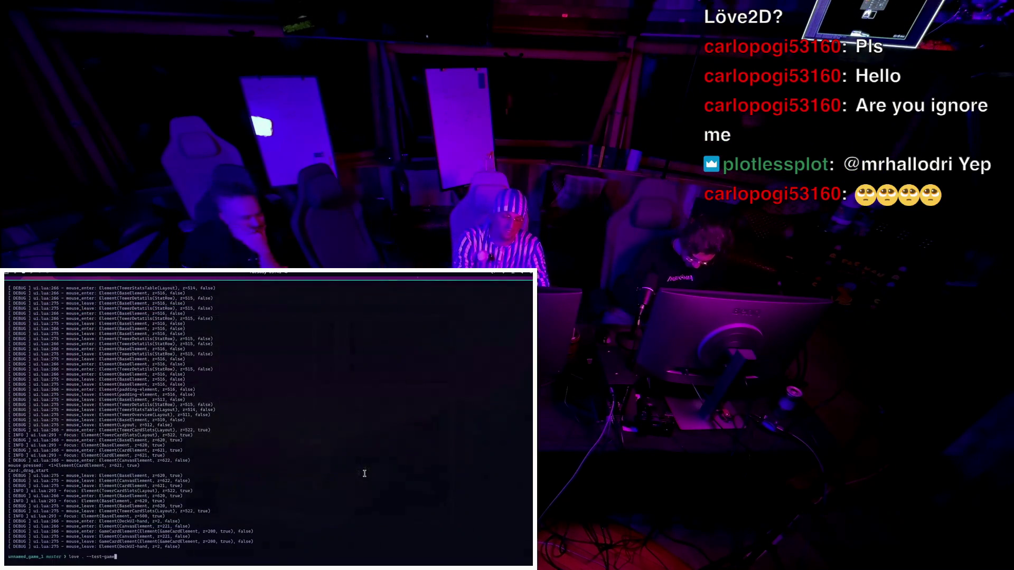
- Draw two cards and try placing a tower card at several spots on the board
click(250, 419)
click(251, 419)
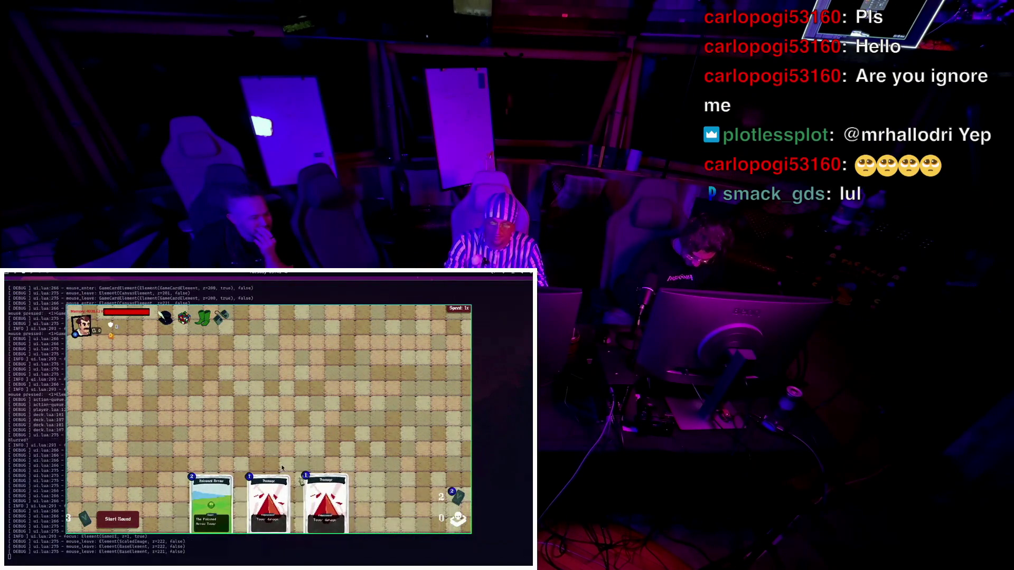
drag(191, 504, 260, 418)
click(271, 419)
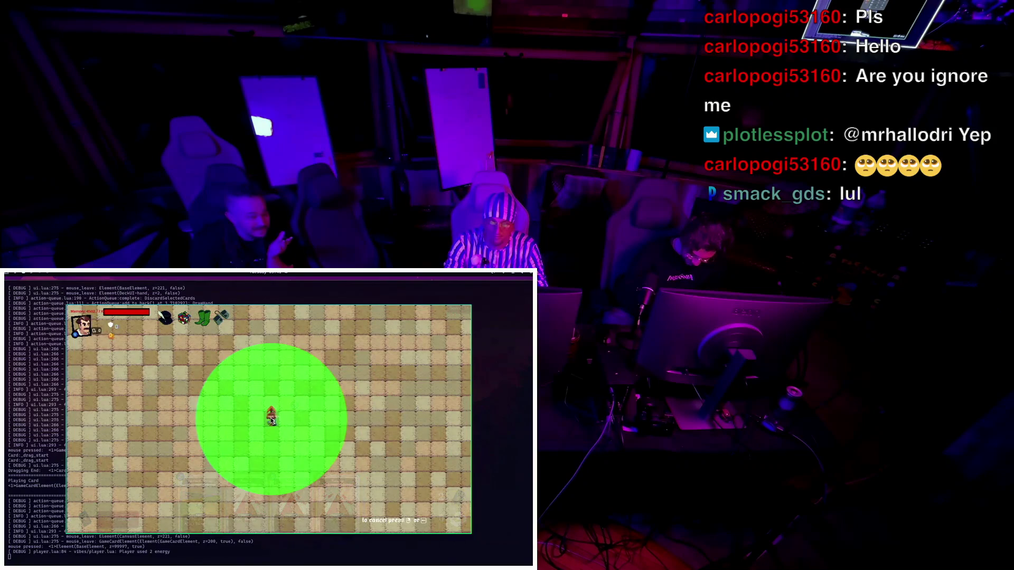
click(271, 444)
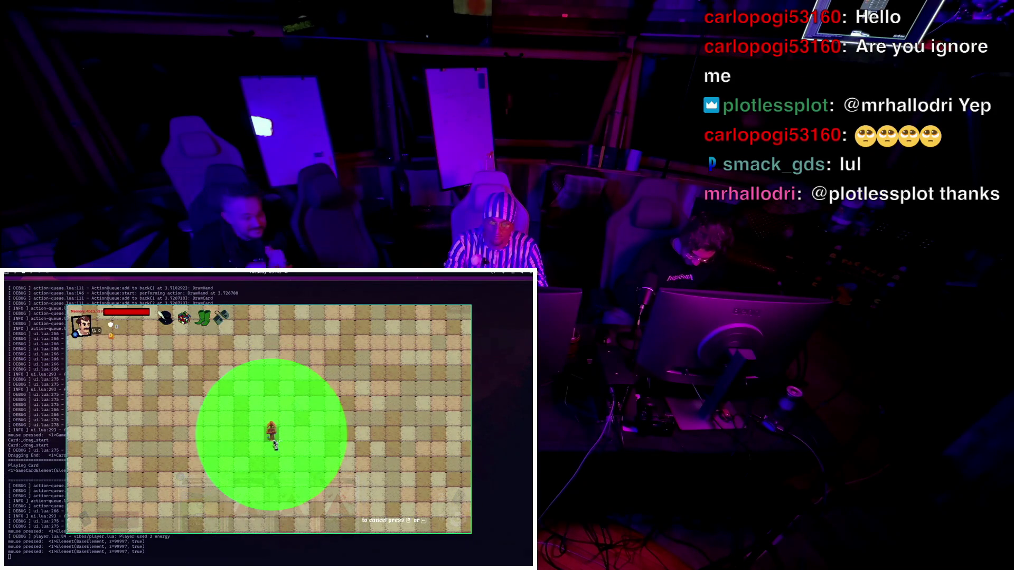
click(248, 436)
click(132, 372)
click(195, 357)
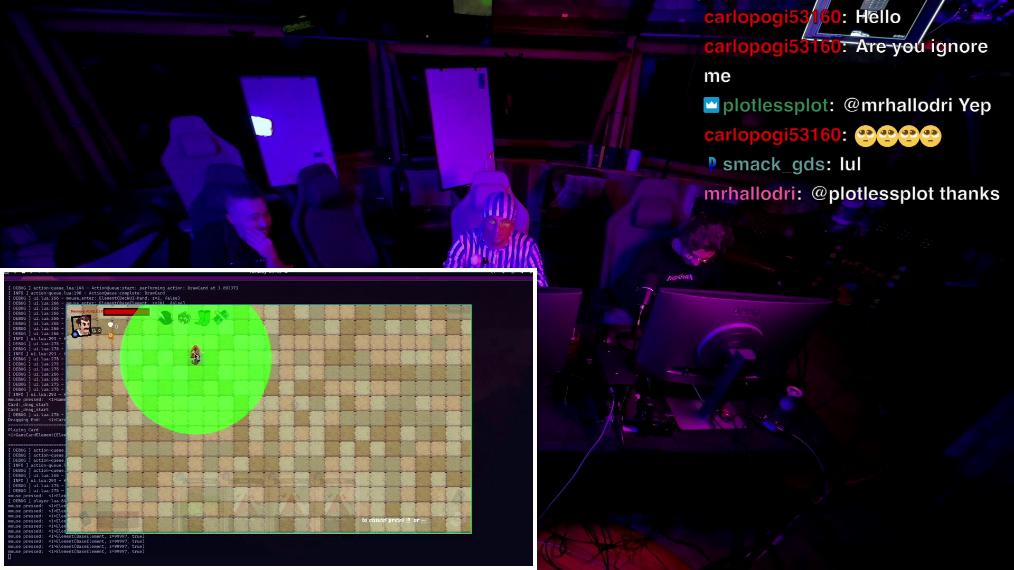
- Restart to the new path map, place an Archer Tower beside the path, and open its stats
key(r)
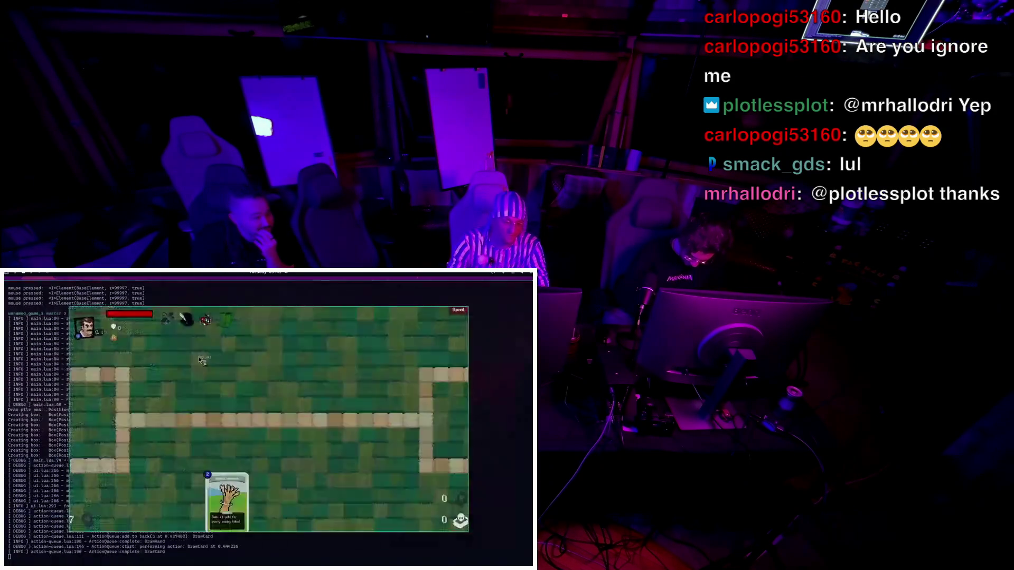
drag(245, 501, 151, 385)
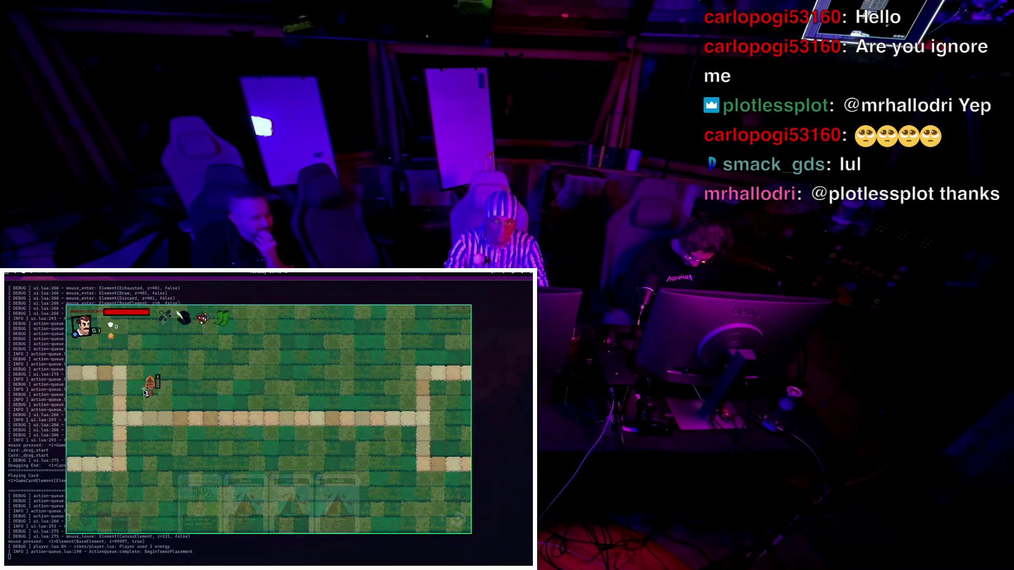
click(160, 383)
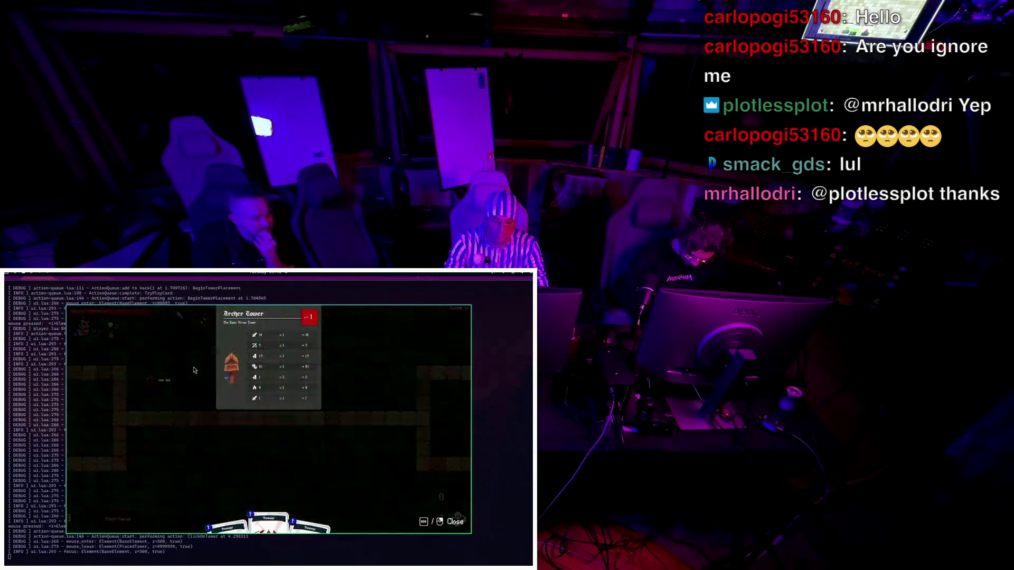
drag(283, 523, 409, 400)
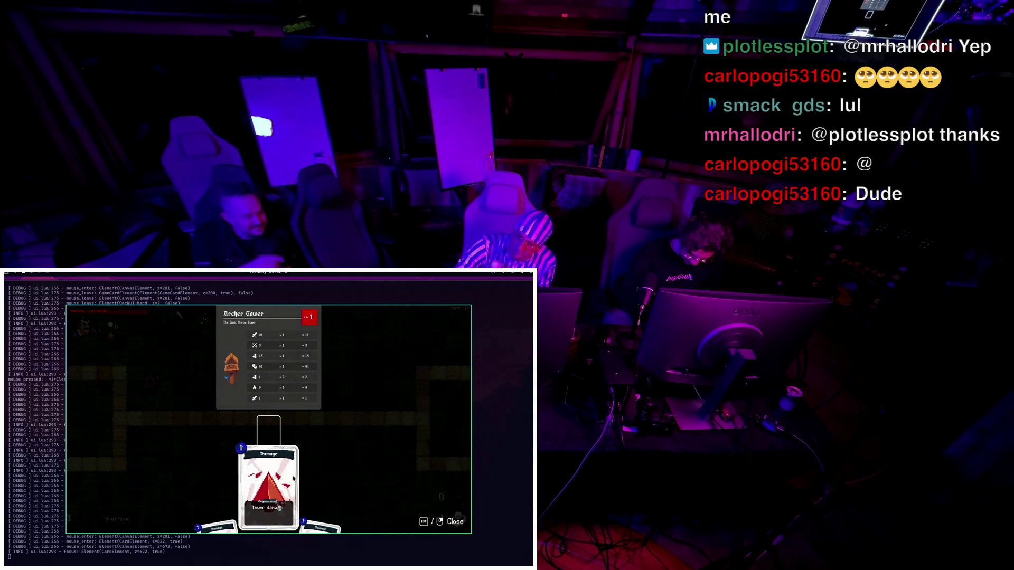
drag(277, 508, 329, 380)
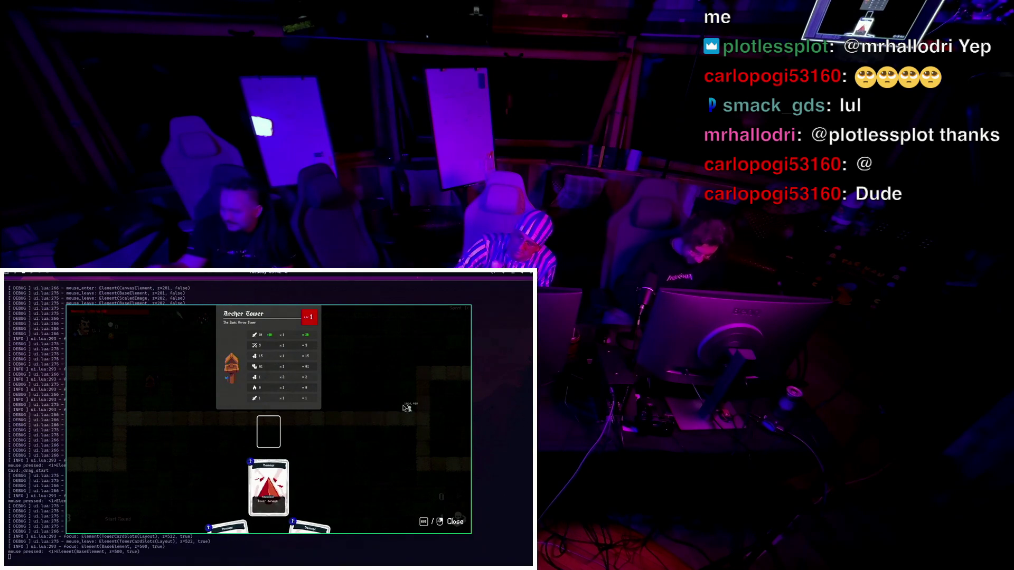
click(371, 420)
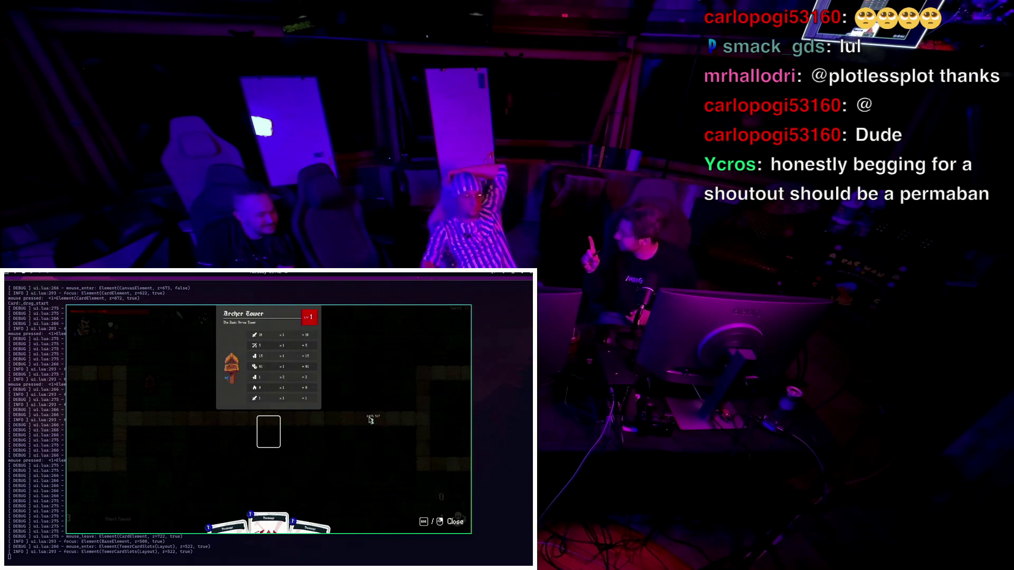
mouse_move(275, 485)
mouse_down()
mouse_move(473, 383)
mouse_move(402, 400)
mouse_up()
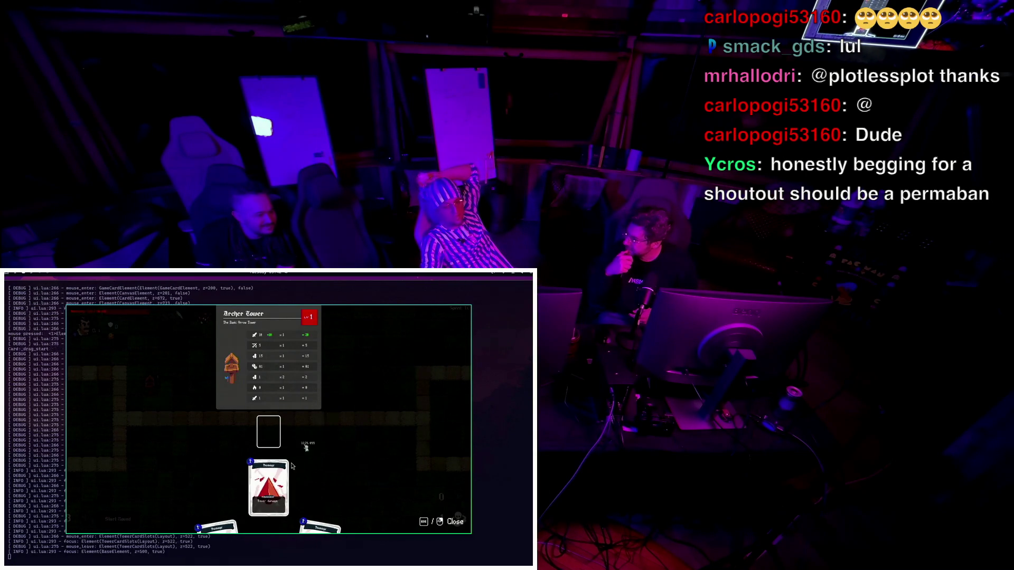
drag(269, 488, 343, 470)
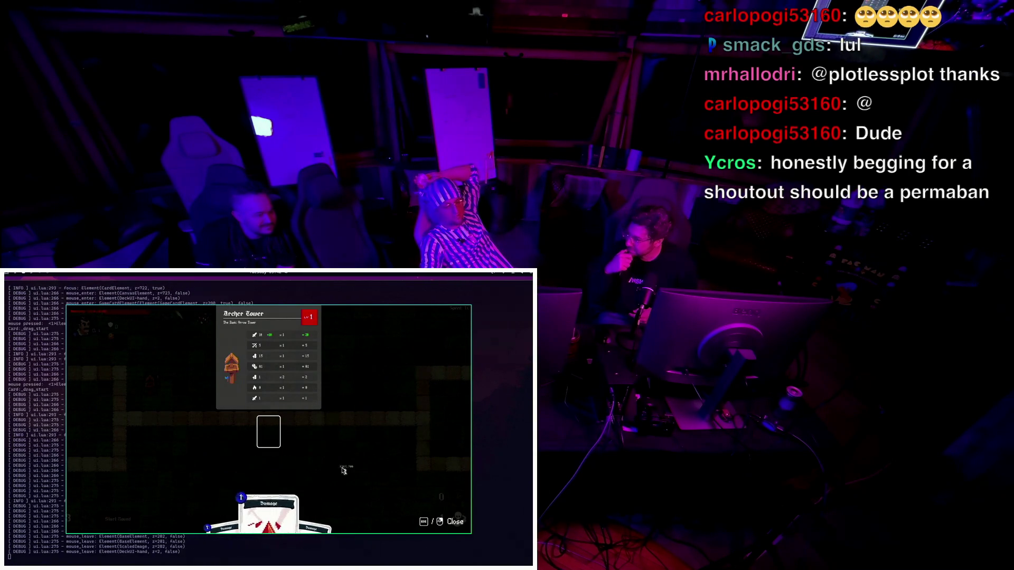
click(230, 463)
click(143, 391)
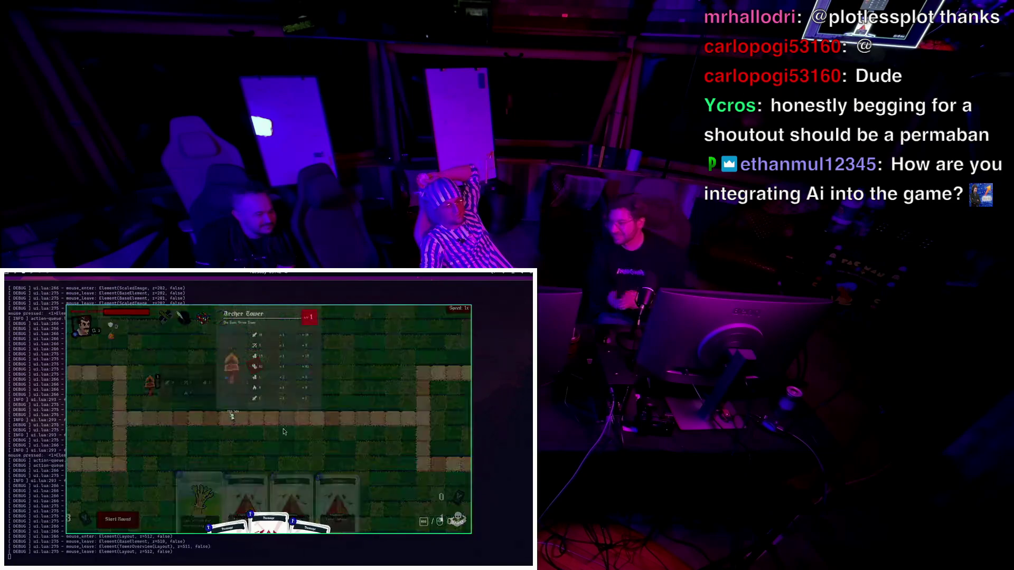
drag(269, 489, 425, 404)
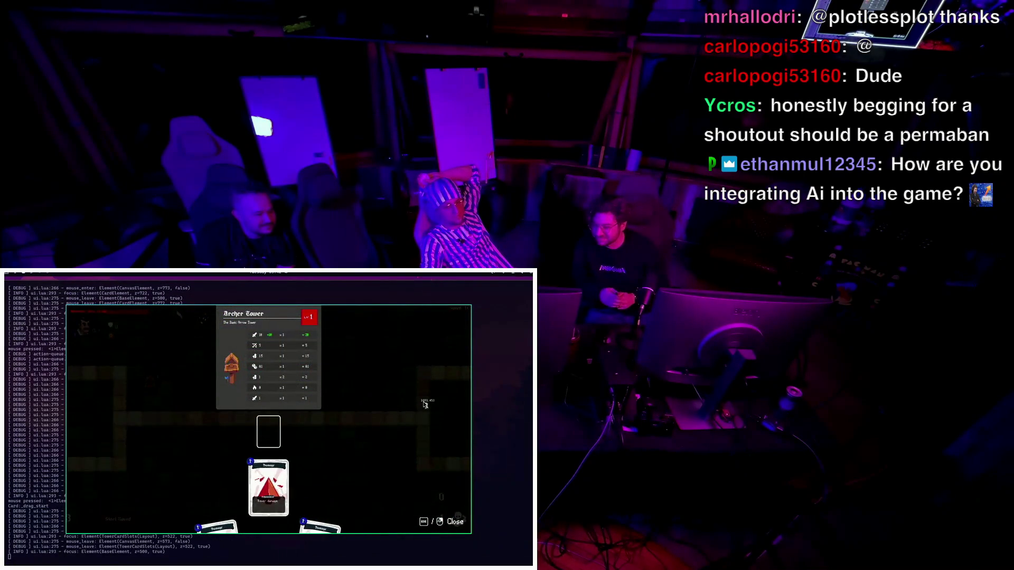
click(386, 400)
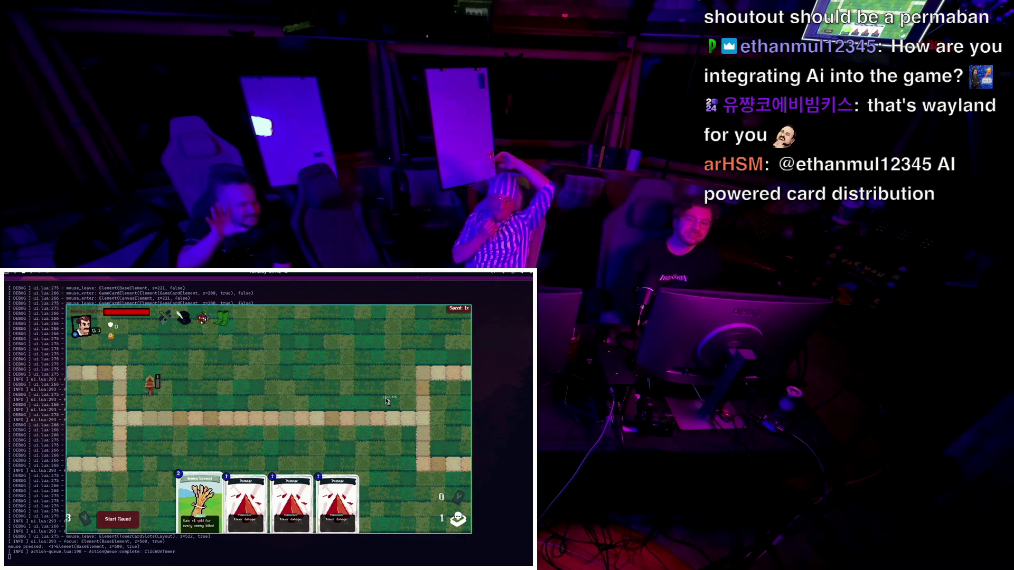
click(151, 391)
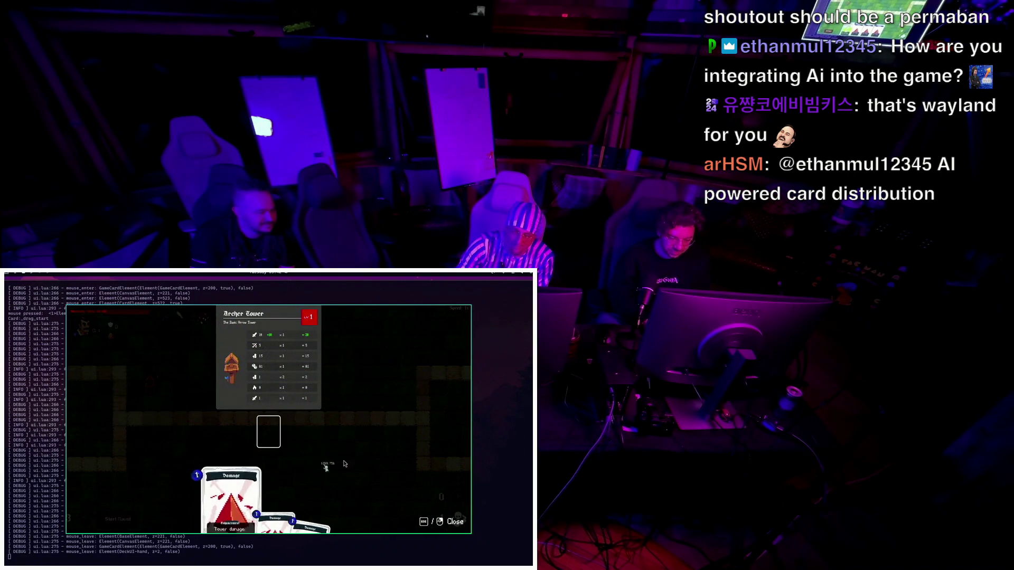
drag(225, 520, 184, 408)
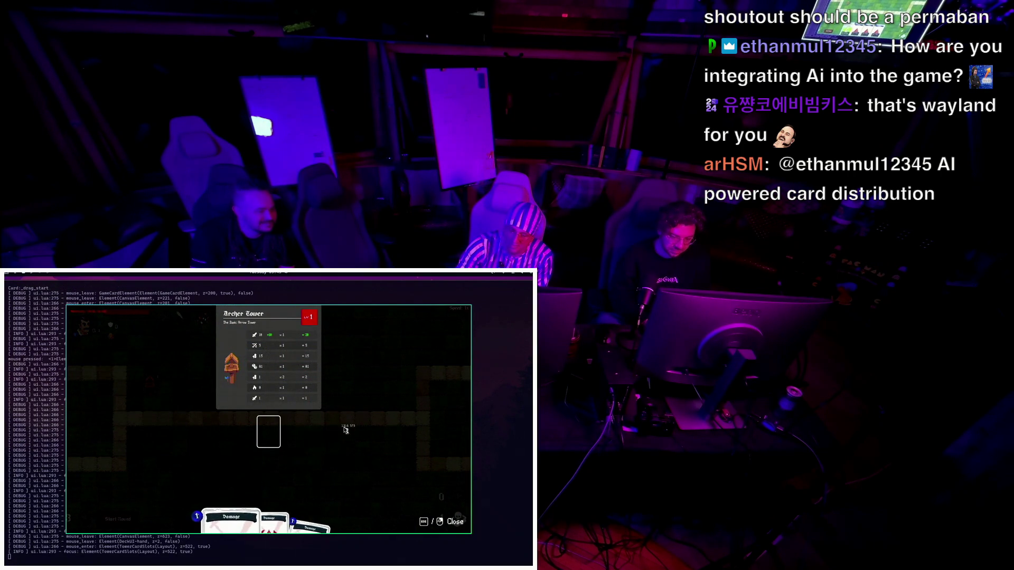
click(227, 496)
drag(227, 496, 176, 437)
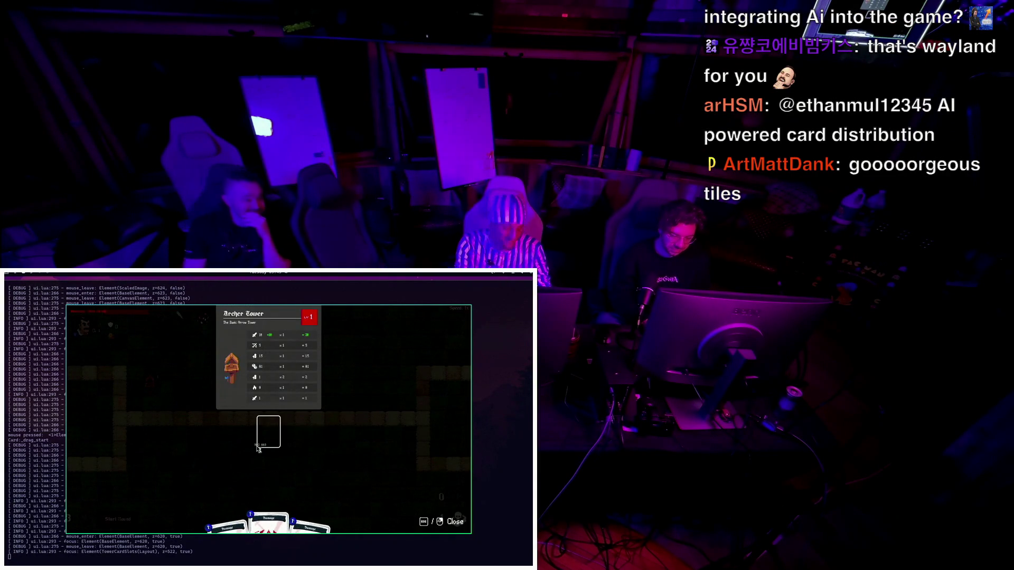
key(alt+F4)
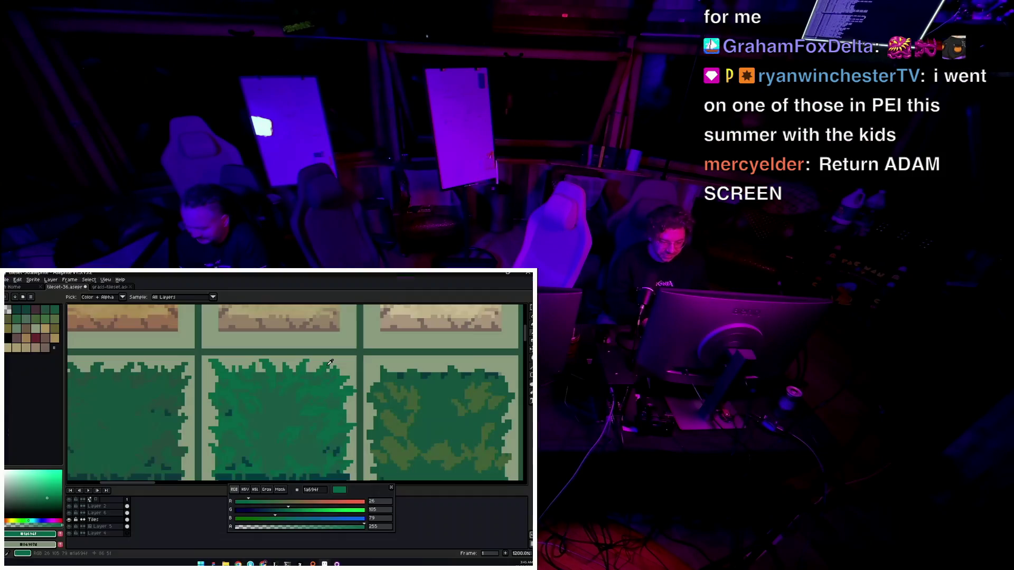
- Select the Pencil tool for repainting the grass tiles' edge pixels
key(b)
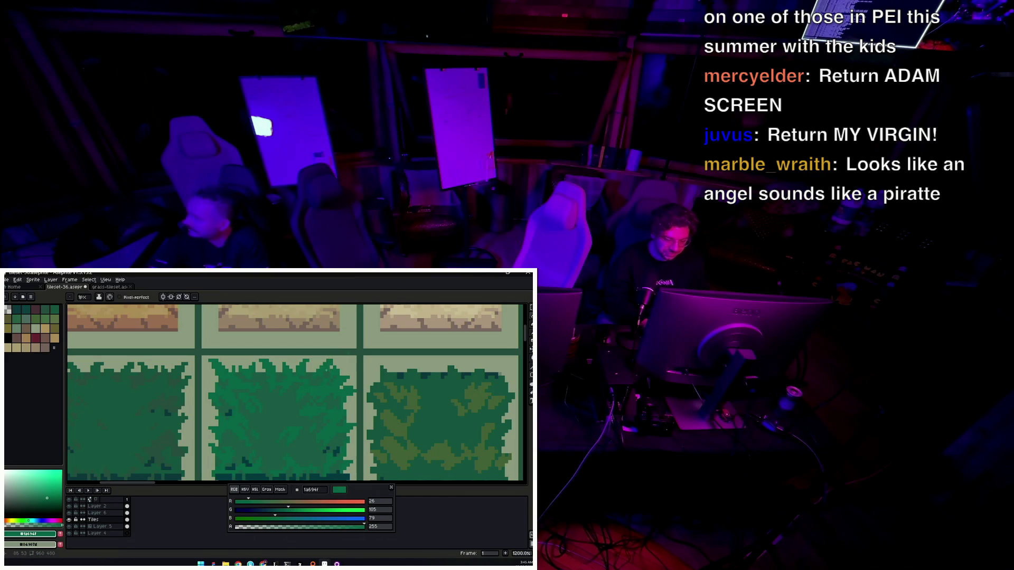
- Sample the two grass greens (#2b604f, #1a694f) and return to the Pencil
alt+click(336, 368)
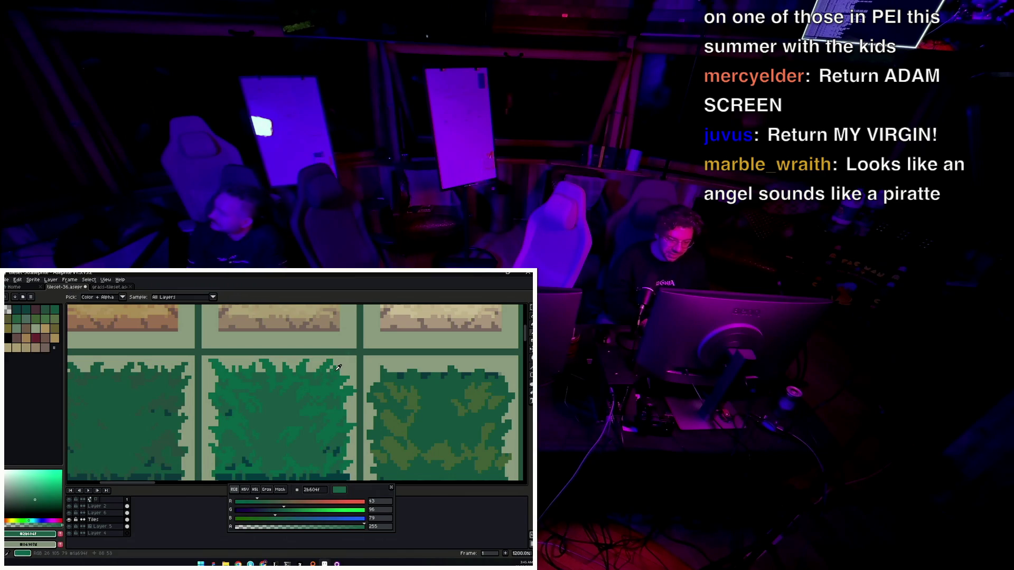
alt+click(336, 369)
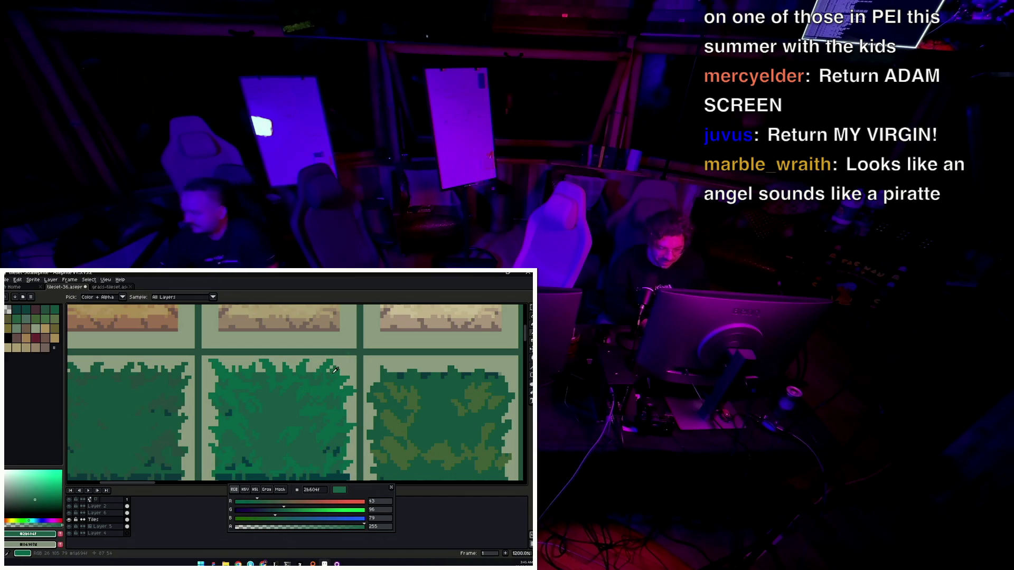
key(e)
key(b)
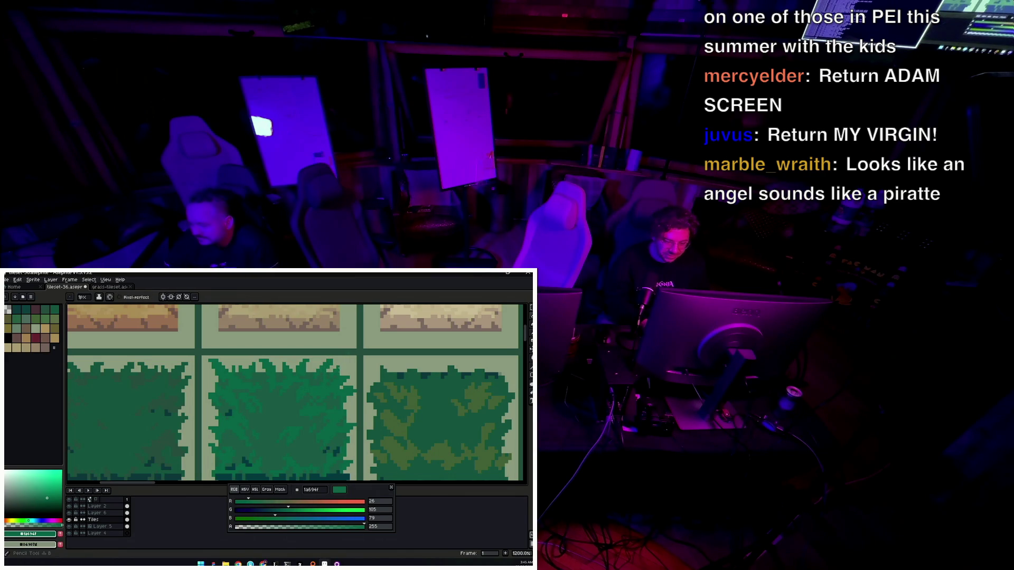
scroll(334, 367, down, 3)
key(z)
scroll(334, 367, up, 4)
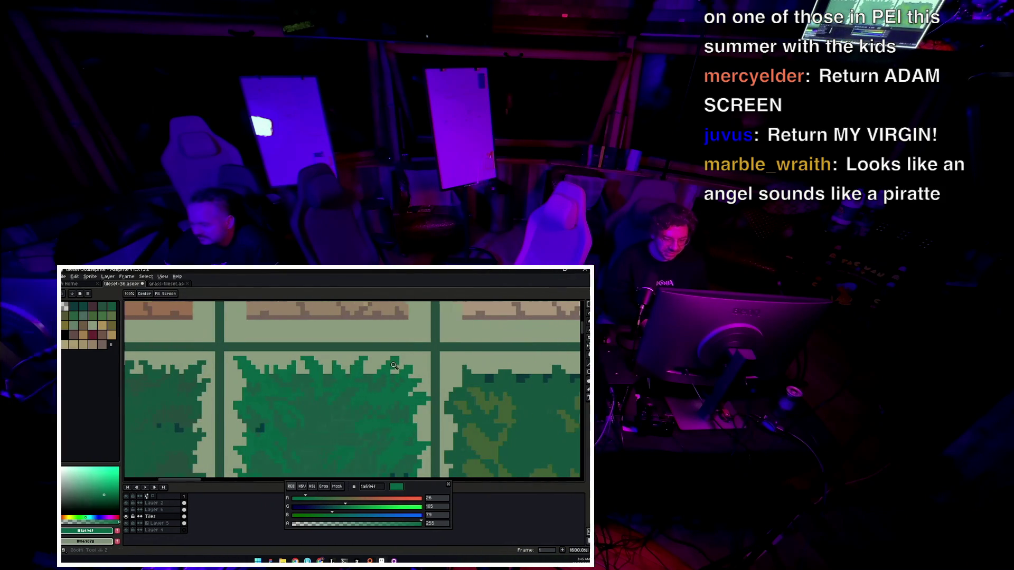
- Resample both greens, paint lighter blade highlights on the middle grass tile, and save the tileset
key(i)
click(357, 377)
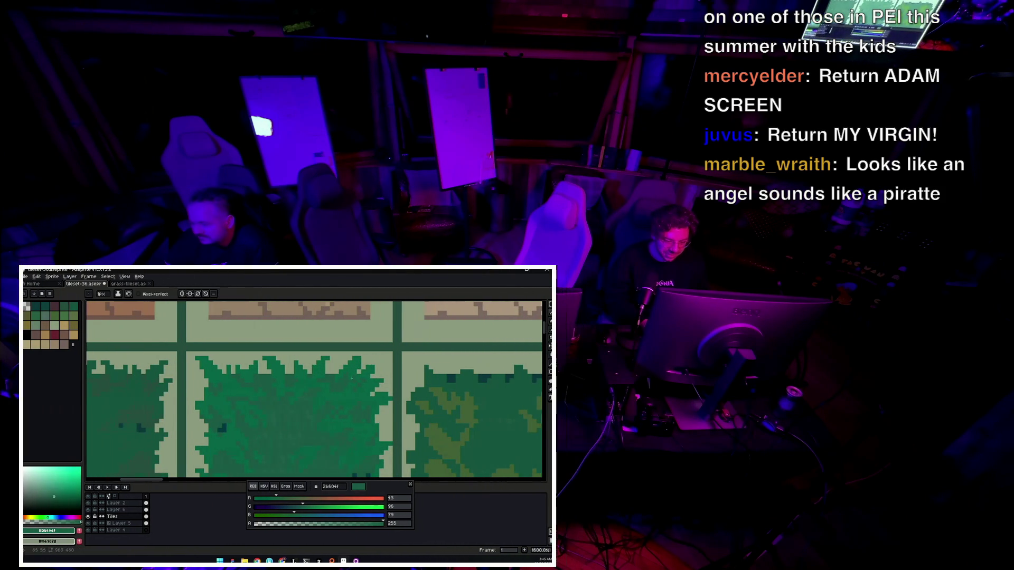
click(347, 366)
key(b)
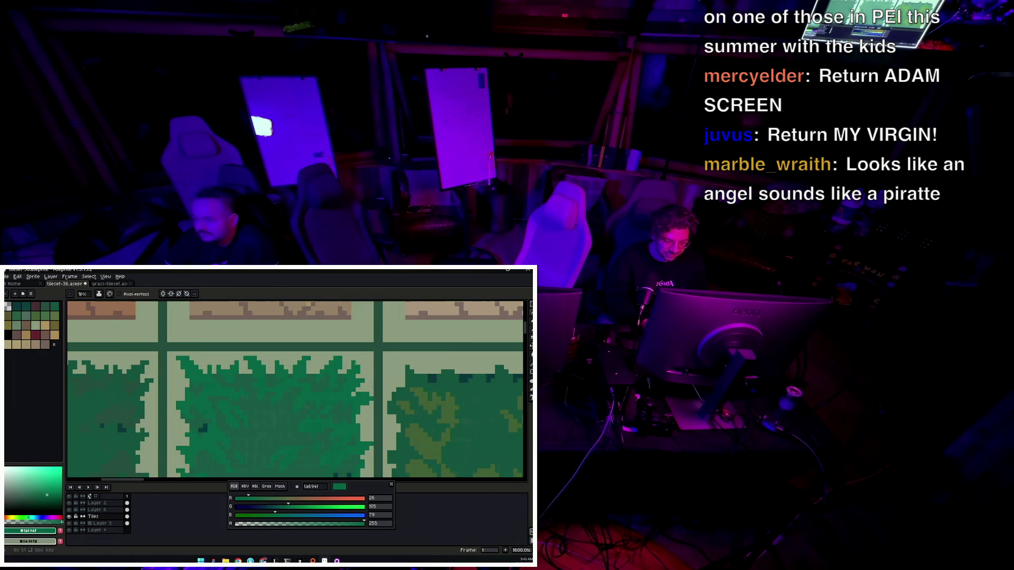
scroll(349, 359, down, 6)
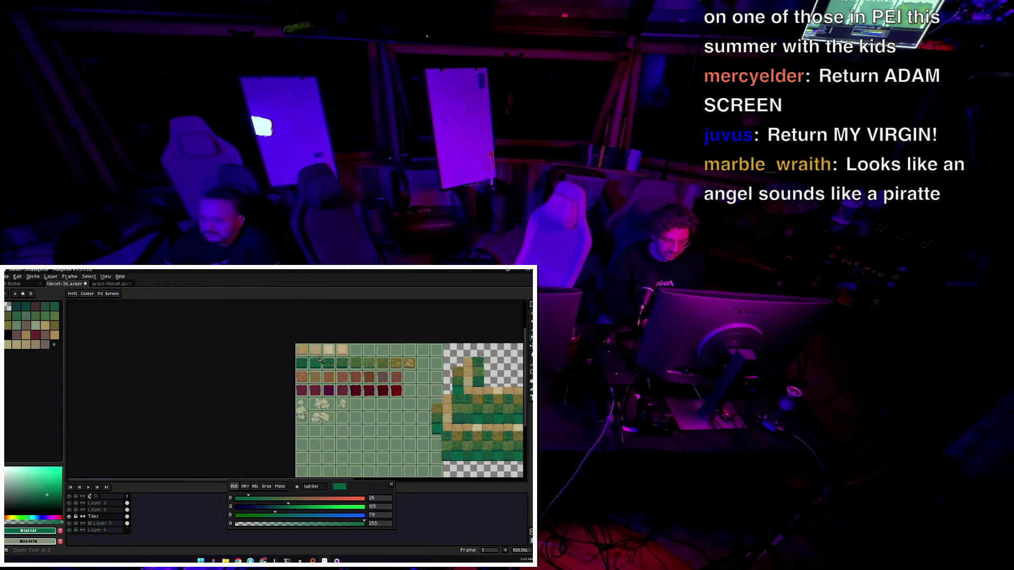
scroll(324, 354, up, 6)
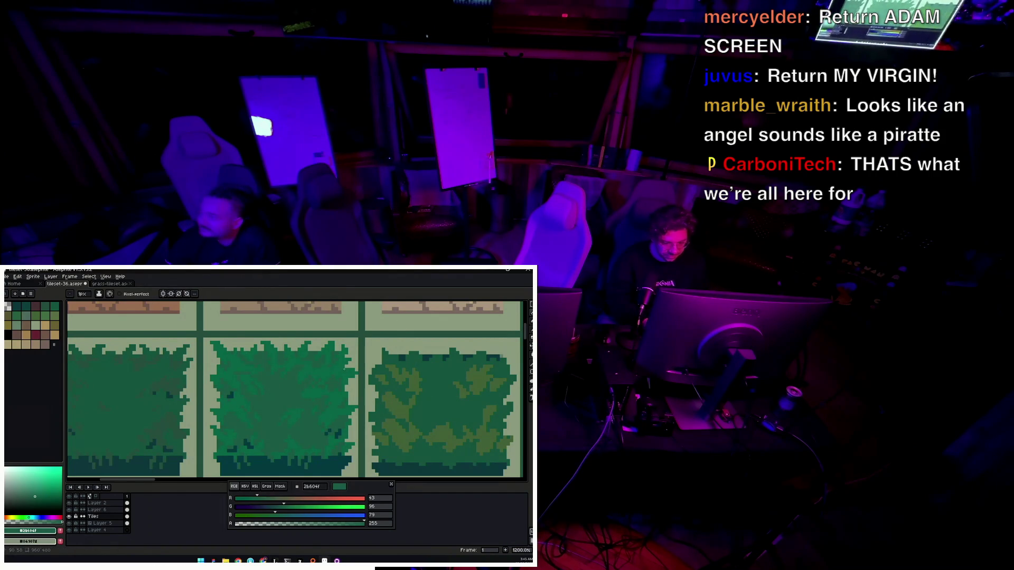
key(z)
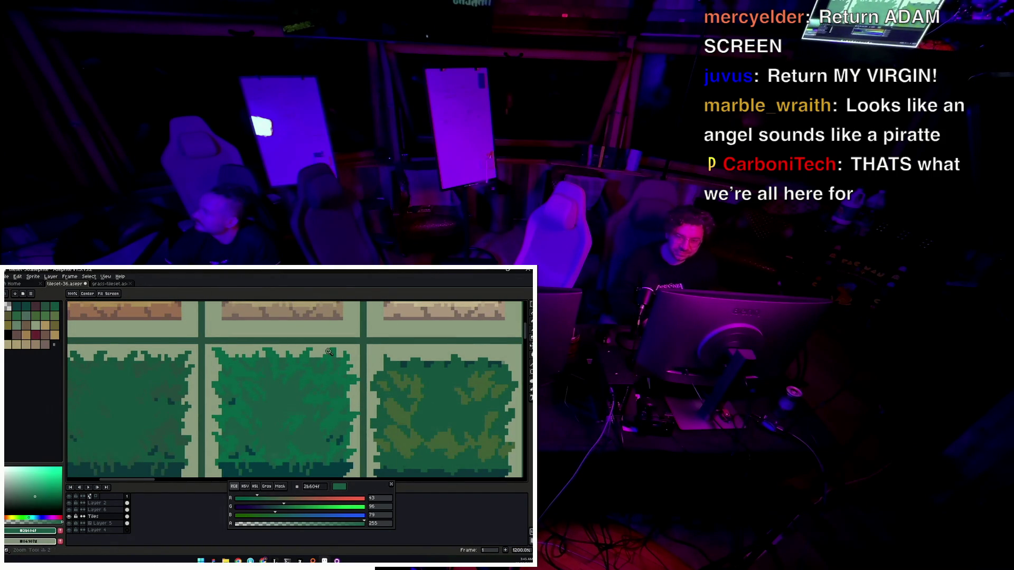
scroll(320, 362, down, 2)
key(ctrl+s)
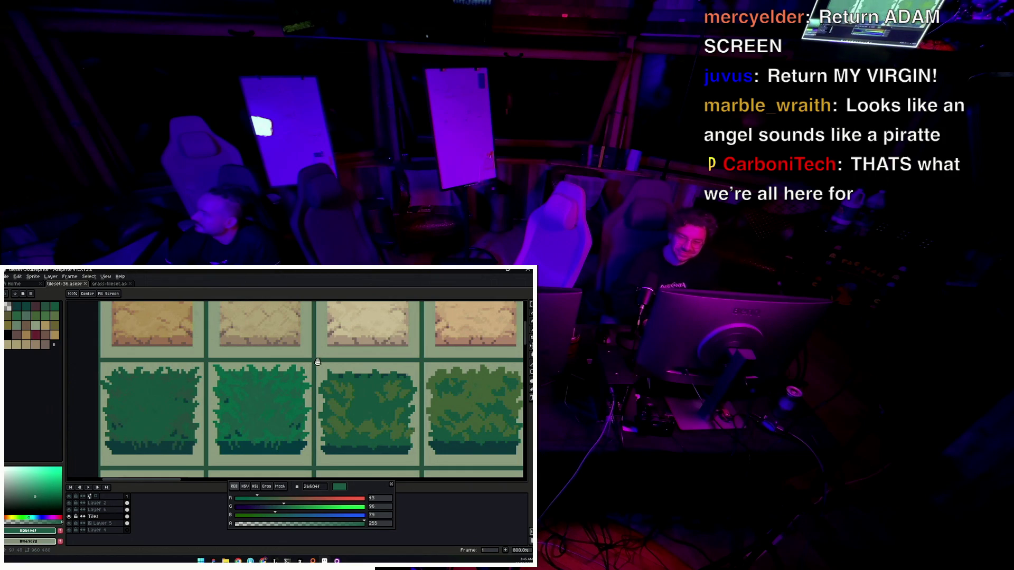
scroll(315, 366, down, 2)
scroll(292, 367, down, 2)
scroll(291, 367, down, 1)
scroll(301, 350, down, 1)
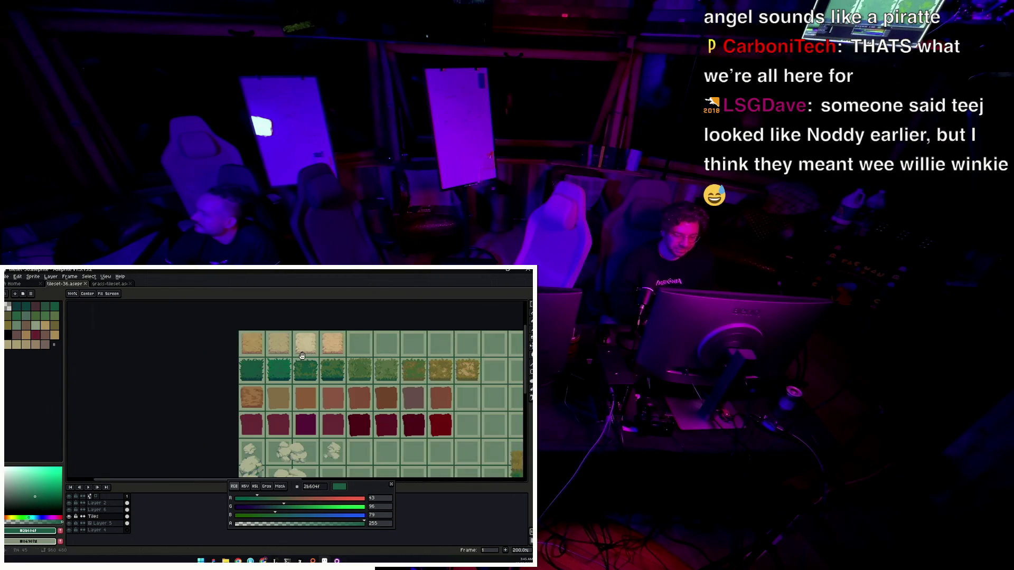
scroll(306, 353, down, 1)
scroll(301, 350, down, 1)
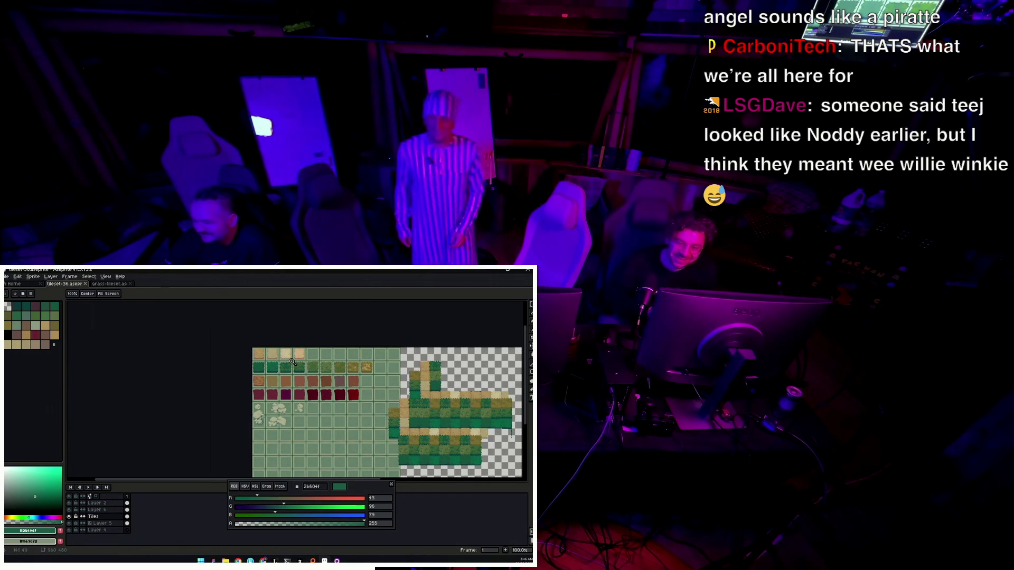
key(v)
drag(291, 385, 280, 390)
key(ctrl+z)
key(ctrl+s)
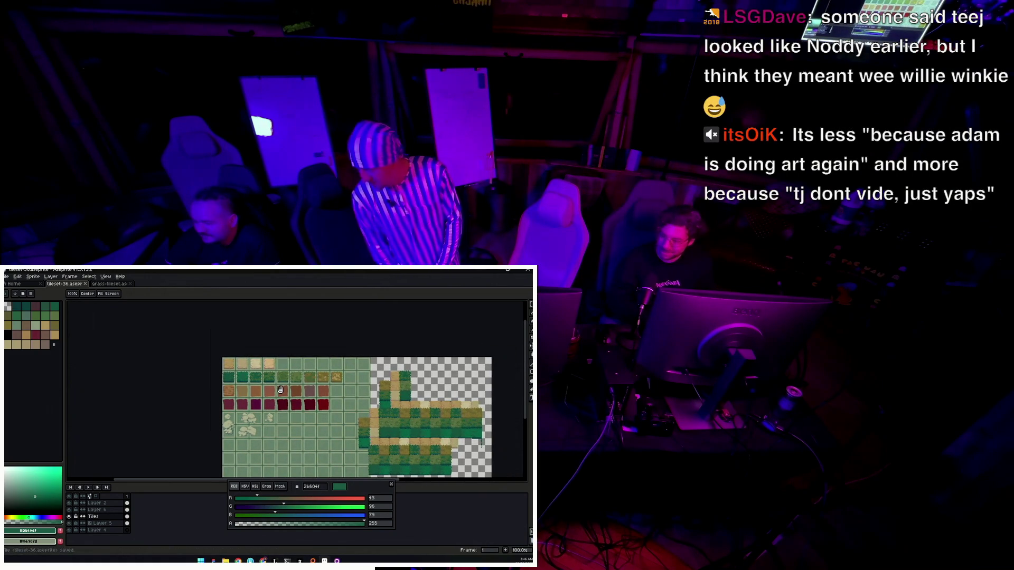
drag(291, 407, 263, 375)
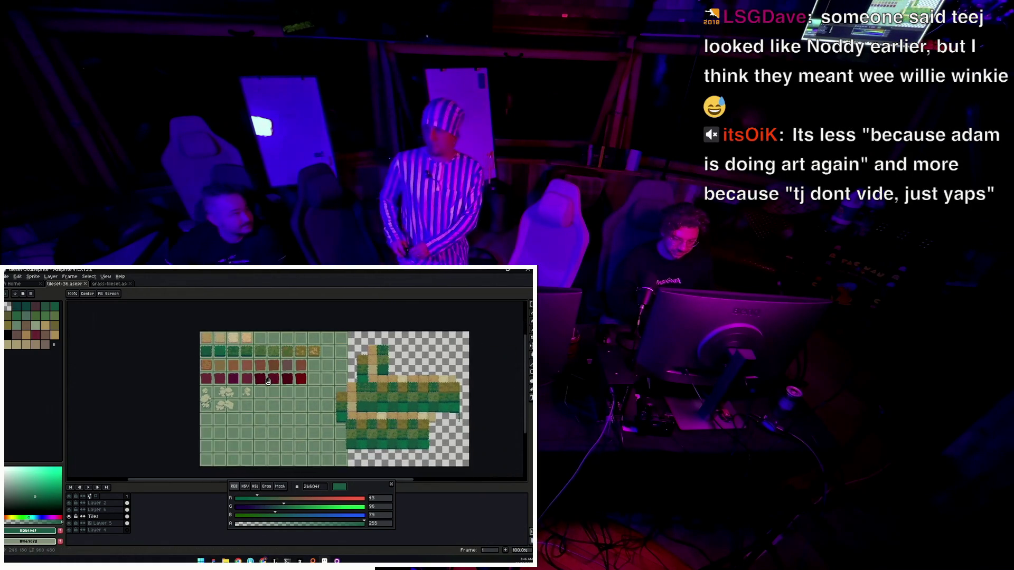
key(v)
key(ctrl+z)
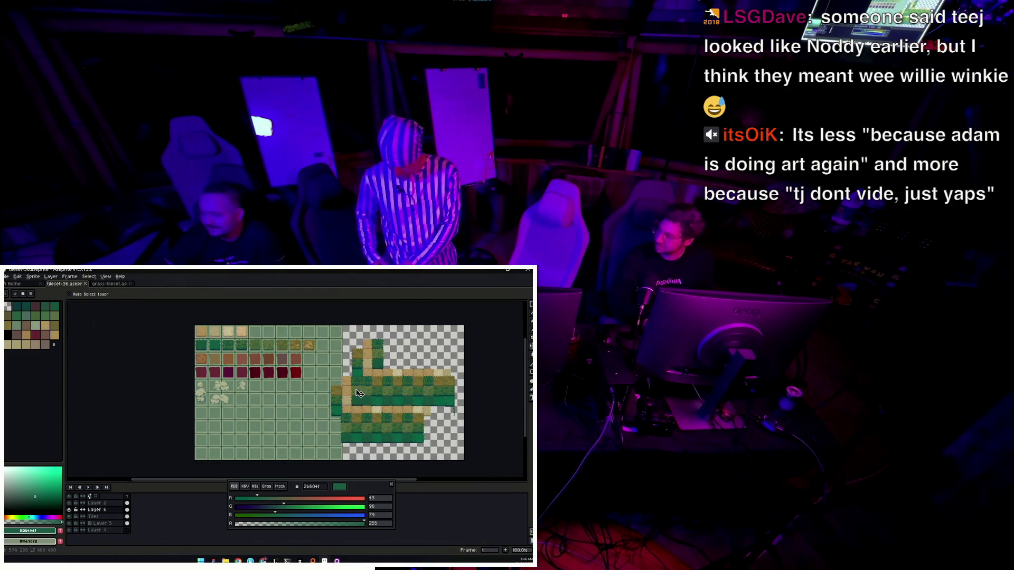
key(h)
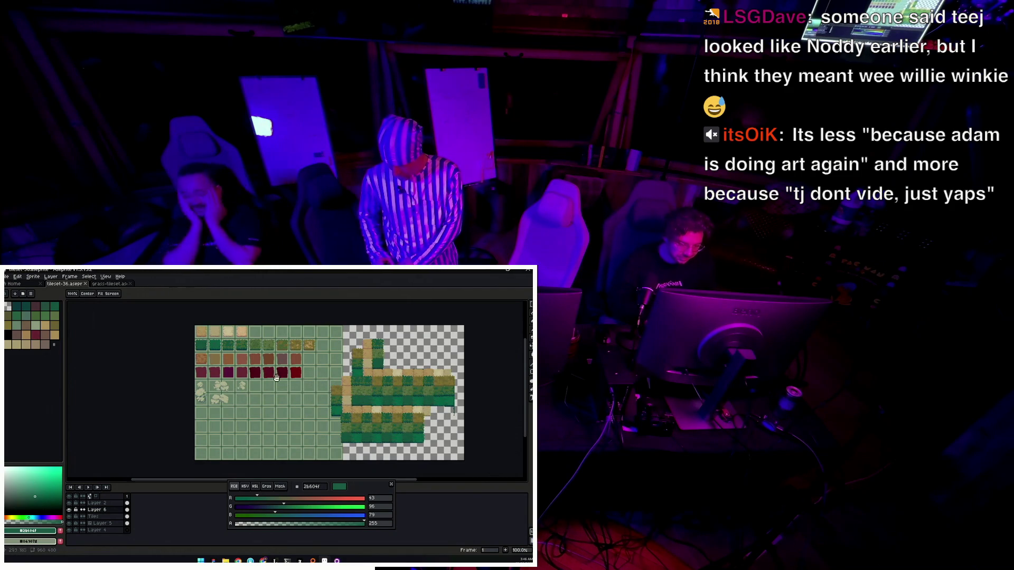
key(z)
click(274, 390)
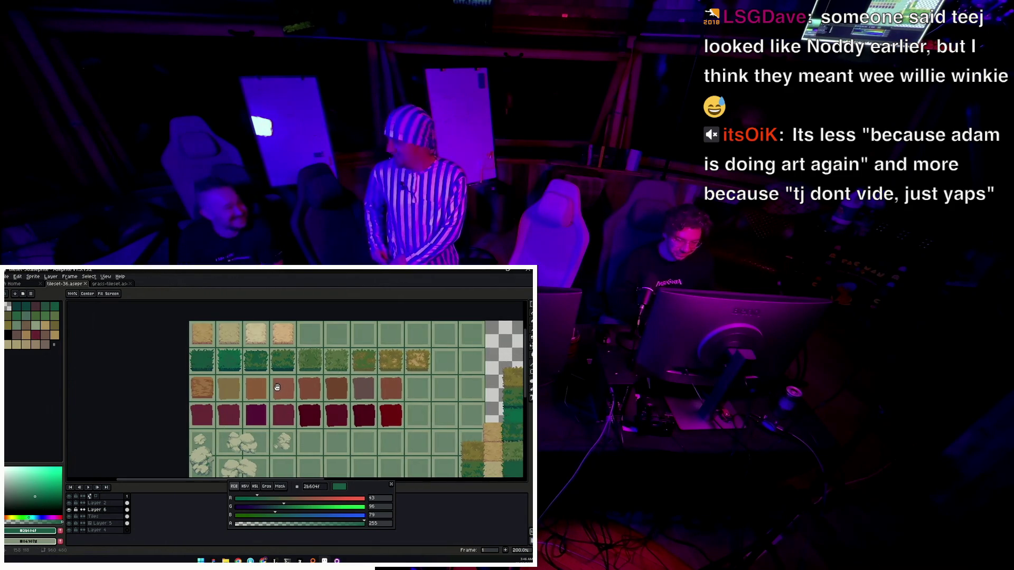
key(ctrl+s)
drag(241, 393, 251, 393)
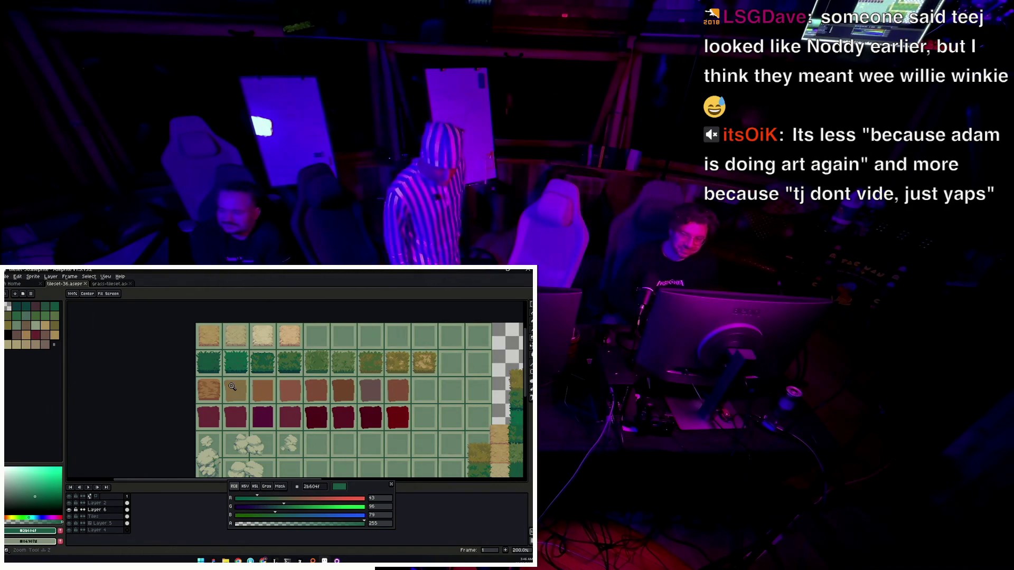
drag(254, 411, 250, 409)
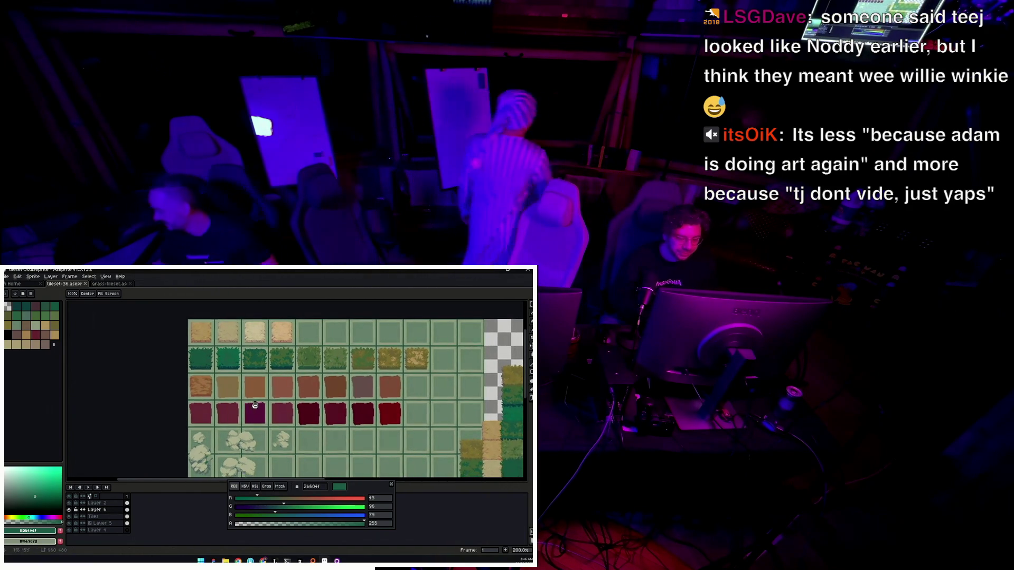
scroll(248, 381, down, 2)
key(v)
key(b)
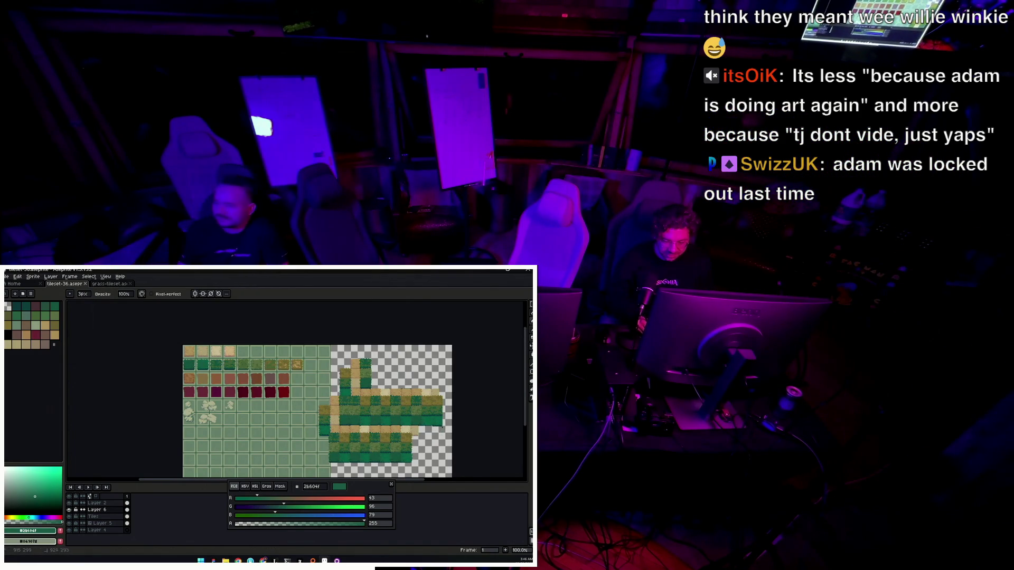
key(ctrl+s)
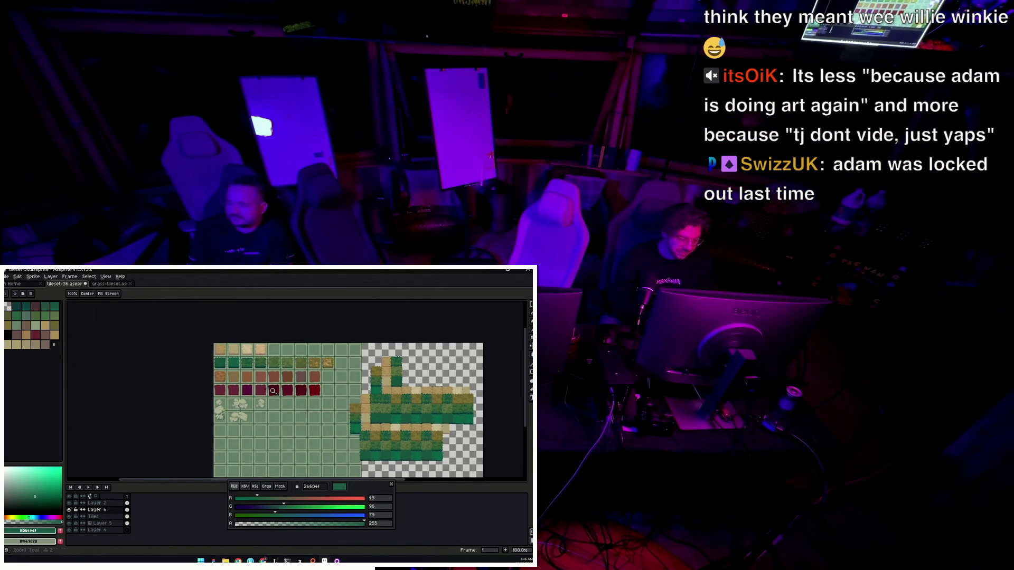
scroll(264, 375, up, 1)
mouse_move(264, 376)
mouse_down()
mouse_move(272, 387)
mouse_move(279, 374)
mouse_up()
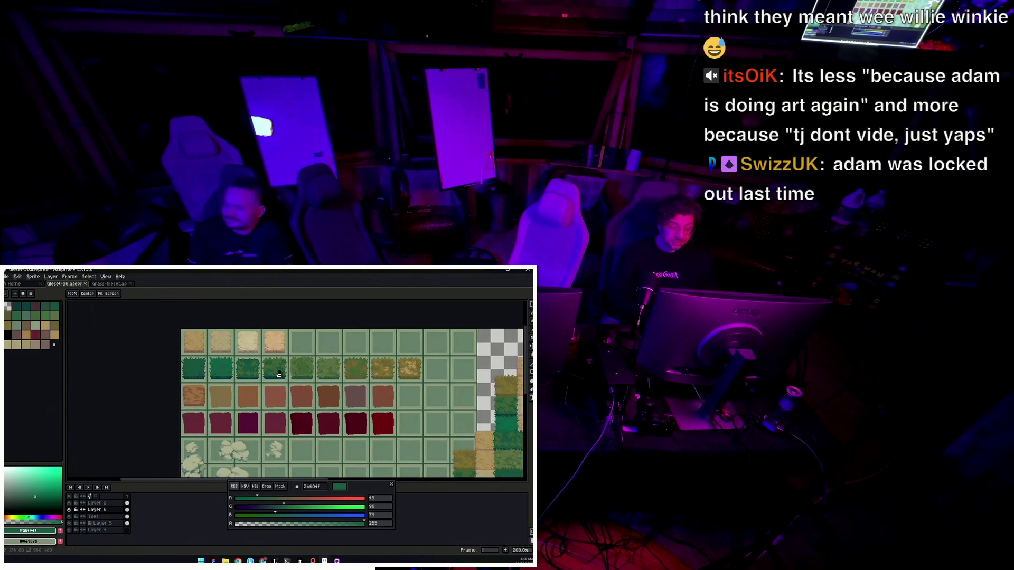
scroll(292, 372, down, 1)
drag(412, 359, 242, 356)
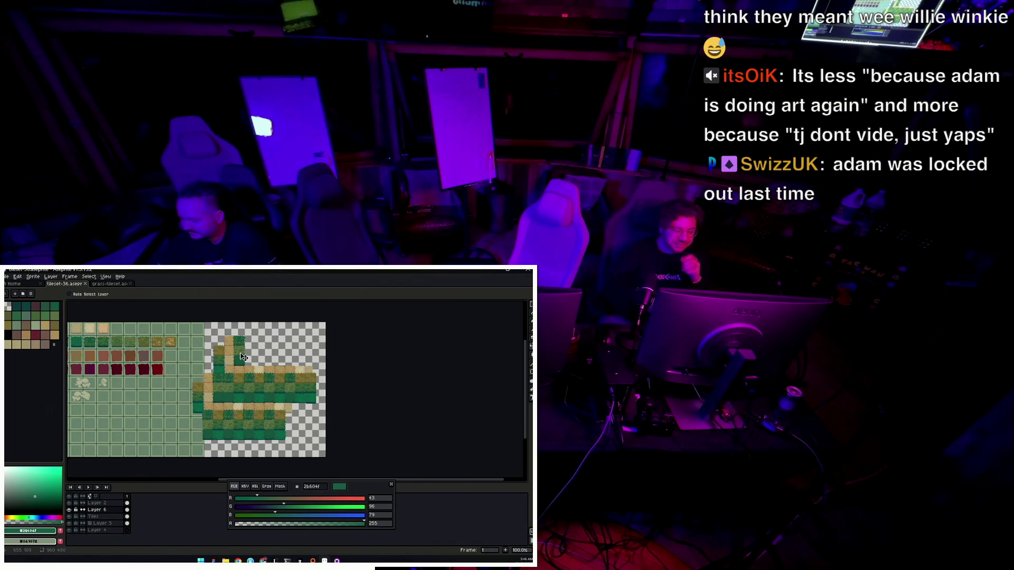
- Undo a cel move, then select the grass tile block and shift it
drag(228, 397, 227, 397)
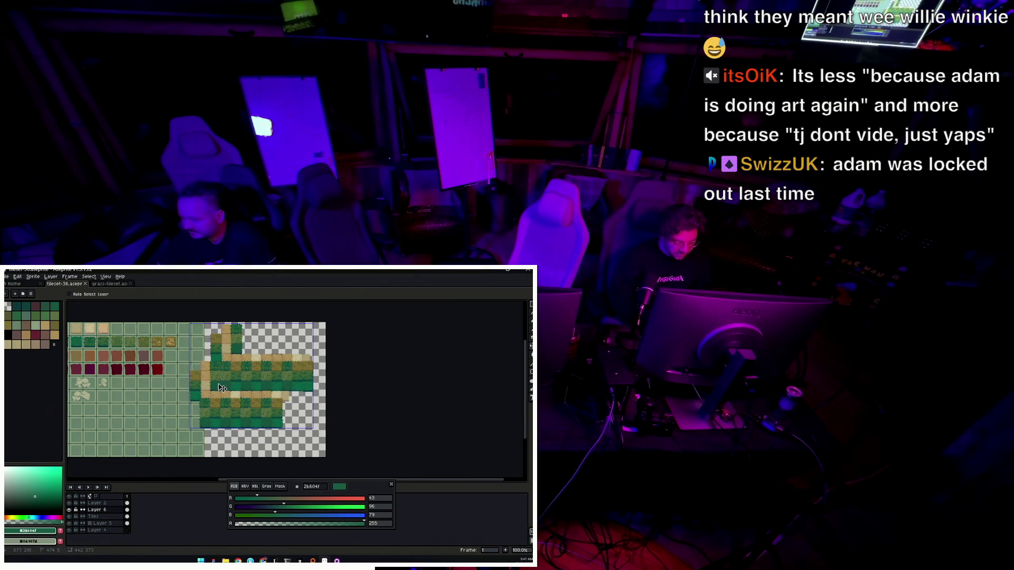
key(ctrl+z)
key(m)
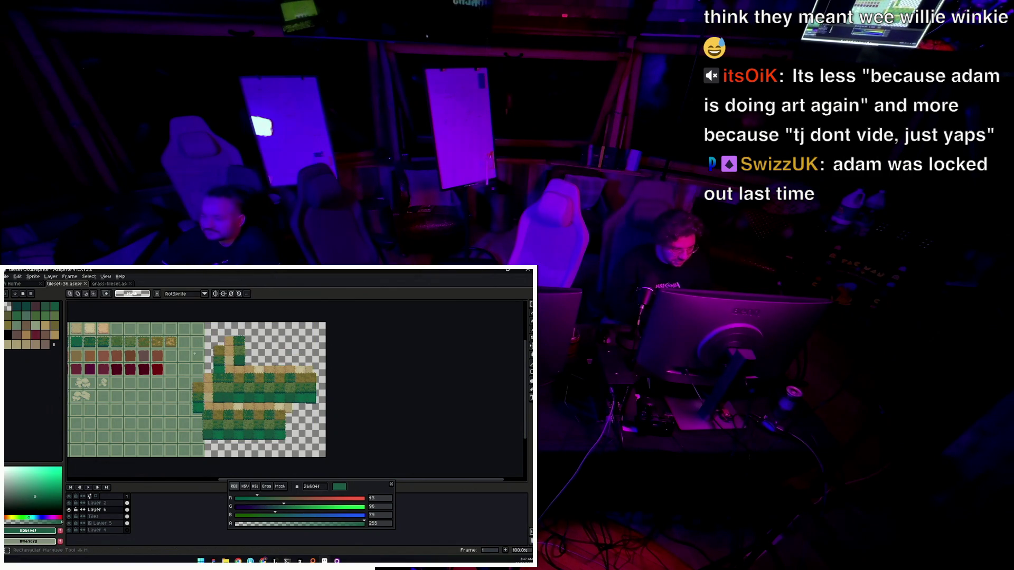
drag(185, 325, 325, 449)
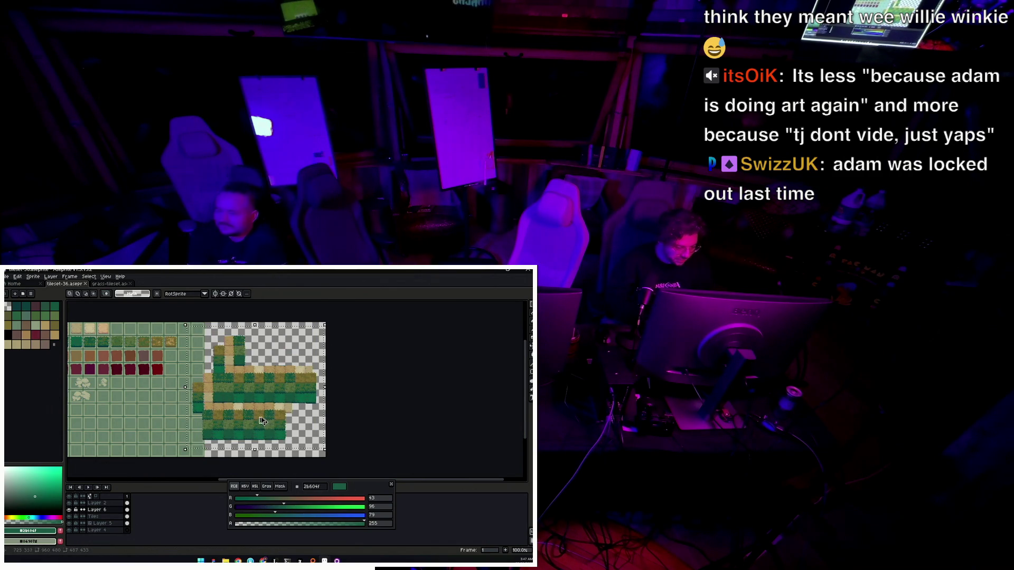
mouse_move(267, 419)
mouse_down()
mouse_move(238, 387)
mouse_move(317, 391)
mouse_move(218, 394)
mouse_move(321, 358)
mouse_move(305, 426)
mouse_move(278, 414)
mouse_up()
key(Return)
- Paste a copy of the grass block and nudge it left and up
key(ctrl+v)
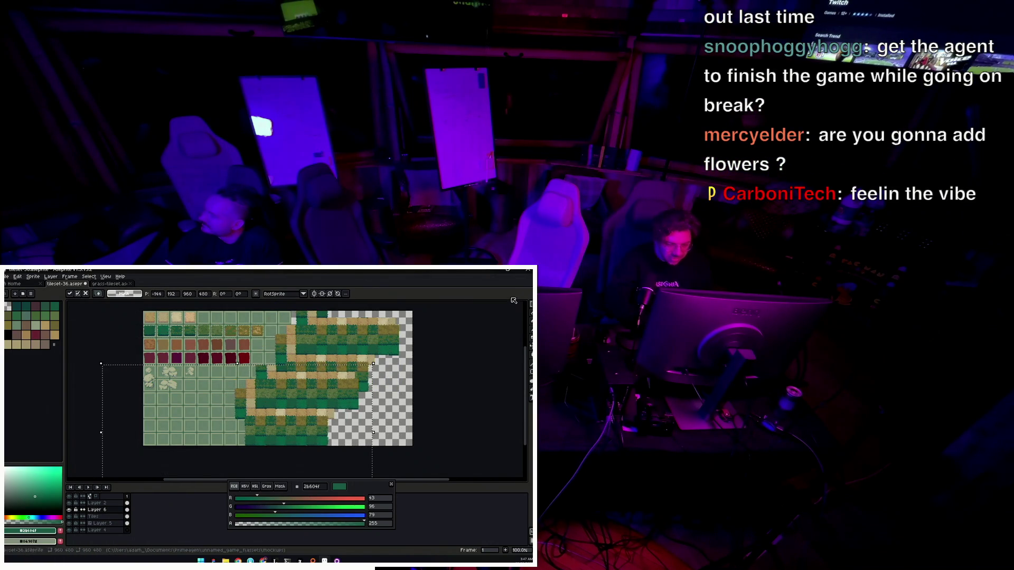
key(Left)
key(Left)
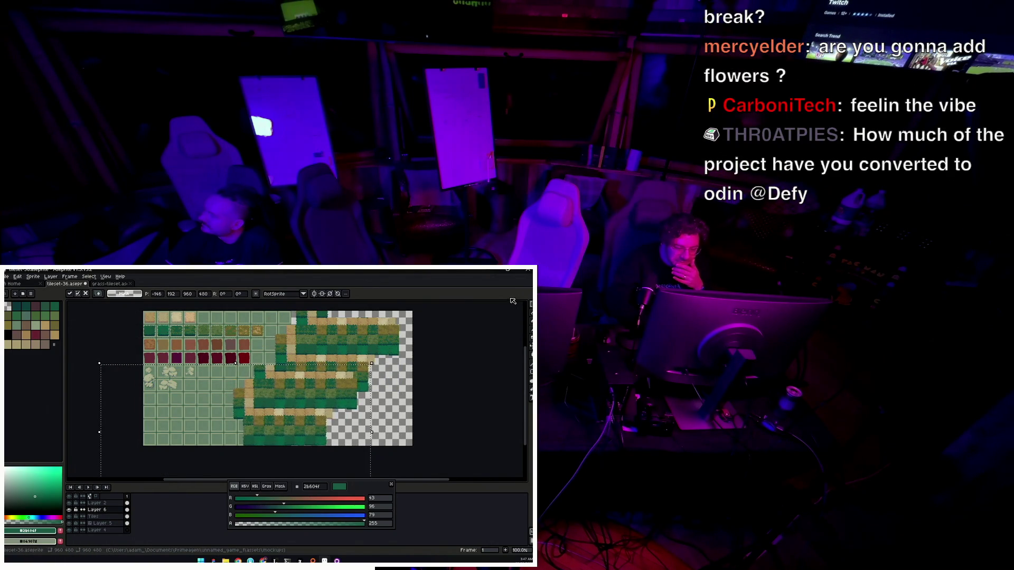
key(Left)
key(Left)
key(Left)
key(Up)
key(z)
scroll(302, 385, down, 3)
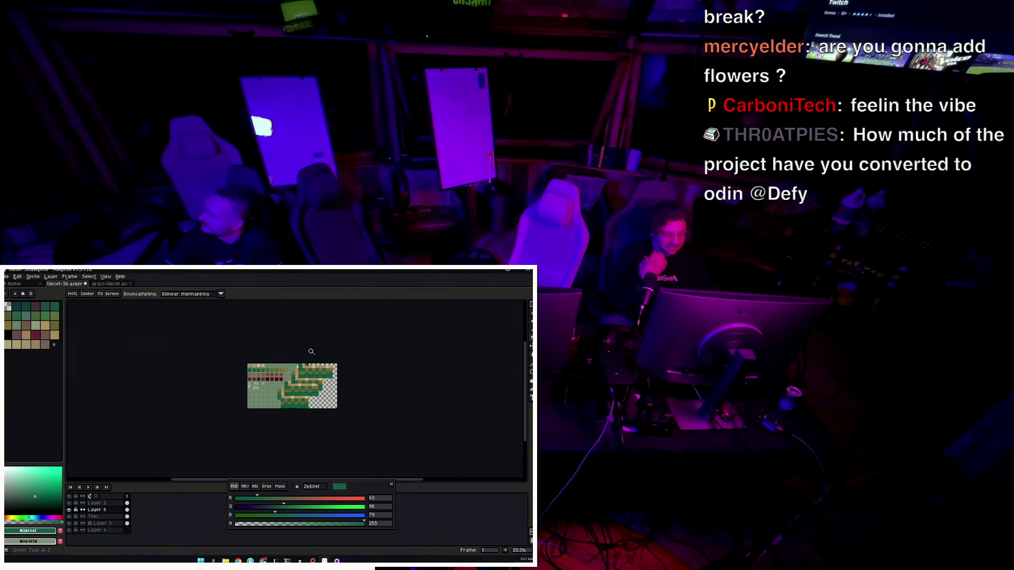
scroll(270, 398, up, 1)
scroll(284, 379, up, 1)
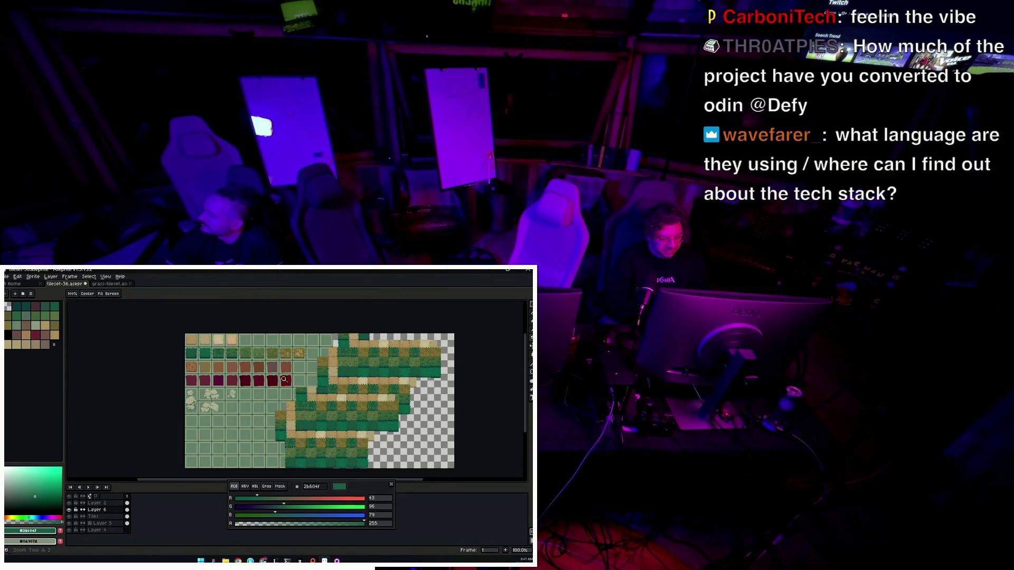
- Undo the last two path-tile moves to restore the narrower layout
key(v)
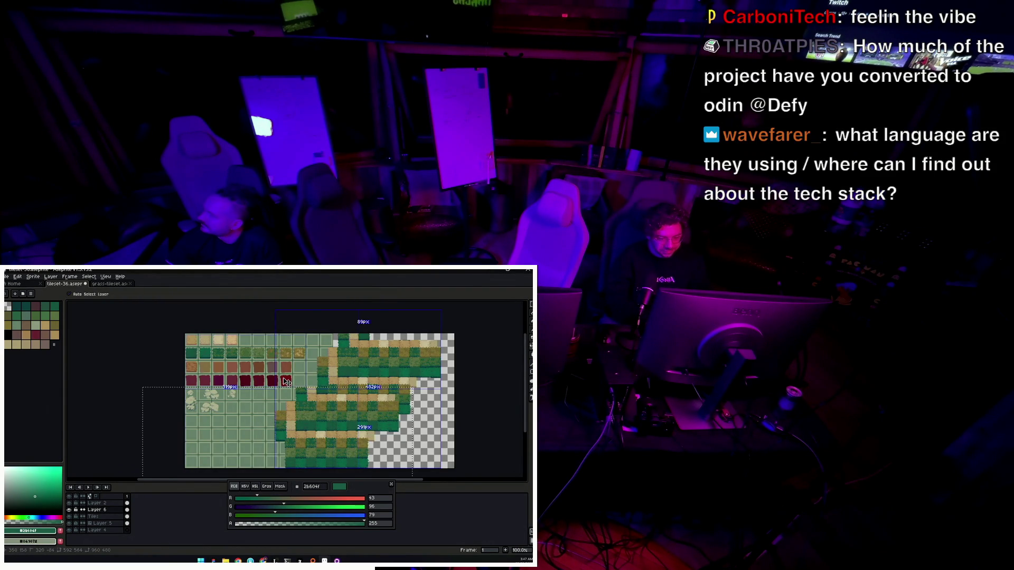
key(ctrl+z)
key(ctrl+z)
key(z)
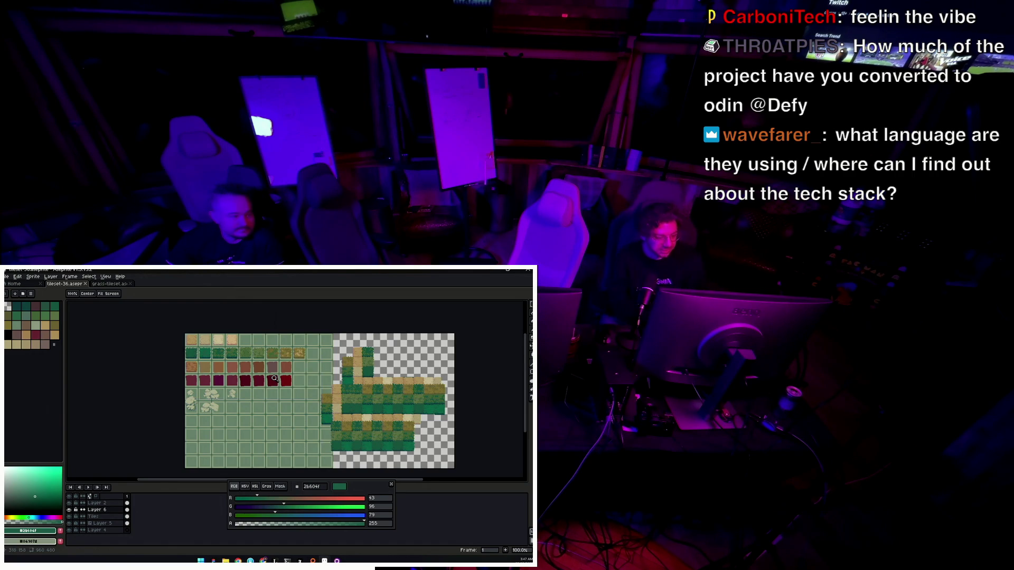
drag(280, 412, 271, 409)
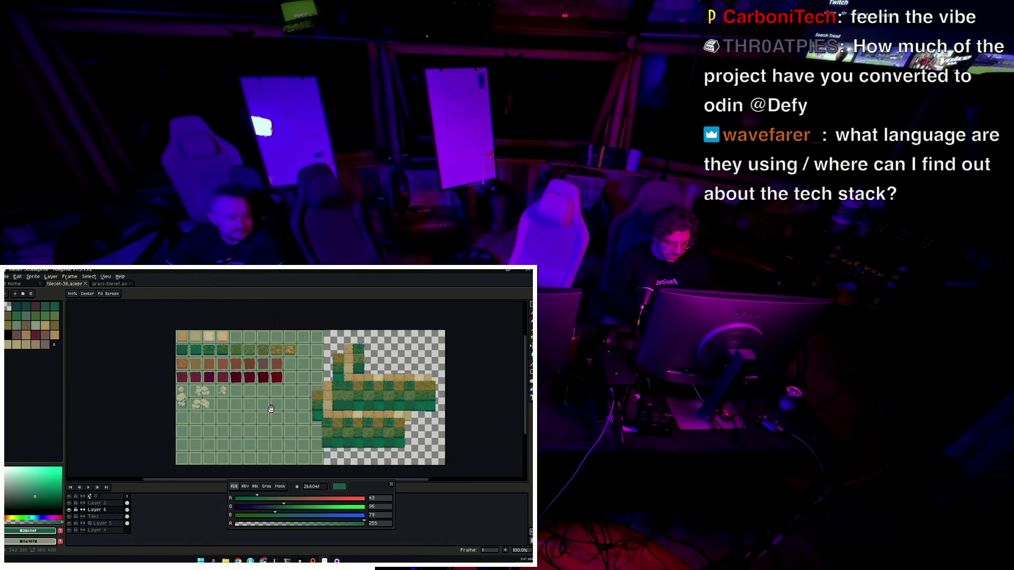
- Bring the map mockup painting to the front, zoom in, and undo a test rectangle stroke
mouse_move(275, 561)
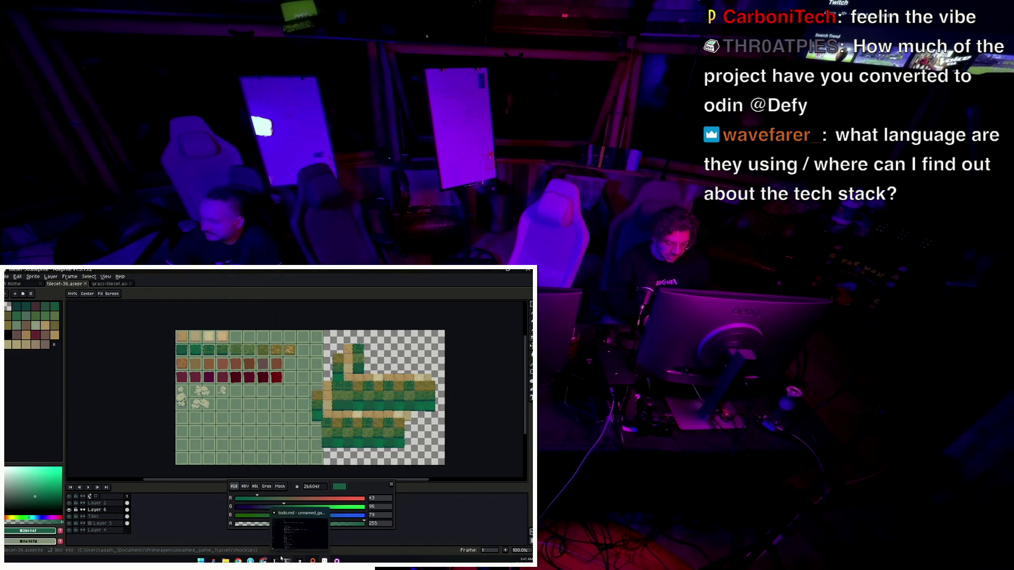
click(291, 541)
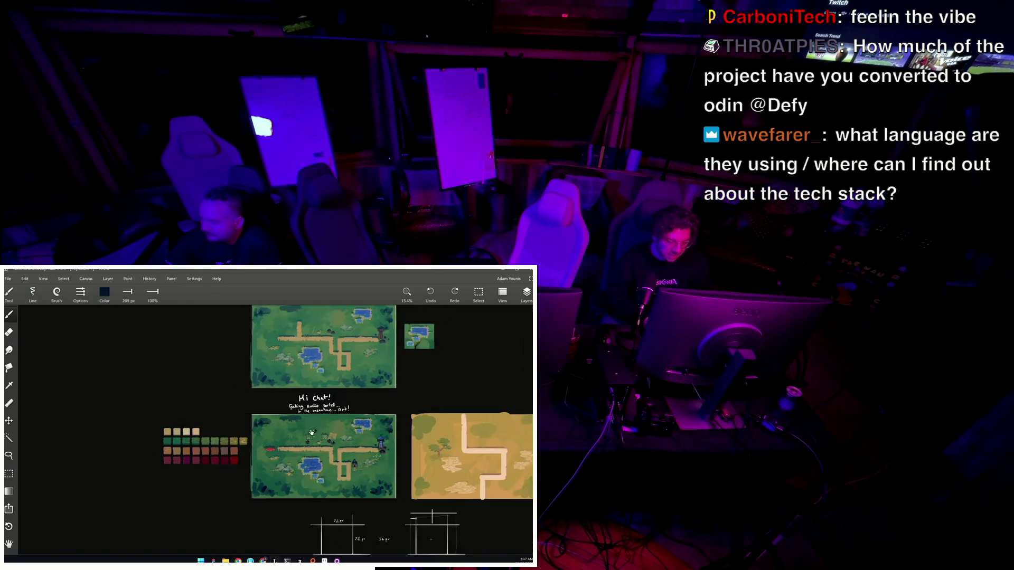
scroll(313, 447, up, 5)
mouse_move(367, 430)
mouse_down()
mouse_move(368, 462)
mouse_move(382, 439)
mouse_up()
drag(376, 485, 374, 485)
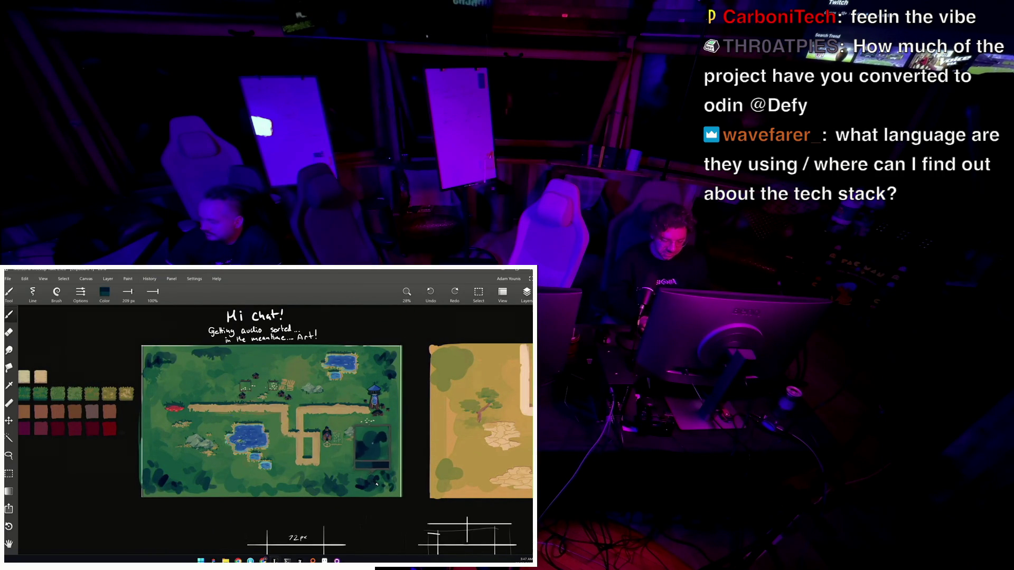
key(ctrl+z)
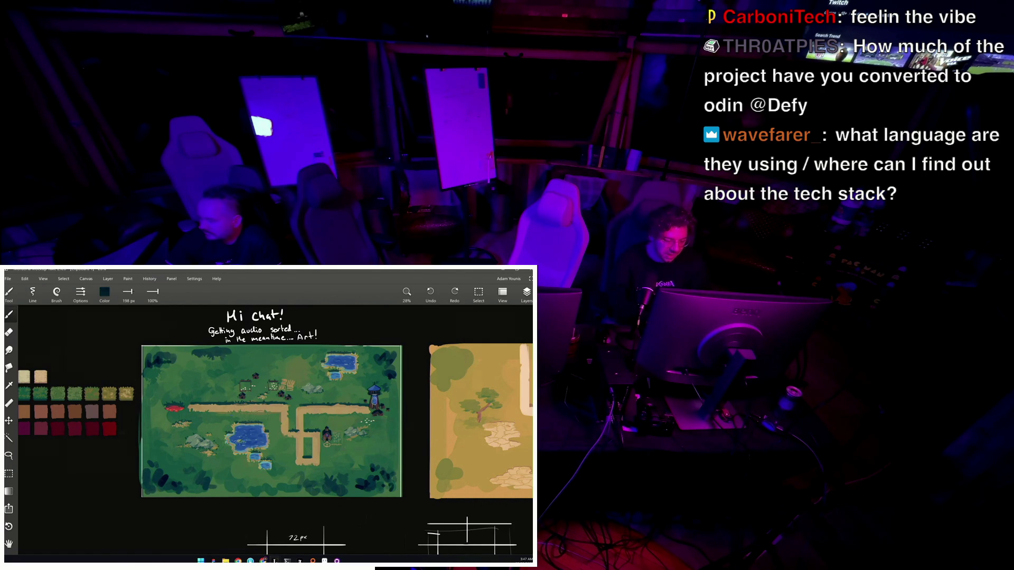
- Scroll around the map mockups and undo a test ellipse sketched around the lower map
scroll(267, 454, down, 3)
scroll(266, 454, down, 3)
scroll(267, 454, down, 2)
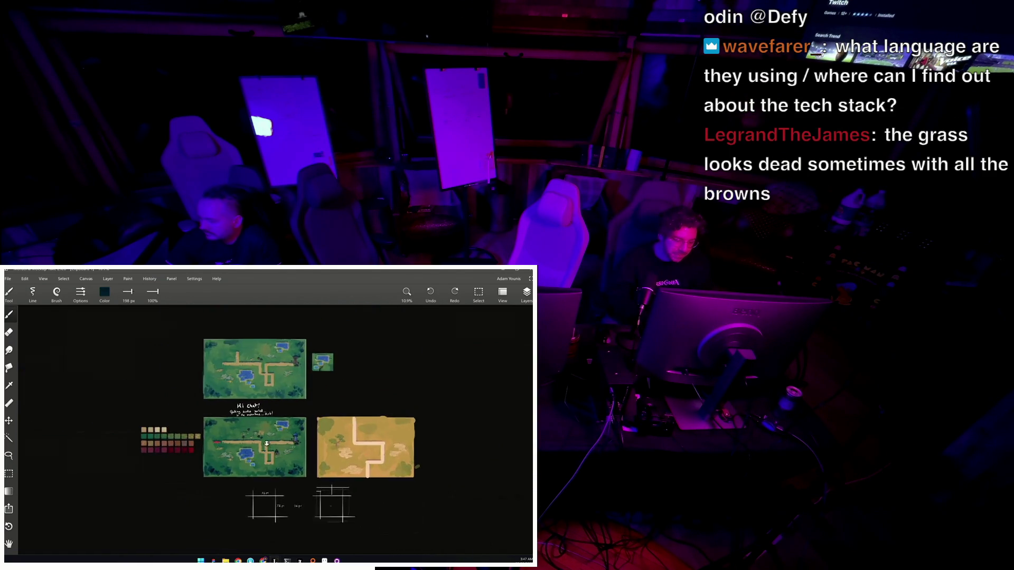
scroll(266, 454, up, 3)
drag(259, 393, 256, 391)
key(ctrl+z)
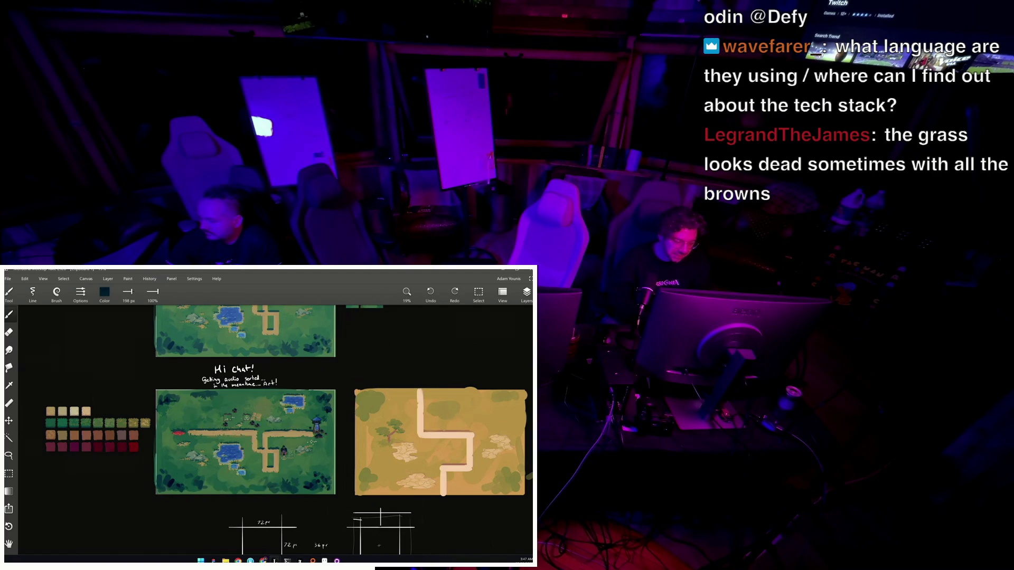
- Centre the lower map in view, then return to the Aseprite tileset
scroll(242, 418, down, 2)
scroll(243, 418, up, 3)
scroll(243, 418, up, 2)
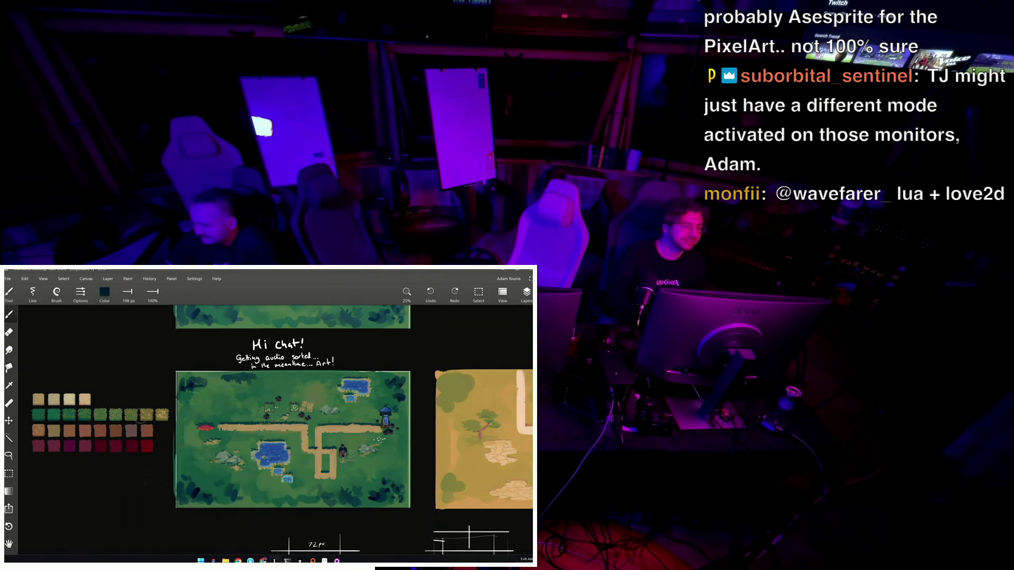
drag(266, 426, 251, 421)
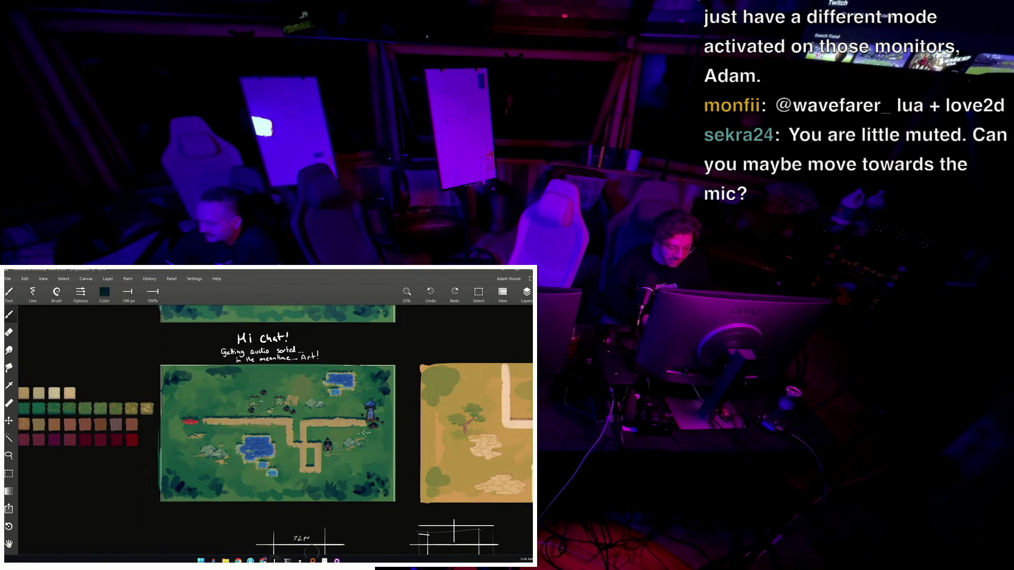
click(296, 530)
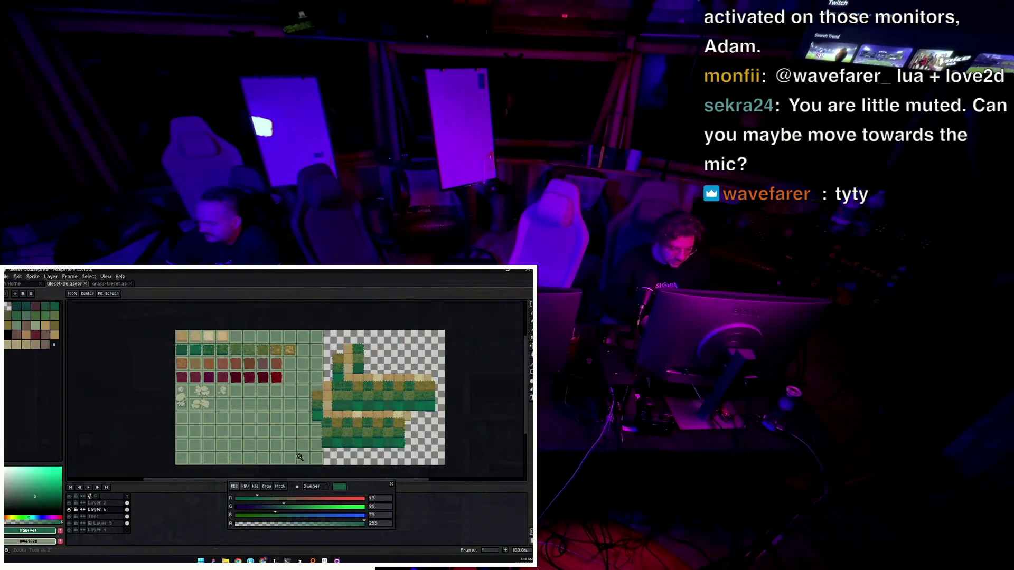
- Zoom into the grass tiles, sample a dark green, and undo a trial bucket fill
click(272, 410)
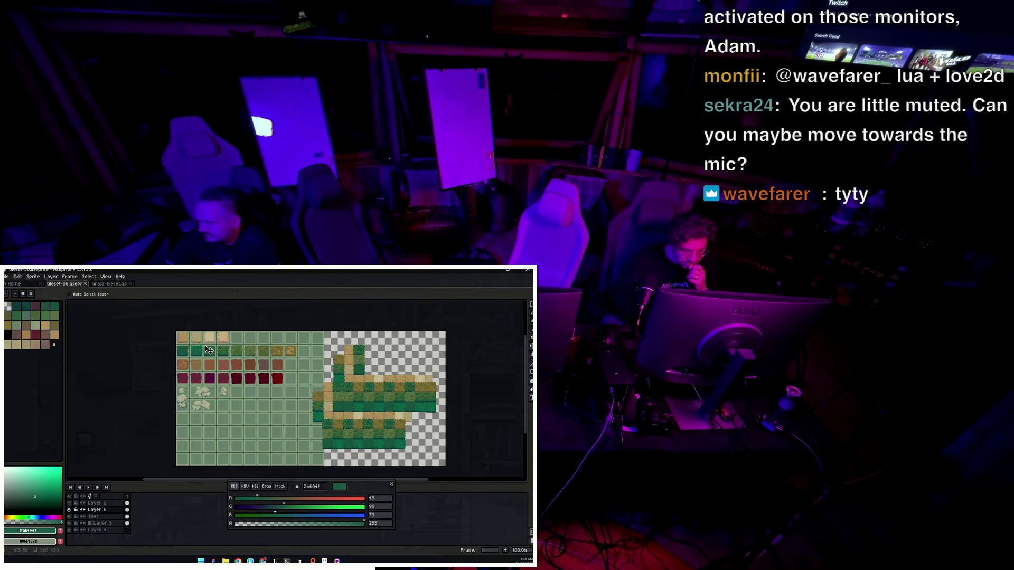
key(z)
scroll(211, 359, up, 1)
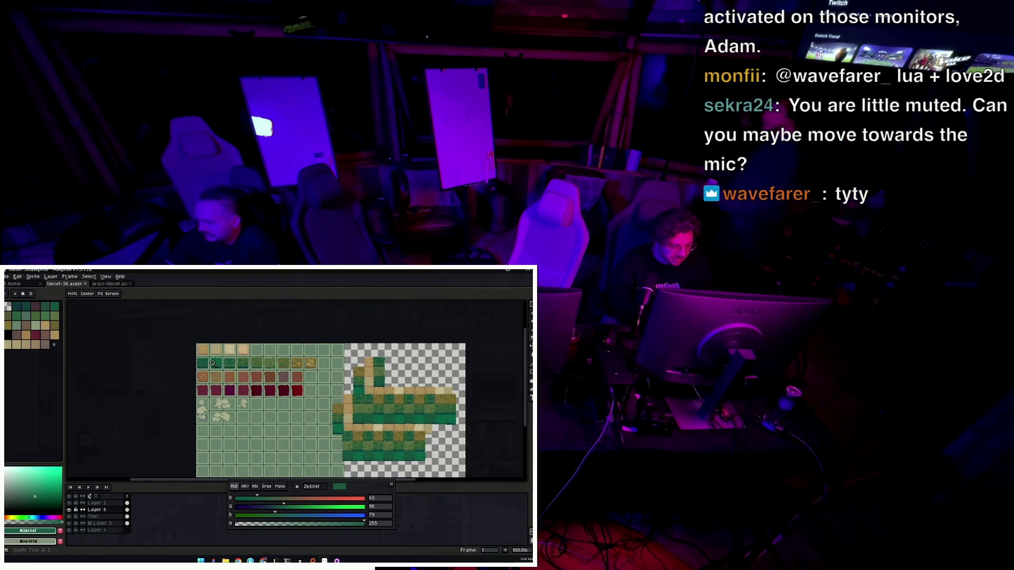
scroll(207, 362, up, 2)
key(i)
click(207, 363)
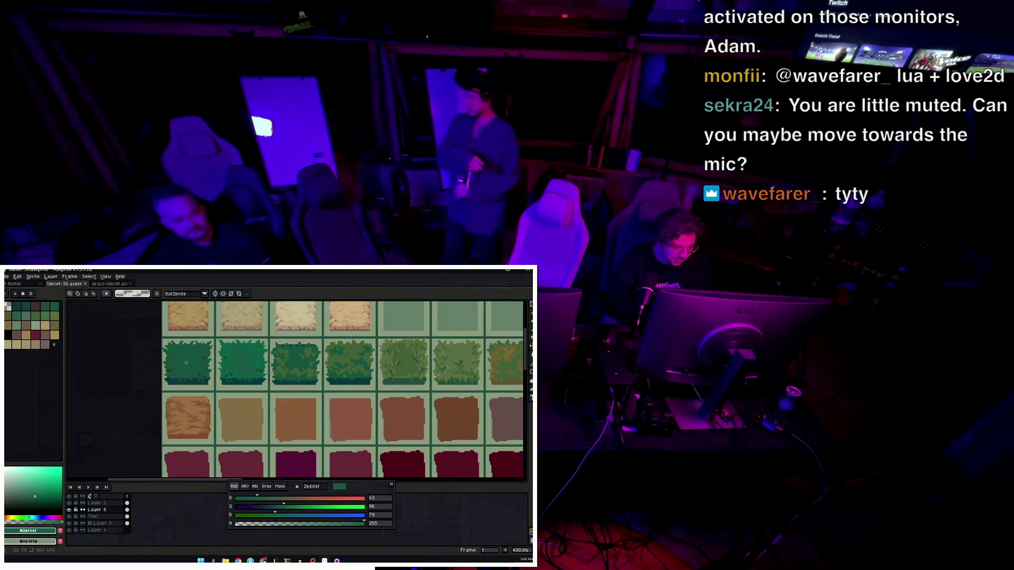
key(z)
scroll(237, 382, up, 1)
scroll(237, 382, up, 1)
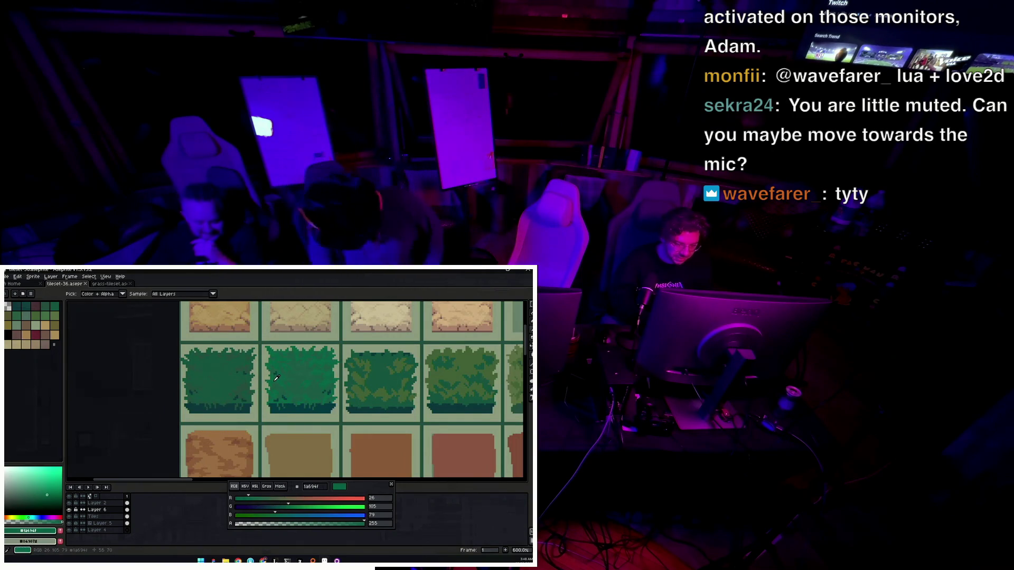
key(g)
click(233, 383)
key(ctrl+z)
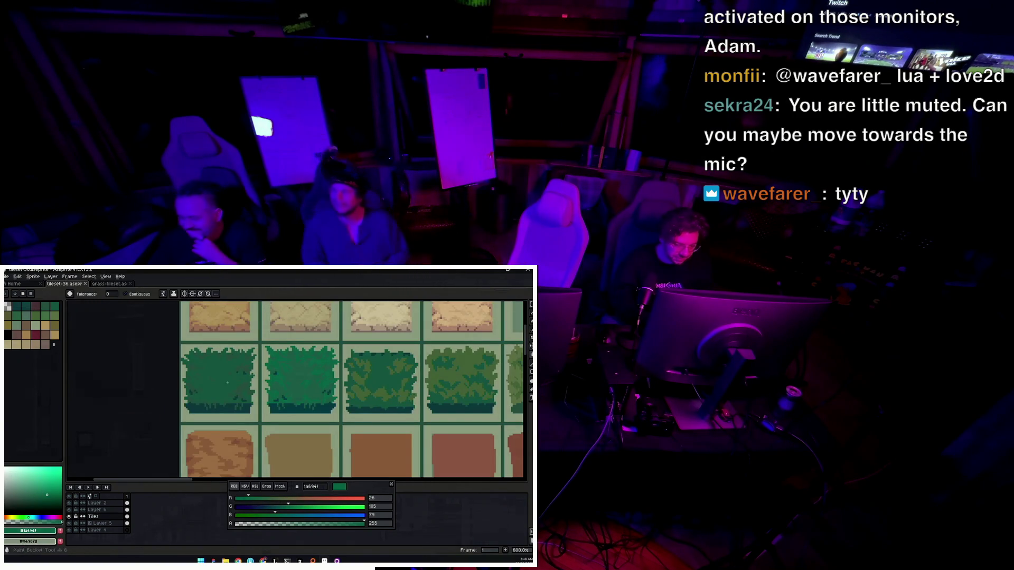
- Sample a mid green from a grass tile and fill part of the leftmost grass tile
key(z)
scroll(220, 379, down, 4)
scroll(220, 379, down, 3)
scroll(238, 370, up, 1)
key(v)
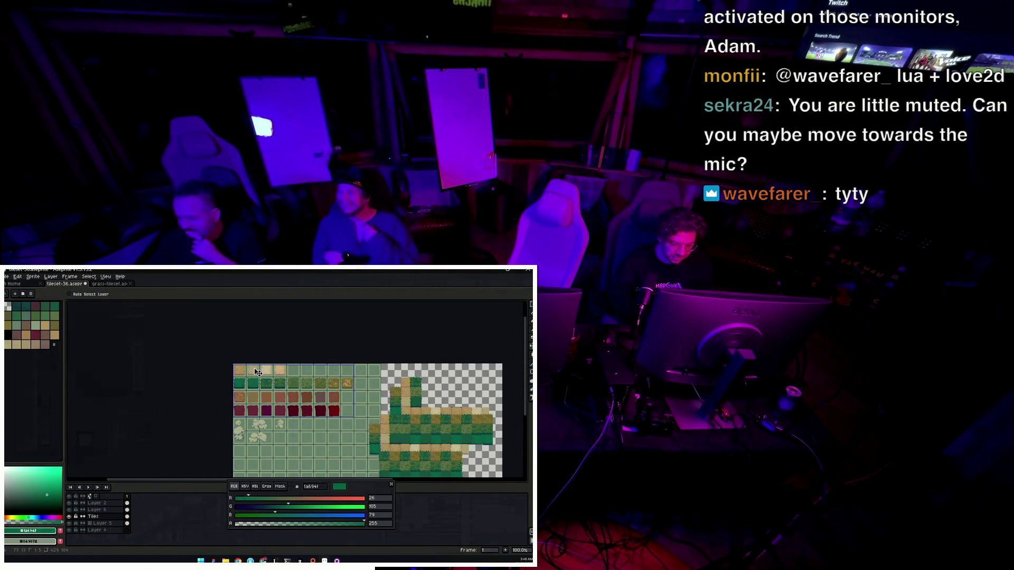
key(i)
scroll(258, 376, up, 4)
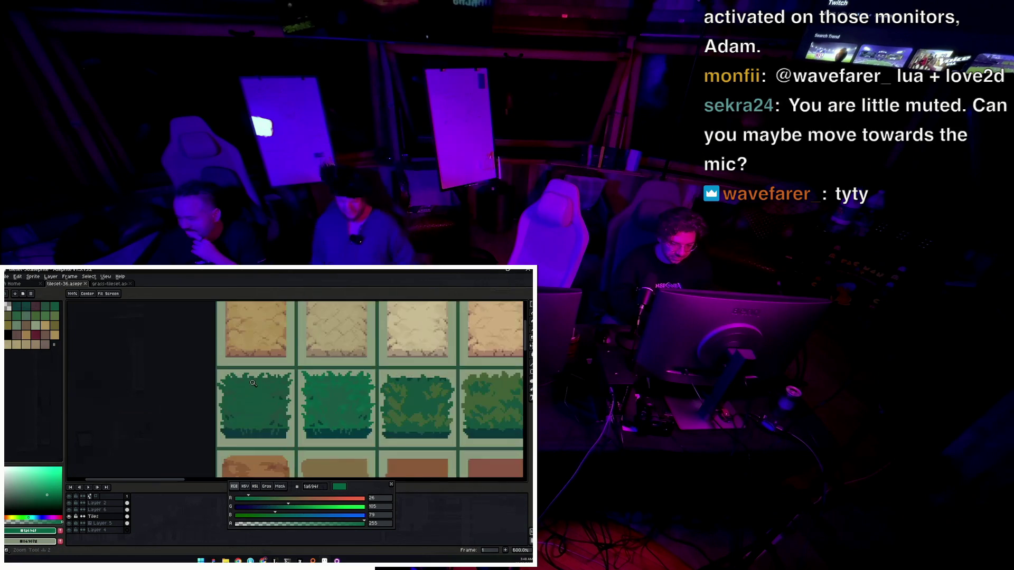
scroll(263, 387, up, 3)
click(264, 392)
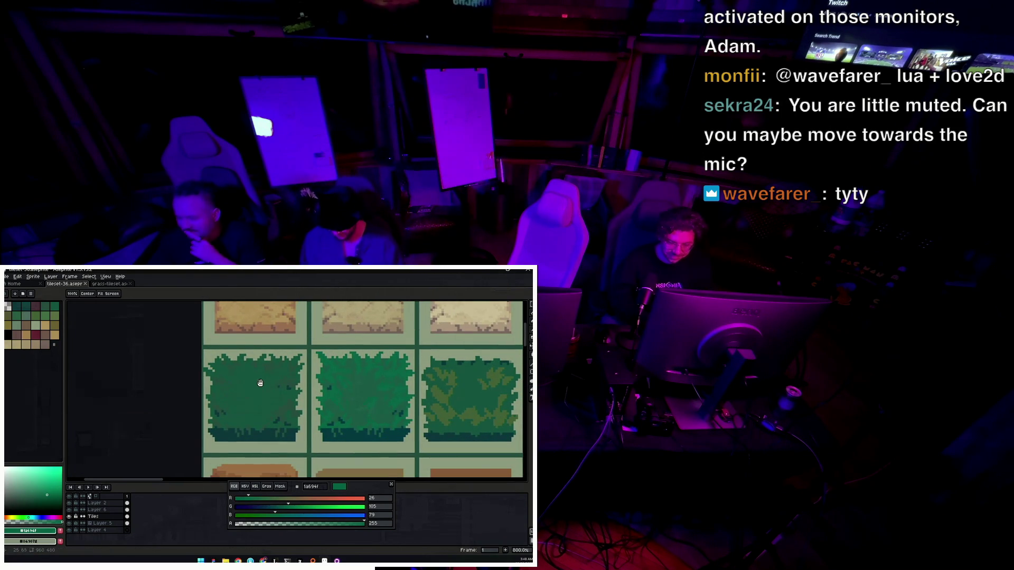
key(z)
key(b)
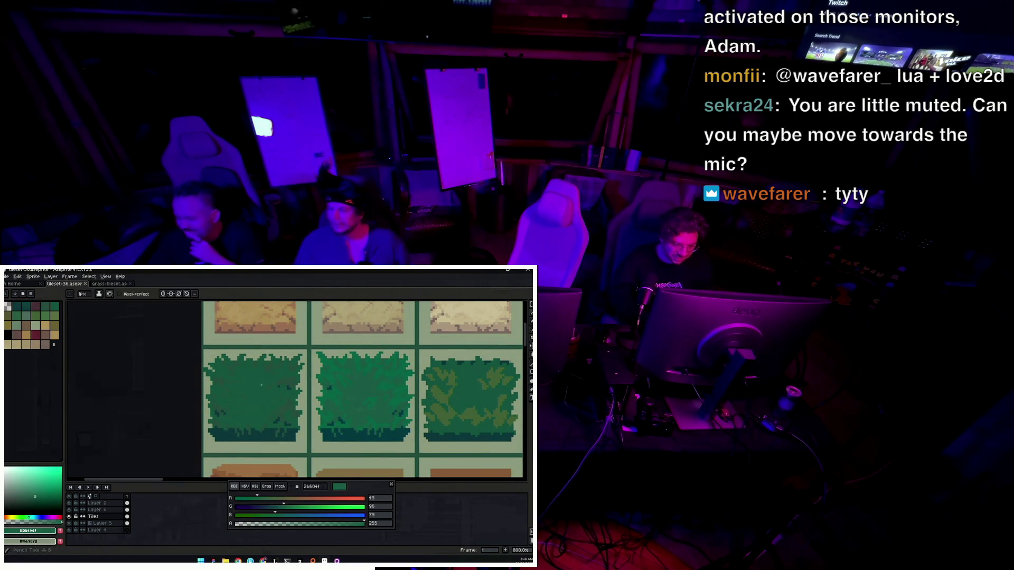
key(g)
click(261, 388)
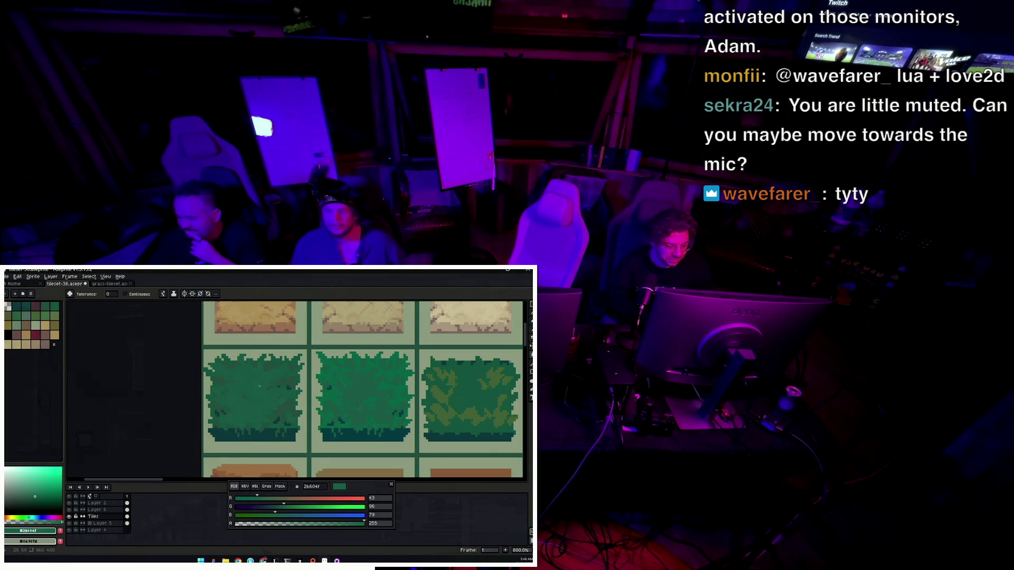
- Select the leftmost grass tile and pick a darker teal-green to fill it with
key(m)
drag(204, 445, 308, 347)
key(g)
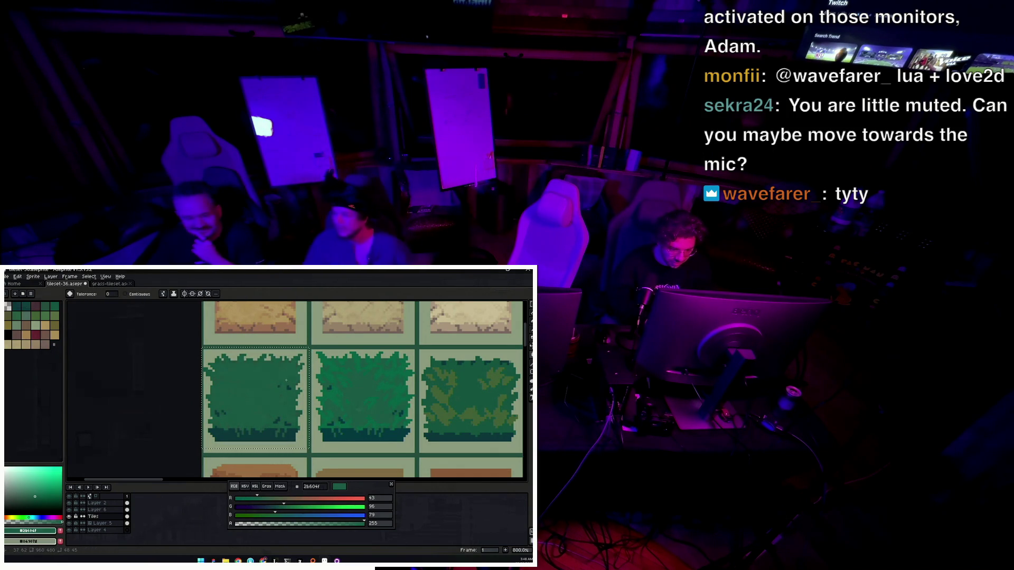
key(i)
click(282, 410)
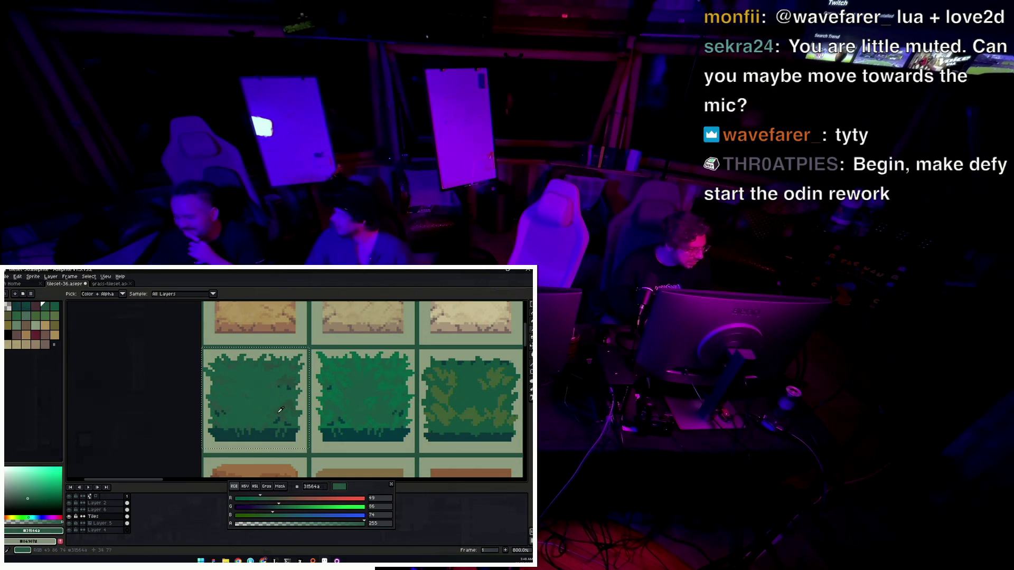
key(g)
alt+click(217, 407)
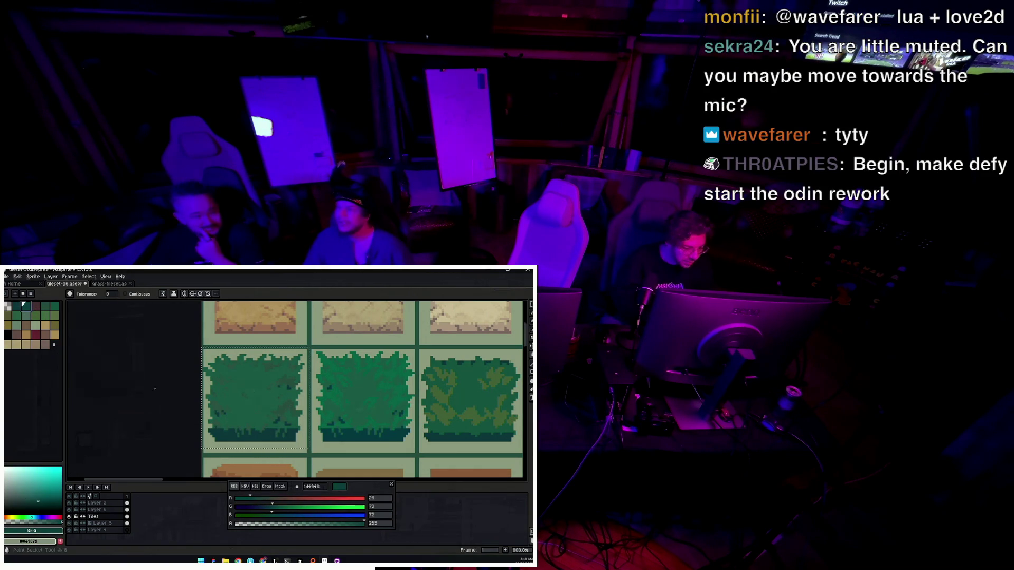
- Zoom out over the whole tileset and sample the grass green again
key(z)
scroll(248, 390, down, 6)
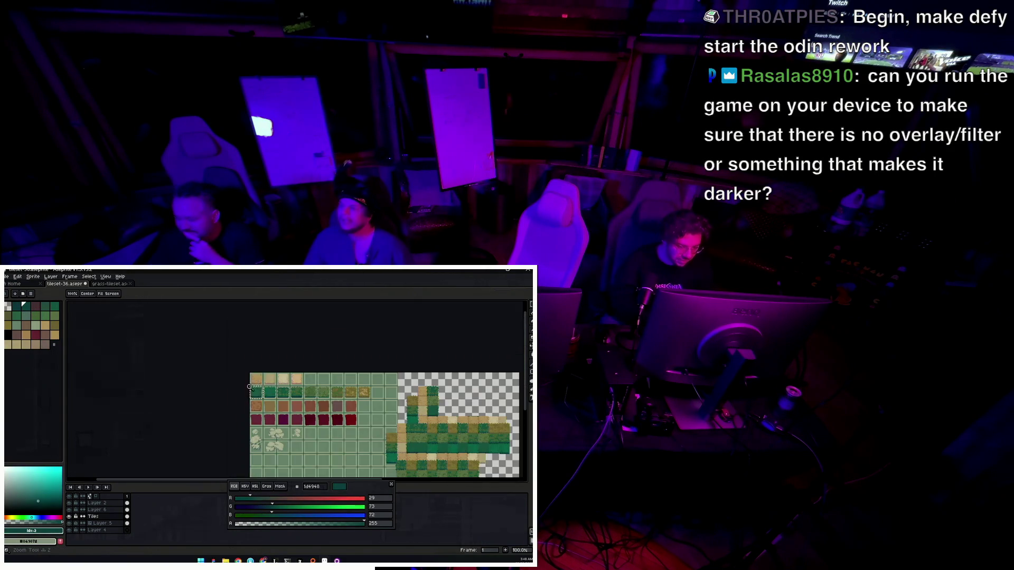
scroll(270, 378, up, 5)
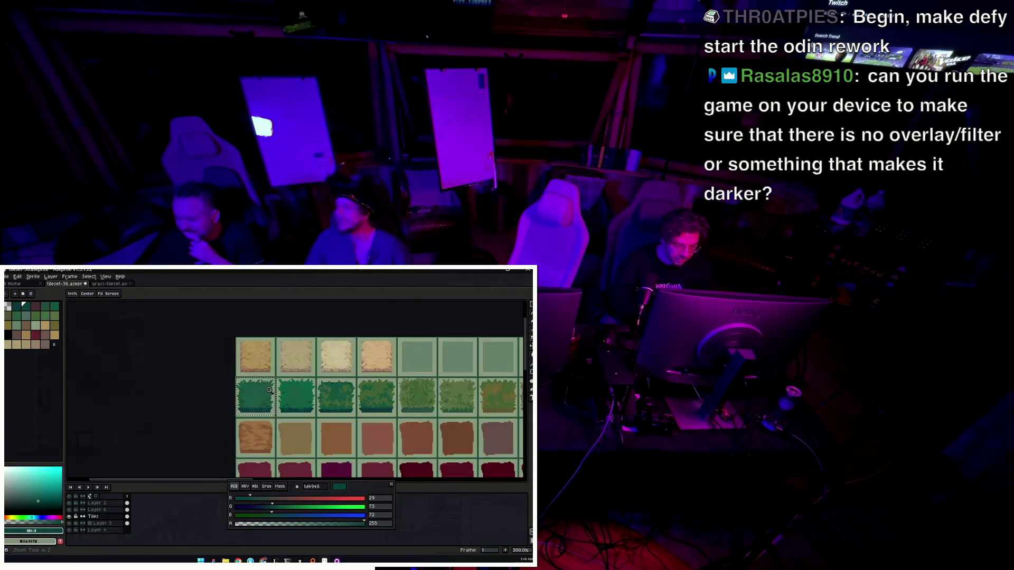
alt+click(311, 391)
key(b)
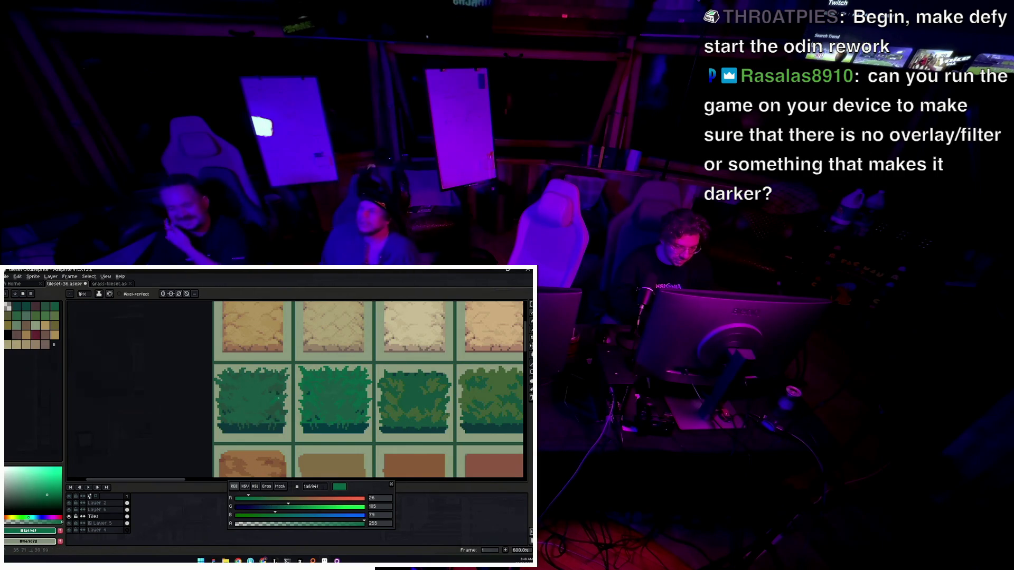
- Zoom in on the grass tile and compare its duller and brighter greens
key(z)
scroll(284, 399, up, 3)
alt+click(268, 407)
key(b)
alt+click(285, 391)
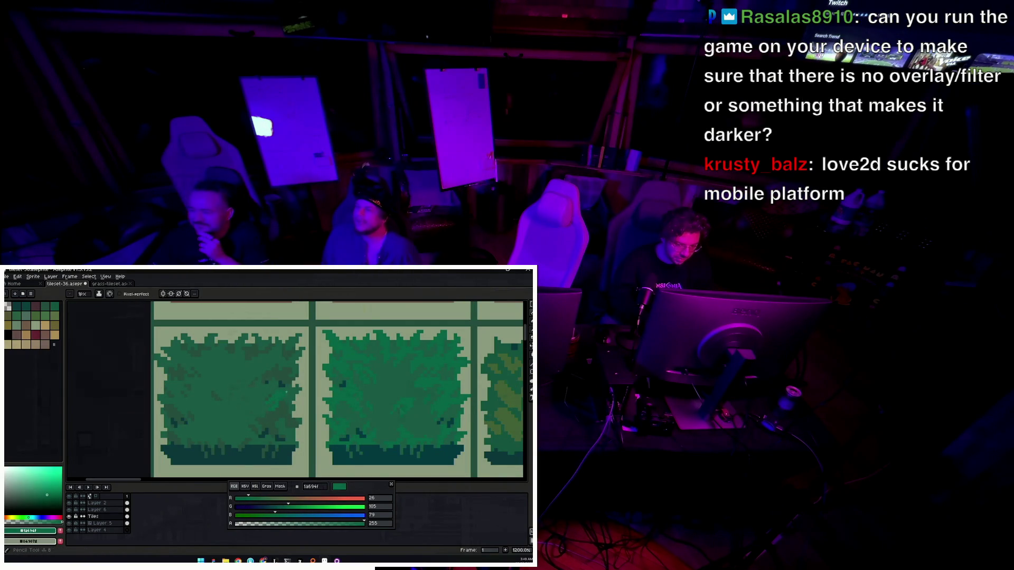
key(z)
scroll(266, 381, down, 5)
scroll(283, 387, up, 4)
key(b)
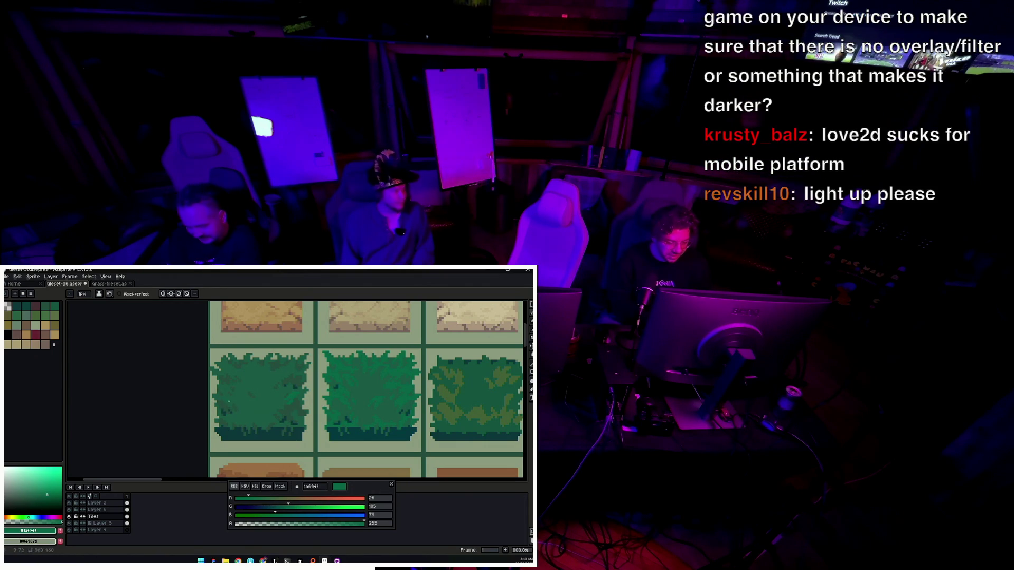
- Set the drawing colour to the darker muted grass green (R63 G96 B79)
scroll(267, 382, down, 3)
scroll(267, 382, up, 1)
scroll(267, 382, up, 1)
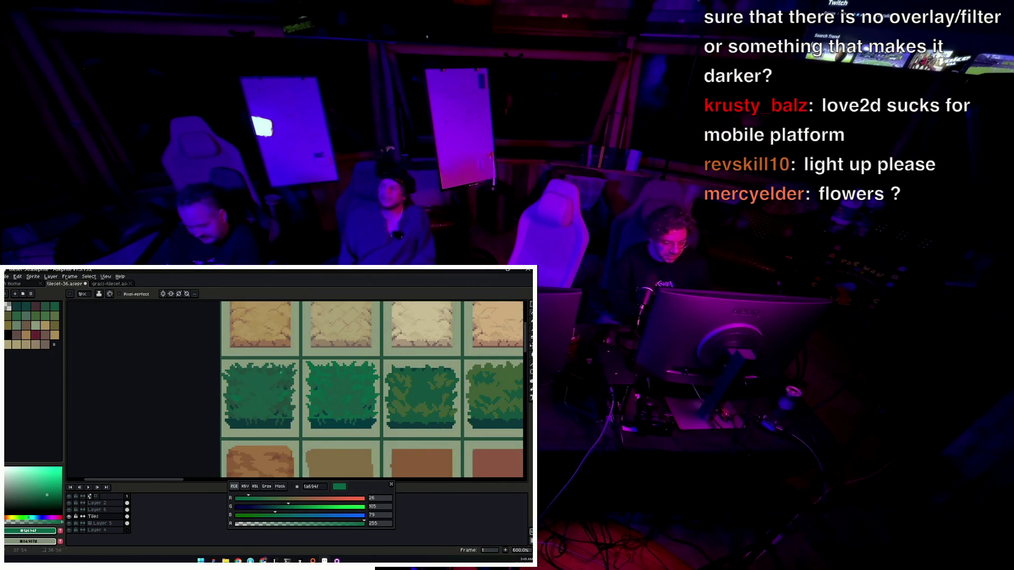
scroll(283, 374, up, 4)
alt+click(284, 370)
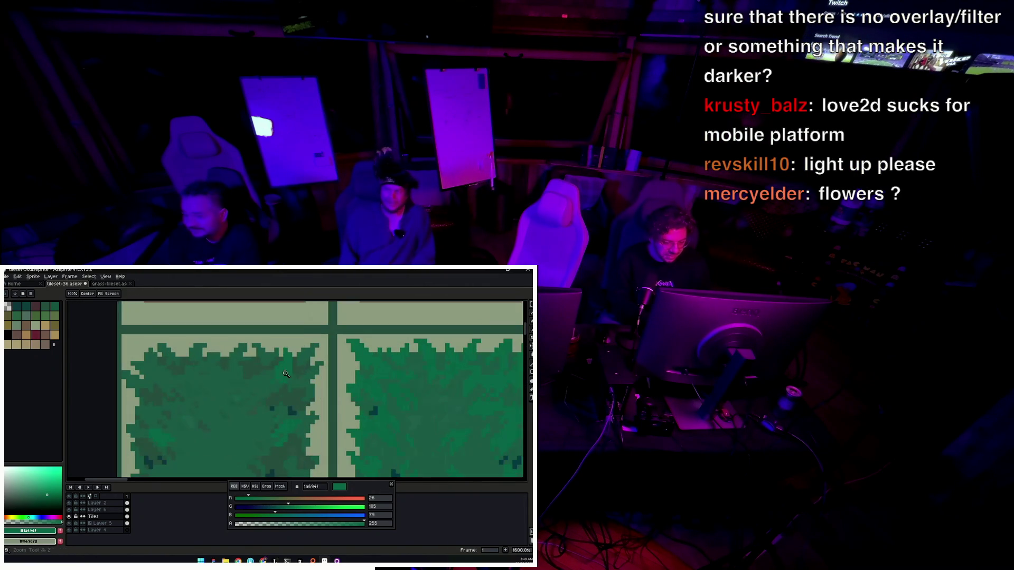
scroll(284, 371, down, 4)
scroll(296, 377, down, 2)
scroll(306, 385, up, 1)
scroll(315, 392, up, 2)
alt+click(315, 391)
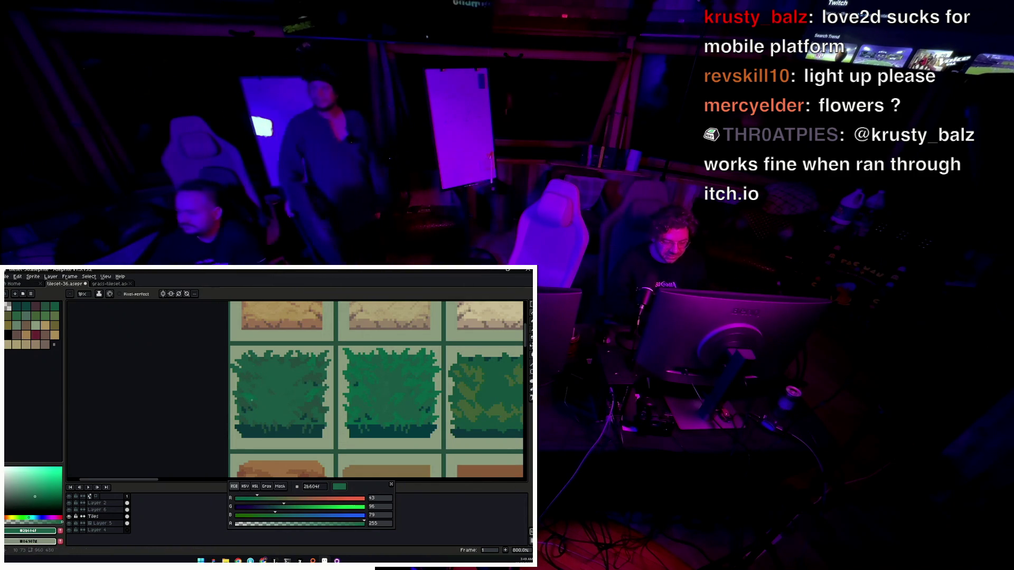
alt+click(267, 375)
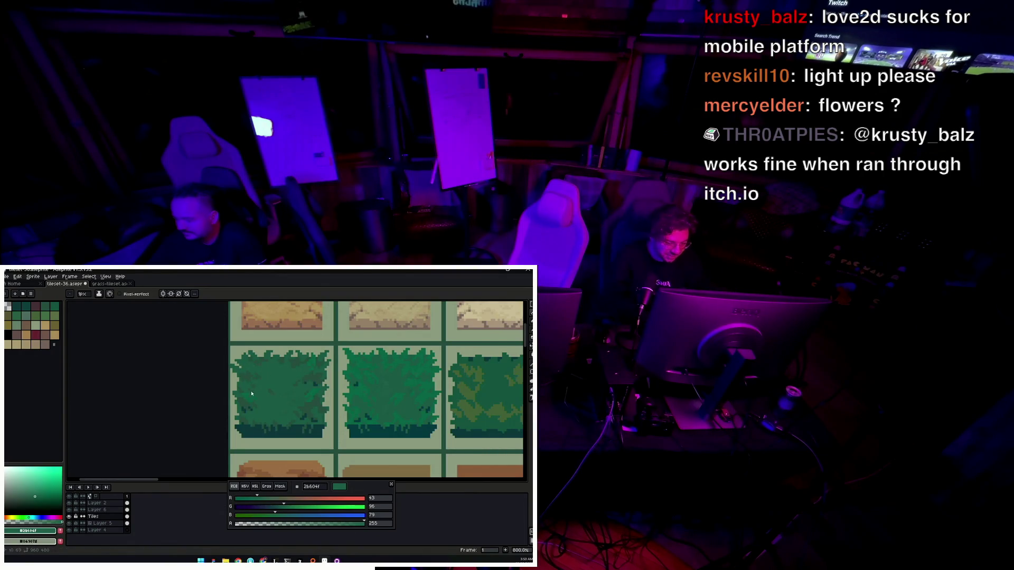
- Choose a deeper green palette swatch, then sample the bright and dark grass greens
click(46, 306)
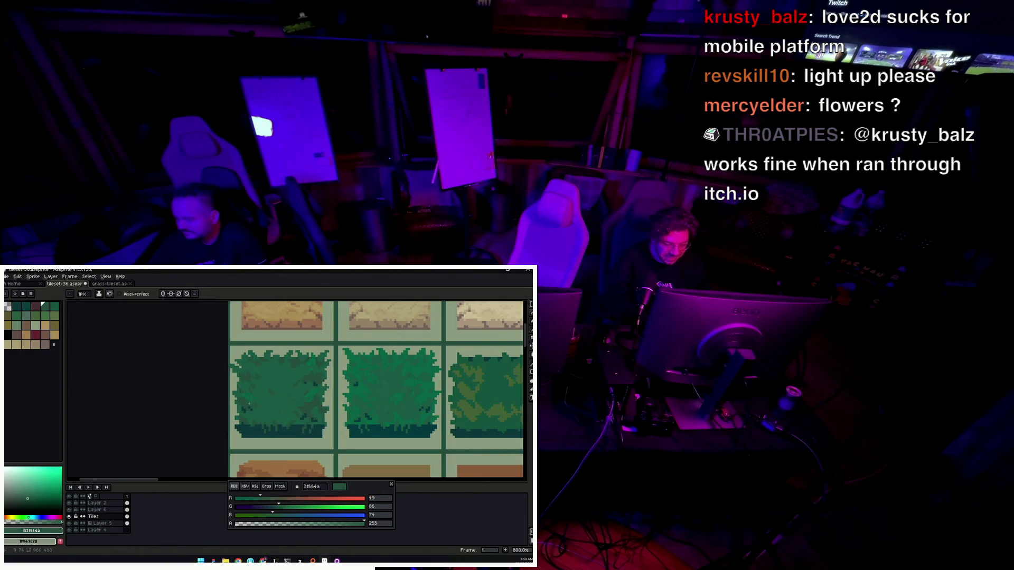
key(v)
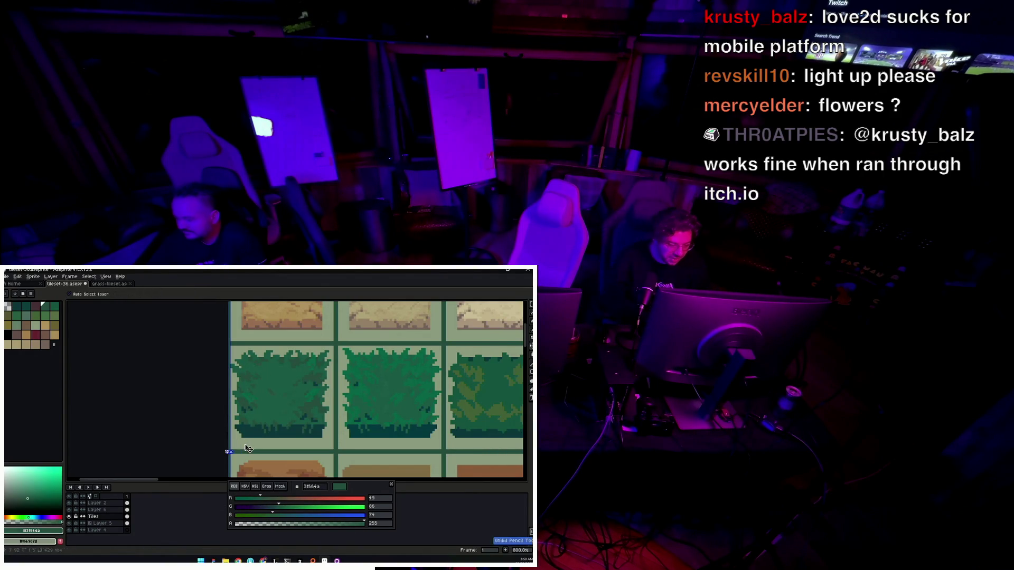
key(b)
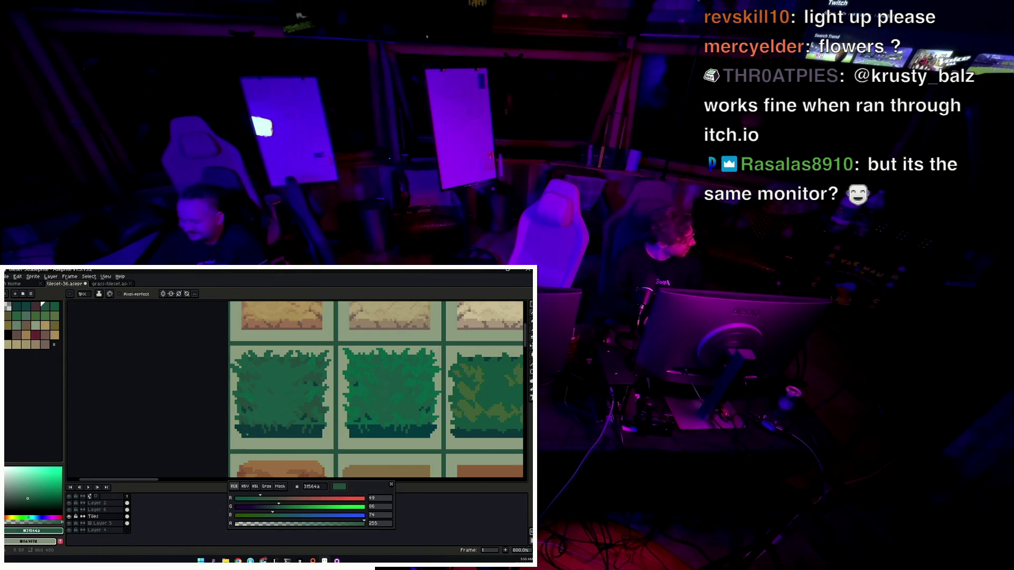
key(h)
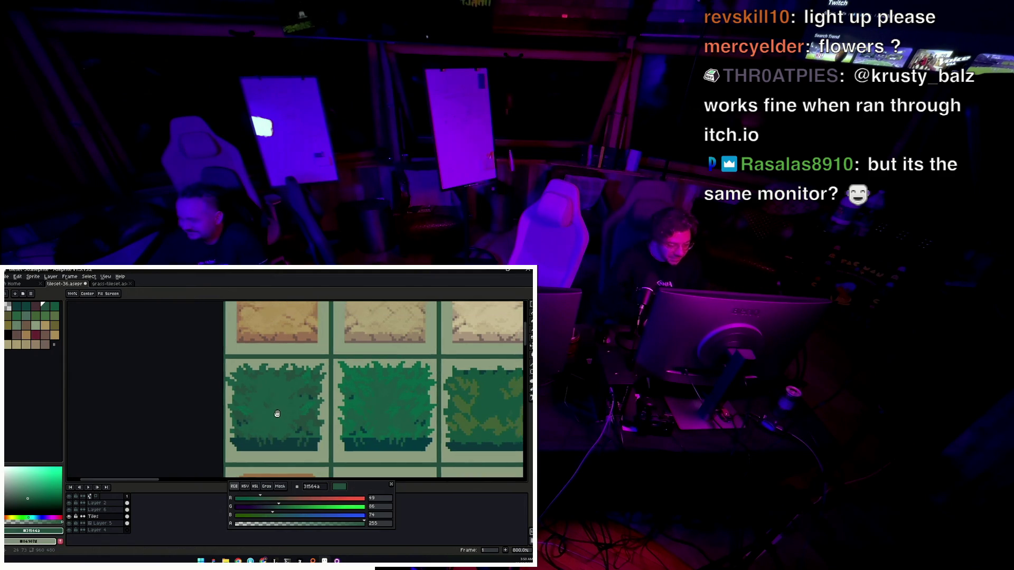
scroll(282, 404, up, 3)
key(b)
alt+click(249, 434)
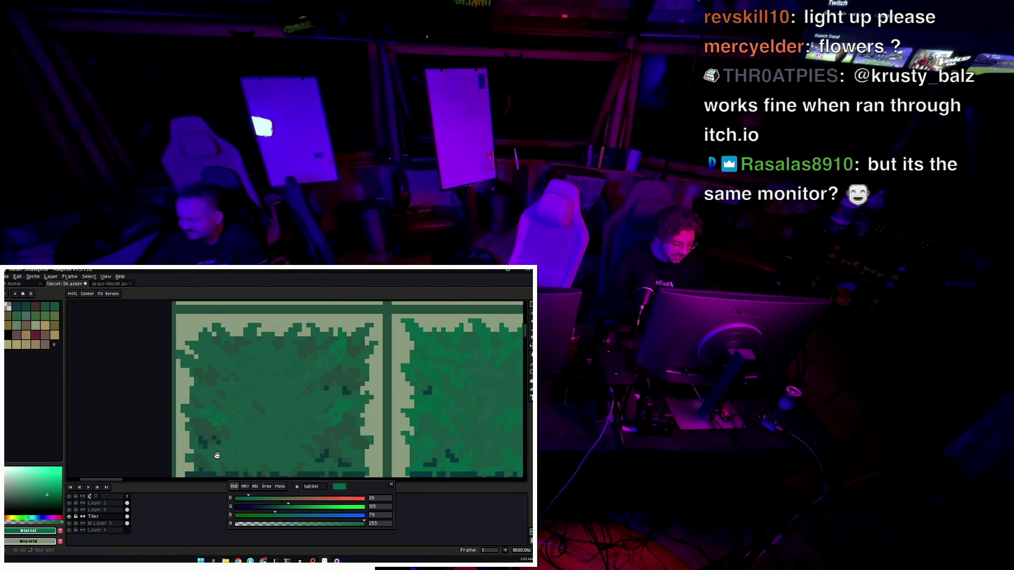
scroll(211, 428, down, 3)
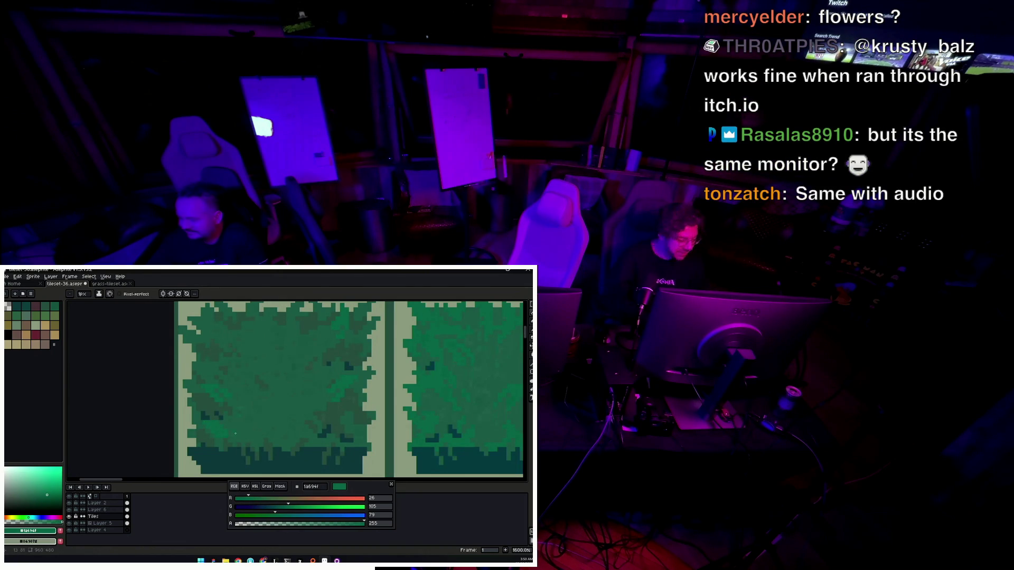
alt+click(224, 436)
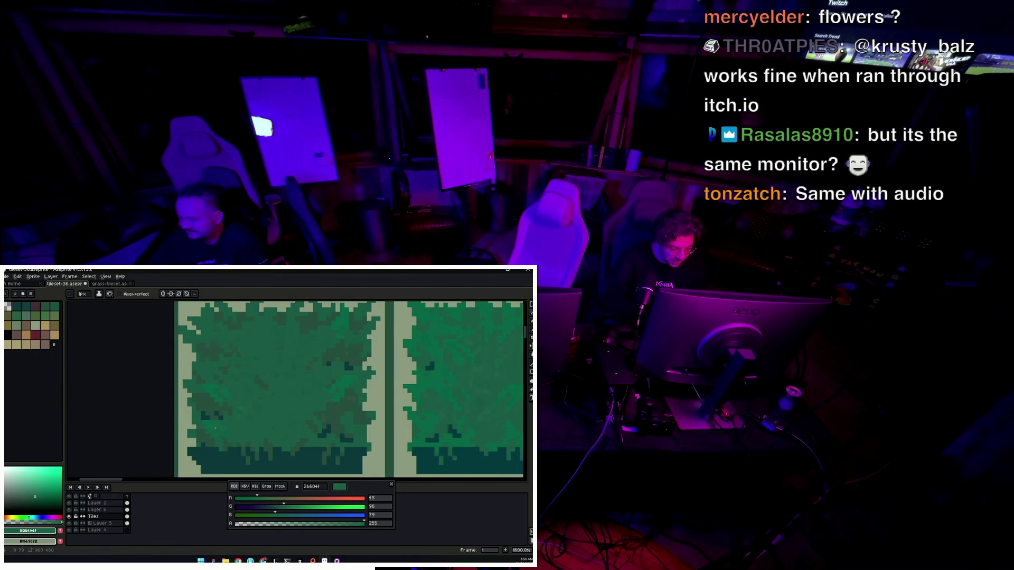
- Pan across the grass tile, sampling its bright, olive and dark greens
scroll(270, 401, down, 6)
scroll(266, 402, down, 2)
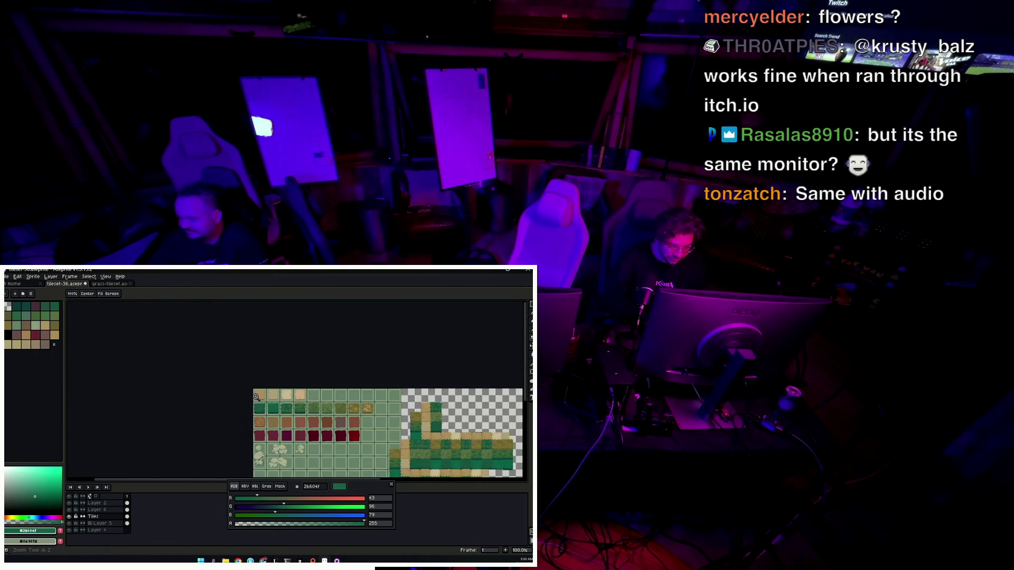
scroll(260, 403, up, 3)
scroll(269, 399, up, 3)
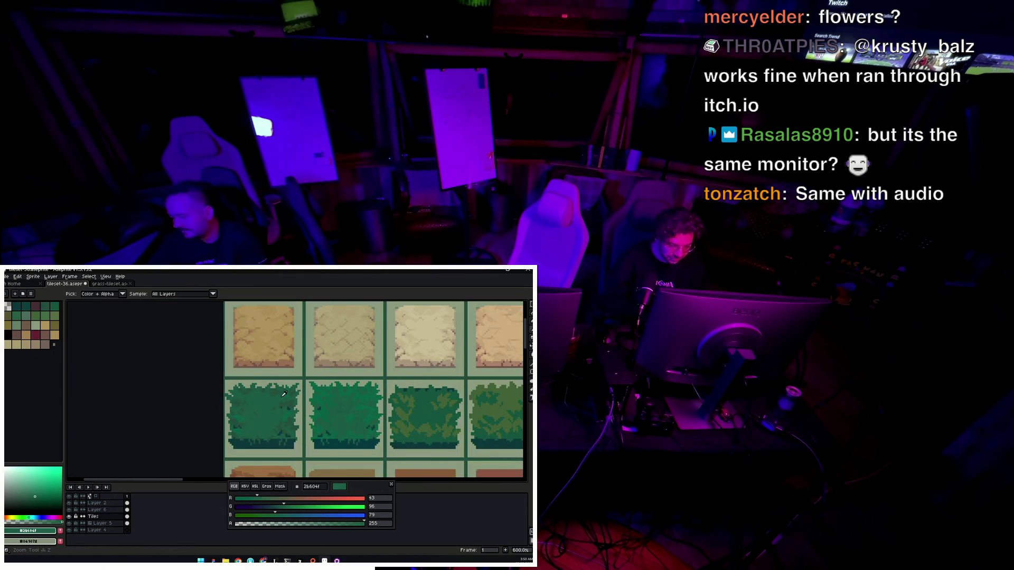
alt+click(288, 389)
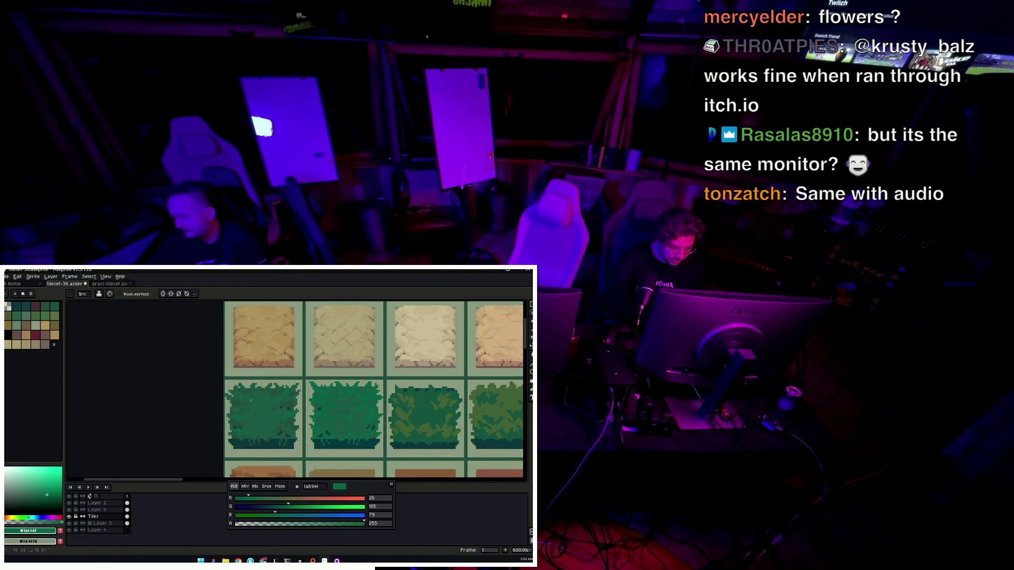
scroll(251, 400, up, 3)
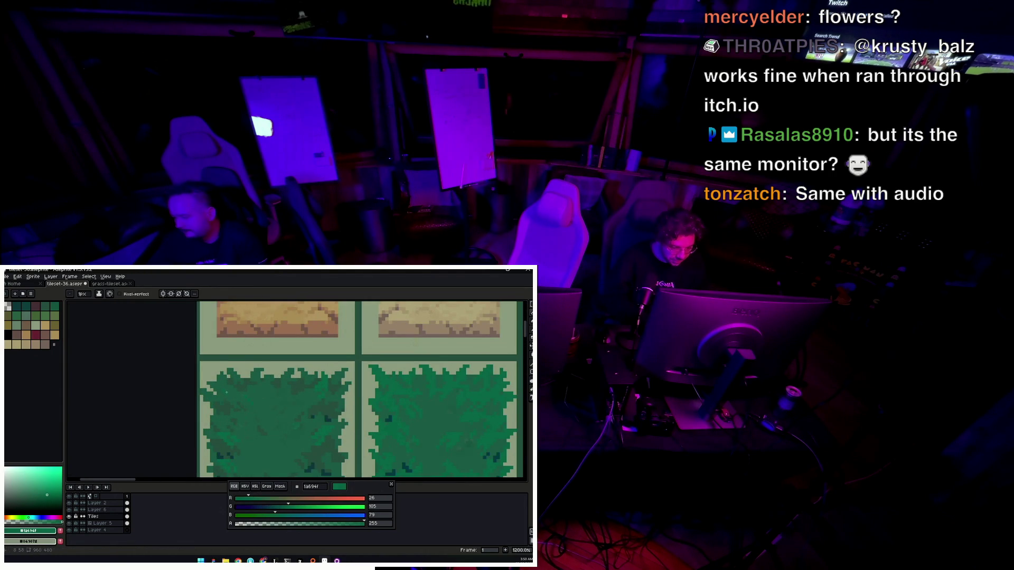
key(z)
scroll(234, 388, down, 2)
scroll(271, 412, down, 2)
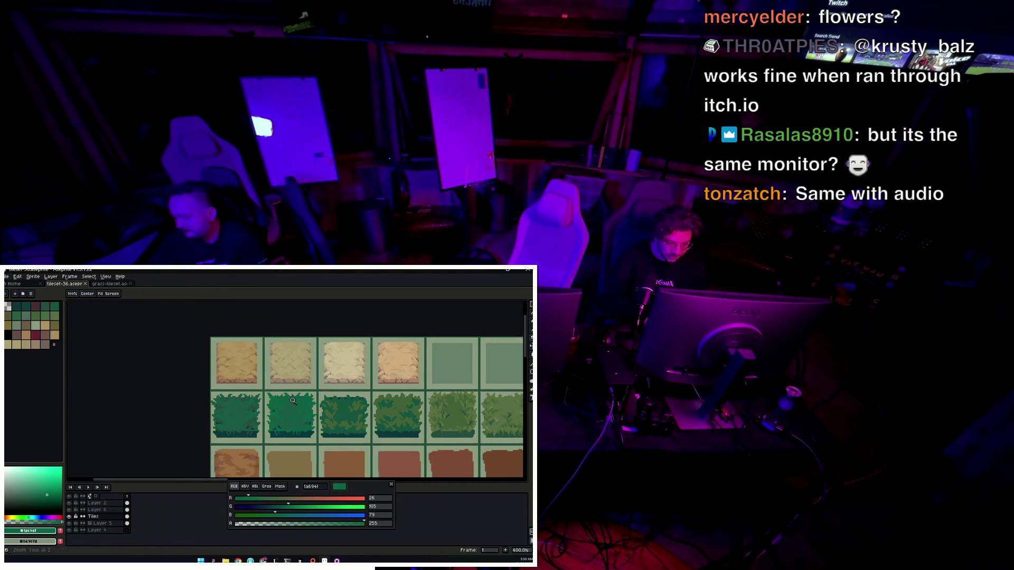
scroll(285, 409, up, 6)
alt+click(293, 408)
alt+click(286, 413)
key(b)
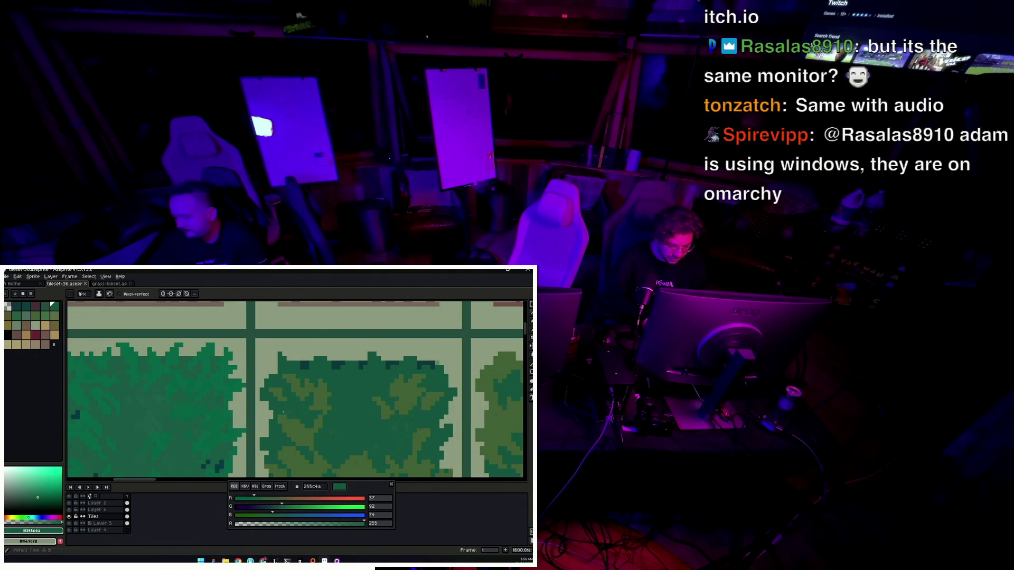
- Zoom out and alternate between the bright and dark grass greens as drawing colour
key(z)
scroll(296, 409, down, 8)
scroll(328, 401, up, 8)
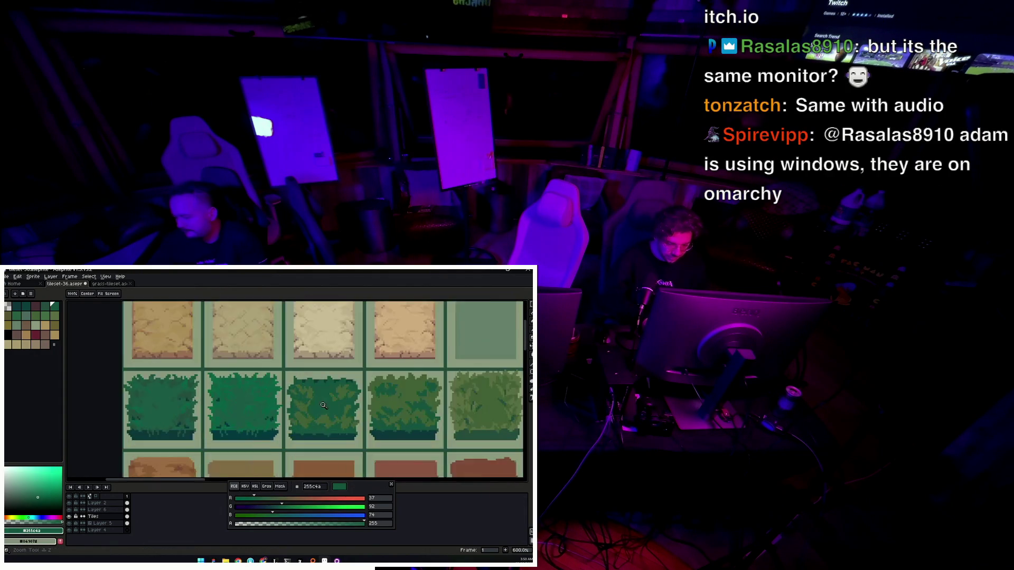
key(b)
alt+click(388, 409)
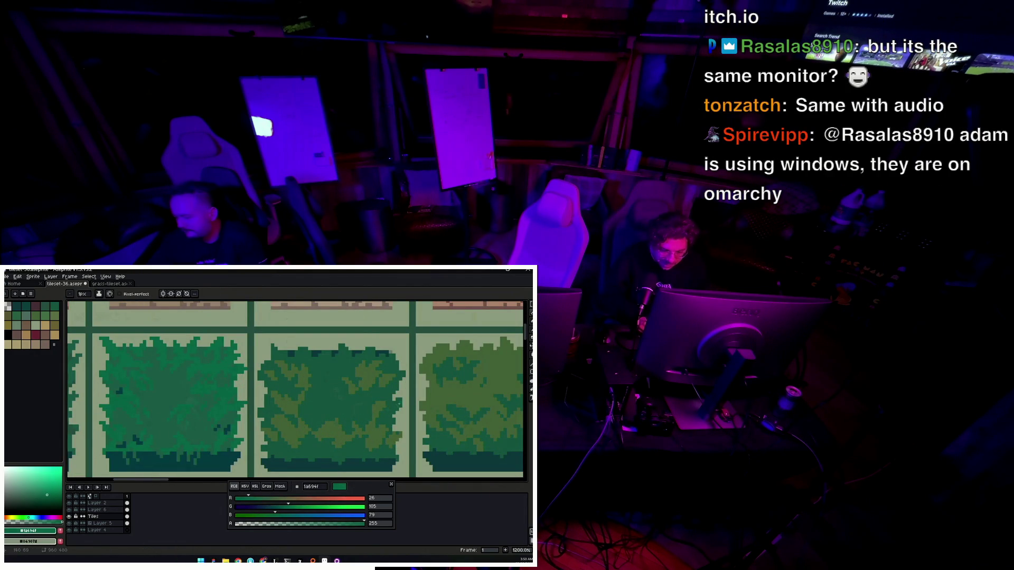
alt+click(392, 411)
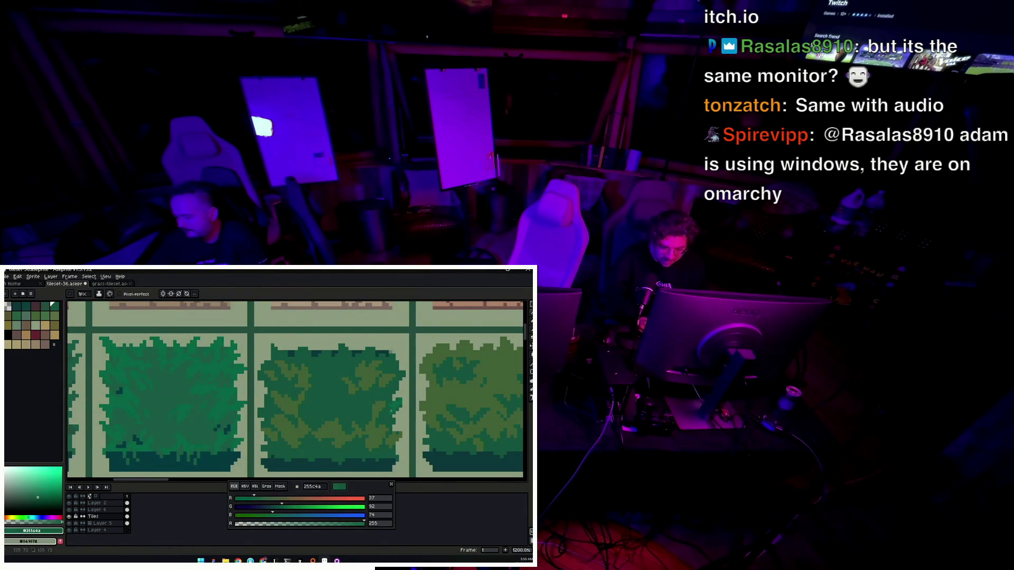
alt+click(399, 404)
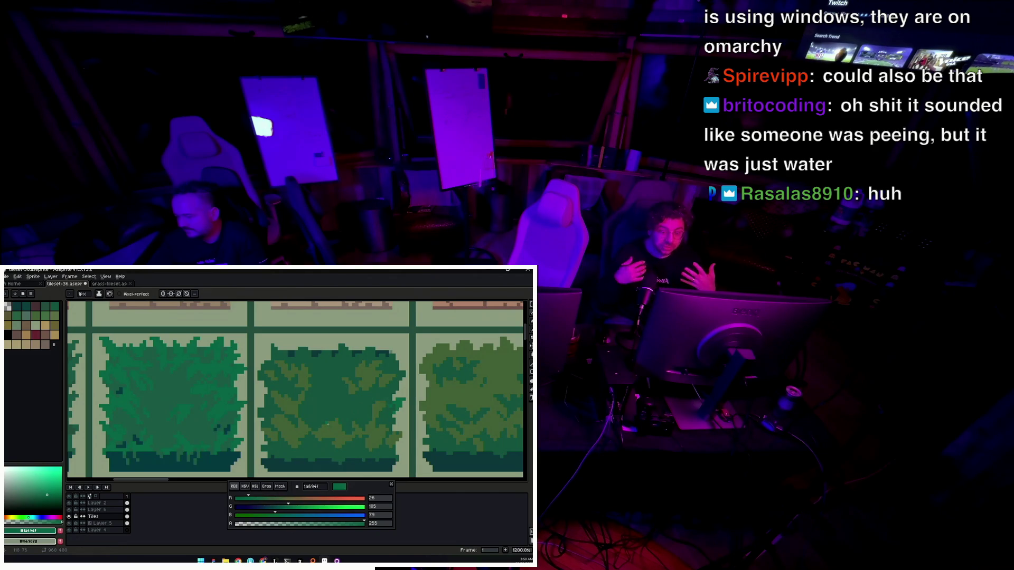
key(i)
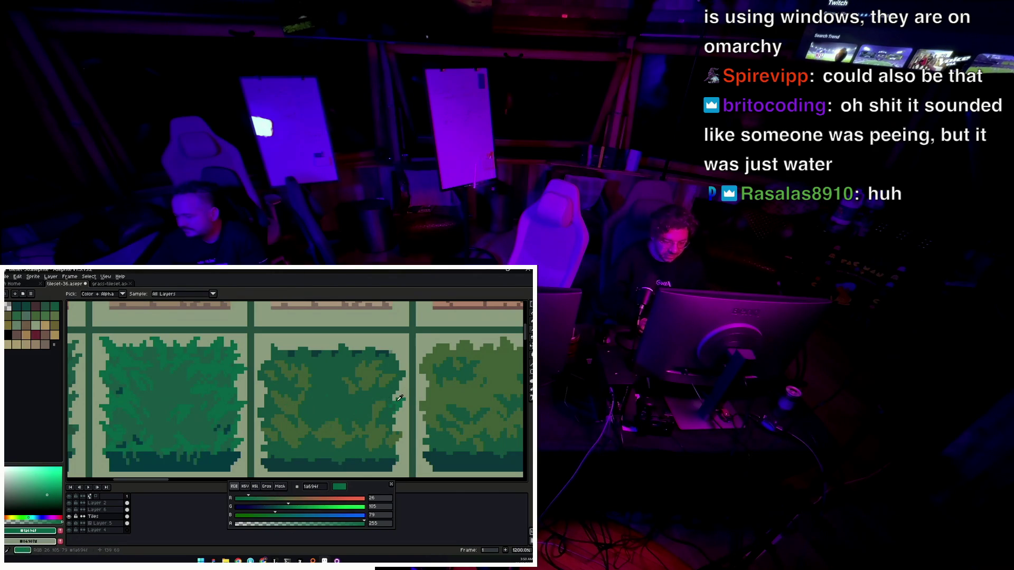
key(b)
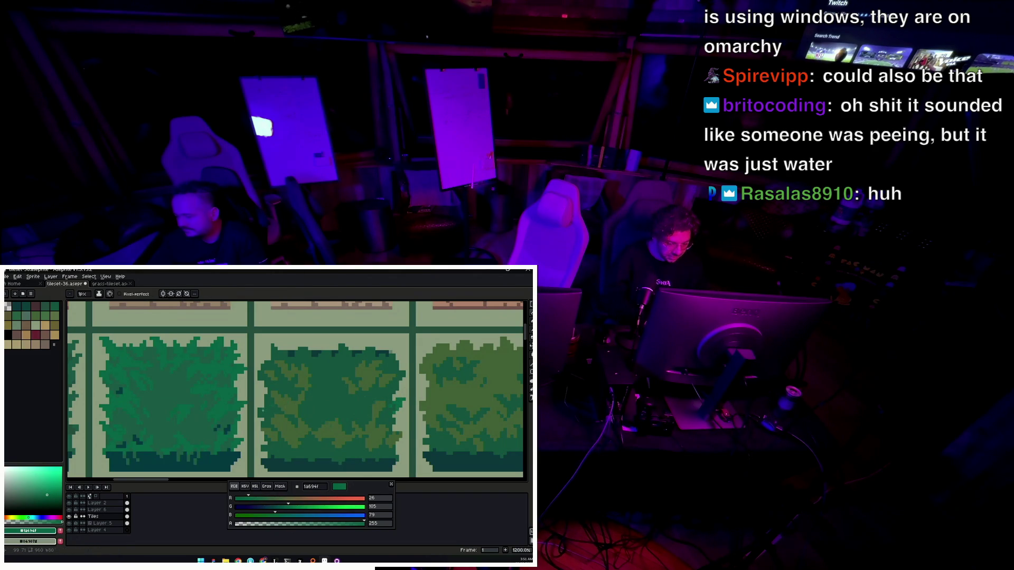
key(e)
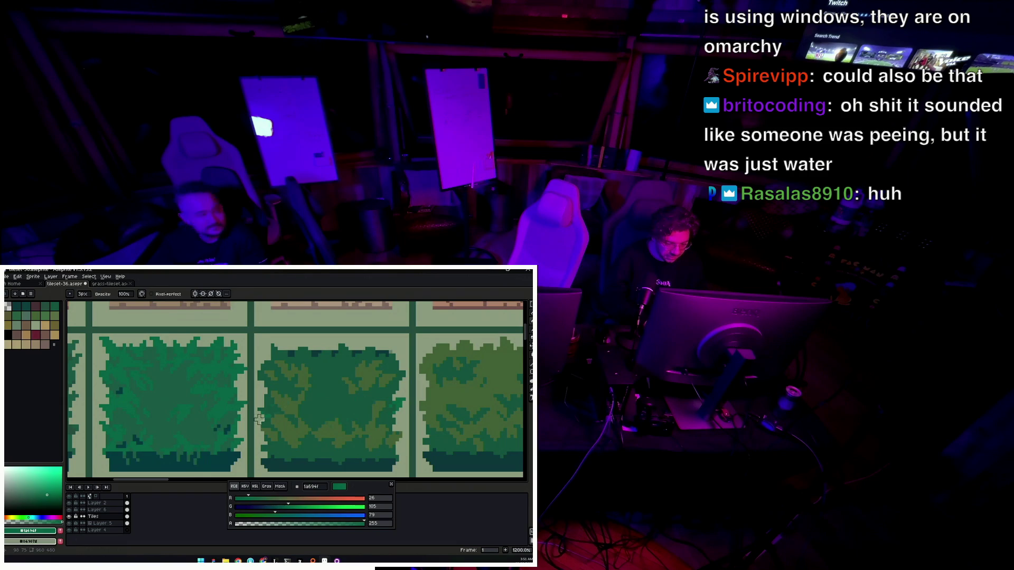
key(b)
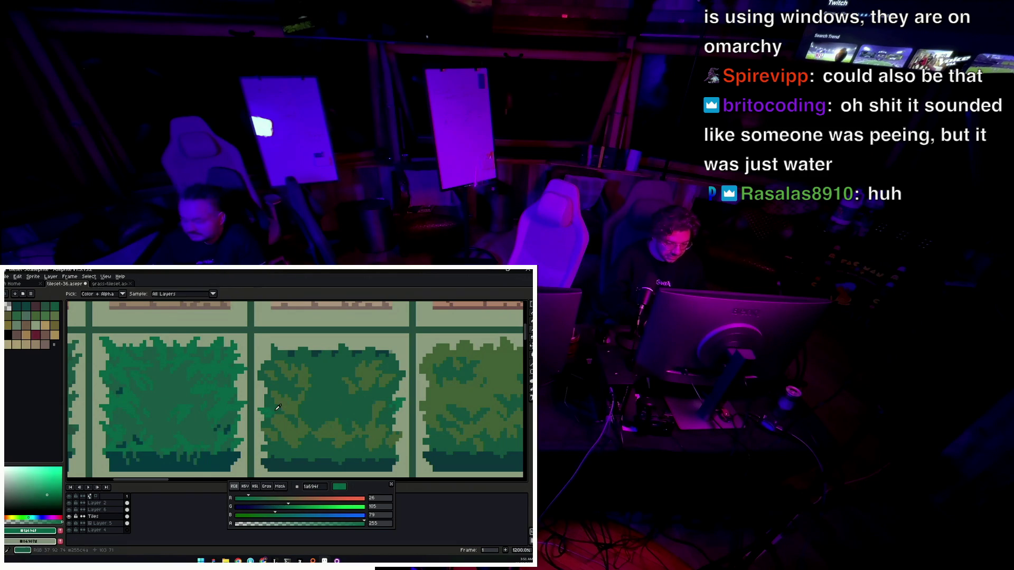
- Compare the bright and dark grass greens once more on the zoomed tile
key(z)
scroll(277, 397, down, 4)
scroll(306, 391, down, 1)
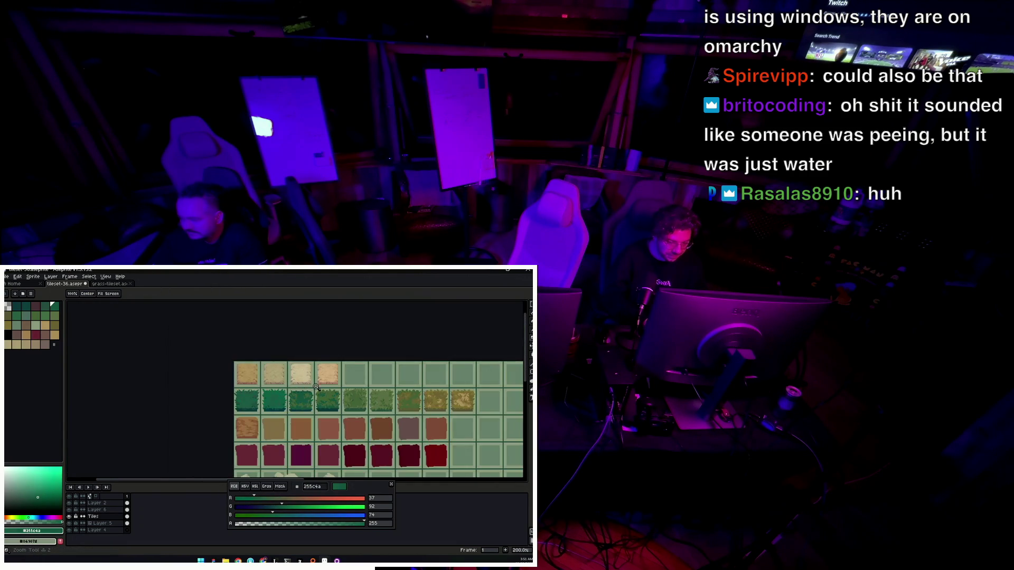
scroll(324, 394, up, 3)
key(b)
alt+click(321, 397)
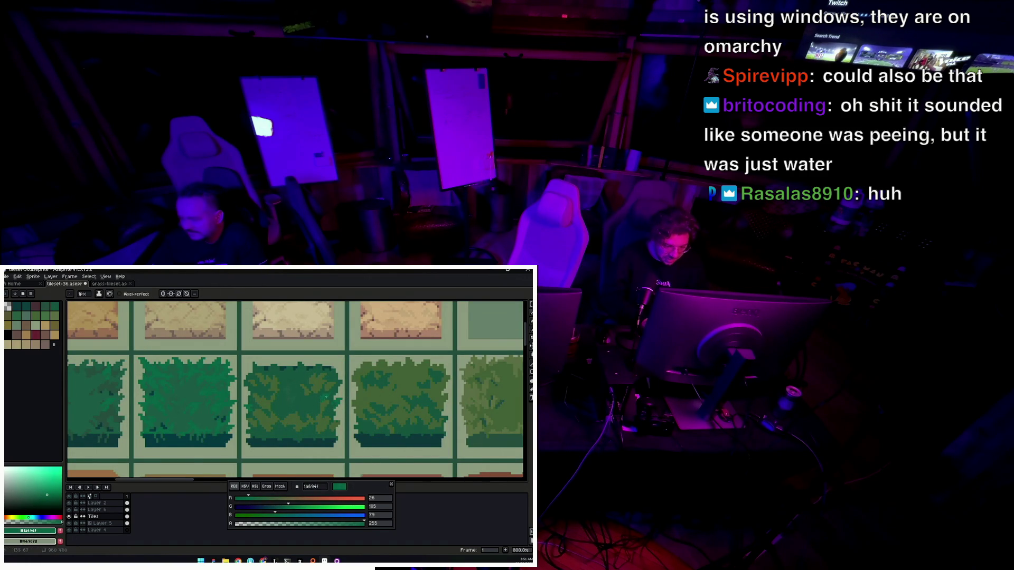
alt+click(320, 400)
key(z)
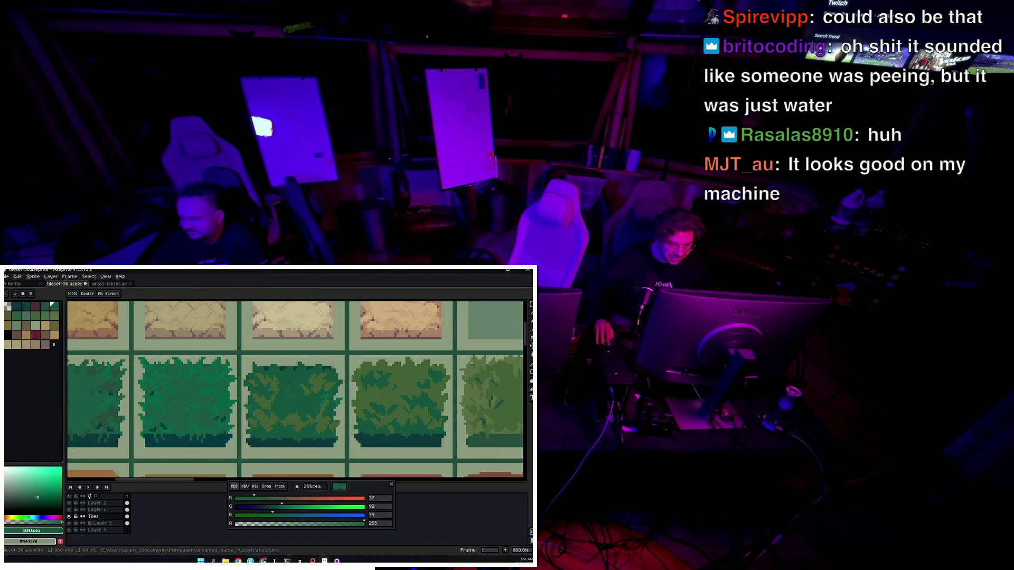
- Minimise Aseprite to view the mockup, then switch back to the full tileset-36 view
key(super+Down)
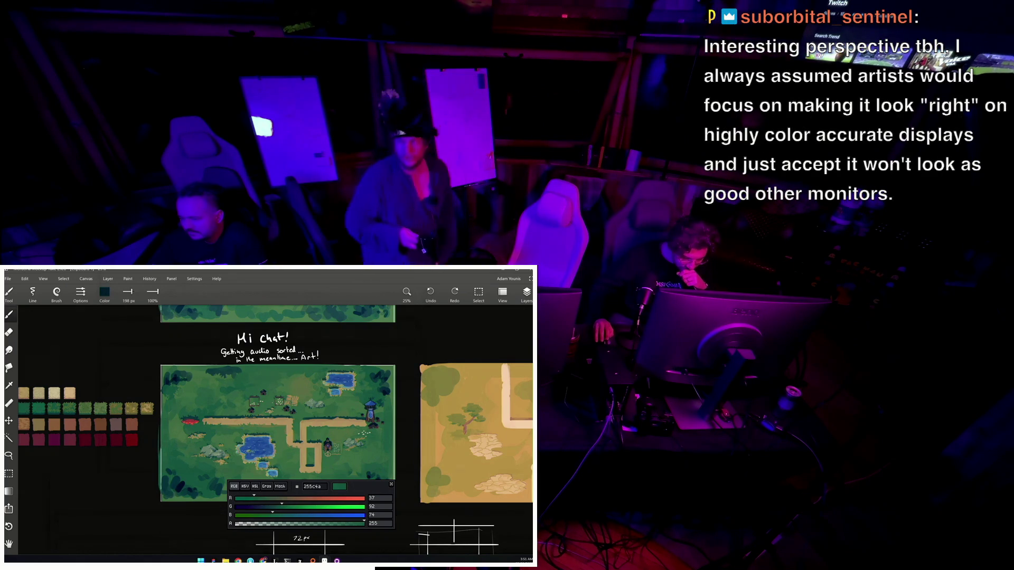
key(alt+Tab)
scroll(262, 393, down, 1)
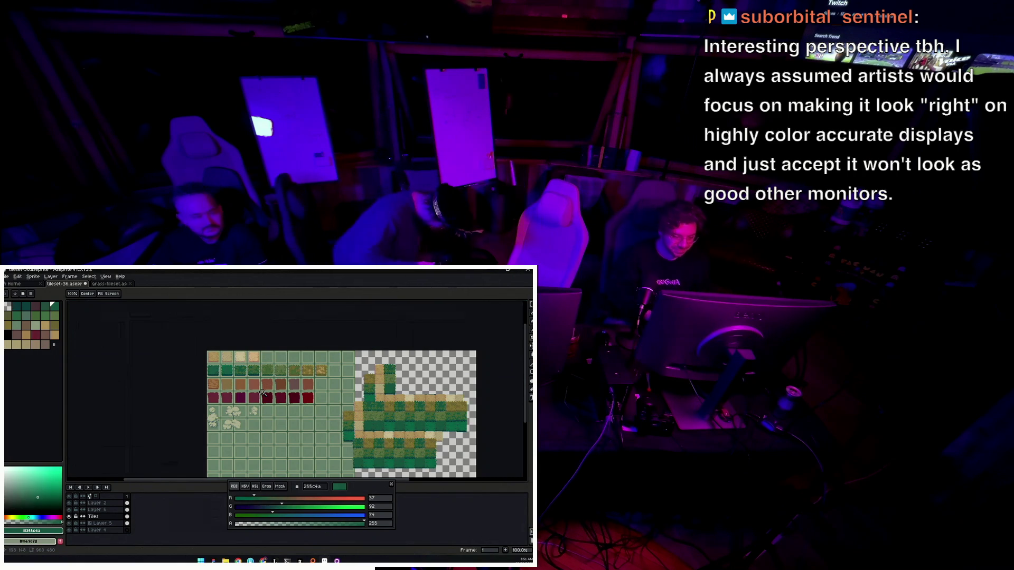
- Sample the deep green #1a694f from the bush tiles and repaint bush pixels with the Pencil
scroll(242, 366, up, 7)
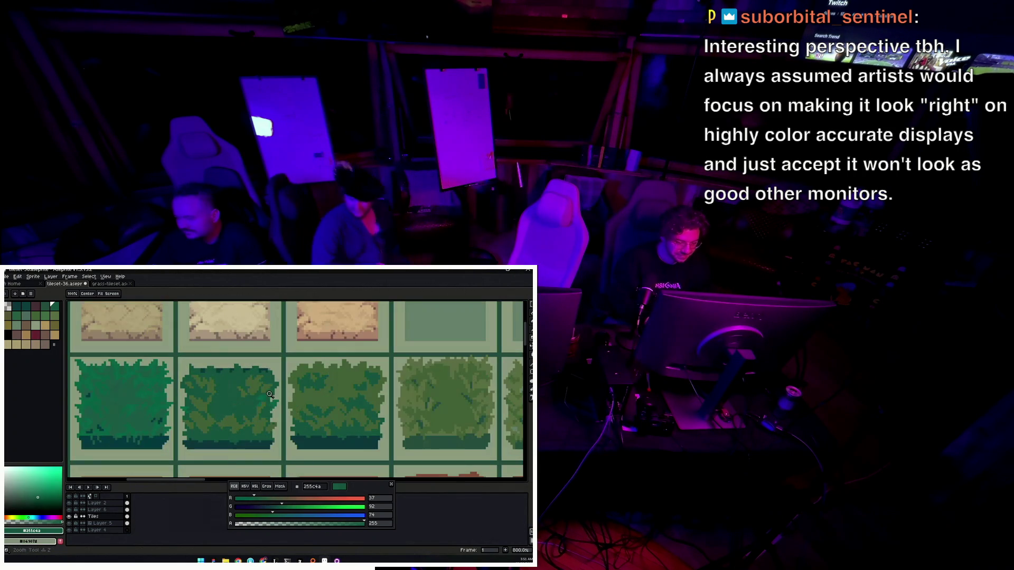
alt+click(267, 393)
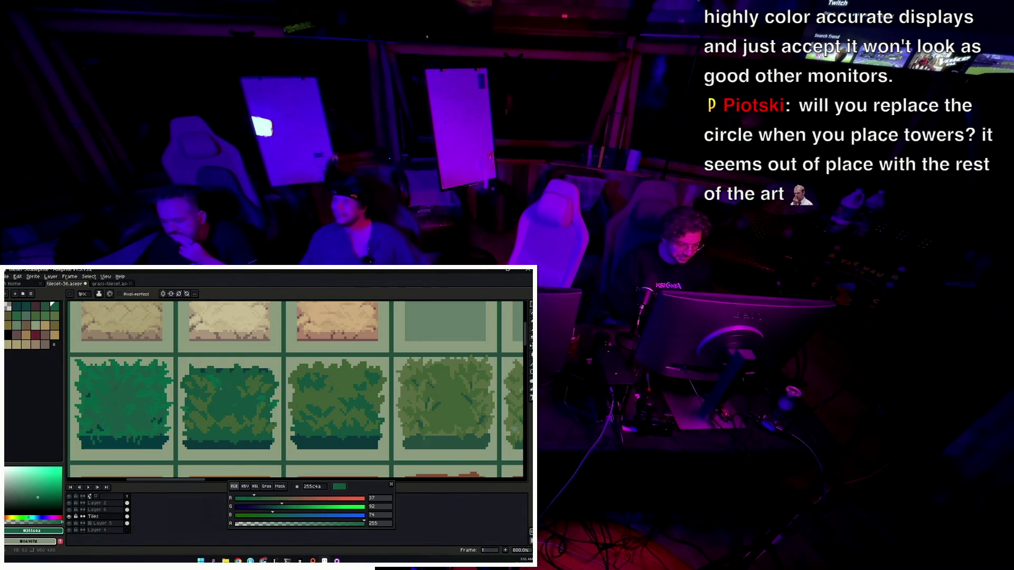
alt+click(213, 382)
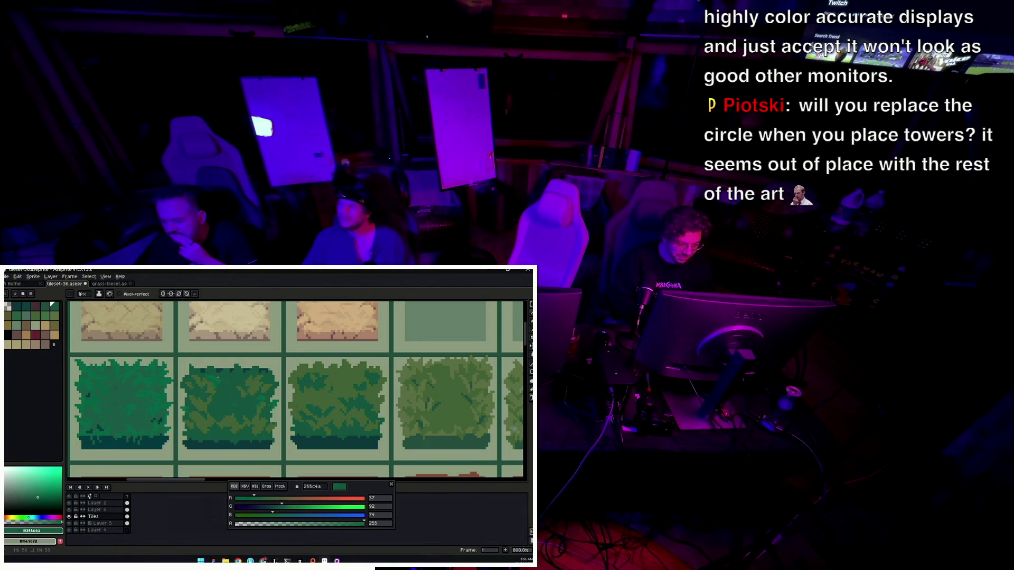
key(z)
scroll(234, 397, down, 3)
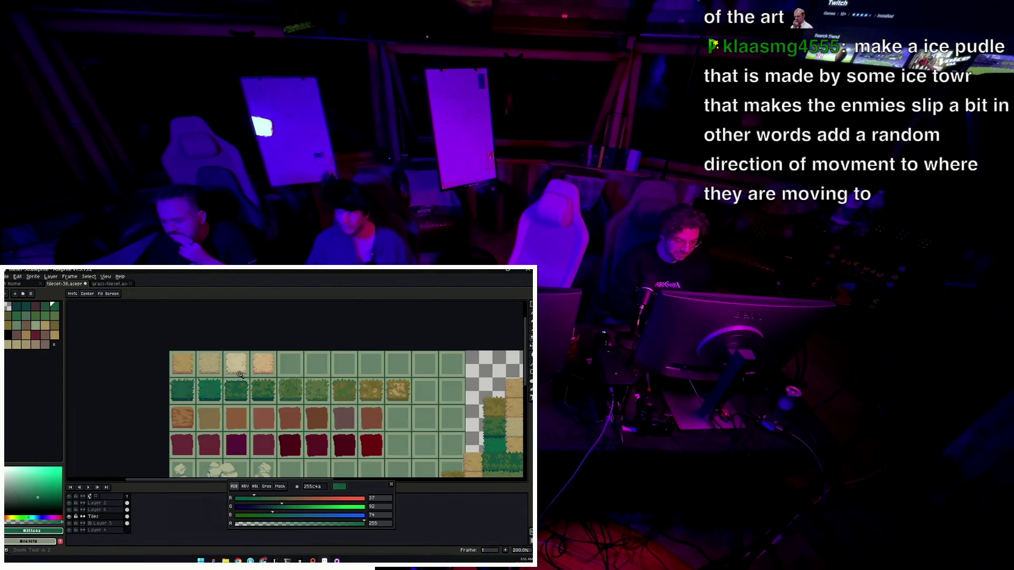
scroll(198, 391, up, 5)
alt+click(198, 390)
key(b)
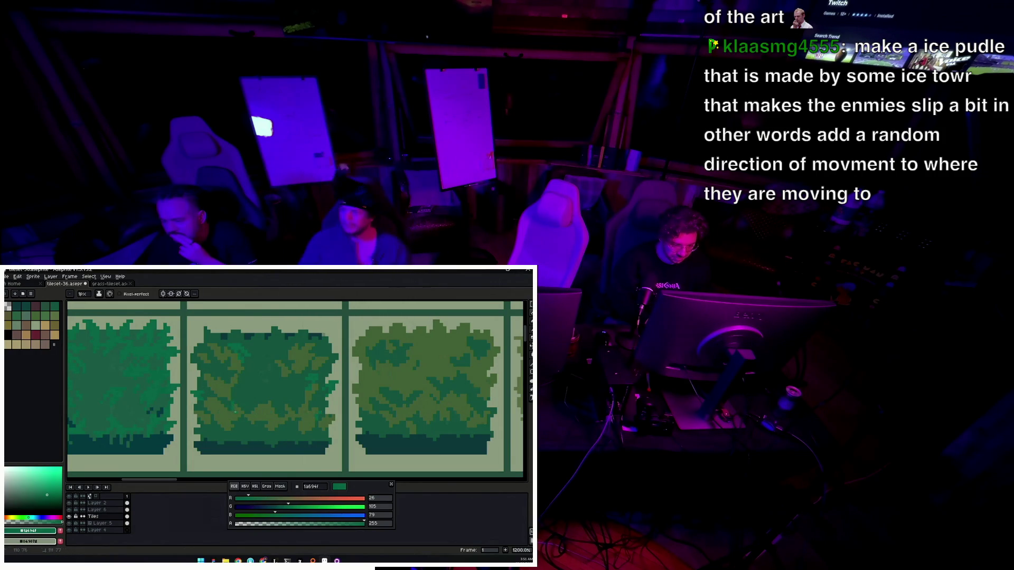
- Reframe the bush tiles and keep repainting pixels on the grass tile
key(z)
scroll(297, 376, down, 3)
scroll(296, 376, up, 1)
scroll(296, 376, up, 4)
key(b)
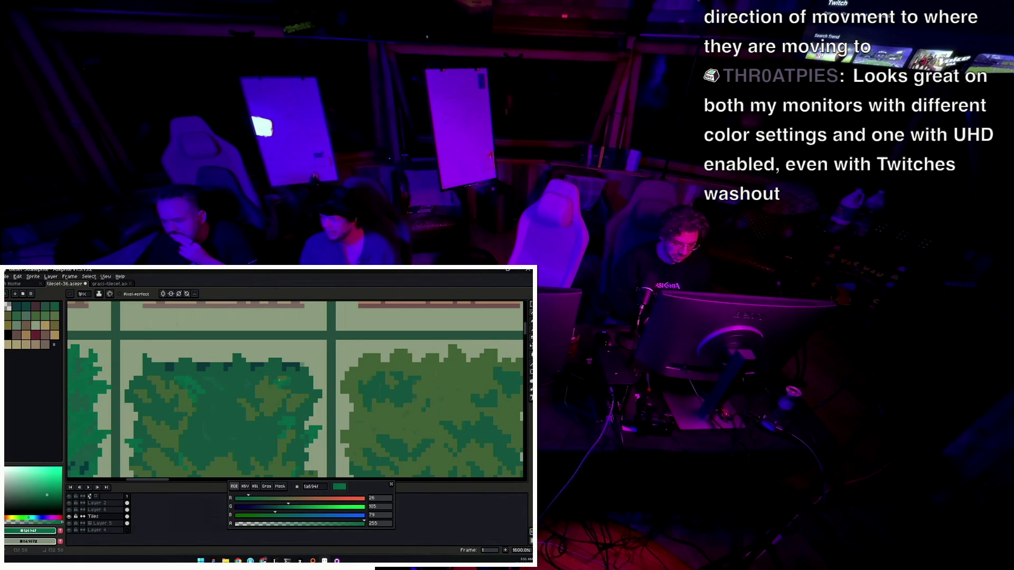
key(z)
scroll(277, 381, down, 4)
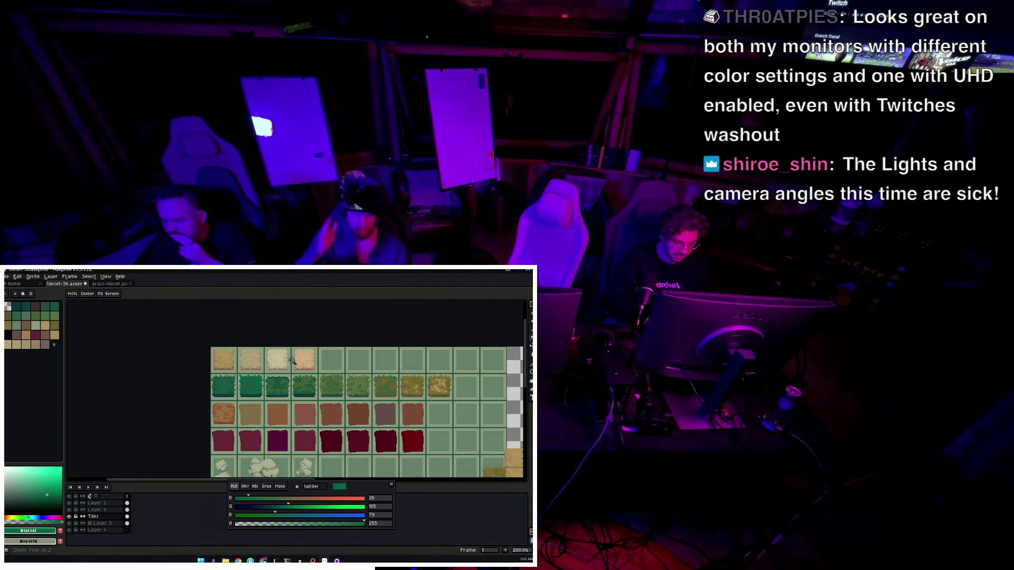
scroll(277, 380, up, 4)
key(b)
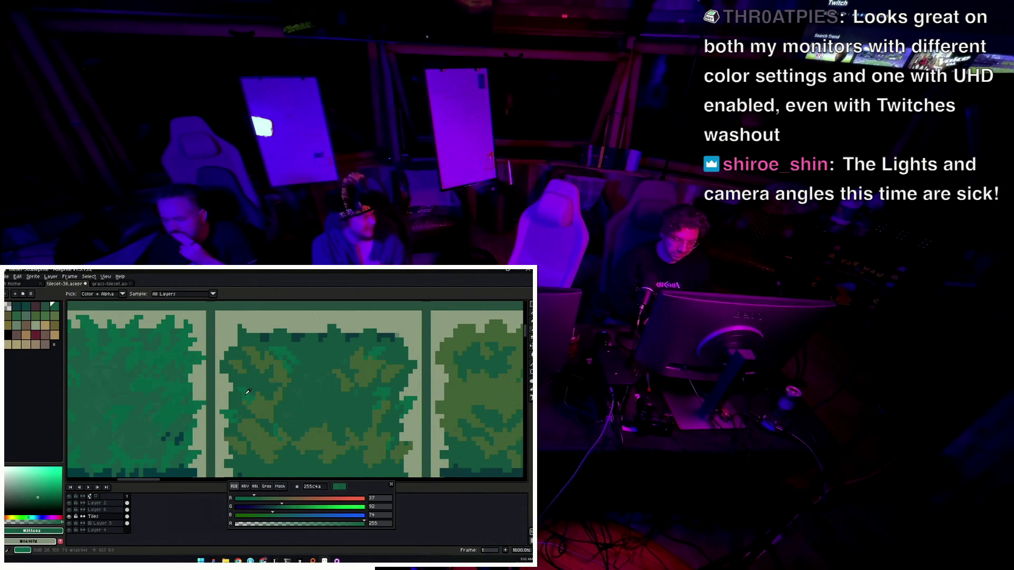
- Repaint bush pixels in olive green #4c6641, then switch the colour to dark green #255c4a
click(33, 314)
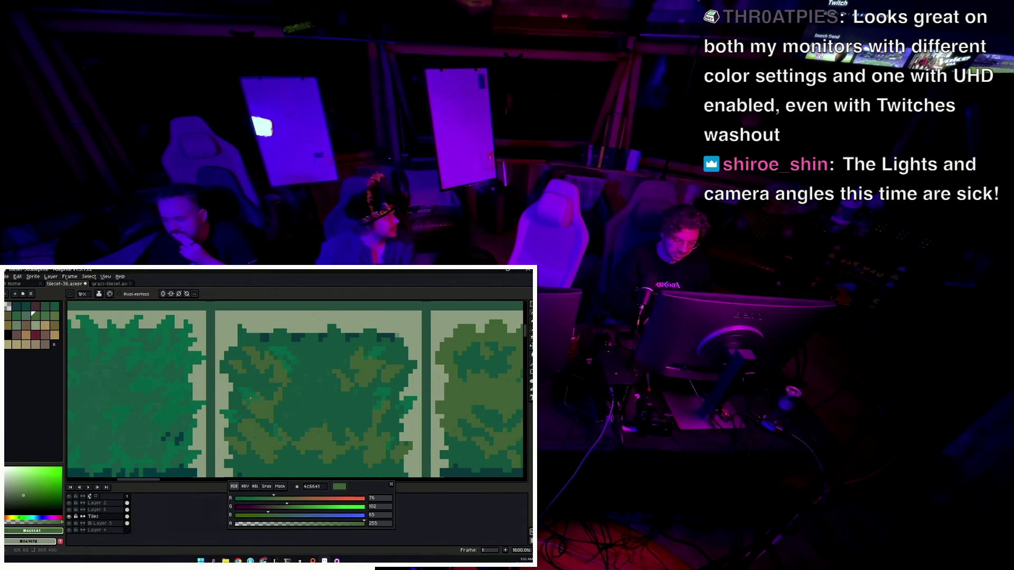
key(z)
scroll(266, 373, down, 5)
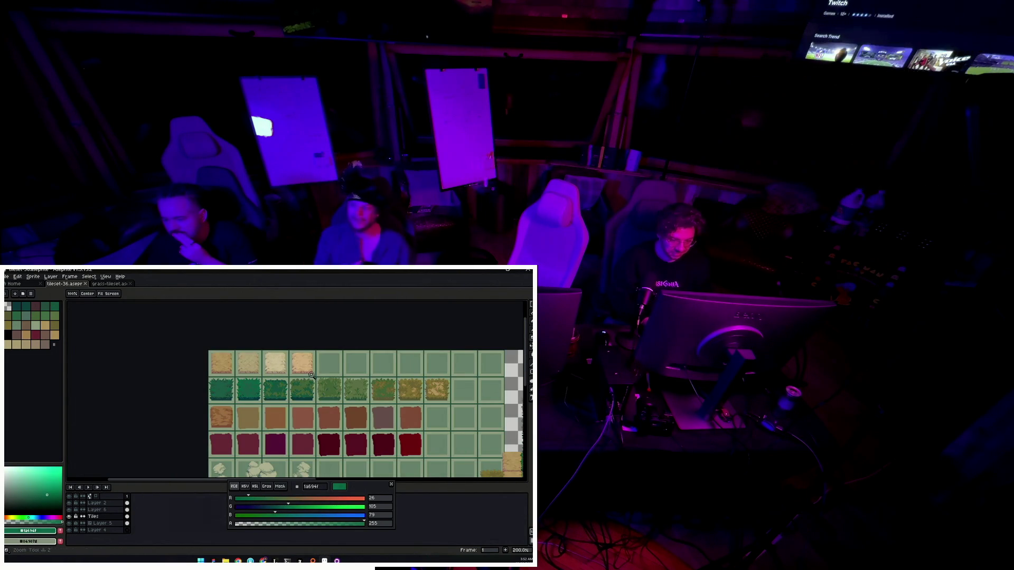
scroll(289, 387, up, 2)
scroll(290, 387, up, 3)
key(b)
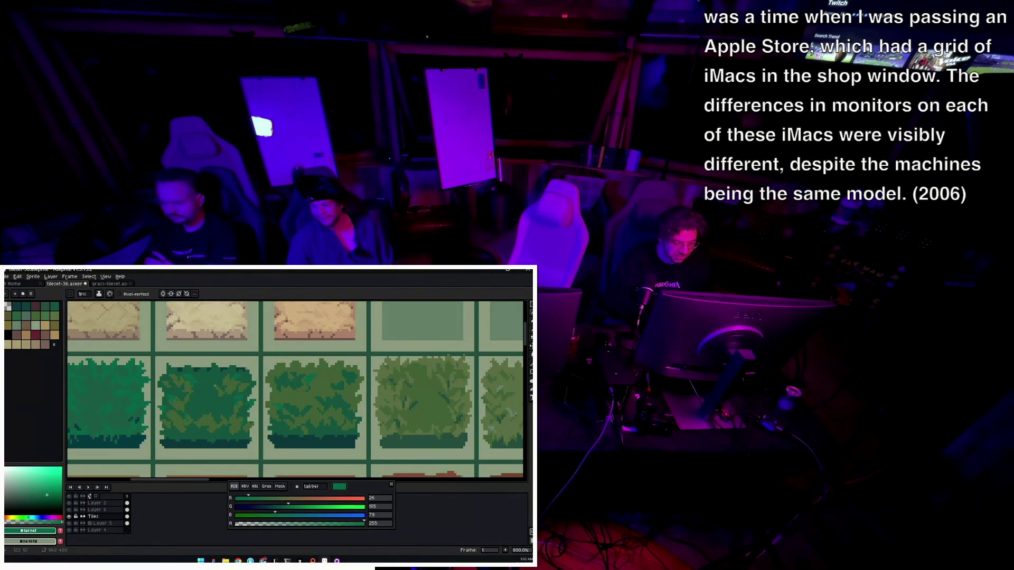
click(53, 305)
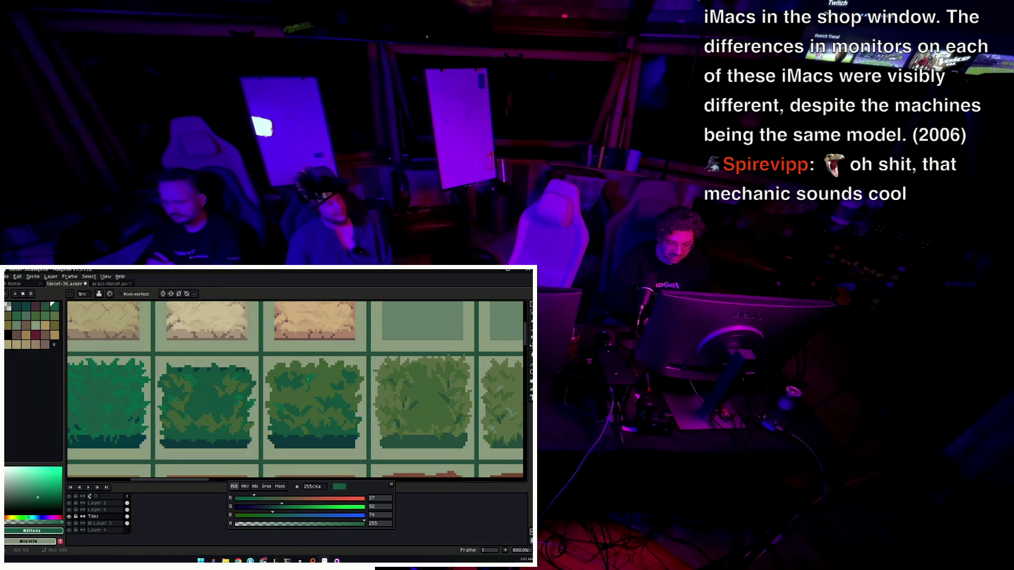
- Zoom in on the bush tile and repaint its pixels, sampling colours from the canvas
key(z)
scroll(317, 375, down, 2)
scroll(316, 379, up, 2)
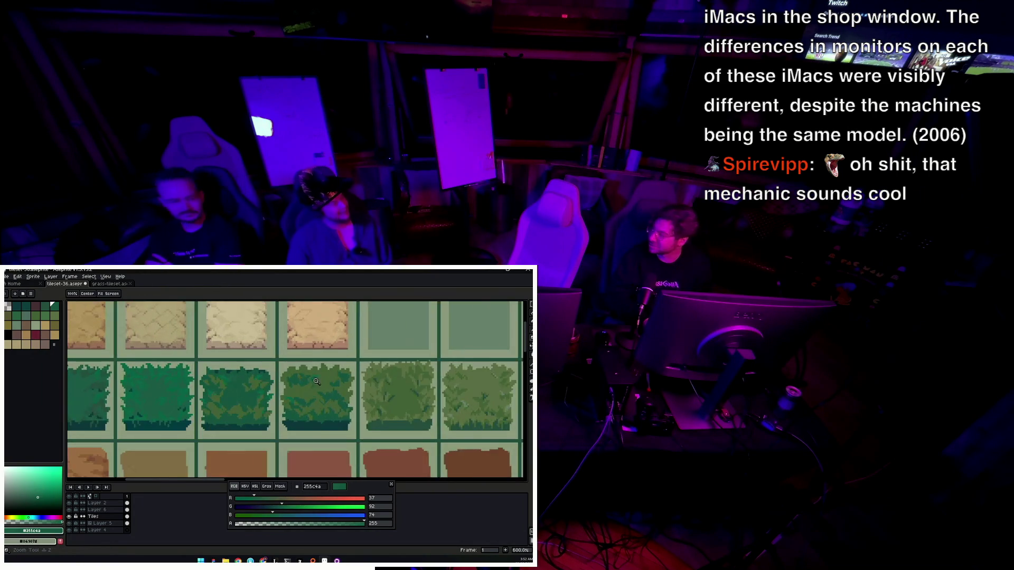
click(315, 381)
key(b)
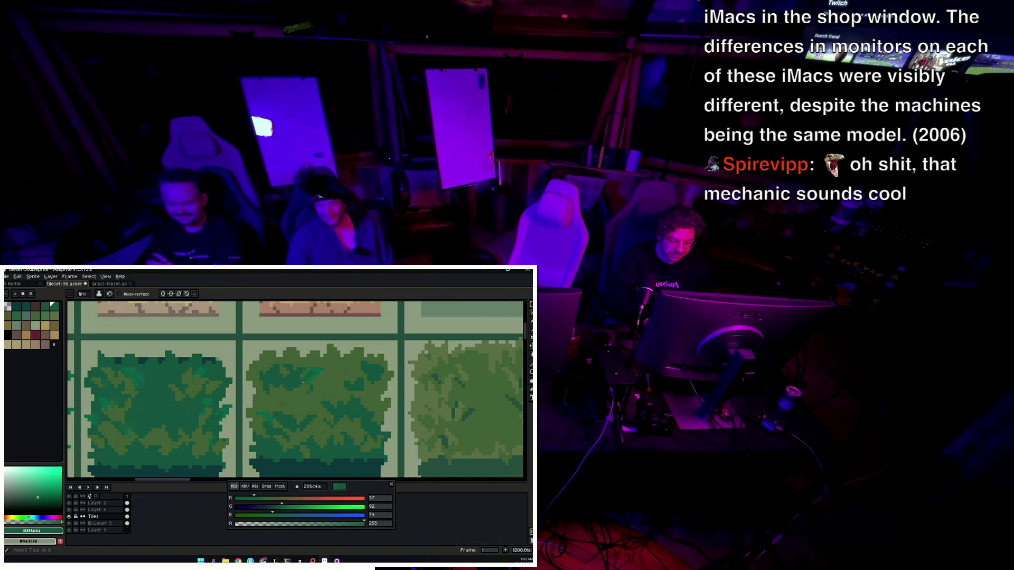
key(i)
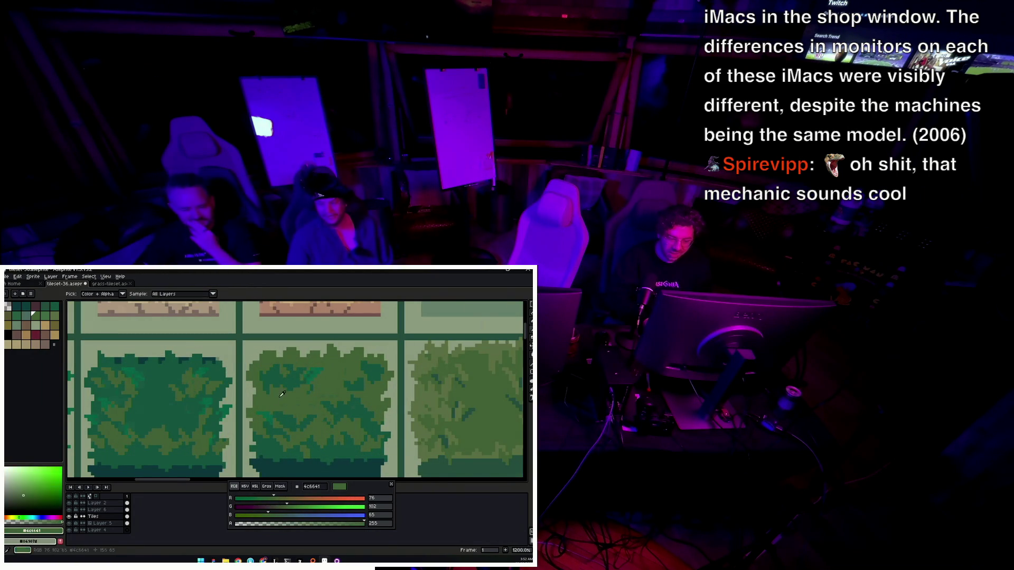
key(b)
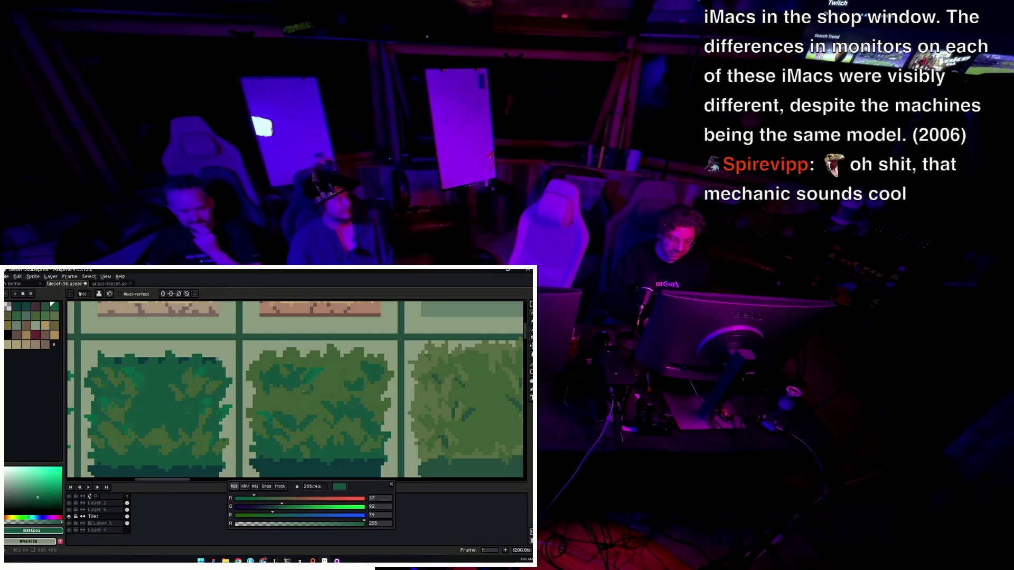
- Reframe the bush tiles and finish repainting their shading with sampled greens
key(z)
scroll(302, 392, down, 5)
scroll(310, 397, up, 5)
key(i)
scroll(317, 396, down, 2)
scroll(317, 396, up, 2)
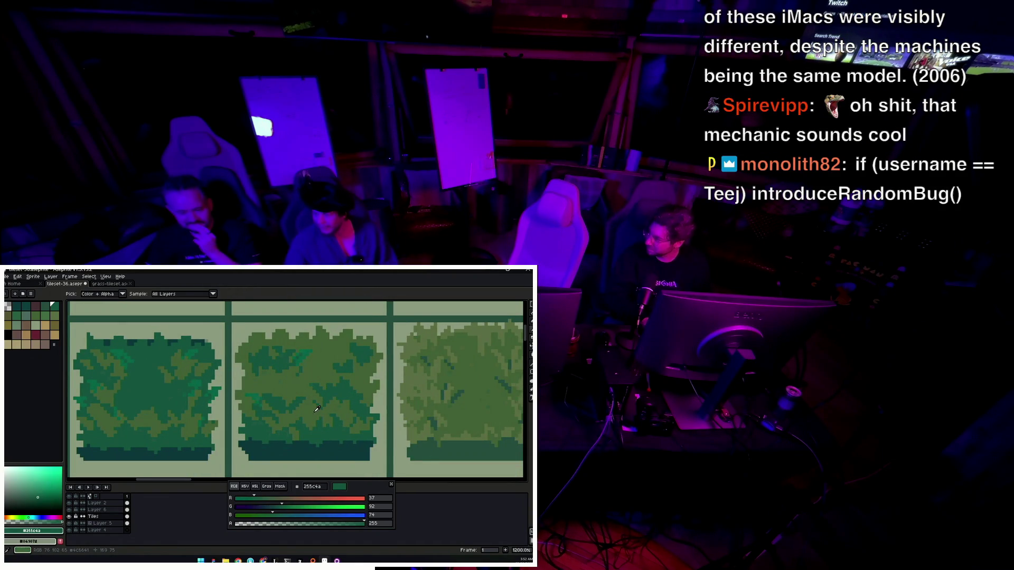
key(b)
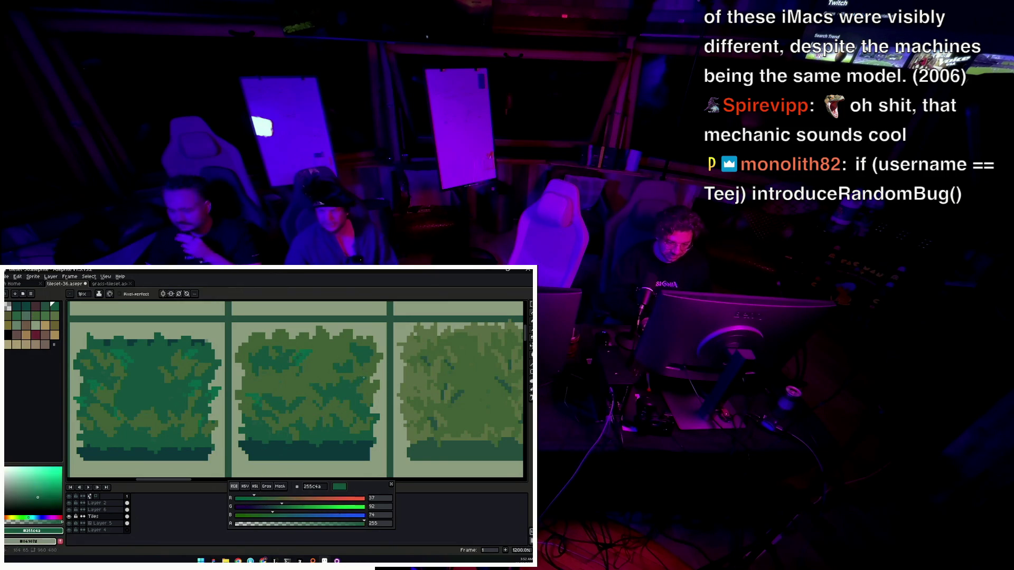
scroll(352, 378, down, 6)
- Save tileset-36.aseprite and select the layer beneath the tiles with the Move tool
key(ctrl+s)
key(v)
click(327, 456)
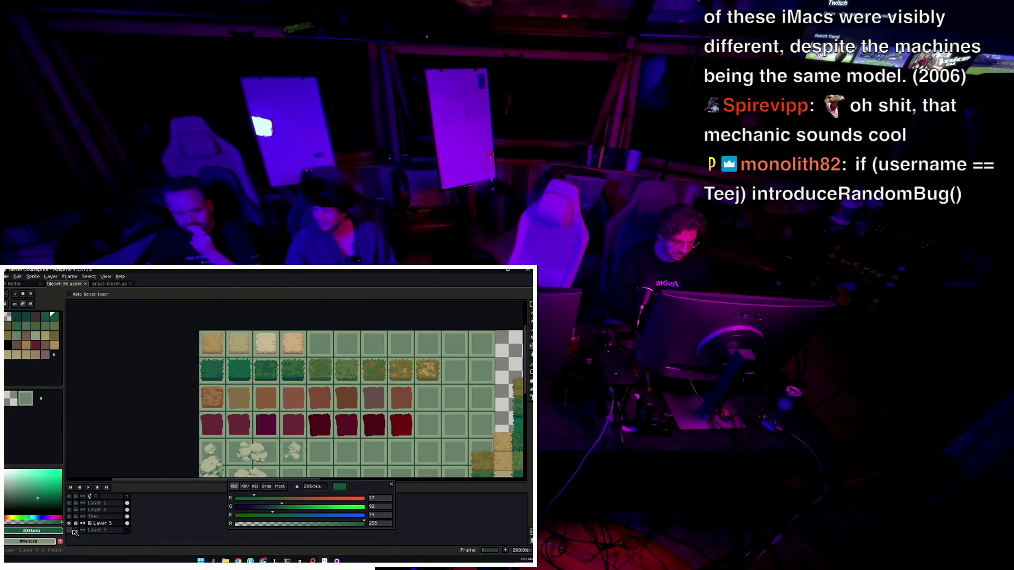
- Hide Layer 5's green cell backdrop, make Tiles the active layer, and undo the accidental shift
click(68, 523)
click(68, 516)
click(93, 516)
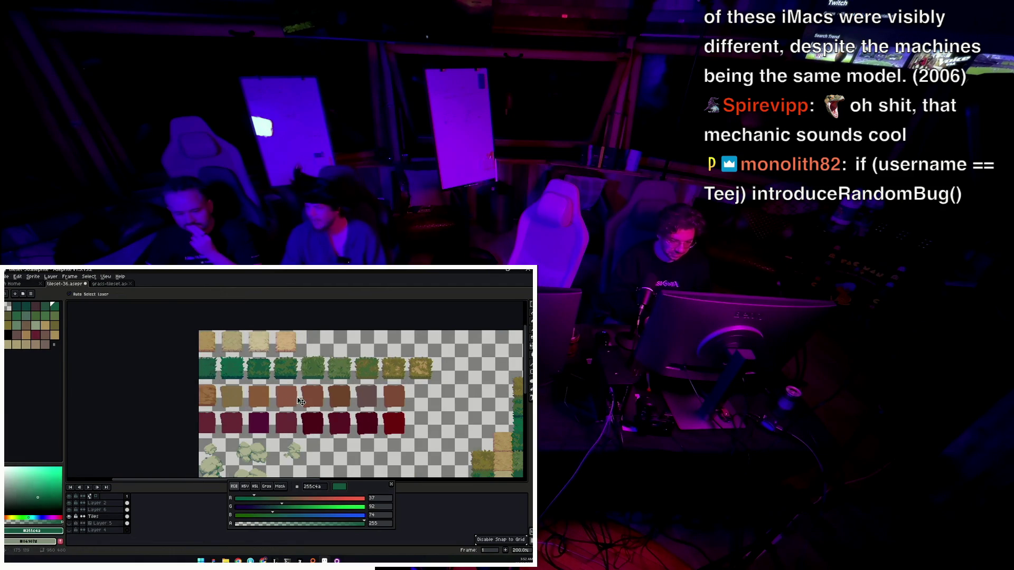
key(ctrl+z)
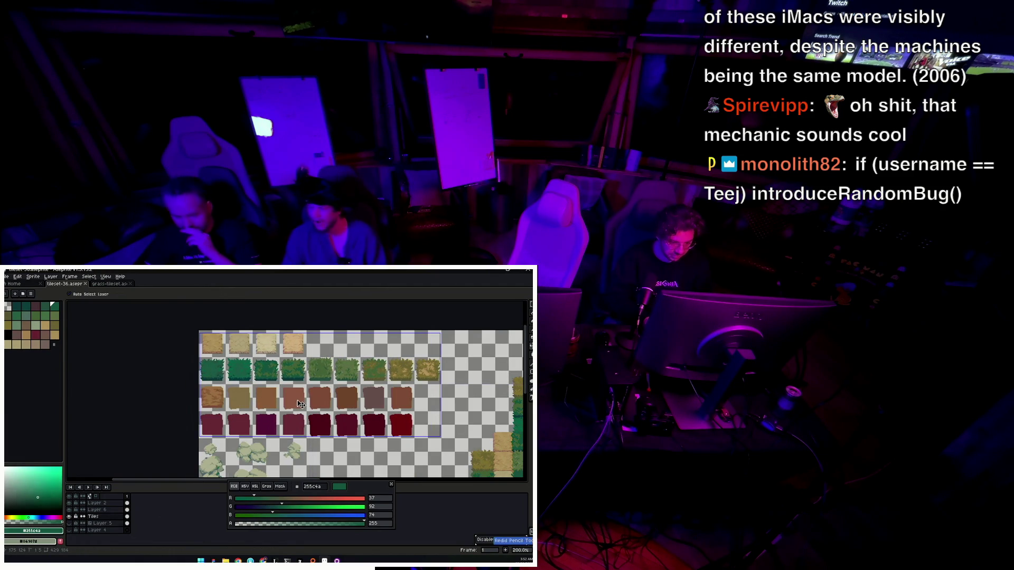
scroll(316, 409, down, 3)
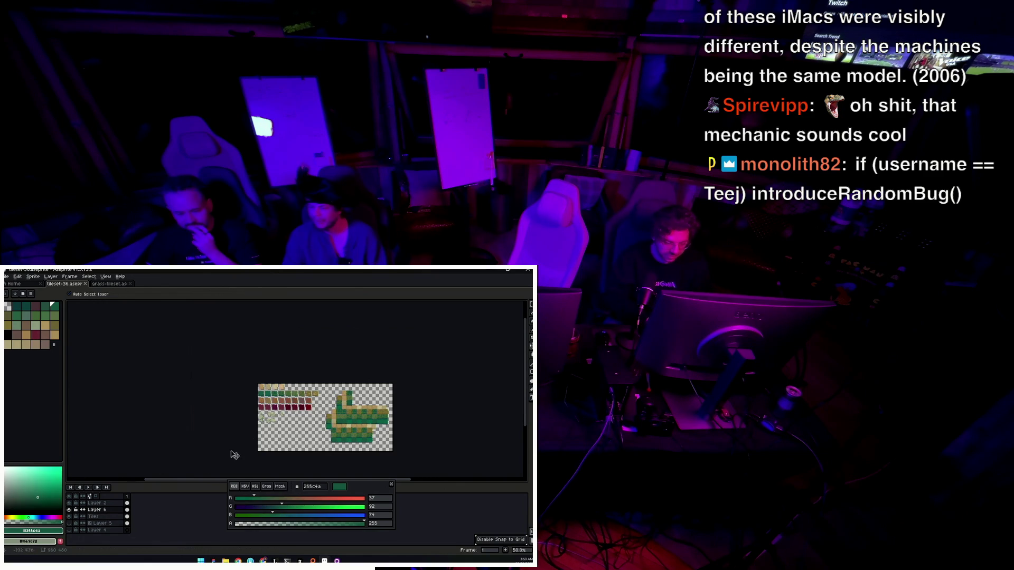
- Hide Layer 6's grass path and export the sprite as tileset-36.png
click(70, 510)
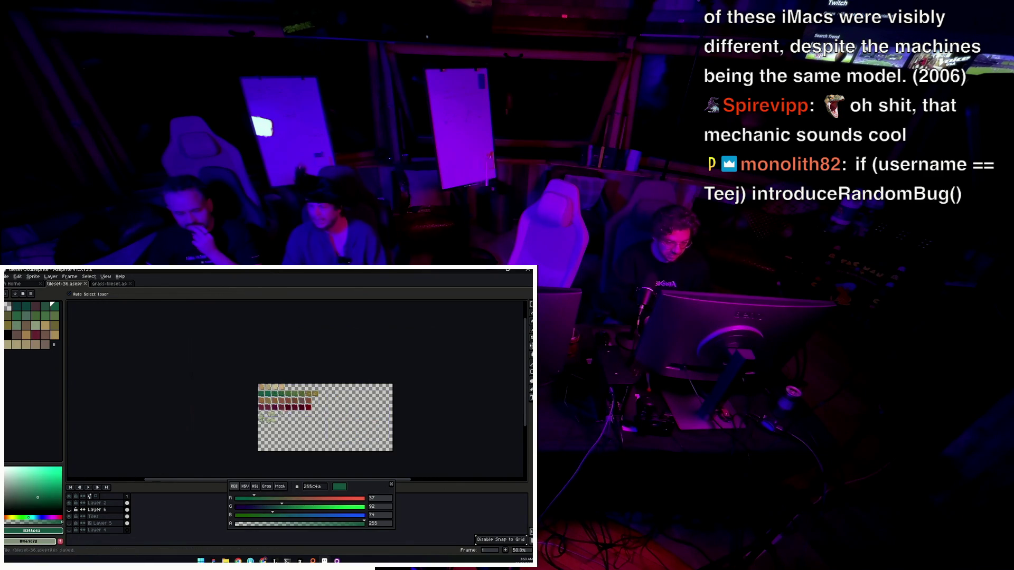
key(ctrl+shift+e)
click(345, 440)
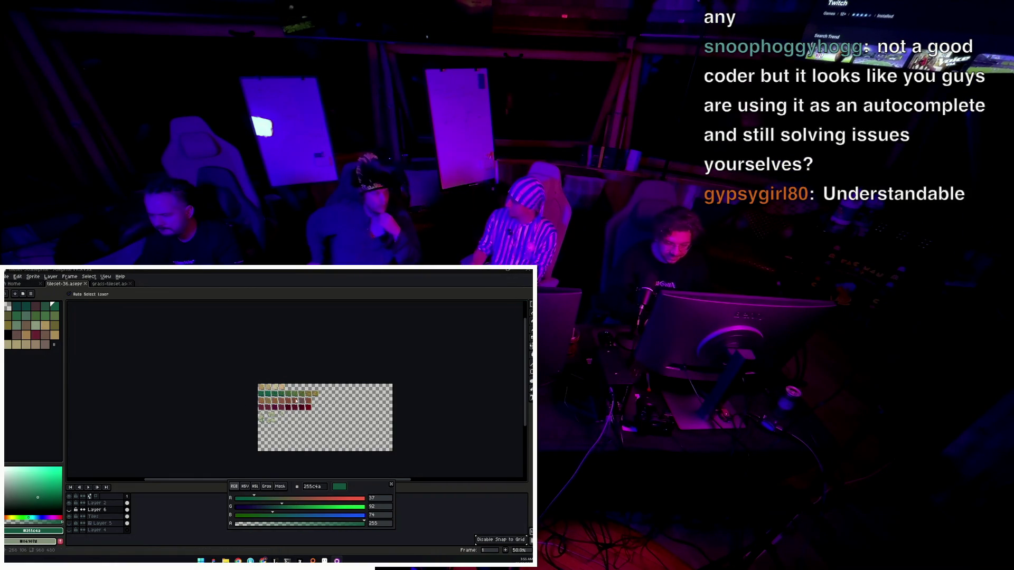
- Pan to the orange cauldron tower sprite in tower.aseprite while drawing it
drag(296, 401, 295, 406)
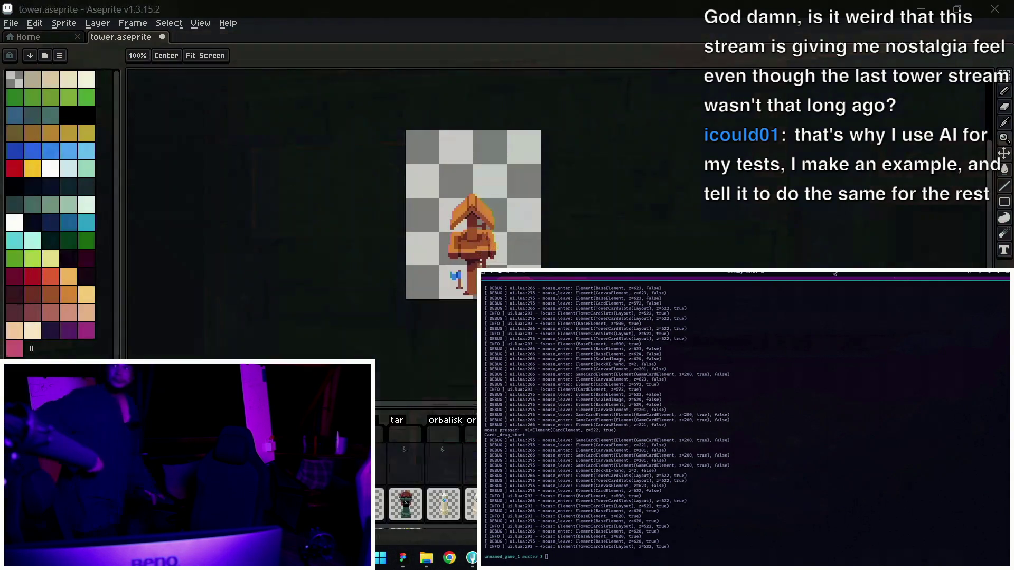
click(687, 419)
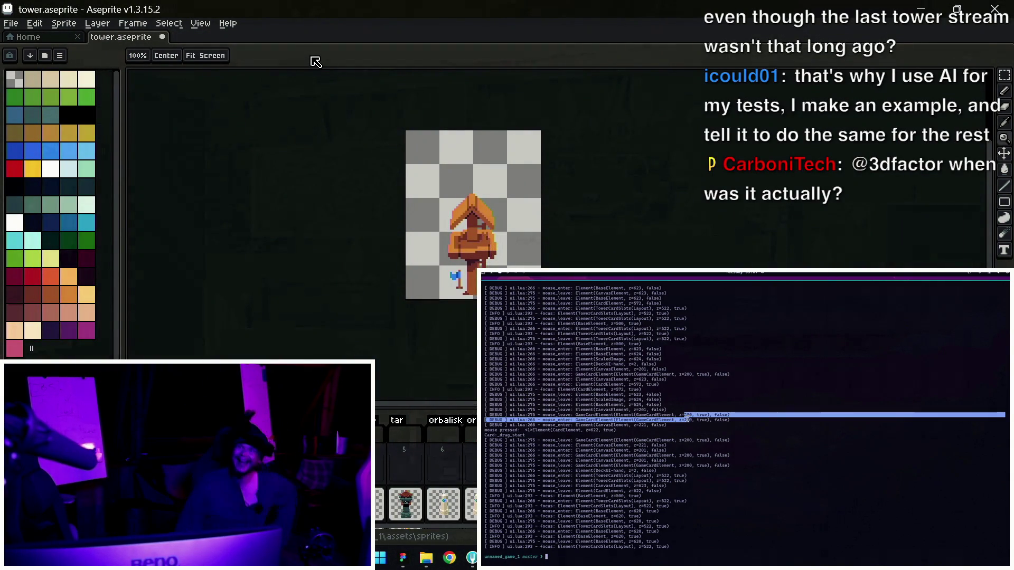
- Locate the stray file using ls, ll and git ls-files | grep rr
text(ls)
key(Return)
text(git ls-files )
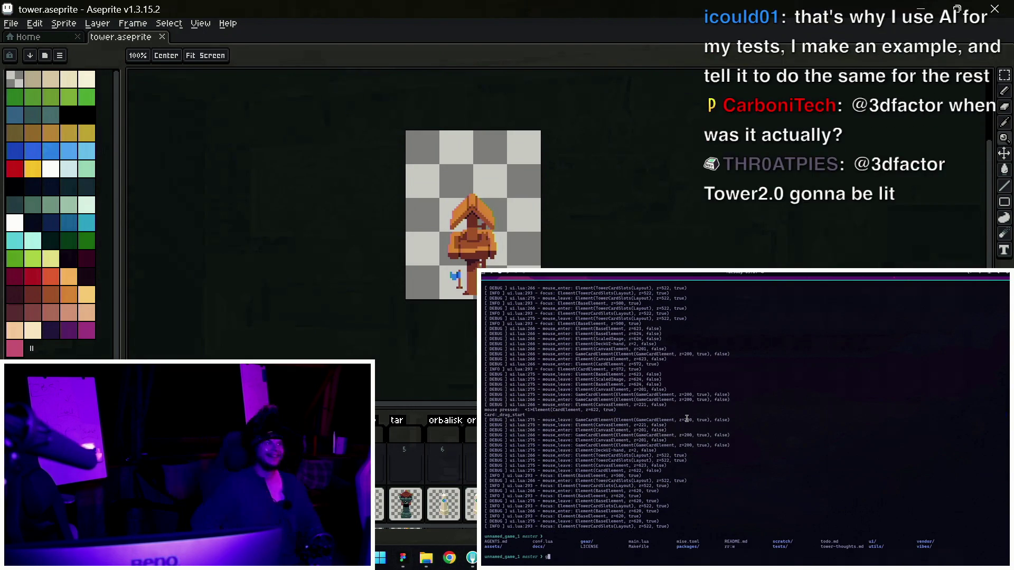
text(| grep rr)
key(Return)
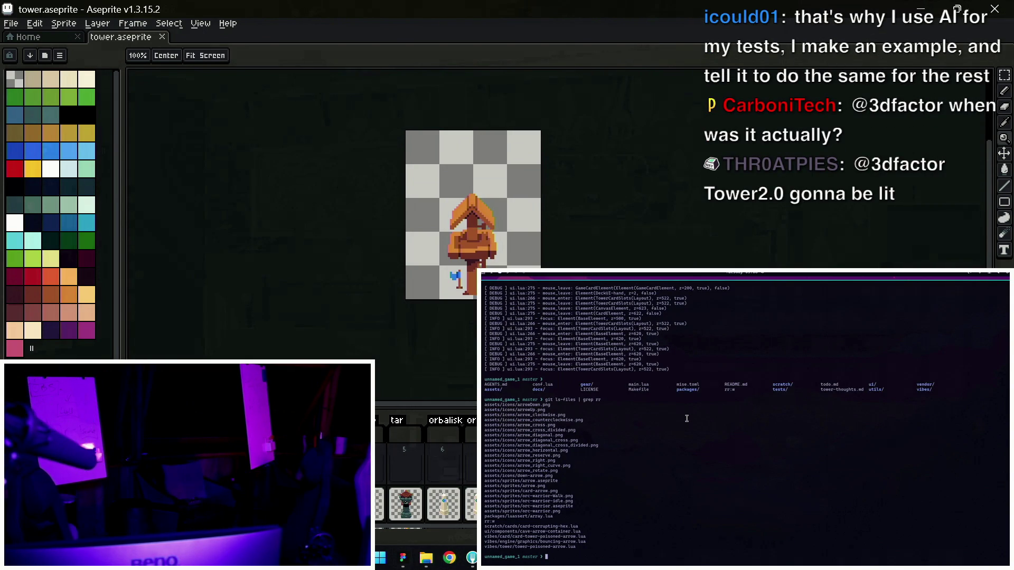
text(ll)
key(Return)
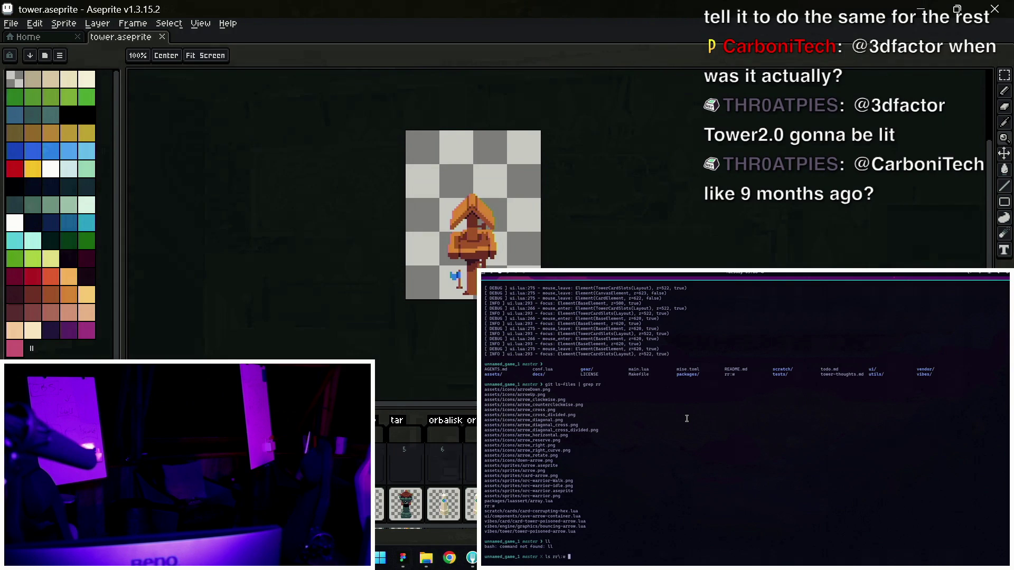
key(Return)
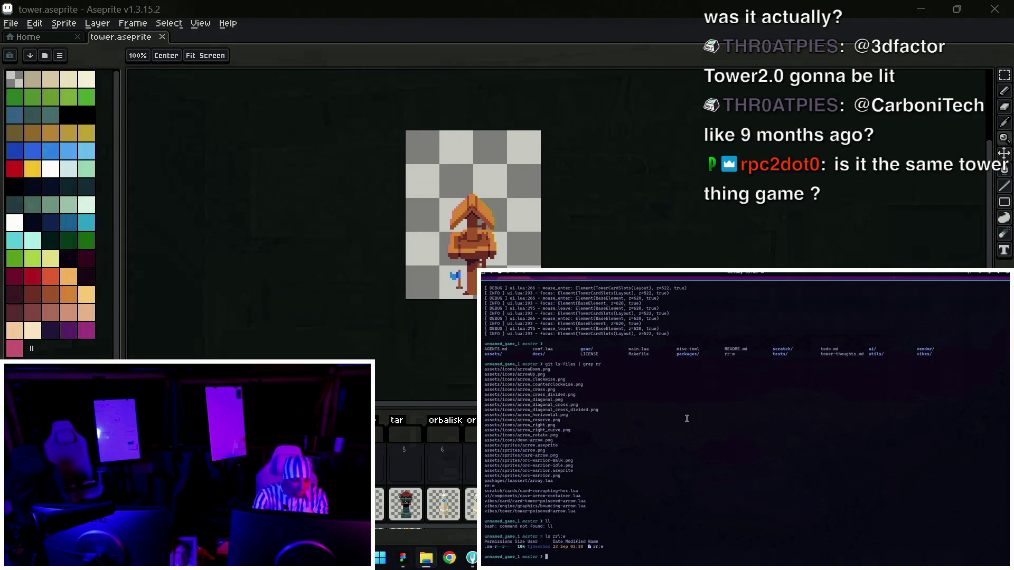
- Inspect the stray file's git history
text(rr)
key(ctrl+c)
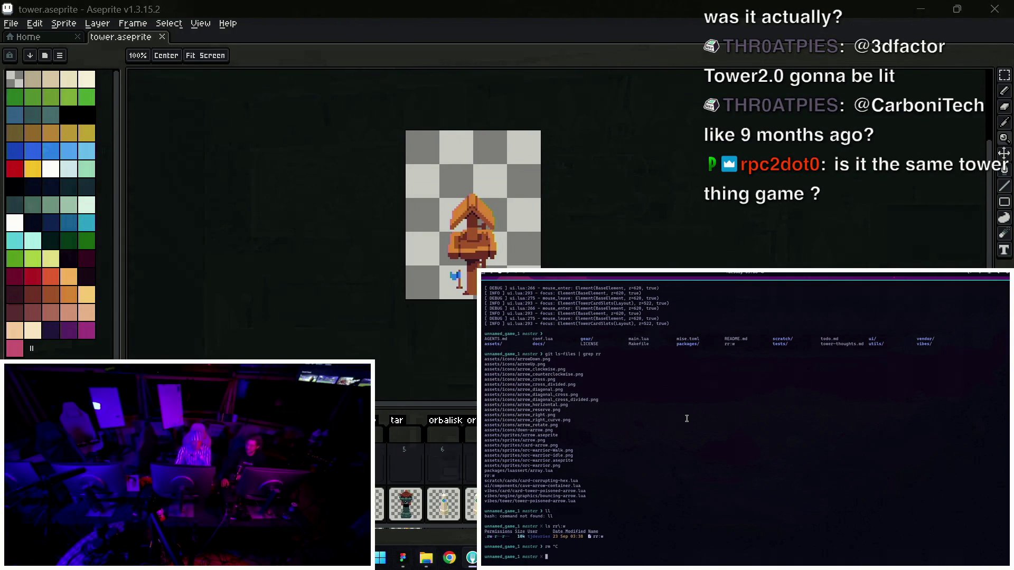
text(git)
key(Return)
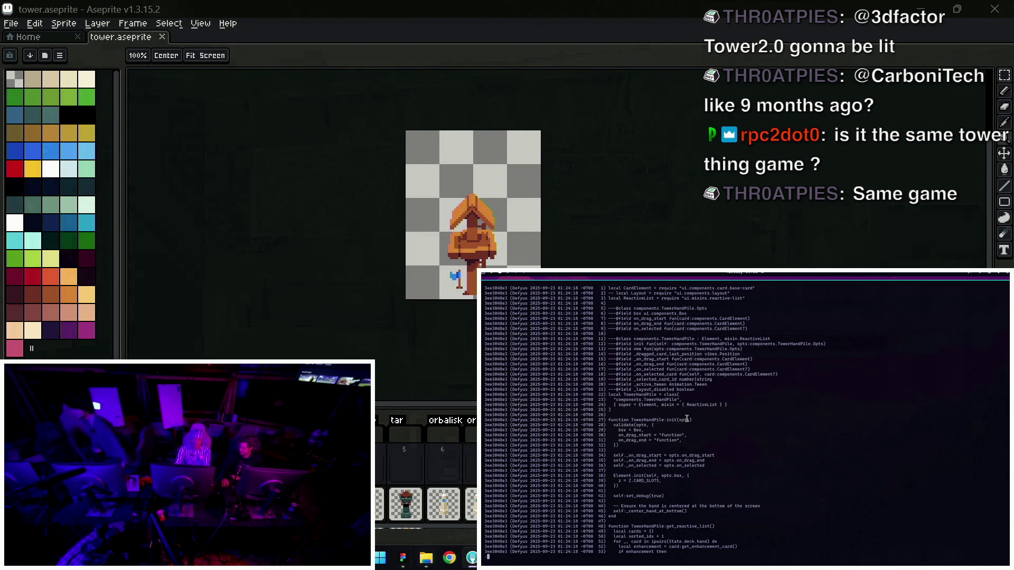
scroll(687, 418, down, 10)
scroll(686, 418, down, 10)
scroll(687, 419, down, 10)
- Delete the stray file, check git status, and stage the removal with git add
text(qgs)
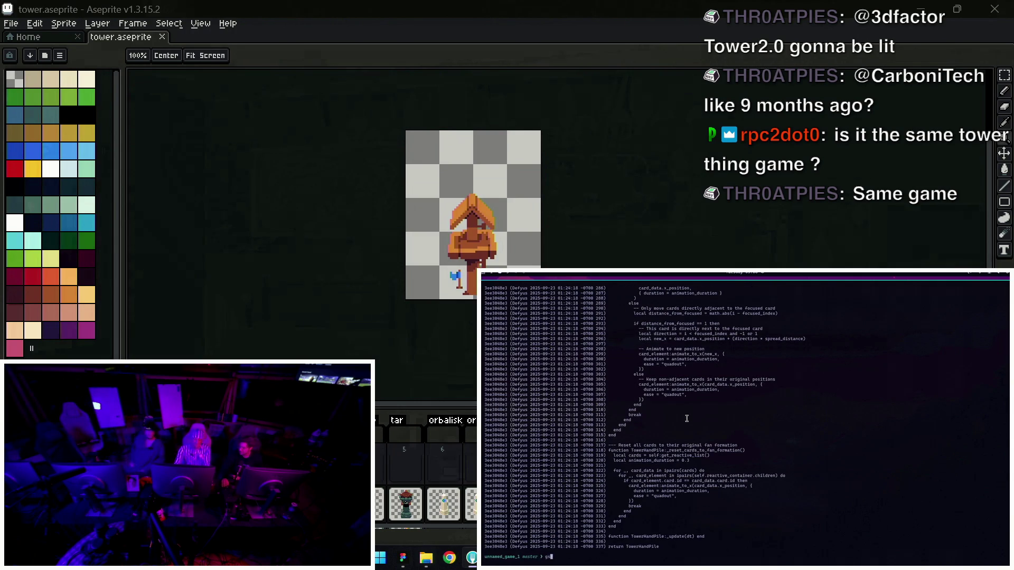
key(Return)
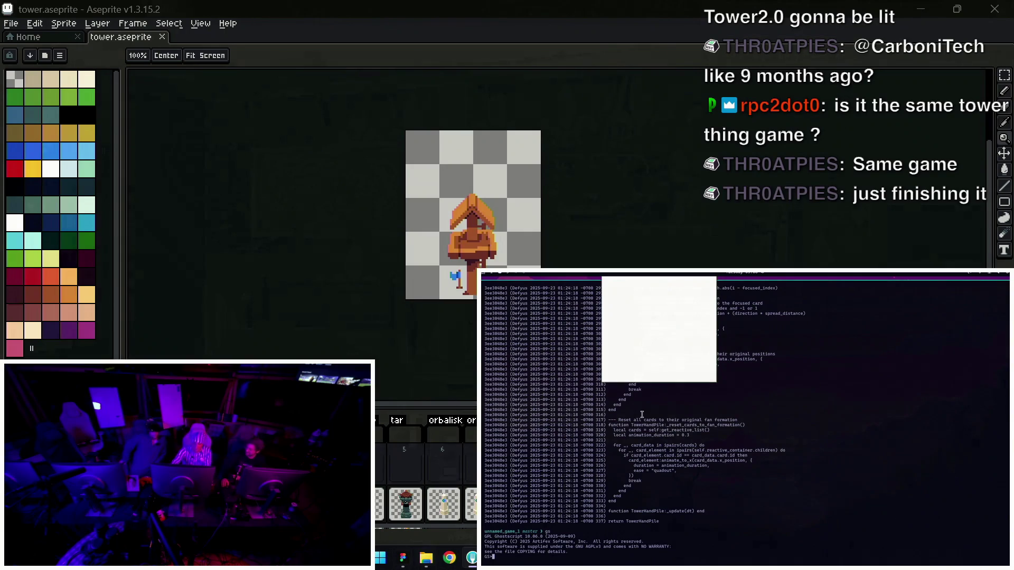
key(ctrl+c)
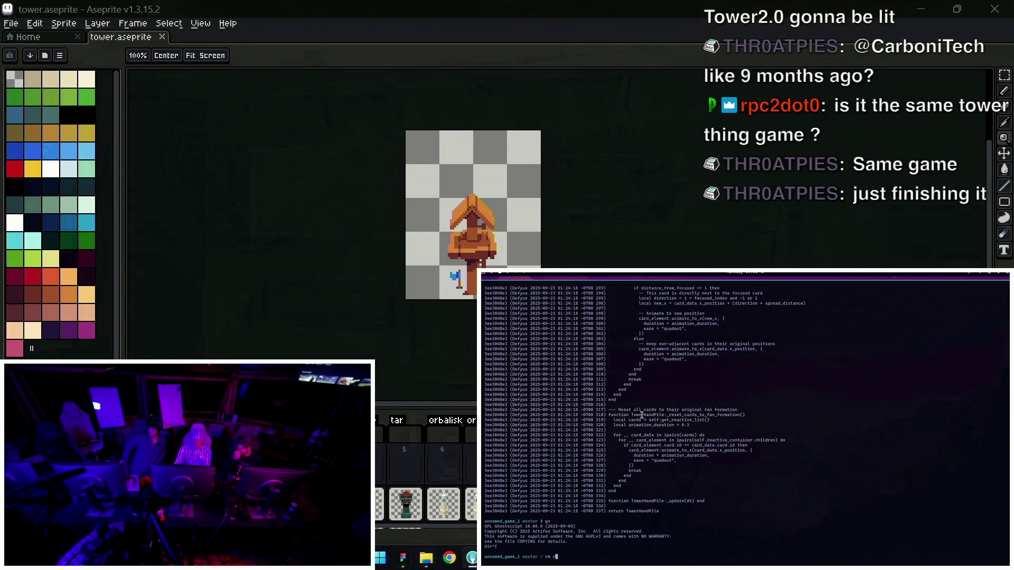
key(Return)
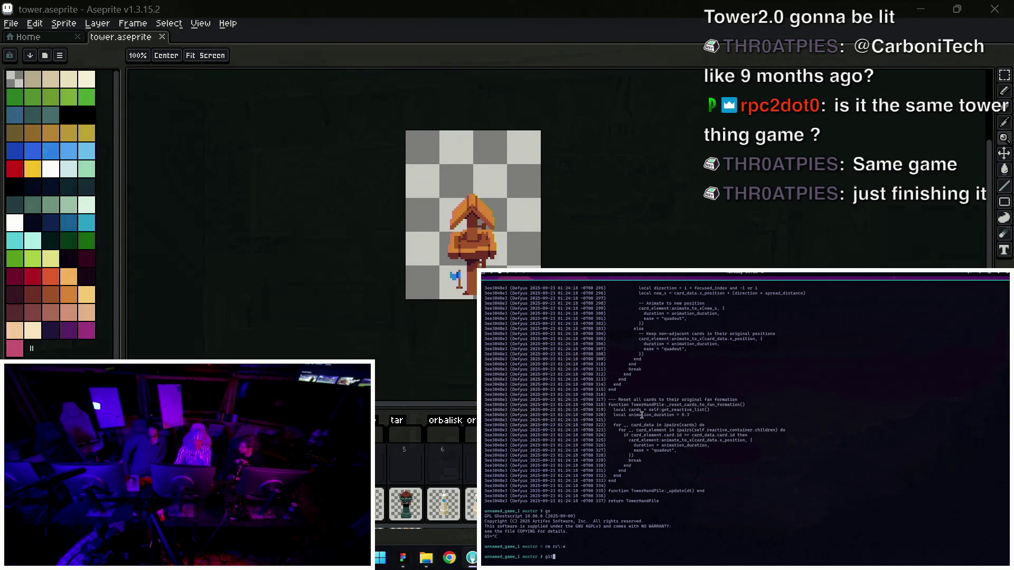
text(tus)
key(Return)
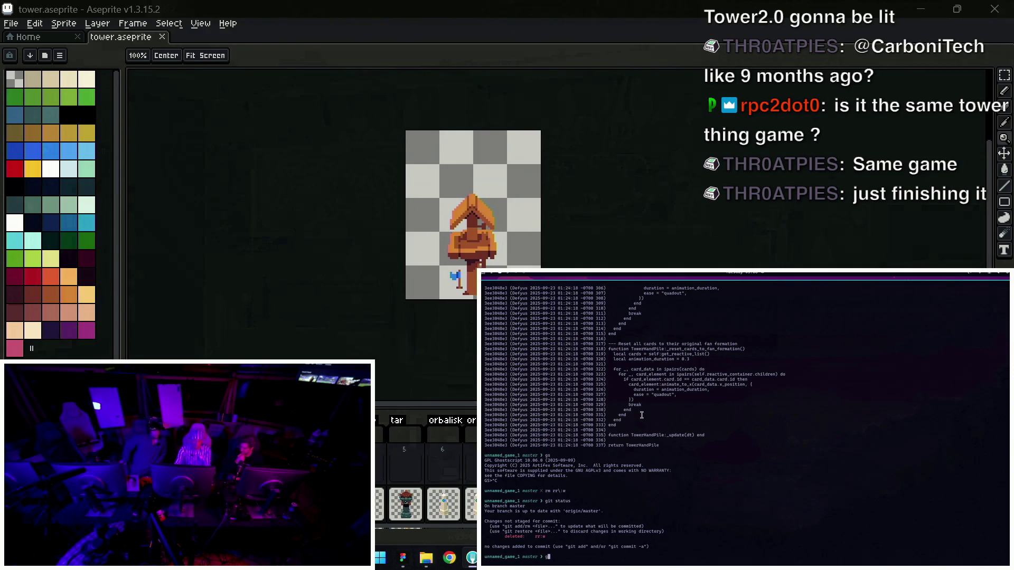
text(d .)
key(Return)
- Commit the removal as 'removed bad file THANKS DEFY' and push it
text(git commit -m)
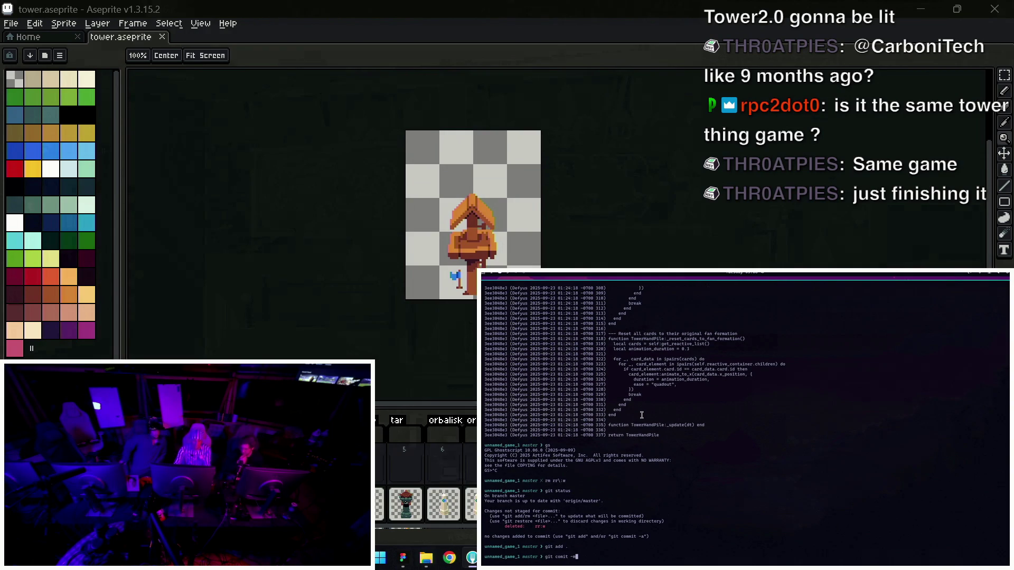
text( 'rem)
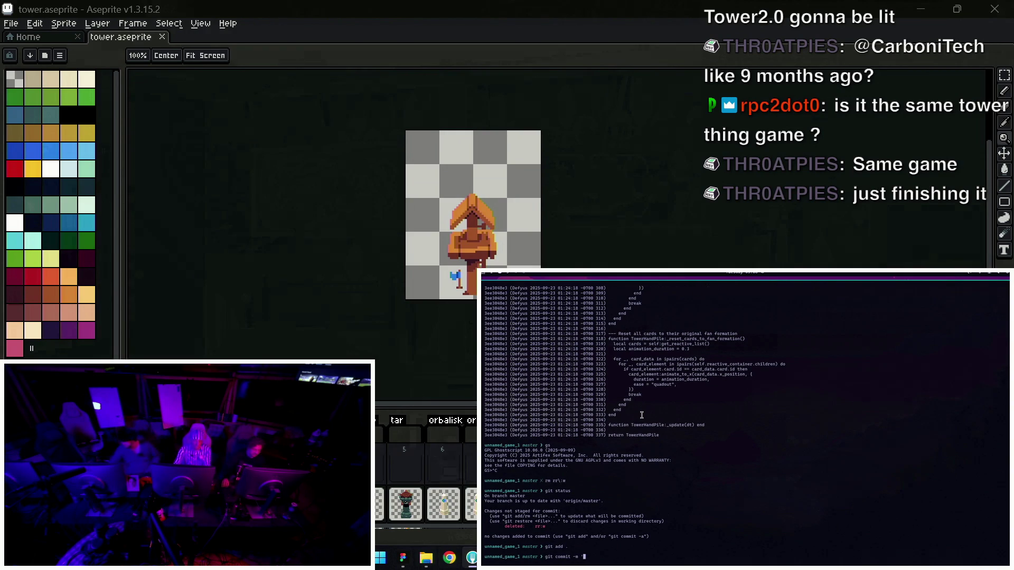
text(oved bad file THANKS )
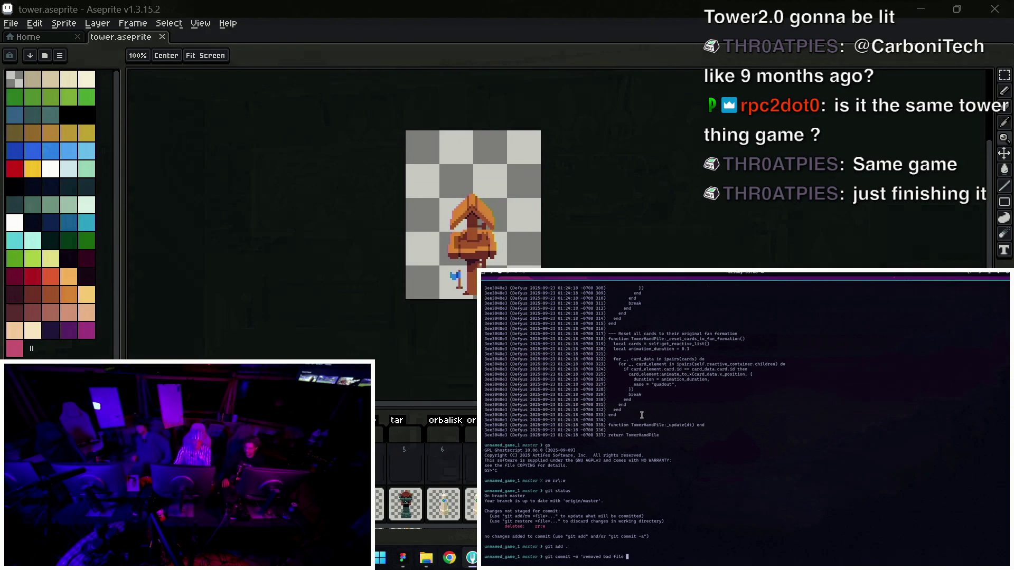
text(DEFY')
key(Return)
text(git push)
key(Return)
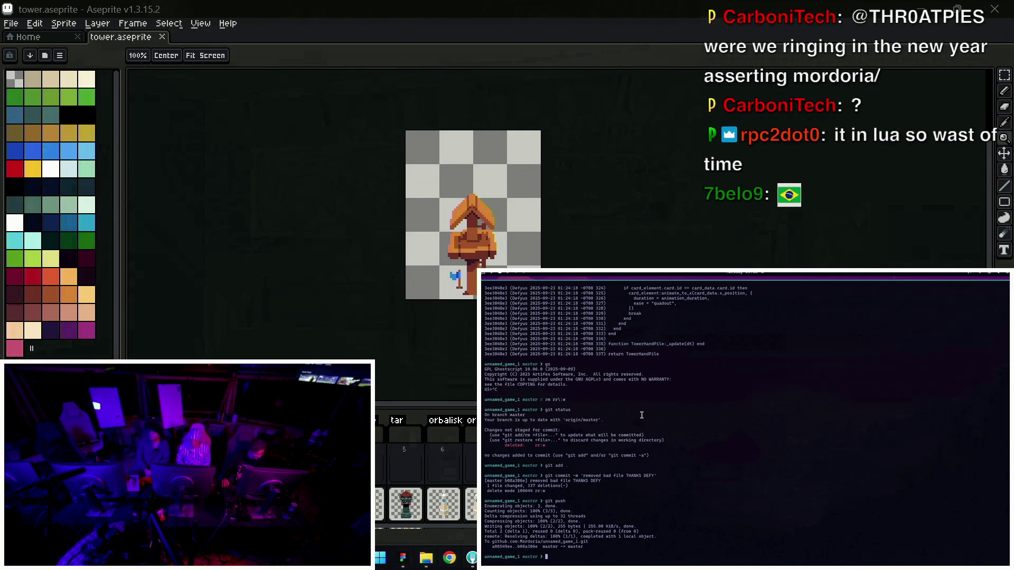
- Pull the new tileset-36 files with git pull and relaunch the game with love
text(l)
key(Return)
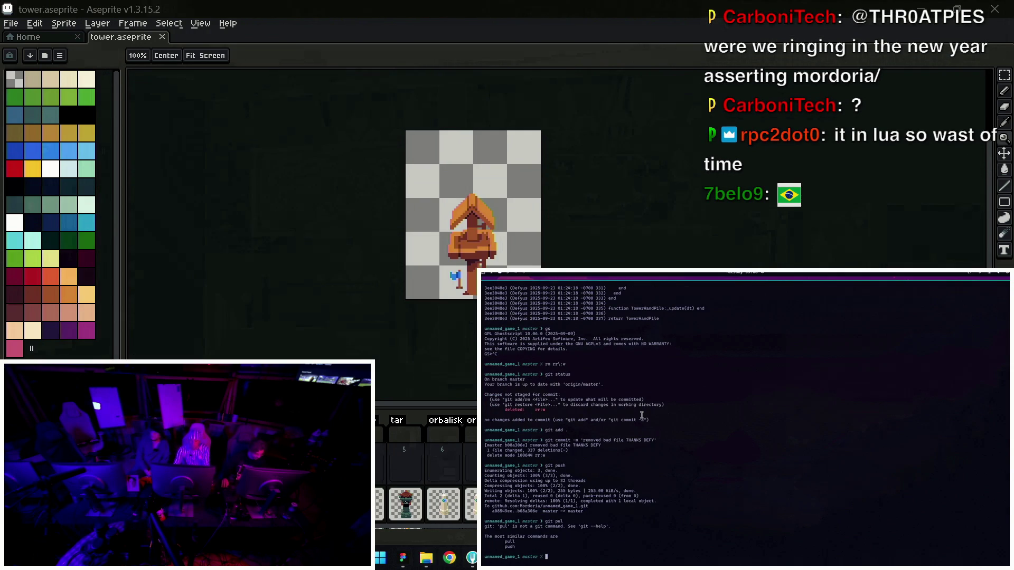
text(git pull)
key(Return)
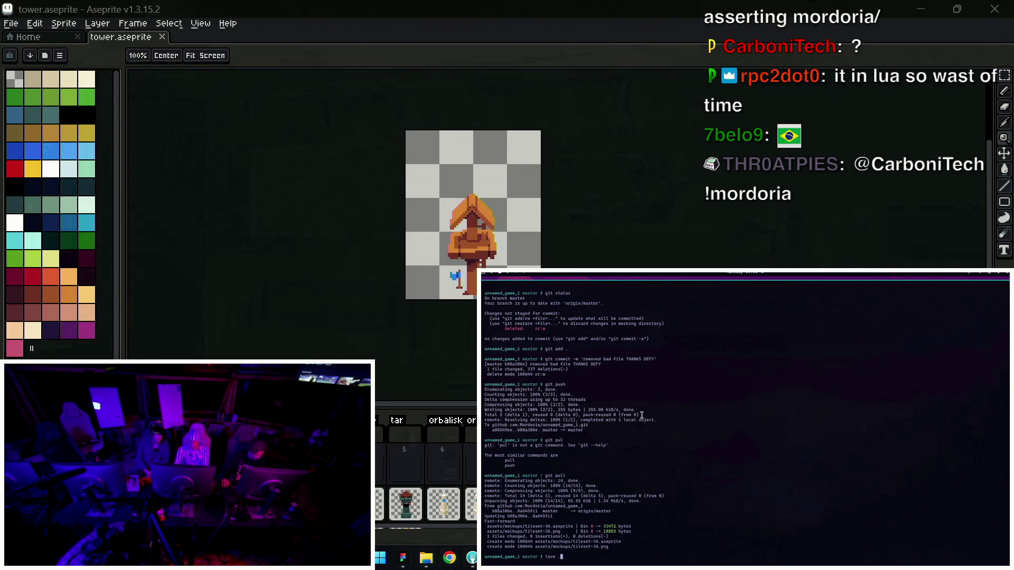
text(love)
text(.)
key(Return)
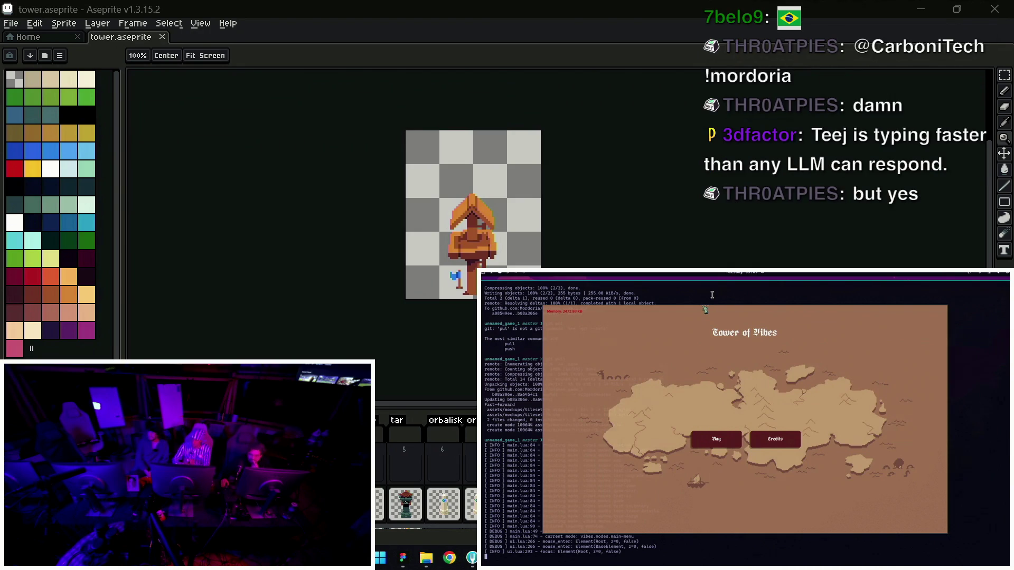
- Start a new Blacksmith game at Level 1, then relaunch straight into a test level
click(716, 439)
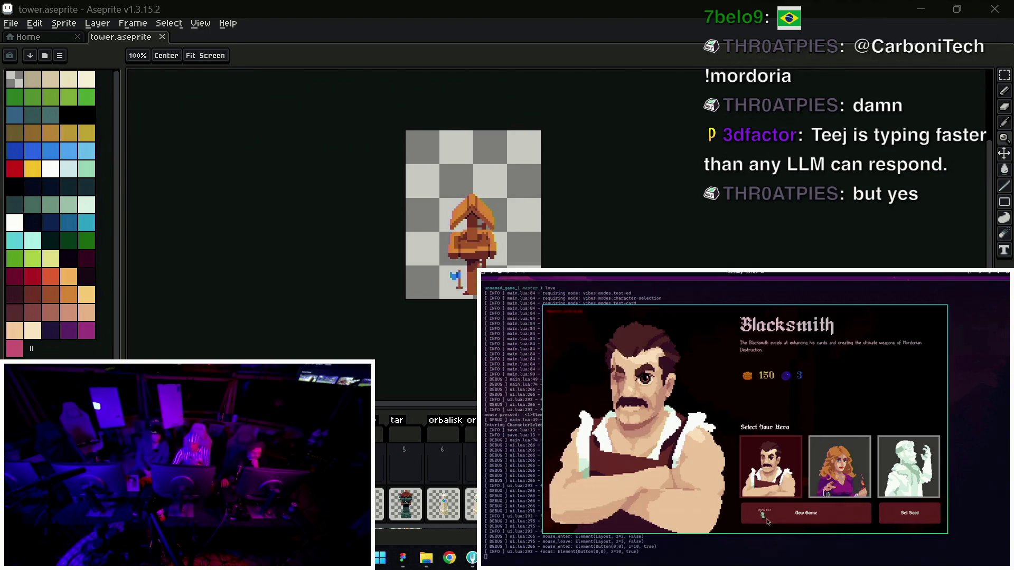
click(757, 502)
click(756, 499)
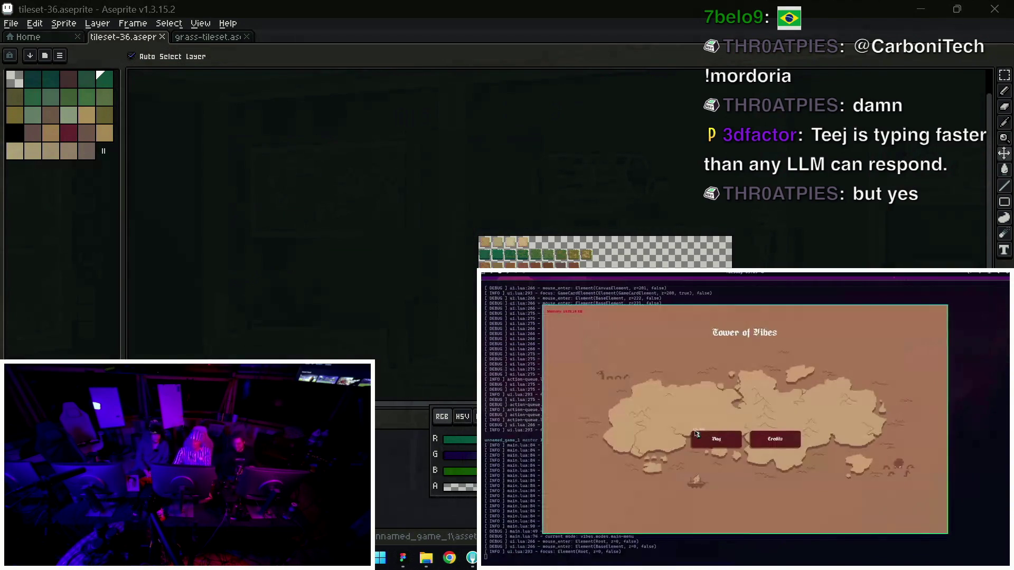
key(Escape)
text(love . --te)
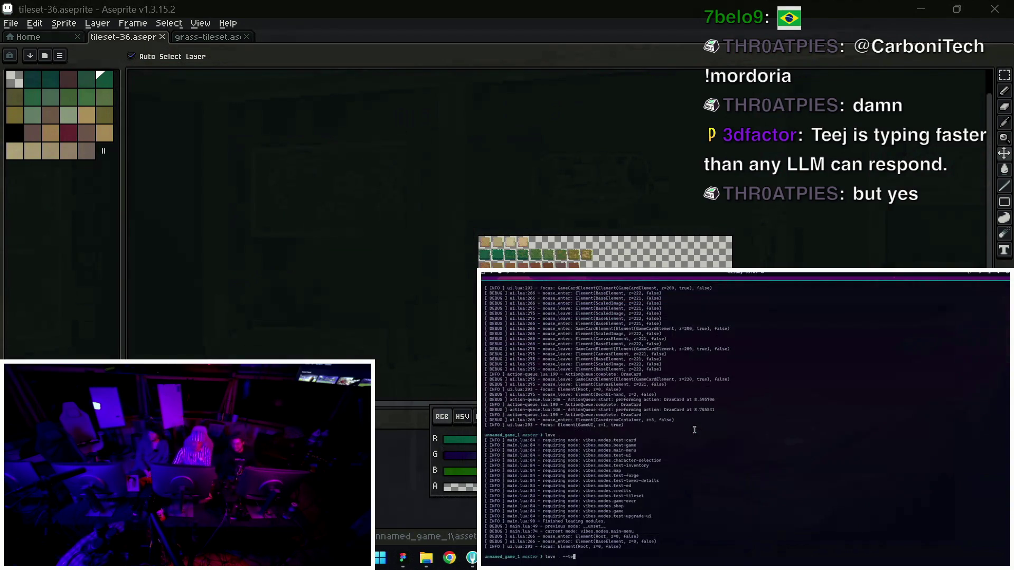
text(ame)
key(Return)
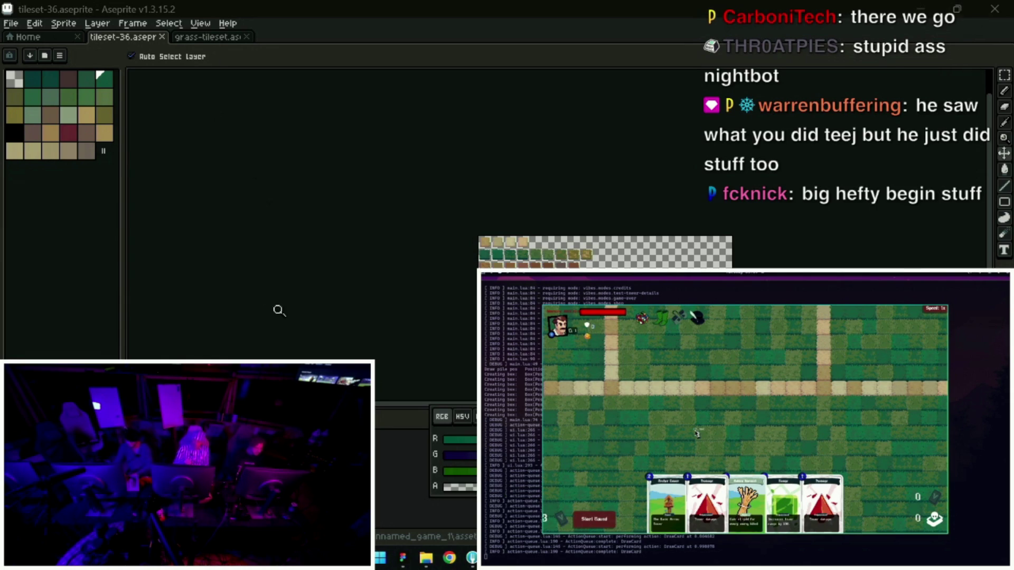
key(alt+Tab)
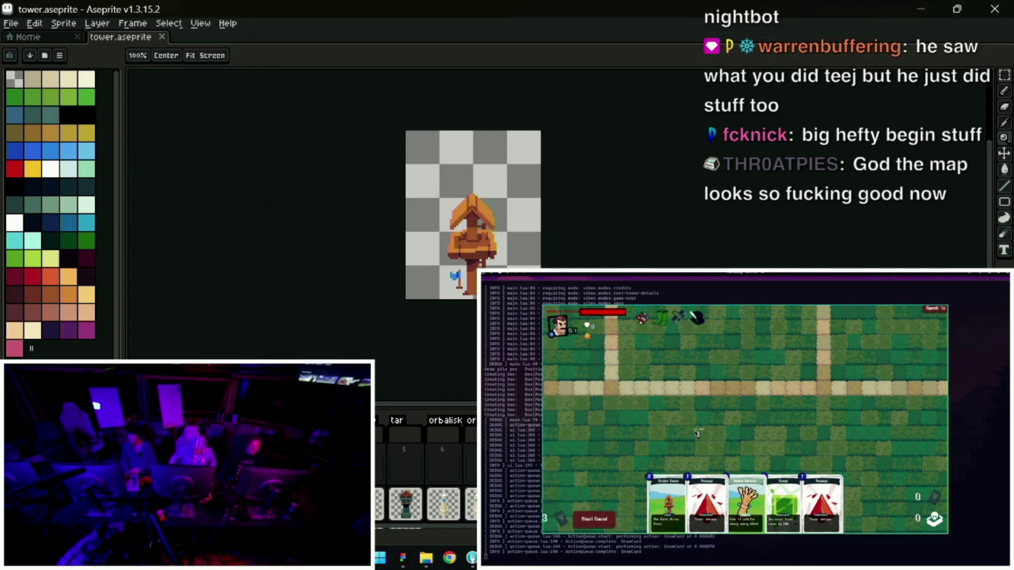
- Recenter the tower sprite on the canvas and show more of the animation frames
drag(384, 285, 384, 296)
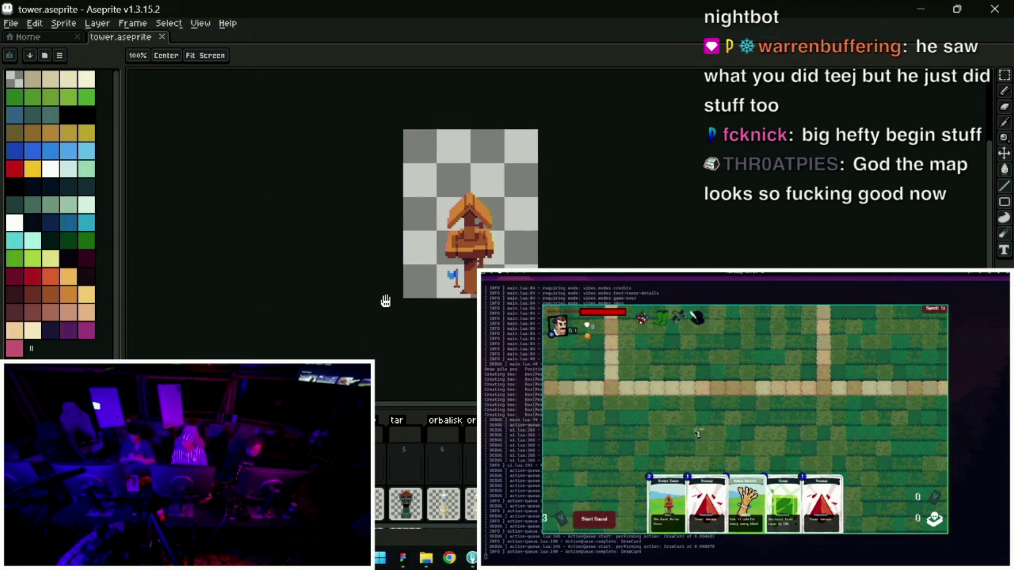
scroll(427, 250, down, 1)
scroll(417, 248, up, 1)
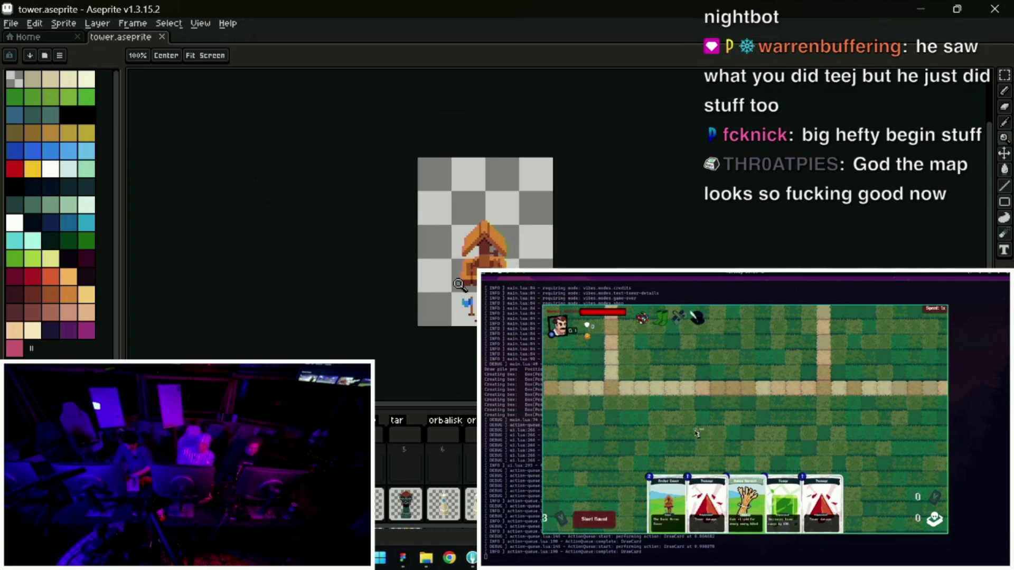
drag(411, 405, 411, 340)
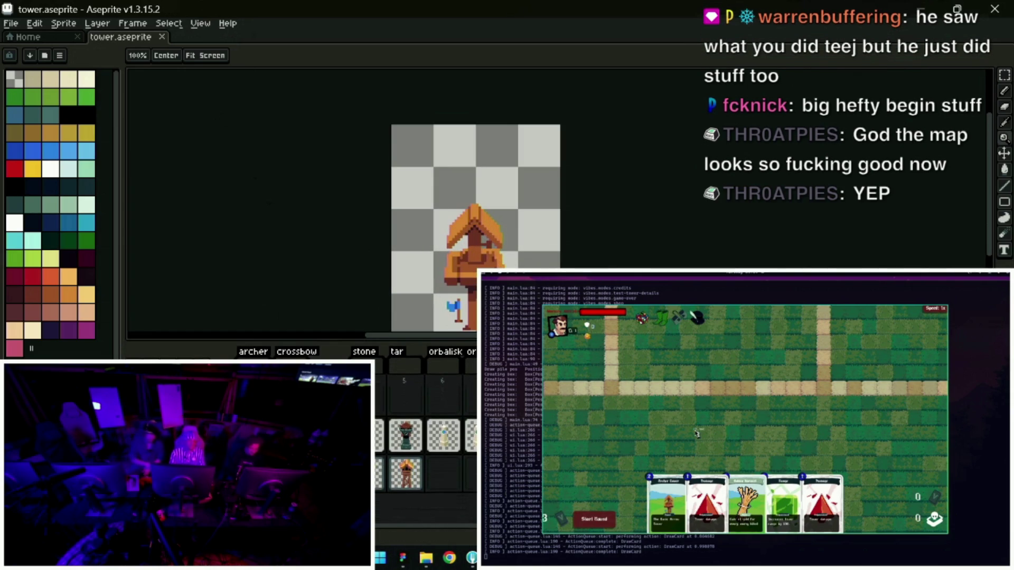
click(572, 339)
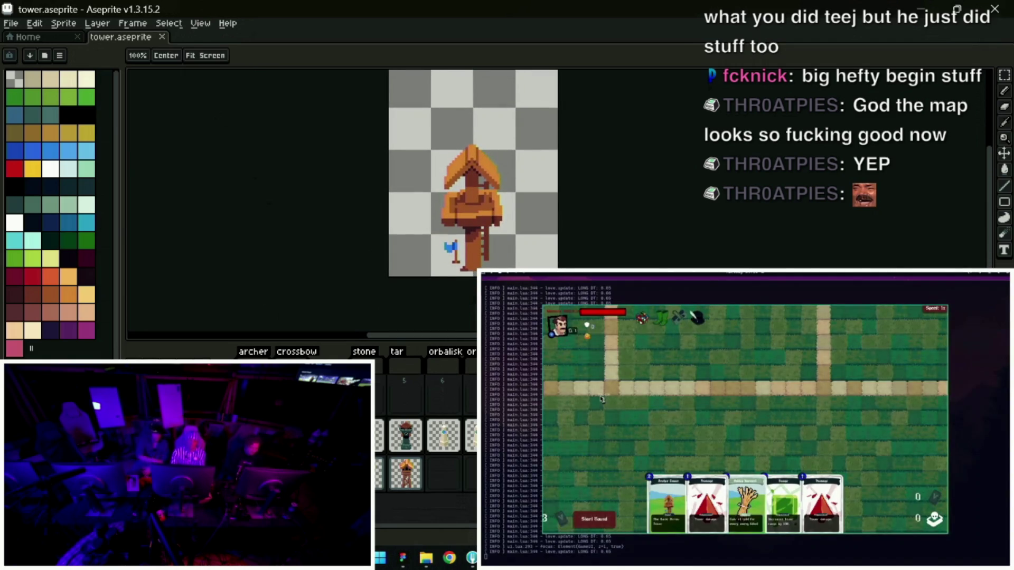
- Close the game, pull the latest remote changes, and pick green as the drawing colour
key(Escape)
text(git checkout b)
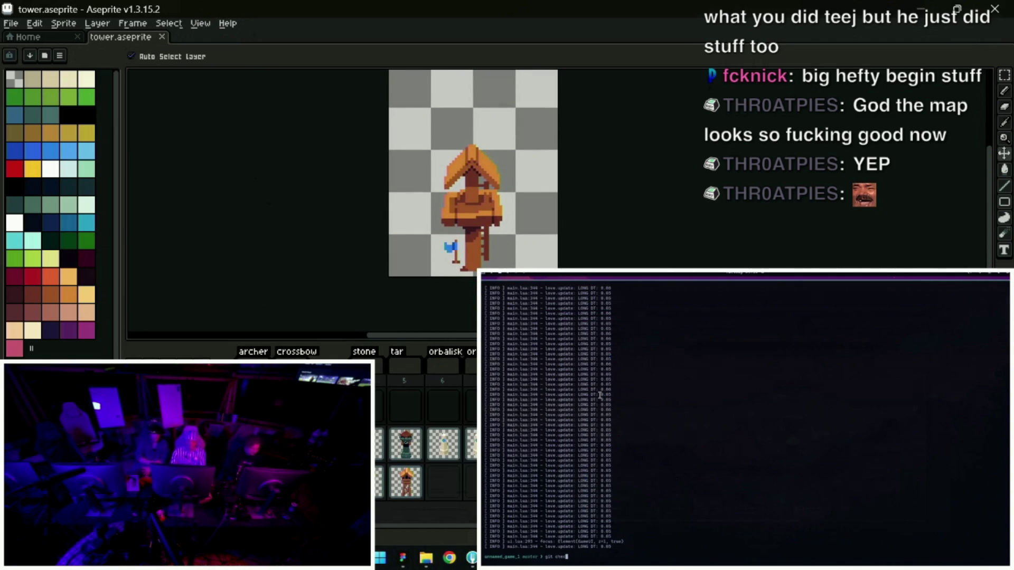
text(eg)
key(Tab)
click(14, 258)
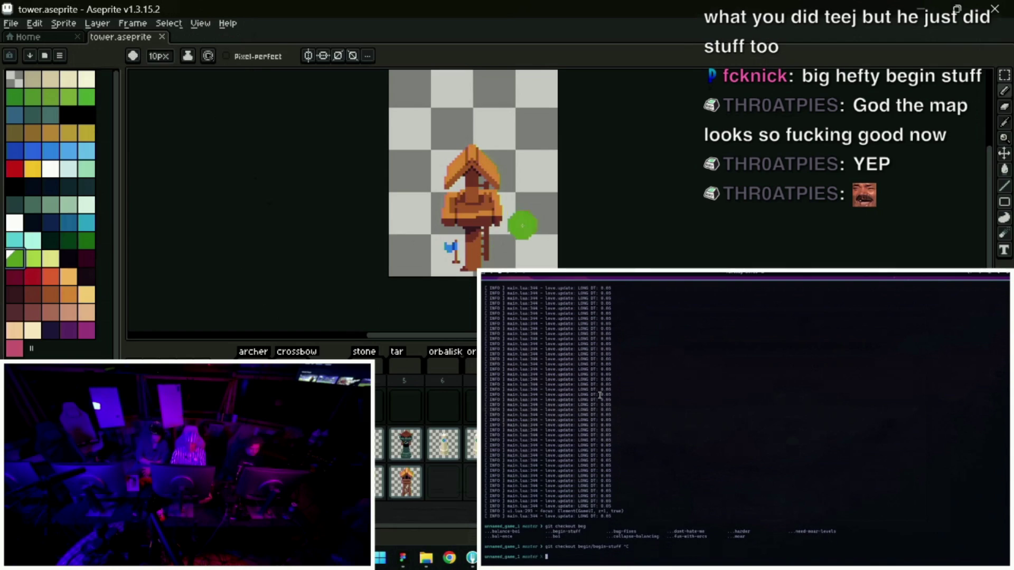
key(ctrl+c)
scroll(507, 228, up, 10)
text(git pull)
key(Return)
scroll(502, 242, down, 3)
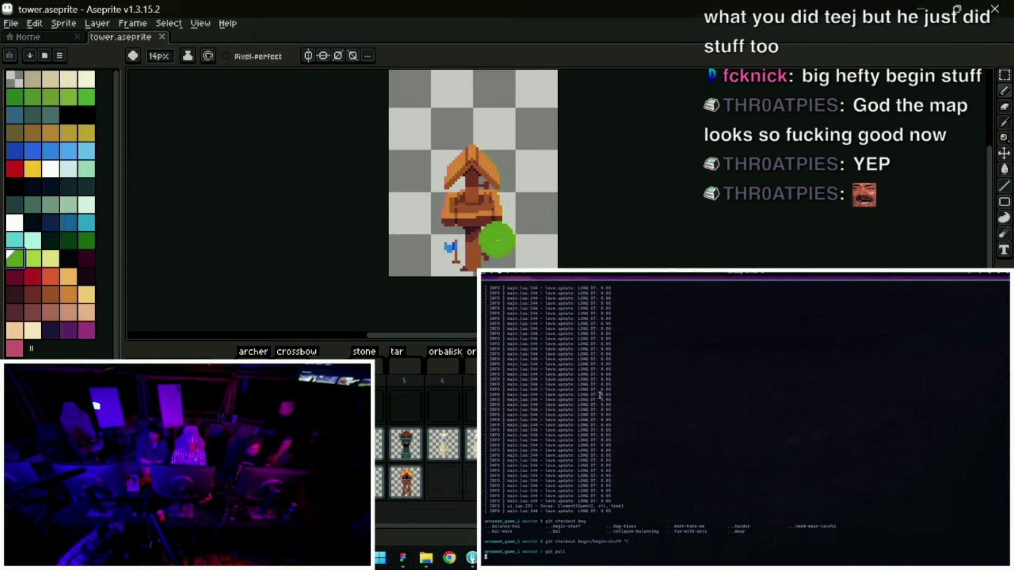
- Check out the begin/begin-stuff branch and paint a green stroke beside the tower
text(love . --test-game)
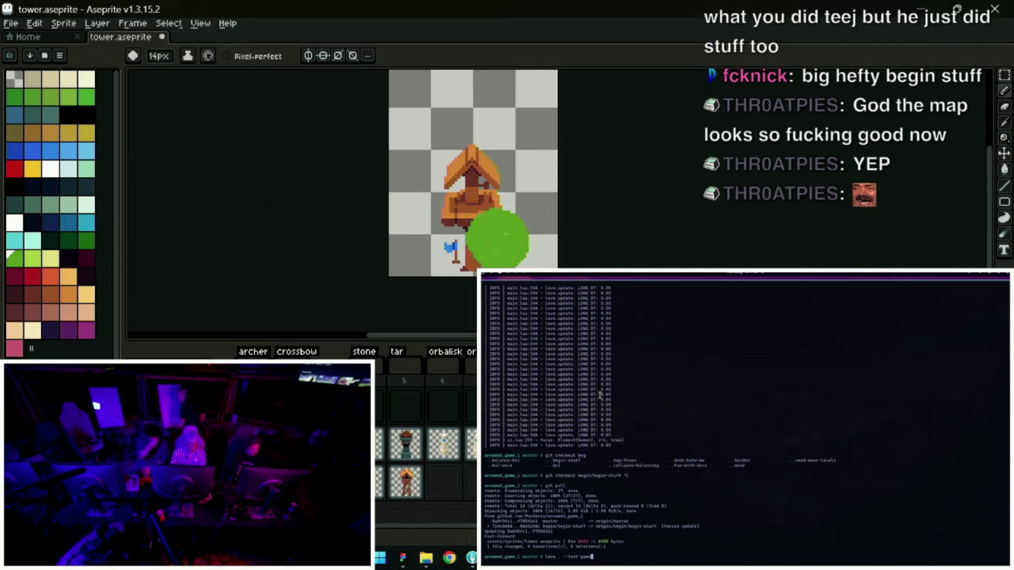
key(ctrl+c)
text(git checkout)
drag(491, 247, 507, 231)
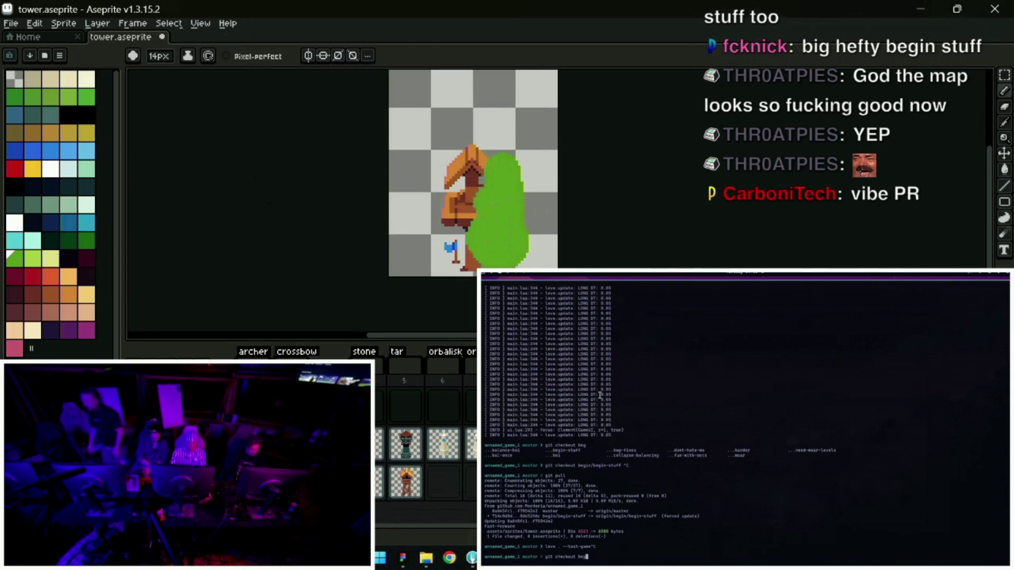
text(beg)
key(Tab)
text(in/)
key(Tab)
key(Tab)
key(Return)
- Undo the wide green stroke and the stray green blob, leaving a thin green line
key(ctrl+z)
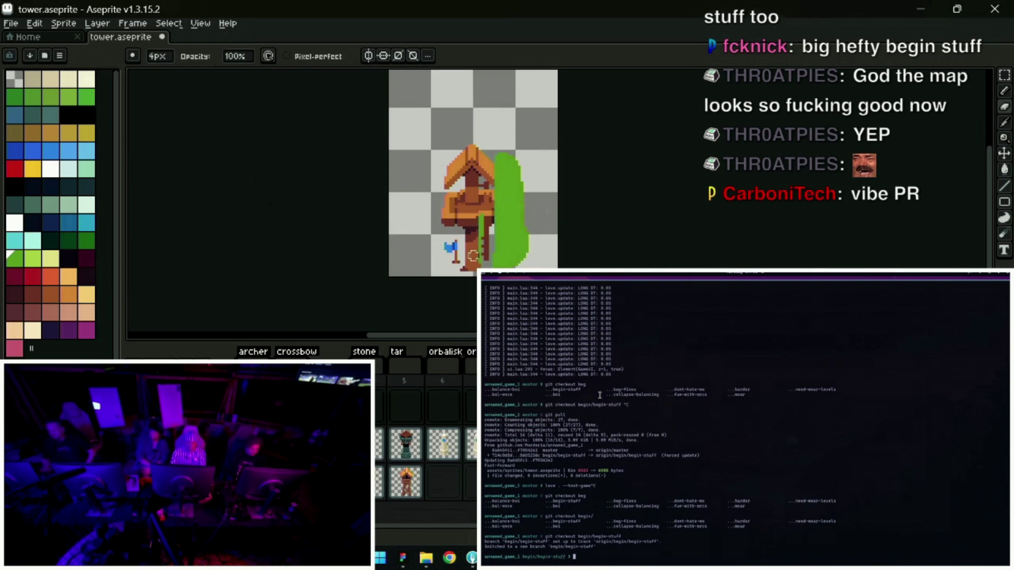
key(ctrl+z)
text(love . --test)
click(523, 198)
key(ctrl+z)
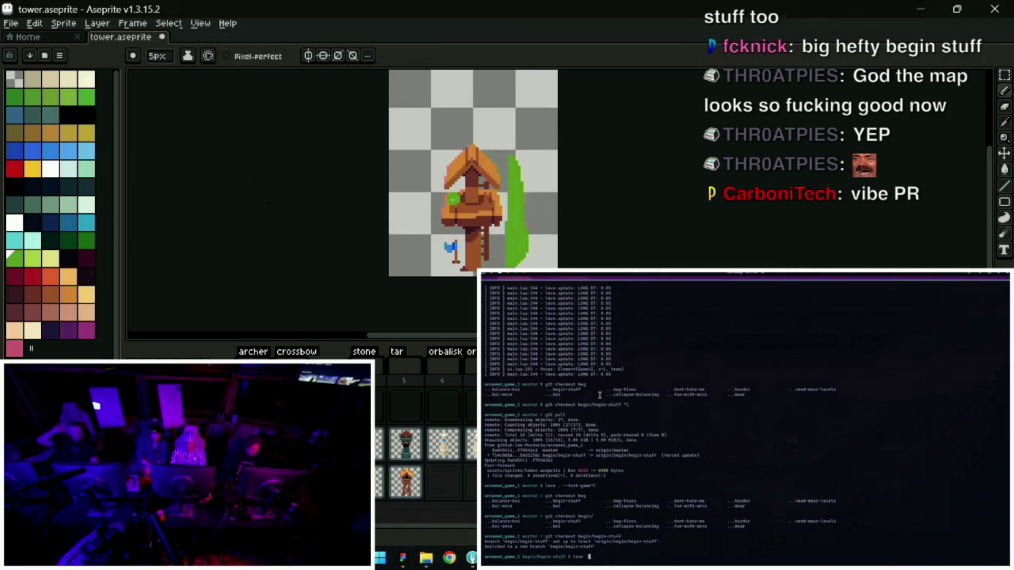
- Launch the game in test mode and enter Level 1 as the Blacksmith
key(Return)
click(721, 438)
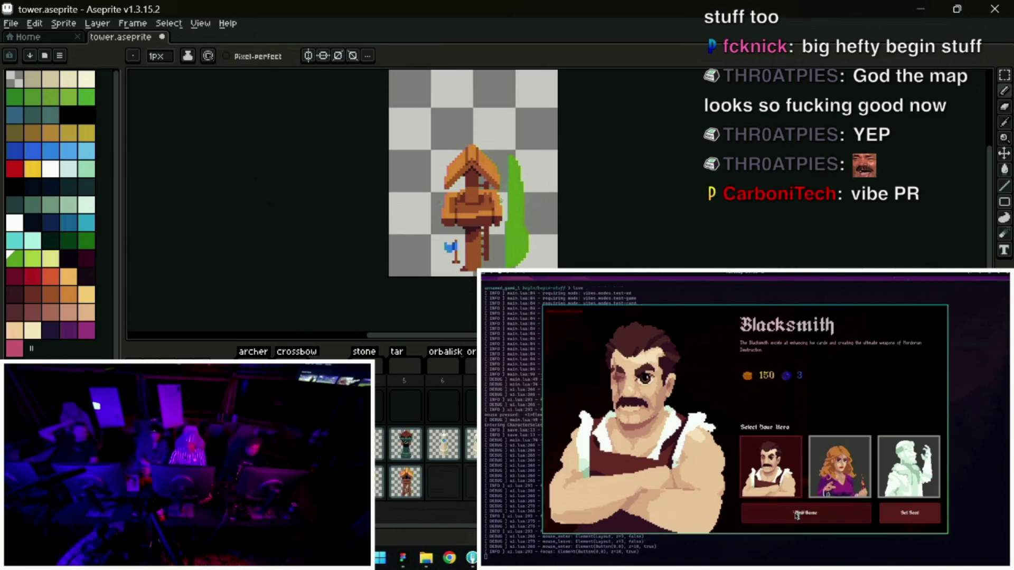
click(755, 511)
click(747, 488)
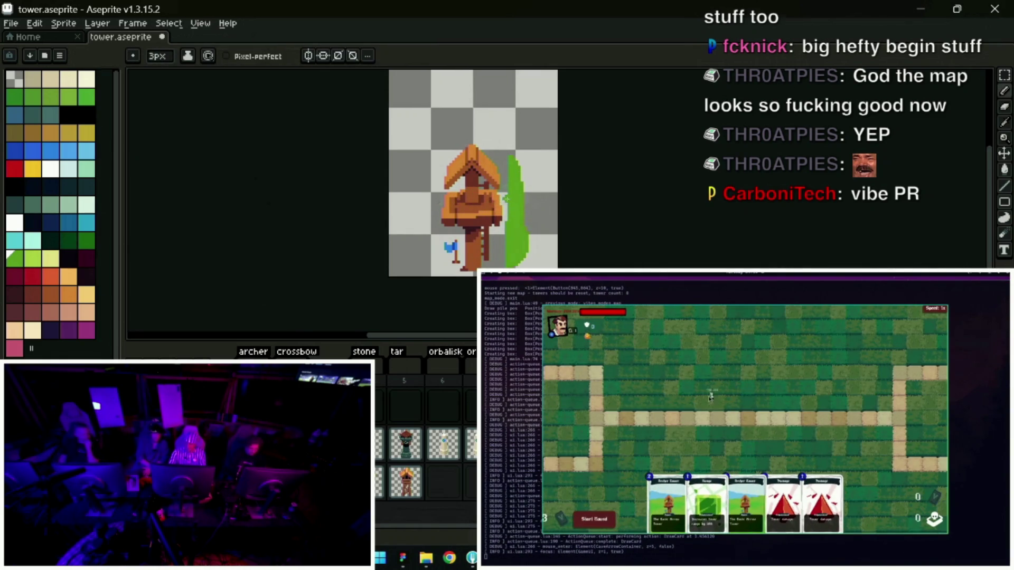
- Place two Archer Towers on the grass beside the path, set speed to 2x, and start the round
drag(667, 502, 650, 411)
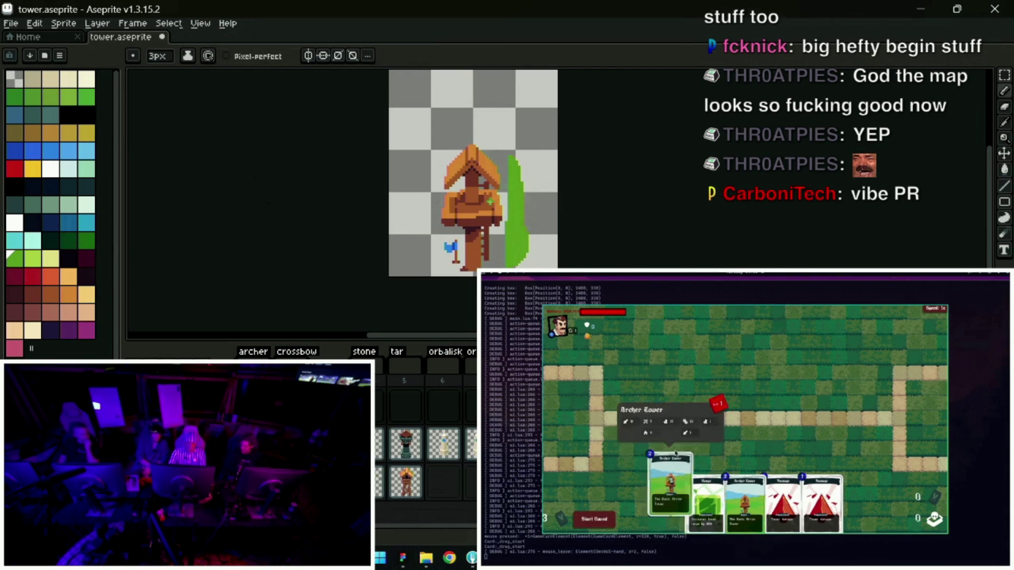
click(626, 401)
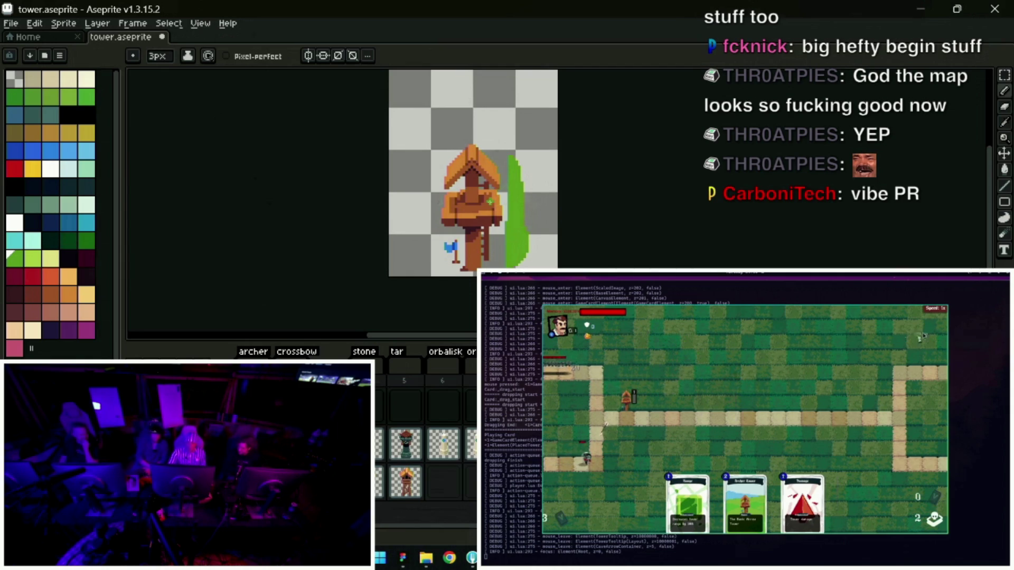
click(942, 309)
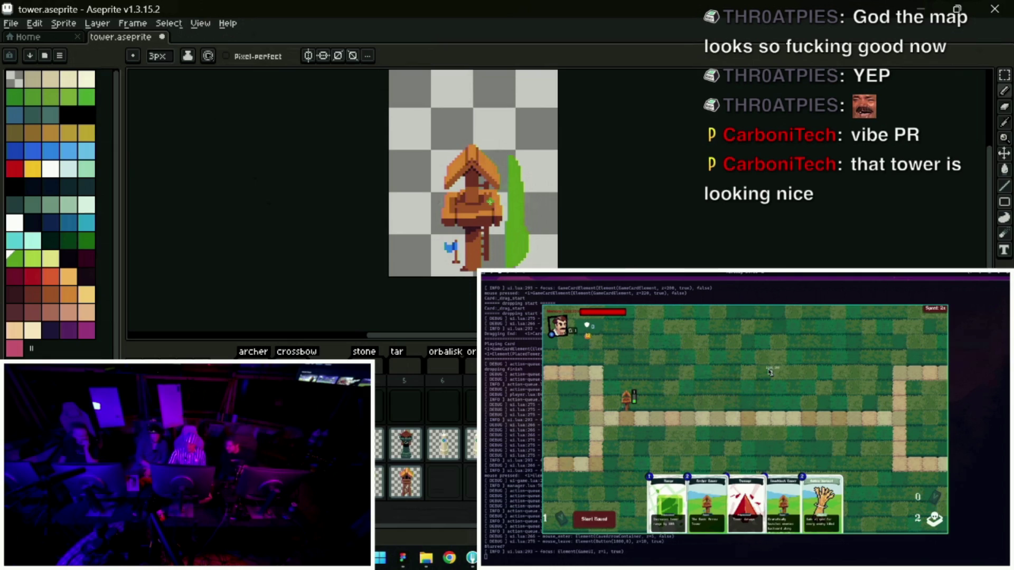
drag(783, 501, 671, 393)
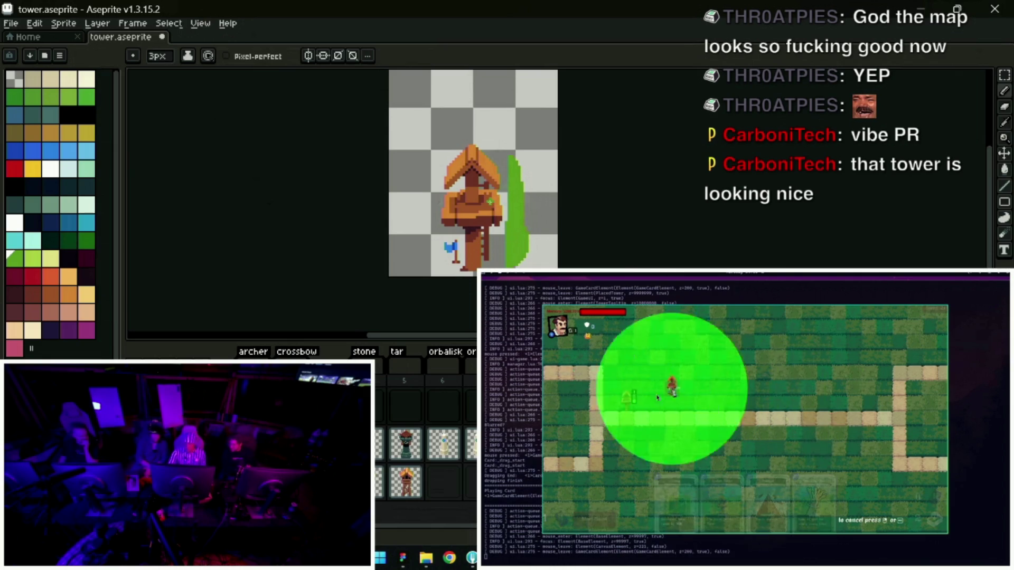
click(623, 379)
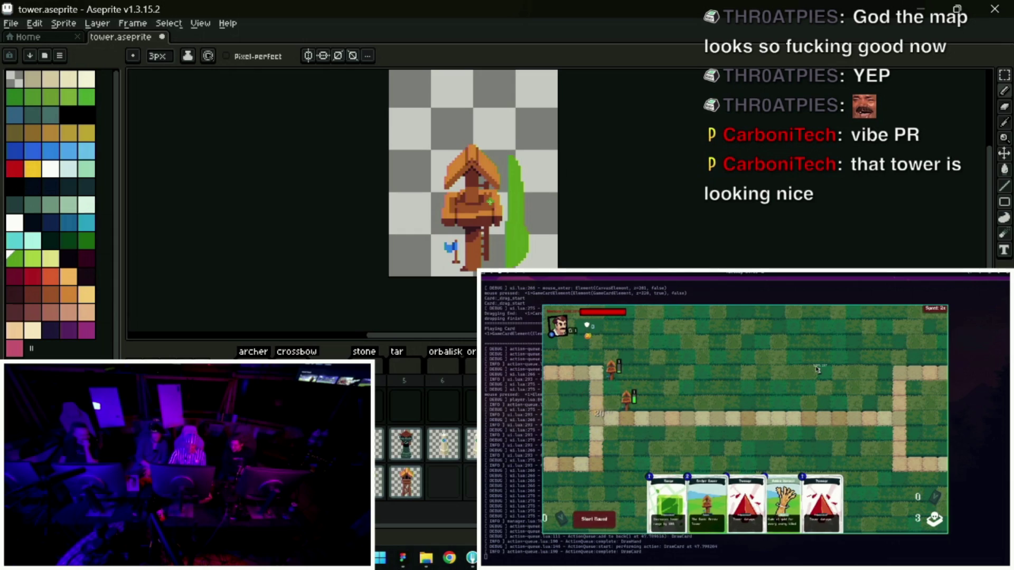
click(593, 519)
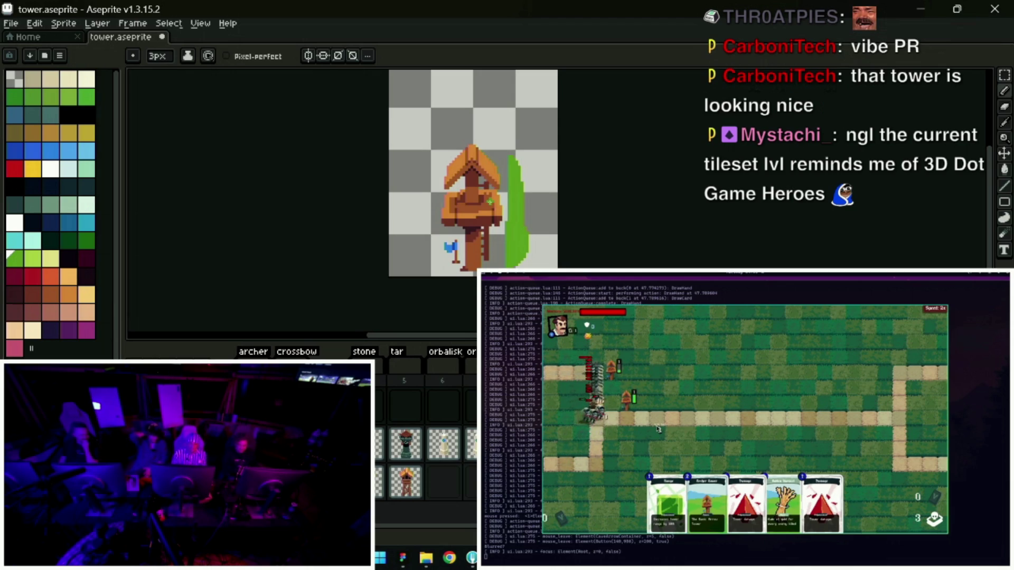
- Confirm the Archer Tower upgrade, then pan the Aseprite canvas to the cauldron sprite
click(686, 458)
click(896, 484)
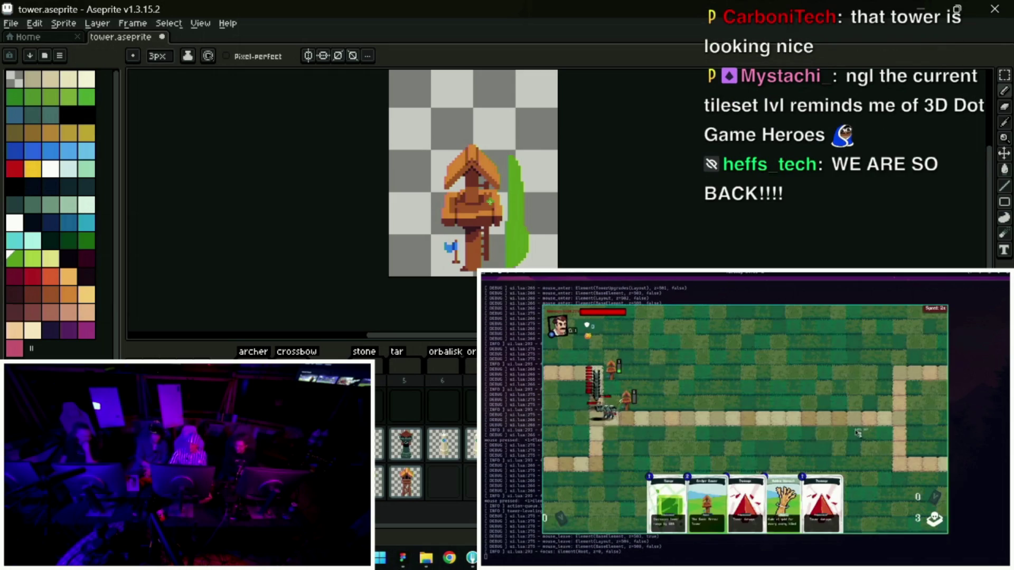
mouse_move(640, 405)
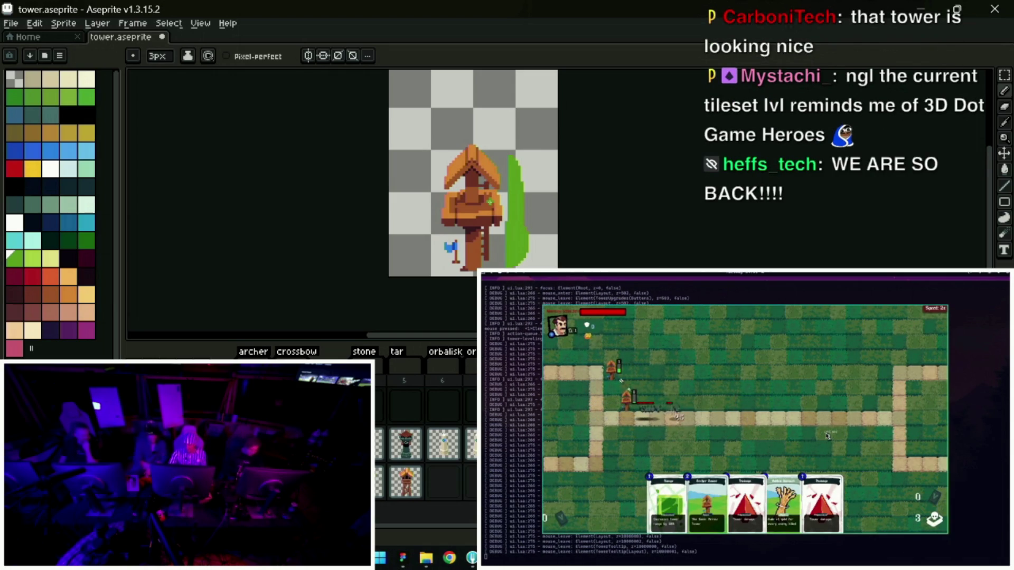
drag(489, 202, 463, 229)
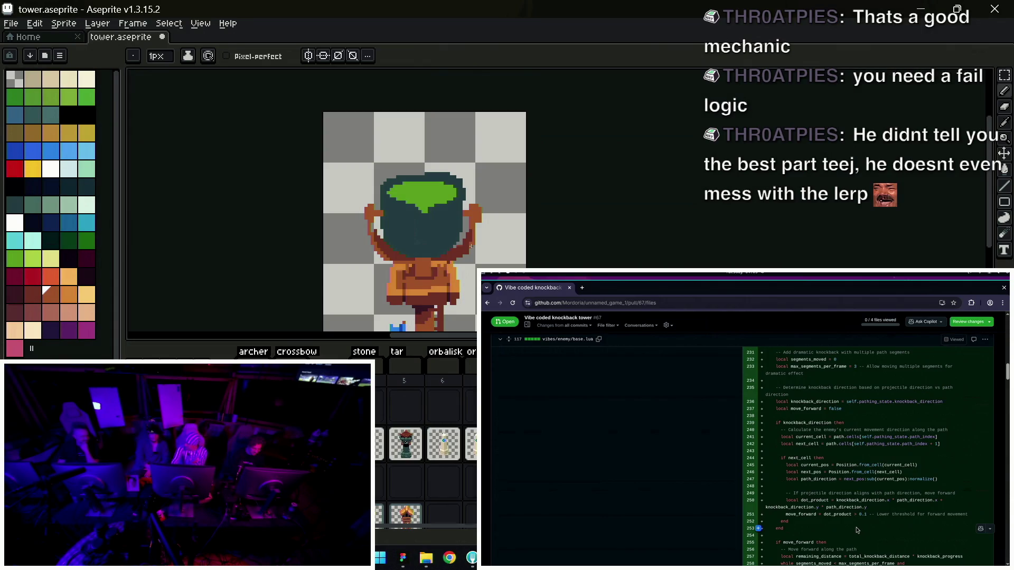
- Shade the figure's arms with dark brown and darker red-brown pixels using the 1px Pencil
alt+click(465, 250)
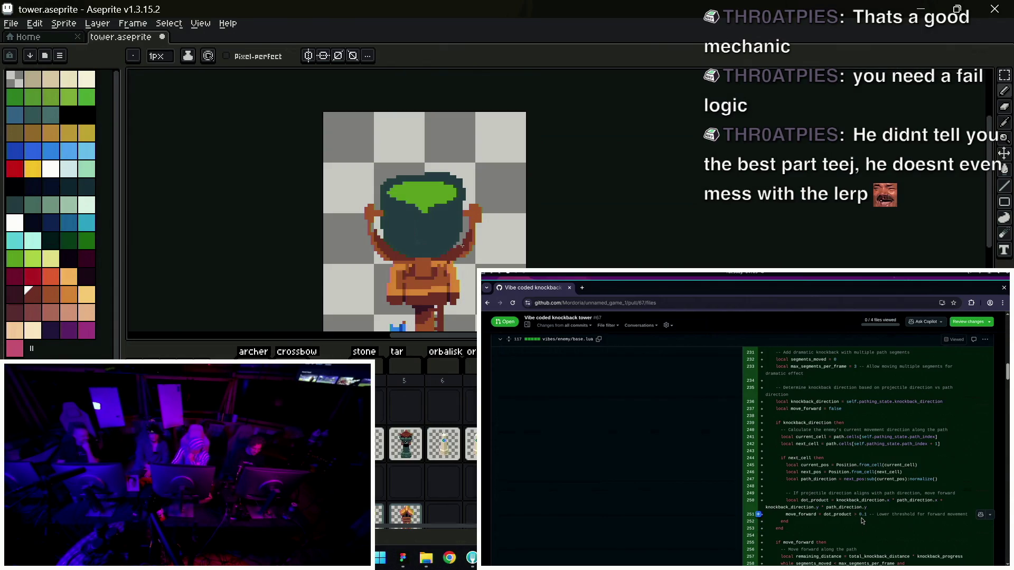
key(e)
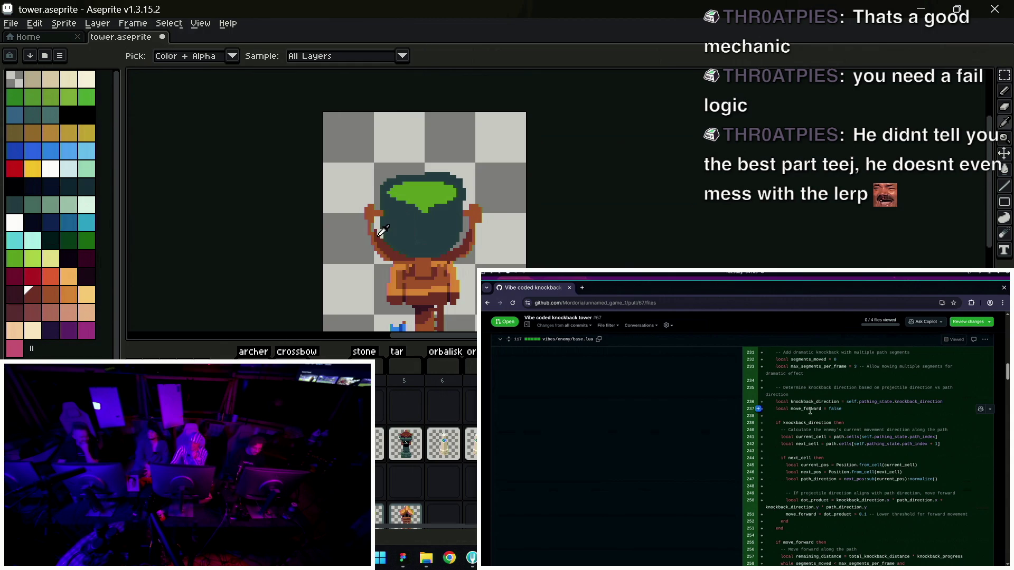
key(b)
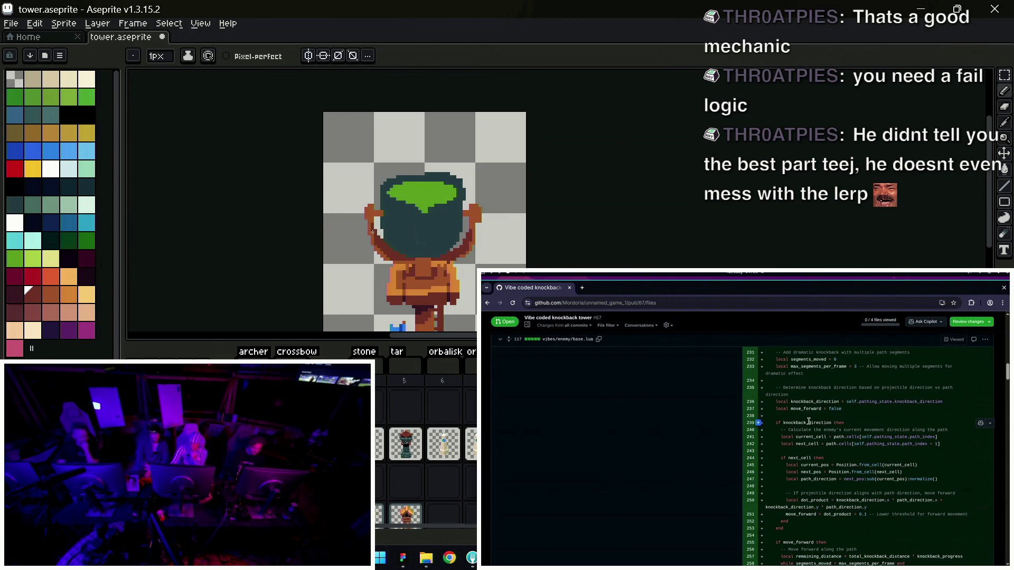
alt+click(374, 246)
alt+click(382, 249)
alt+click(458, 257)
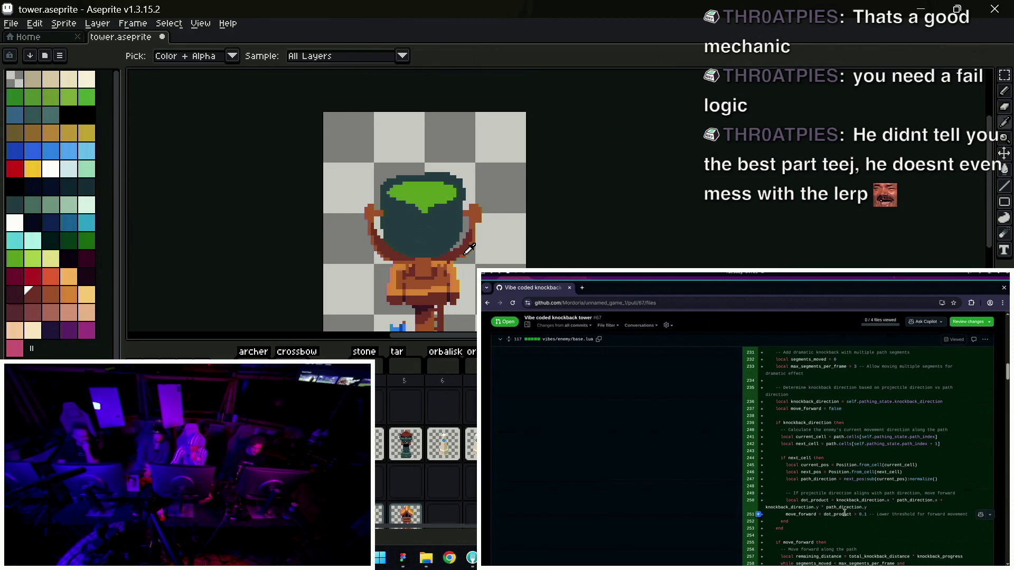
scroll(465, 237, down, 3)
scroll(463, 246, up, 1)
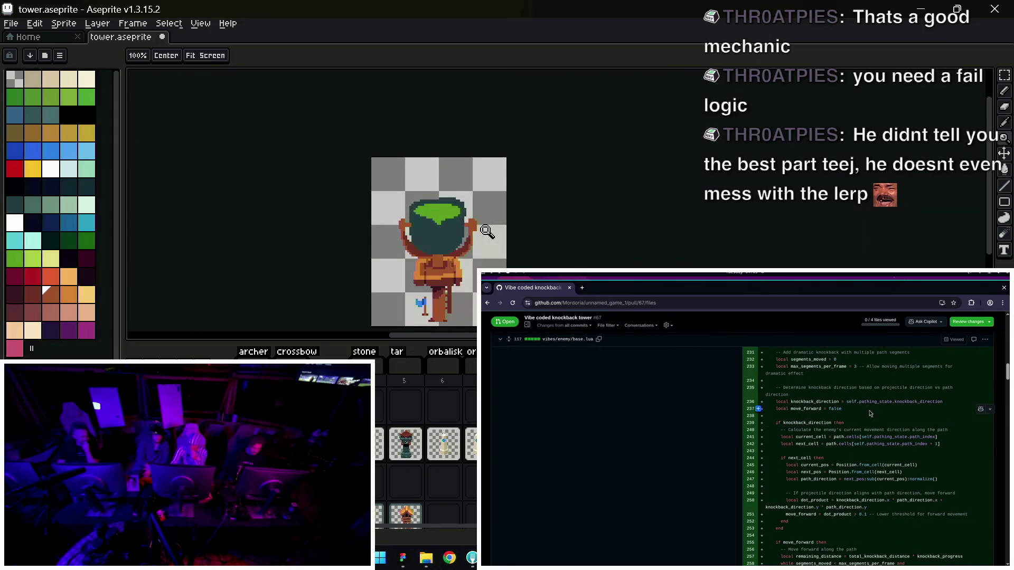
scroll(462, 253, up, 2)
alt+click(461, 260)
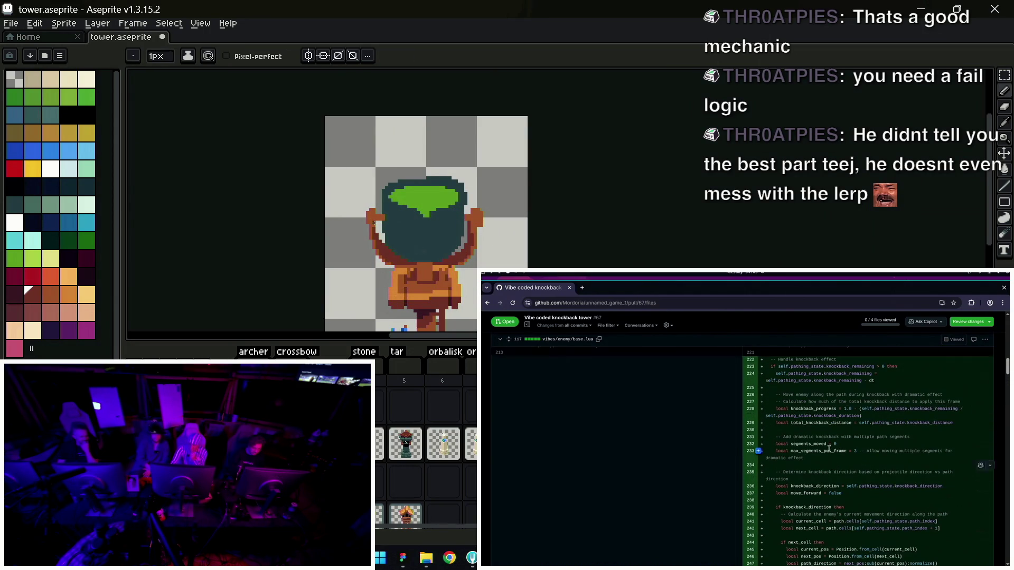
- Add orange pixels to the arms and zoom out to check them at small size
key(alt)
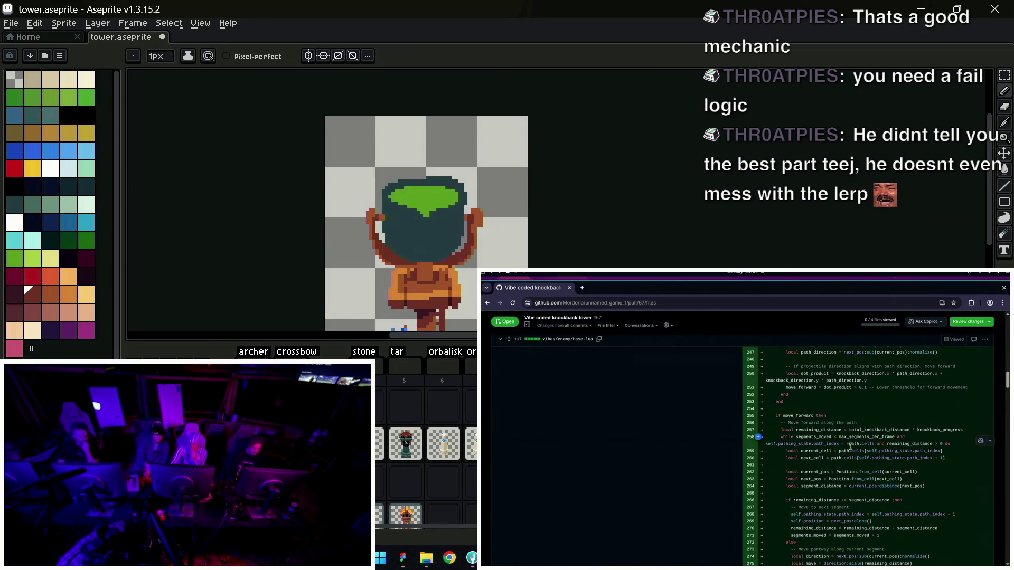
key(alt)
alt+click(440, 274)
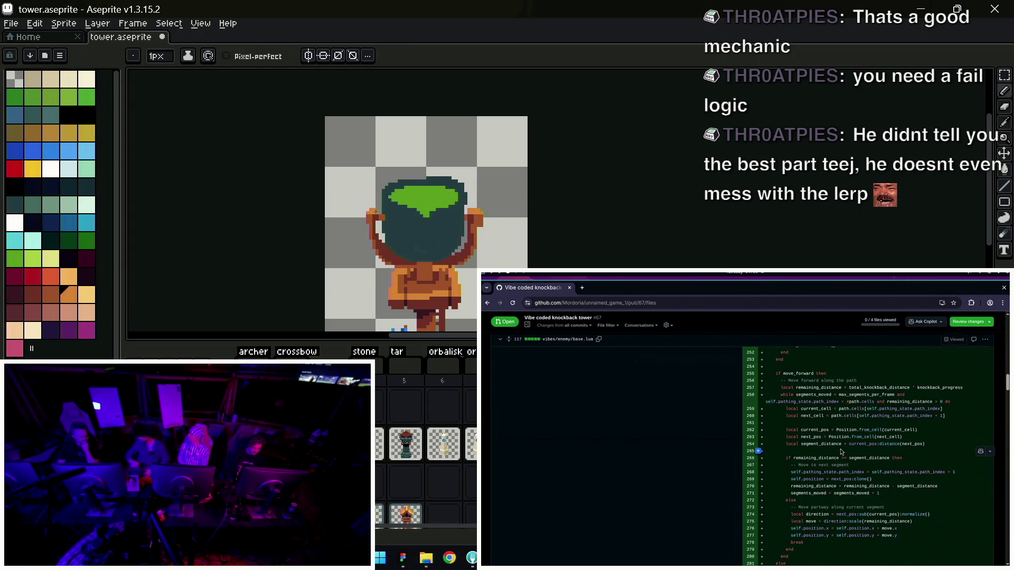
key(z)
scroll(435, 204, down, 5)
scroll(449, 195, up, 1)
scroll(449, 195, up, 2)
key(i)
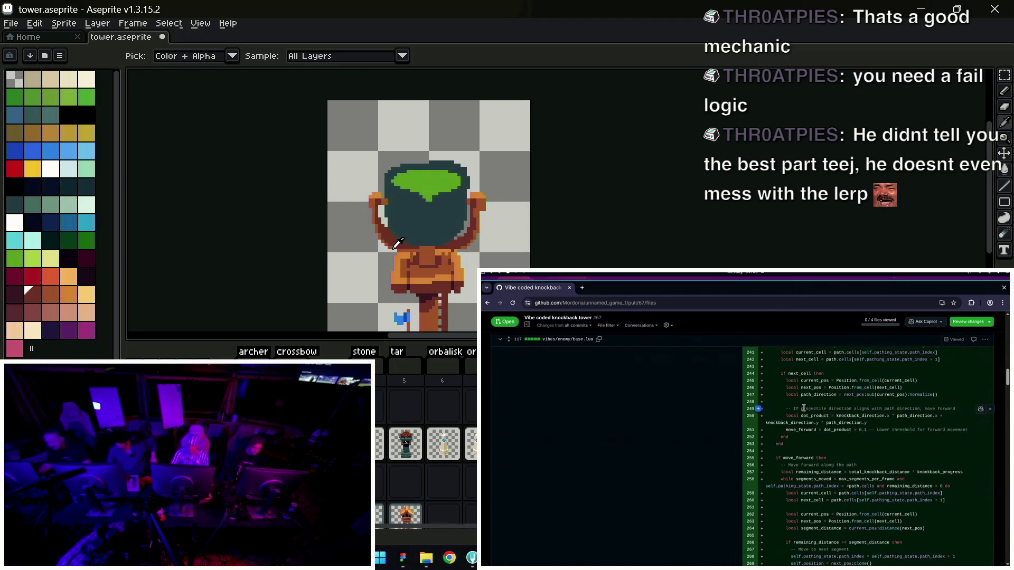
click(403, 254)
key(b)
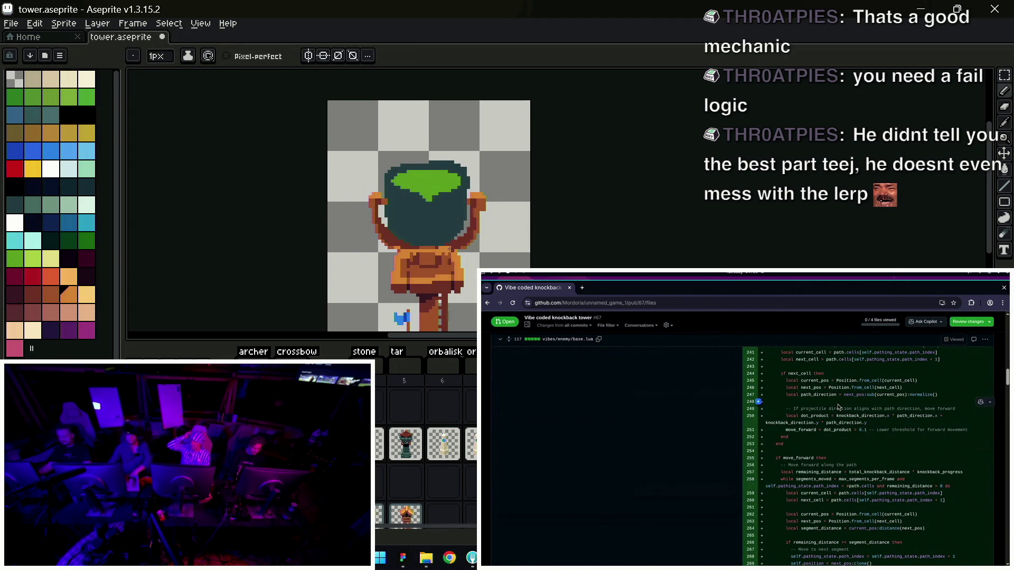
- Touch up the arms with a dark red-brown sampled from the sprite, rechecking at small size
key(z)
scroll(461, 240, down, 5)
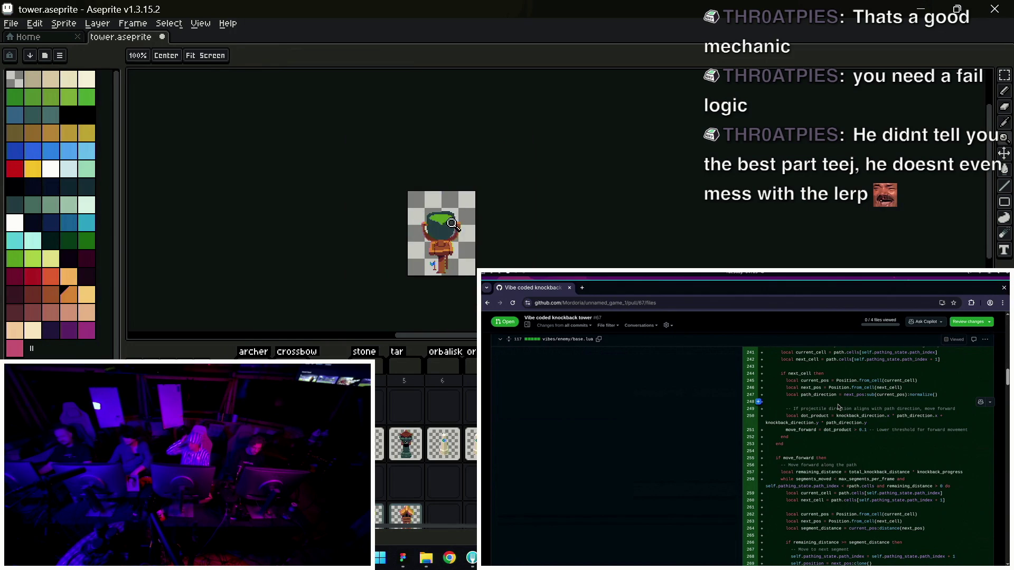
scroll(463, 239, up, 4)
key(i)
click(433, 241)
key(b)
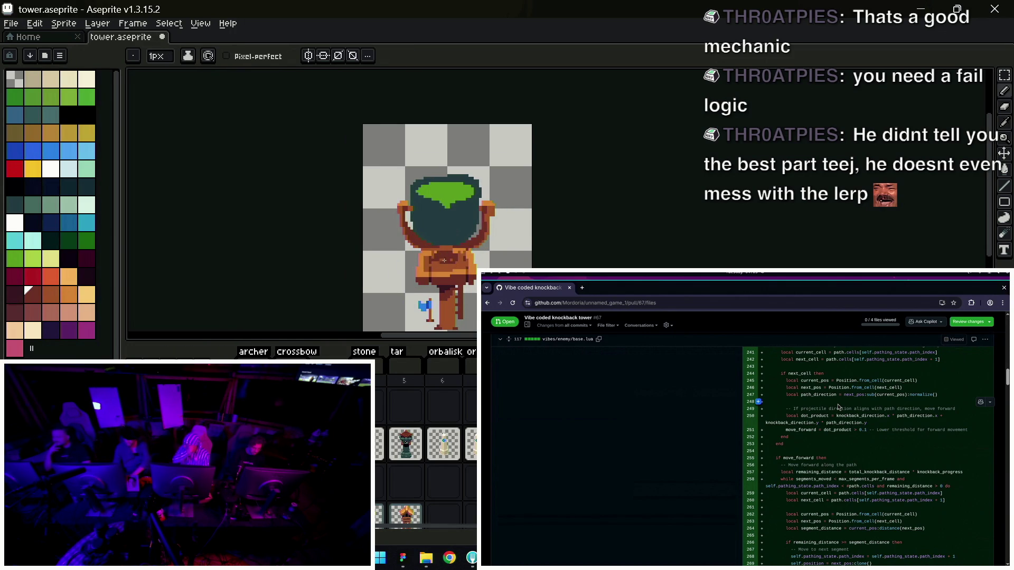
key(z)
scroll(464, 232, down, 5)
scroll(473, 240, up, 3)
scroll(475, 248, up, 1)
scroll(473, 251, up, 3)
- Review the reshaded arms at small size between pencil touch-ups
key(i)
key(b)
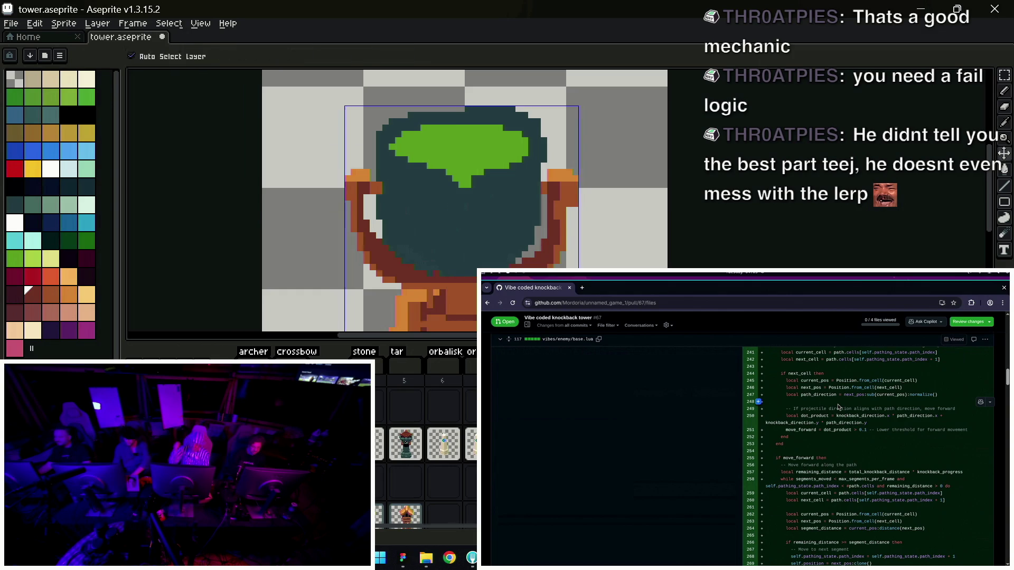
key(z)
scroll(514, 267, down, 3)
scroll(514, 267, down, 1)
scroll(513, 267, up, 3)
key(i)
key(b)
scroll(866, 410, down, 3)
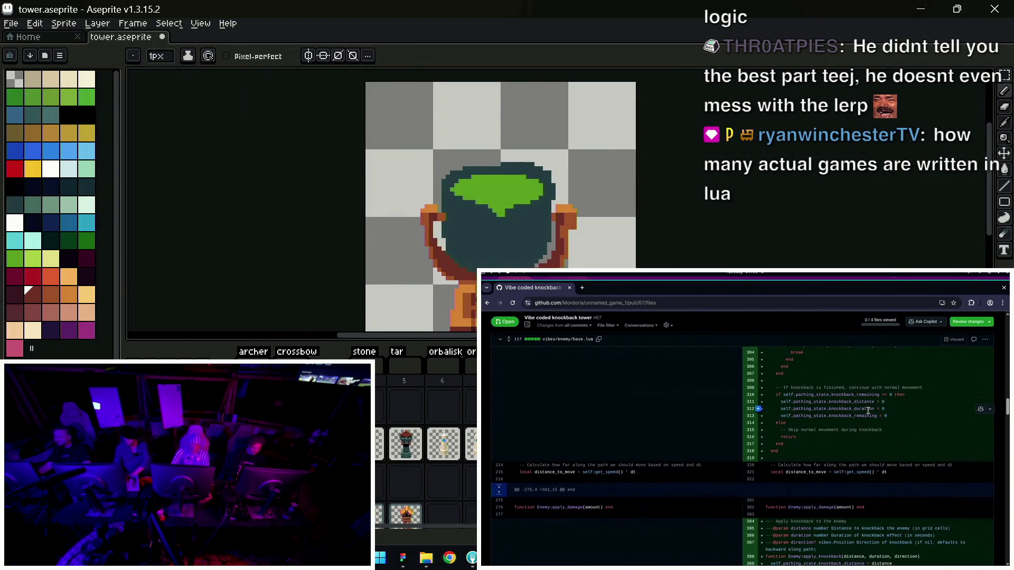
- Refine the arm pixels with brown-orange and darker red-brown colours
alt+click(464, 280)
alt+click(900, 438)
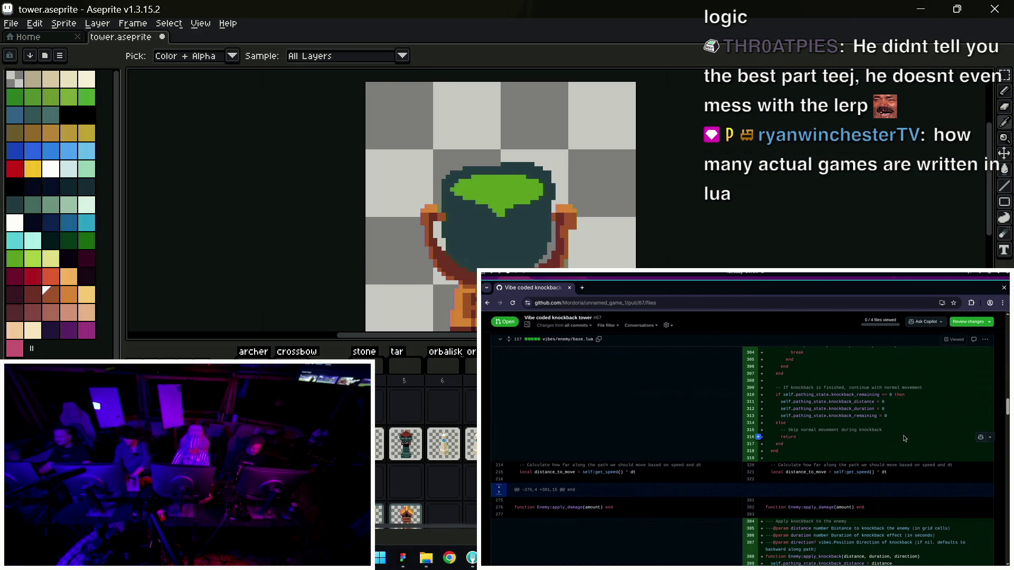
scroll(496, 211, down, 2)
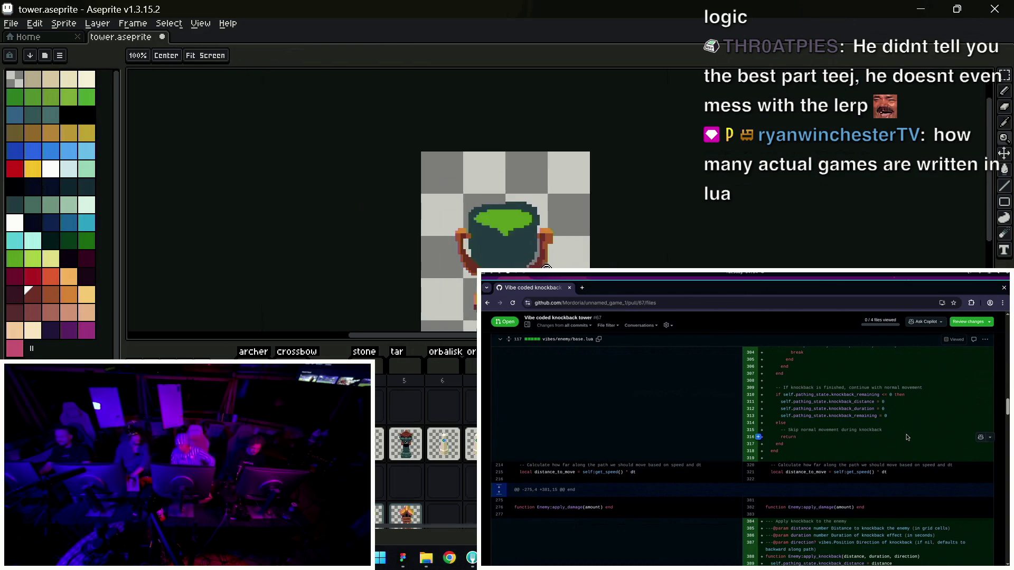
scroll(496, 211, up, 2)
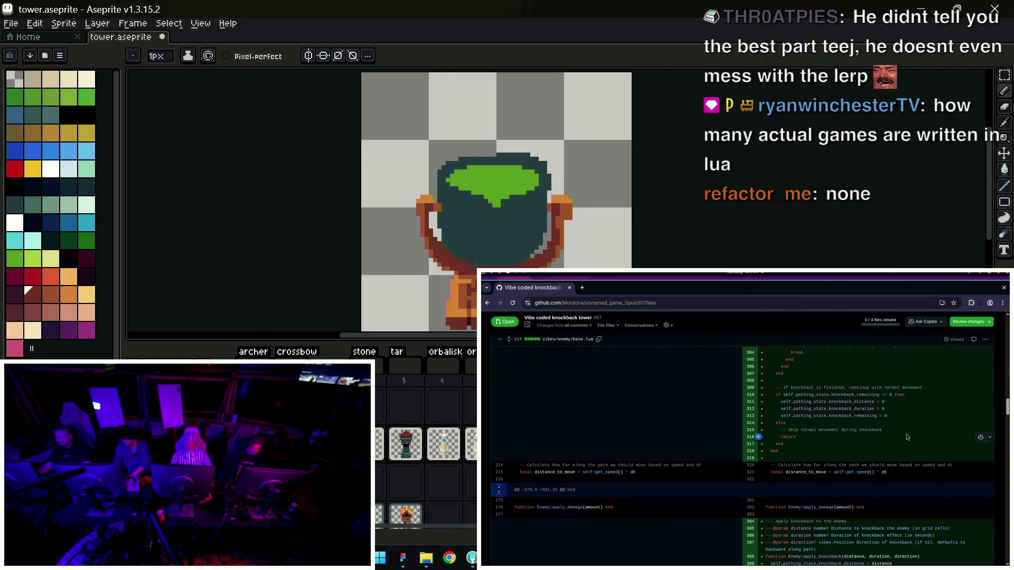
scroll(912, 444, up, 10)
scroll(855, 478, up, 5)
scroll(499, 258, down, 7)
scroll(499, 259, up, 4)
scroll(858, 472, down, 2)
scroll(499, 259, up, 2)
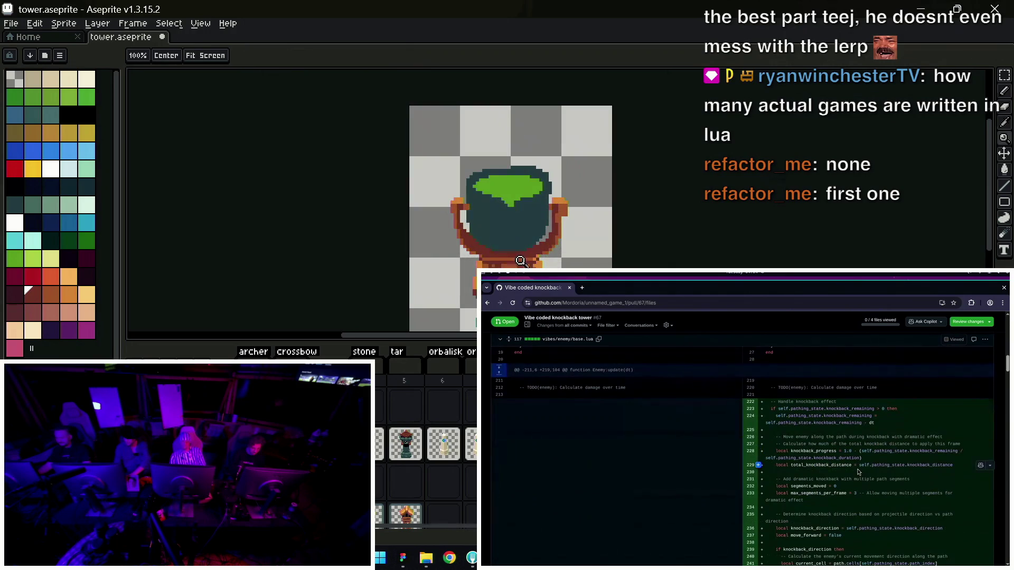
key(b)
scroll(520, 262, down, 4)
scroll(507, 253, up, 1)
scroll(496, 248, up, 1)
scroll(489, 249, up, 2)
key(i)
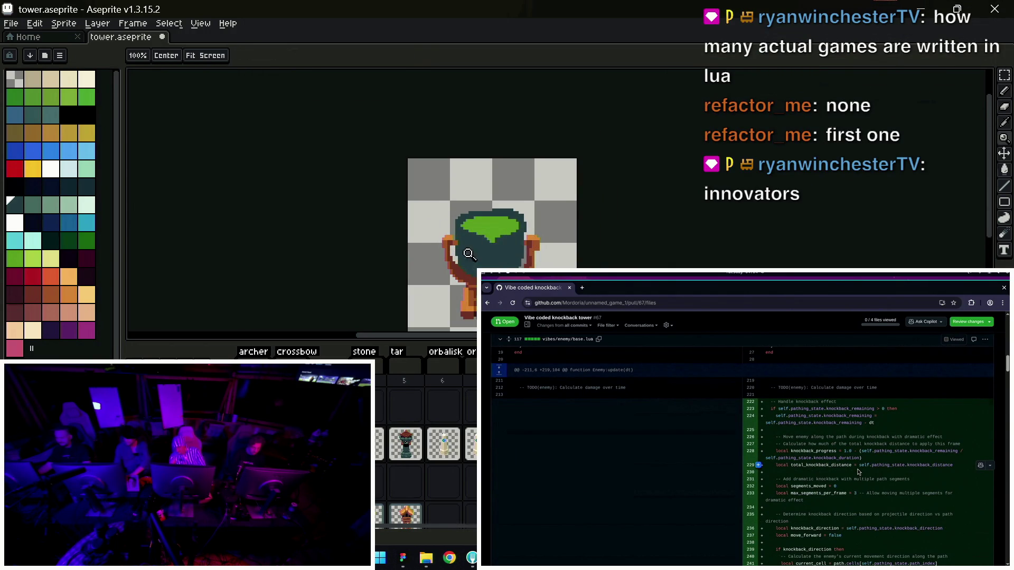
scroll(478, 250, up, 1)
scroll(858, 472, down, 5)
- Lasso-select the cauldron bowl, move it to its new position and commit the move
key(m)
scroll(858, 468, down, 5)
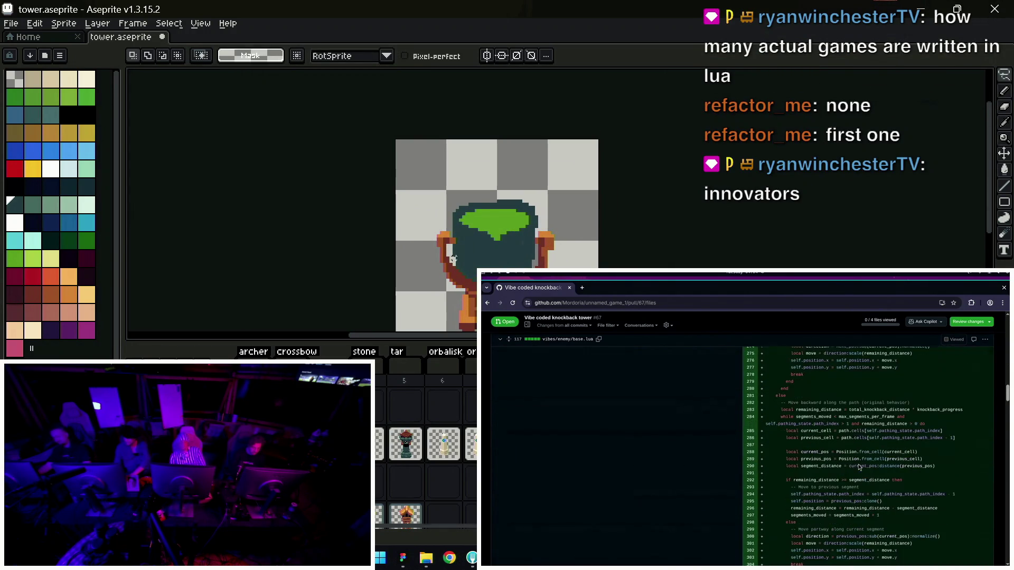
scroll(858, 467, down, 5)
scroll(858, 466, down, 5)
scroll(858, 464, down, 5)
scroll(858, 464, down, 5)
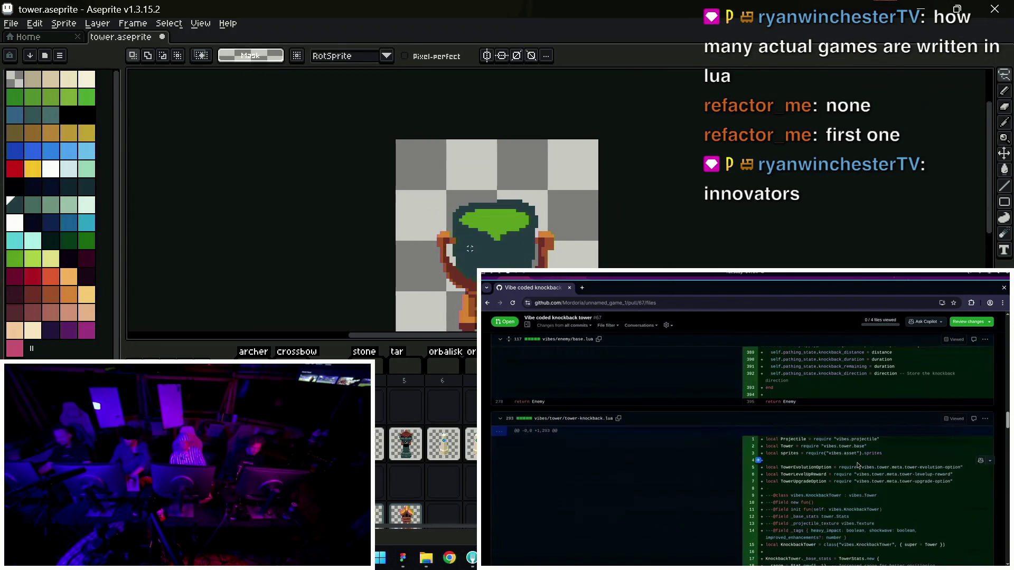
scroll(865, 462, down, 3)
drag(485, 255, 482, 222)
scroll(875, 461, down, 3)
key(m)
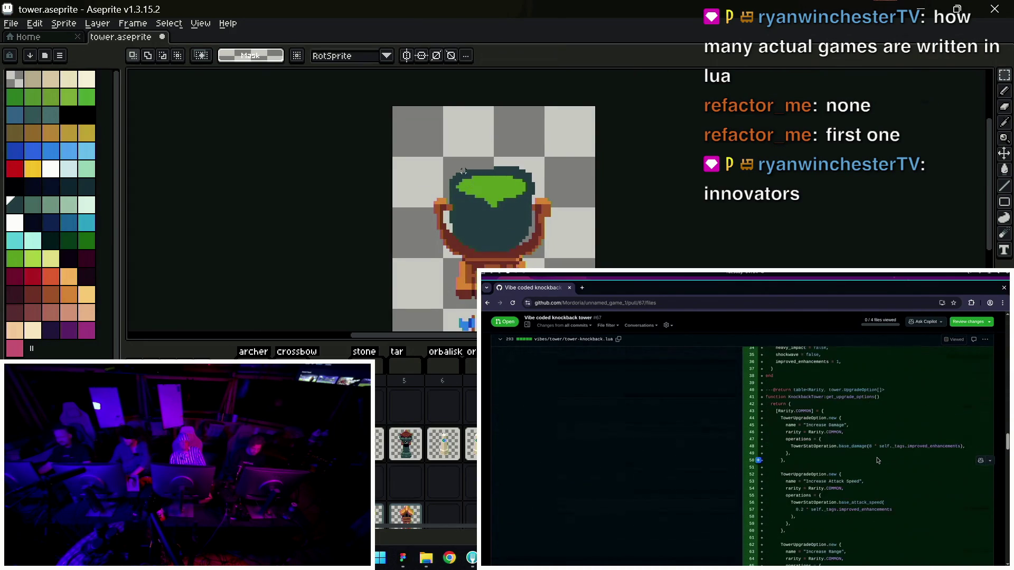
scroll(877, 461, down, 4)
scroll(877, 460, down, 7)
scroll(876, 461, down, 7)
key(q)
scroll(875, 461, down, 7)
scroll(874, 462, down, 7)
scroll(873, 462, down, 3)
drag(470, 212, 422, 214)
drag(491, 198, 486, 199)
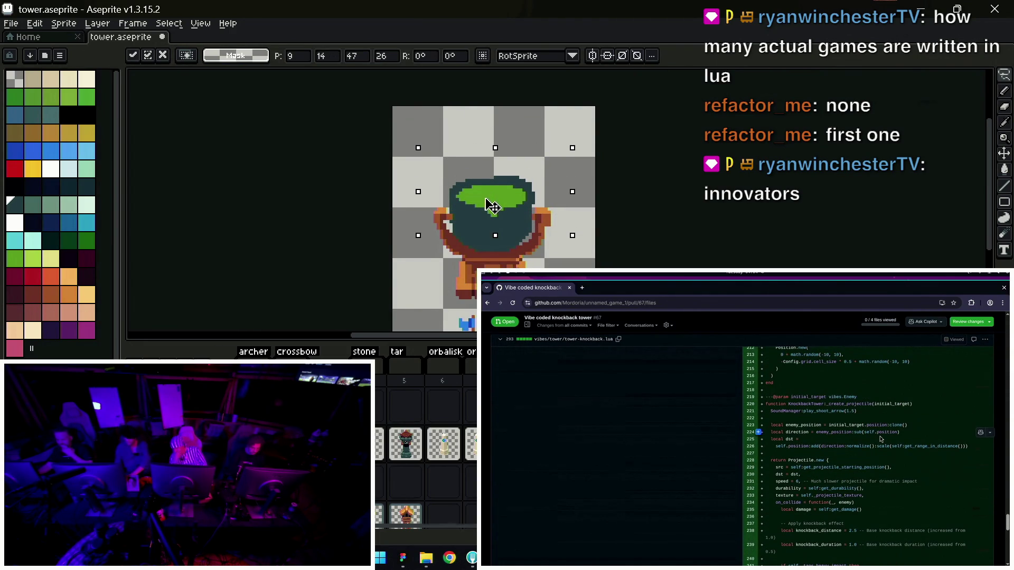
key(i)
- Redraw the brown supports as raised arms using orange, dark brown and brown-red
scroll(871, 446, down, 5)
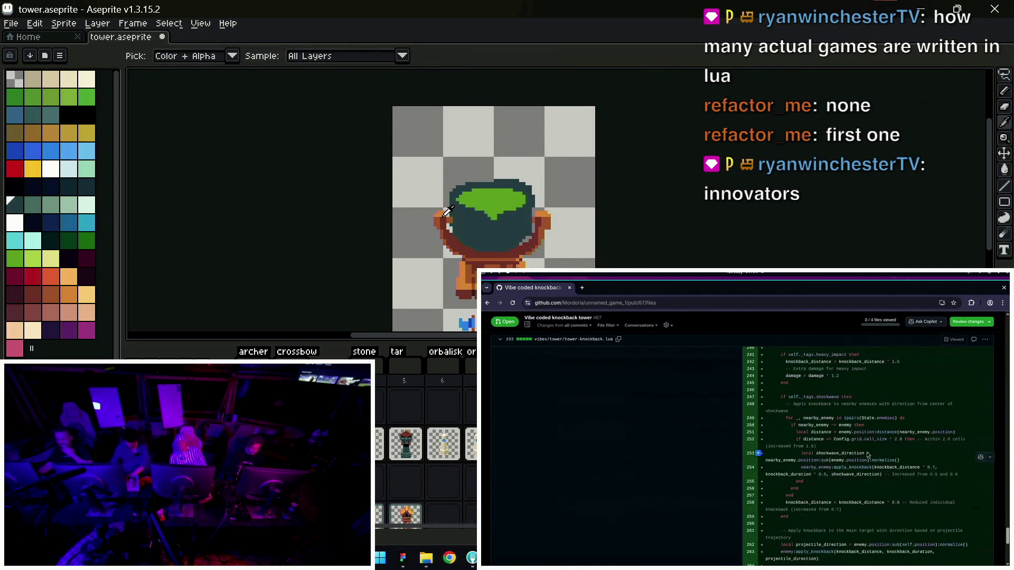
click(443, 215)
scroll(862, 453, down, 5)
scroll(865, 453, up, 15)
alt+click(442, 226)
key(z)
scroll(489, 227, down, 5)
scroll(494, 230, up, 4)
key(i)
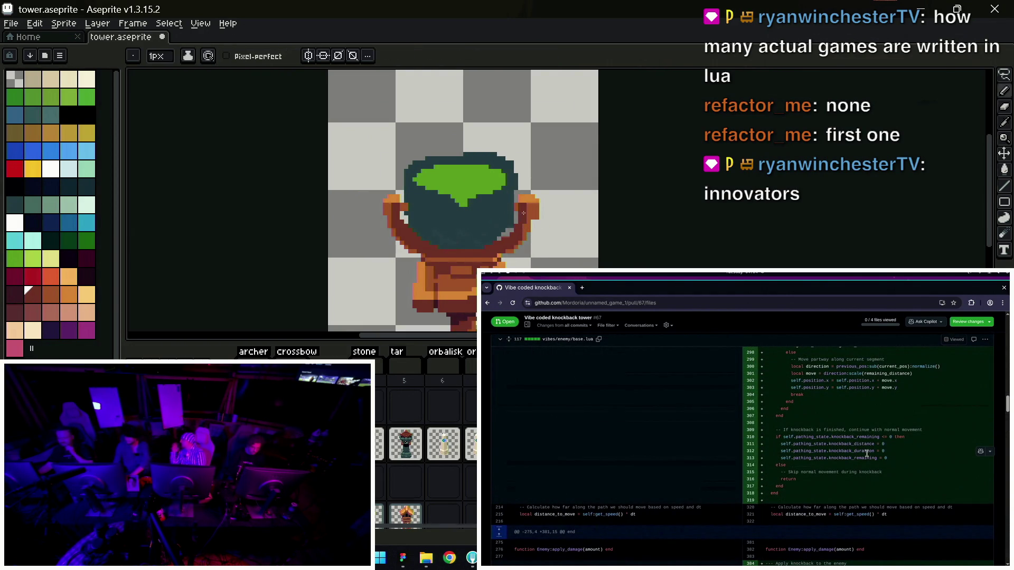
key(b)
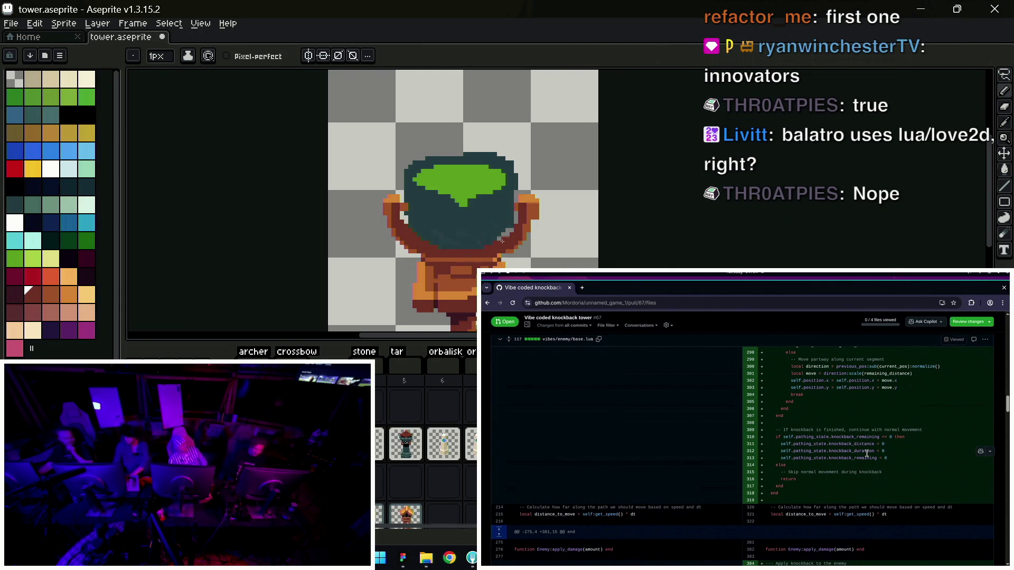
alt+click(502, 255)
scroll(504, 254, down, 3)
scroll(513, 224, up, 2)
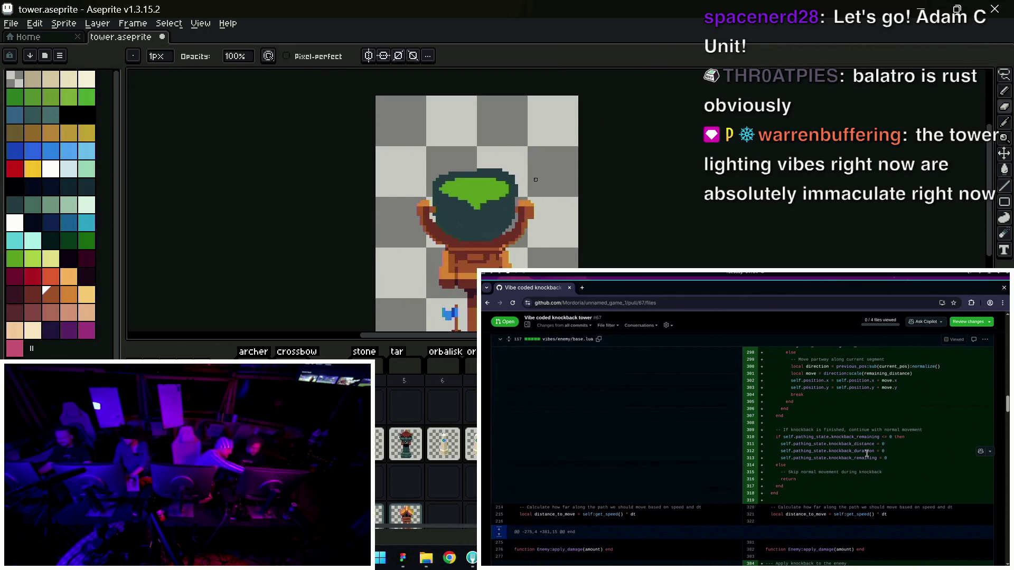
- Fill the small blue flag at the tower's base with green
mouse_move(416, 268)
mouse_down()
mouse_move(419, 242)
mouse_move(414, 258)
mouse_up()
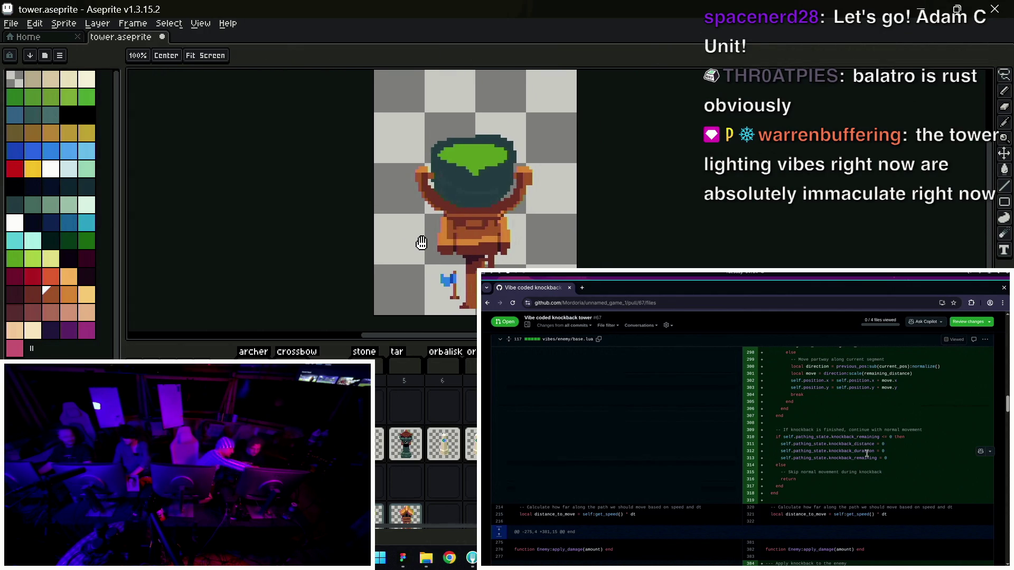
alt+click(474, 163)
key(g)
click(449, 280)
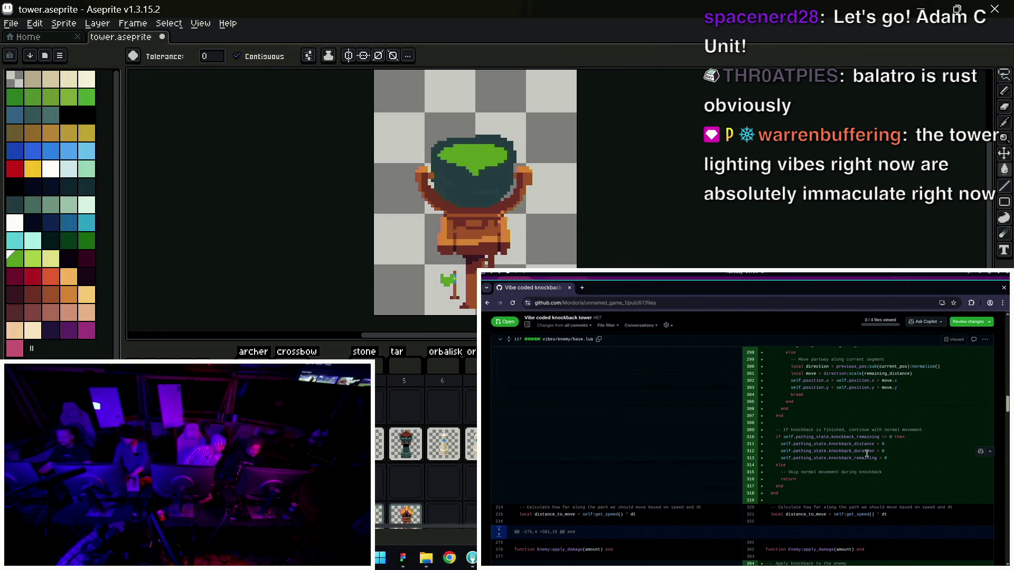
key(i)
key(g)
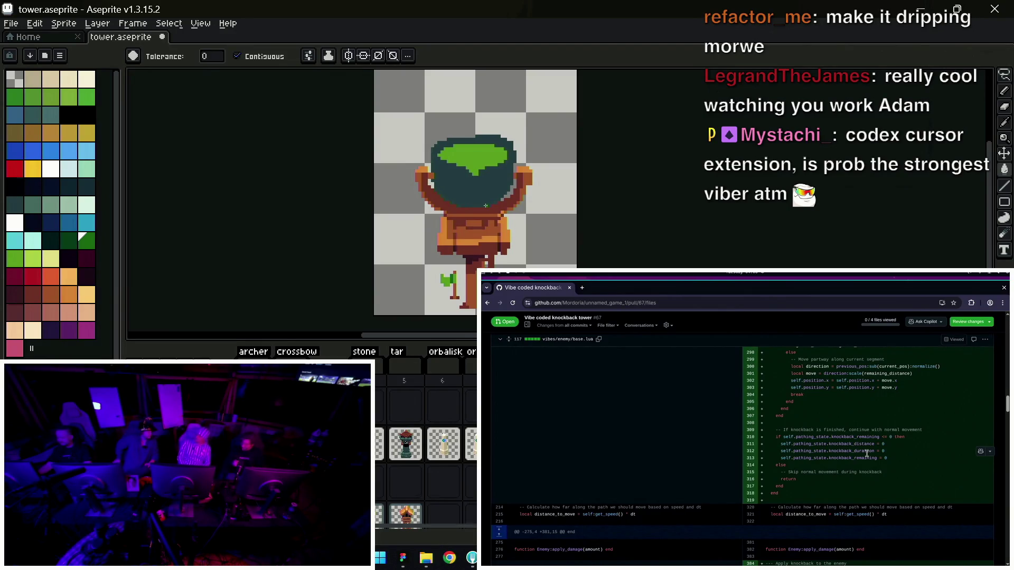
- Shade the cauldron's green contents with a darker green stroke and fill
alt+click(463, 152)
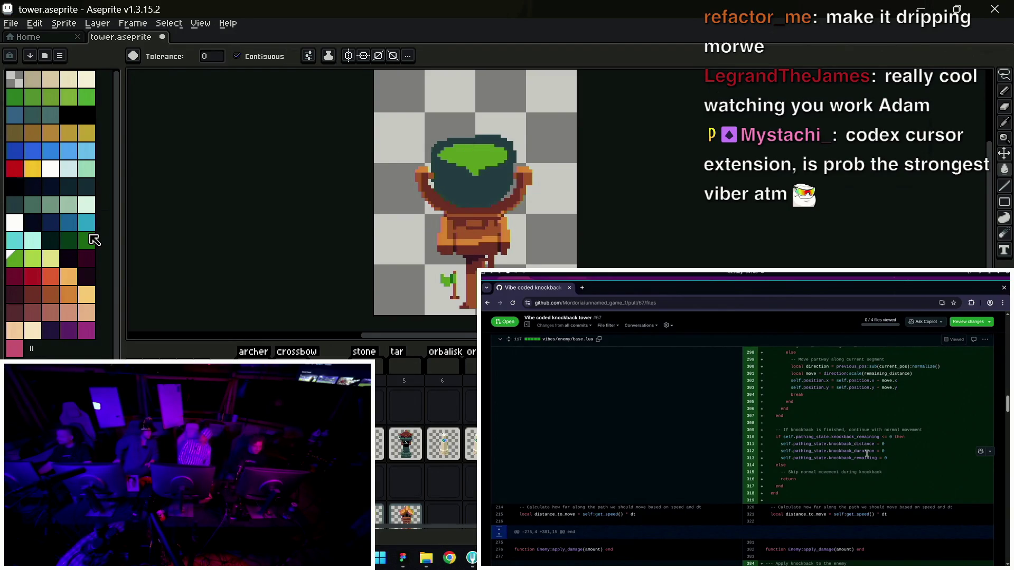
key(b)
drag(444, 153, 486, 149)
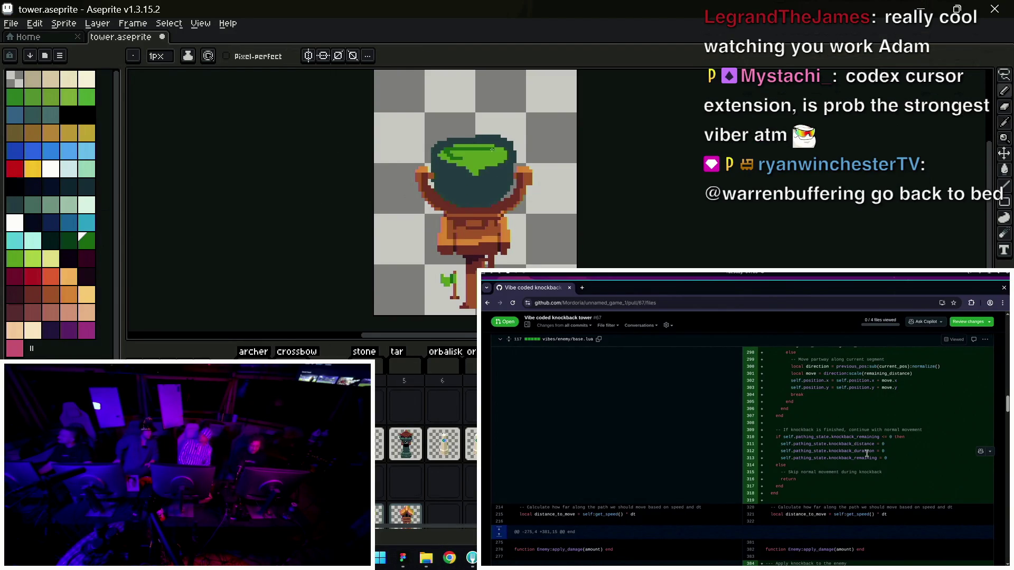
key(g)
click(493, 158)
key(b)
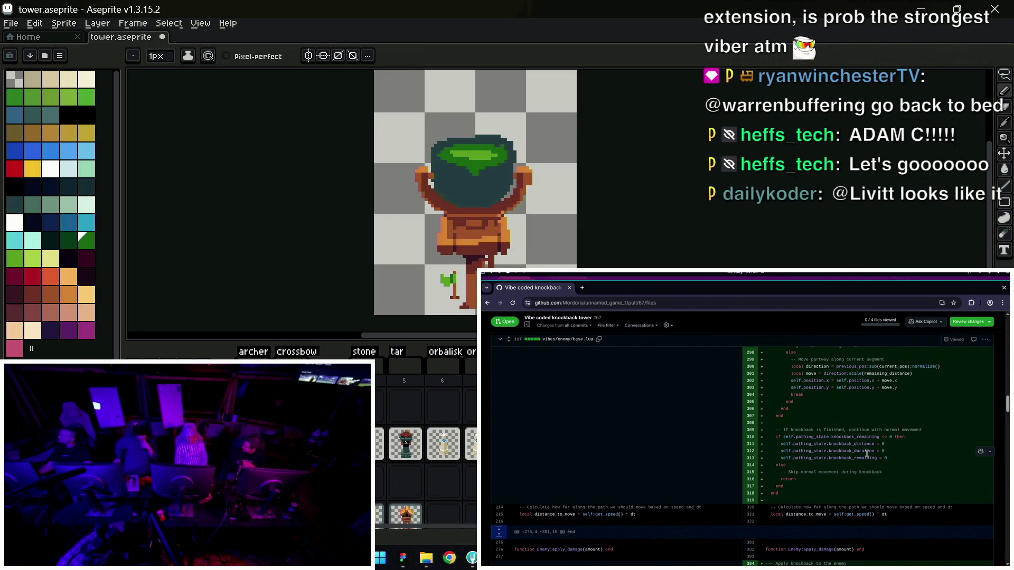
- Zoom out and compare the cauldron tower frame with the orange-roof tower frame
key(z)
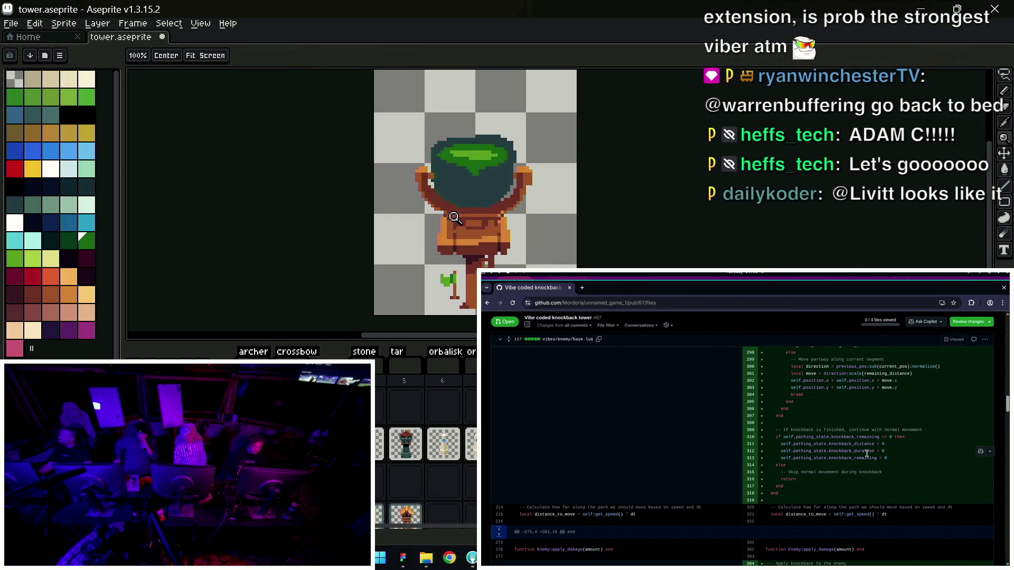
scroll(485, 174, down, 2)
scroll(480, 185, down, 1)
scroll(475, 196, up, 2)
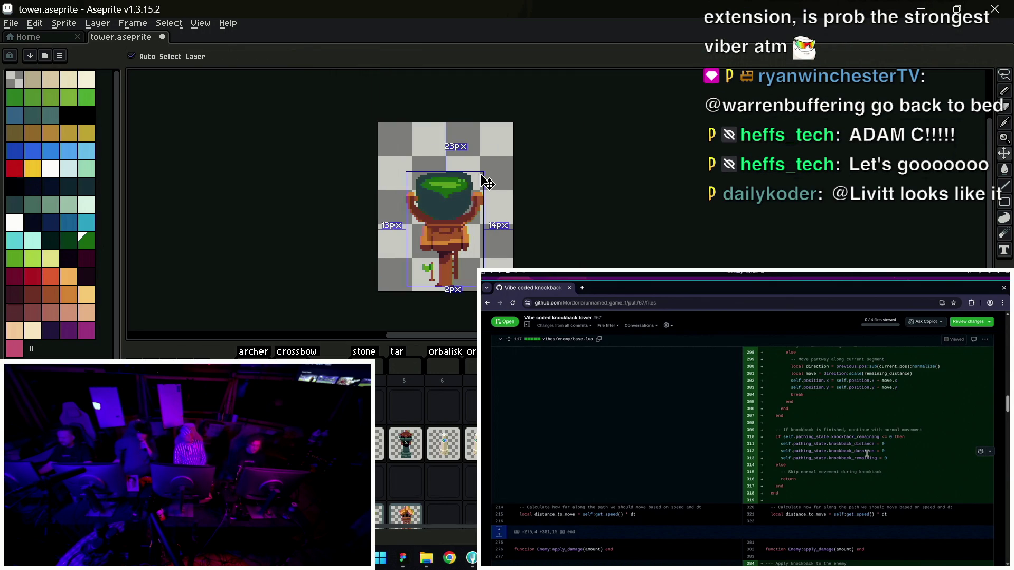
key(Right)
key(Right)
key(Left)
key(Left)
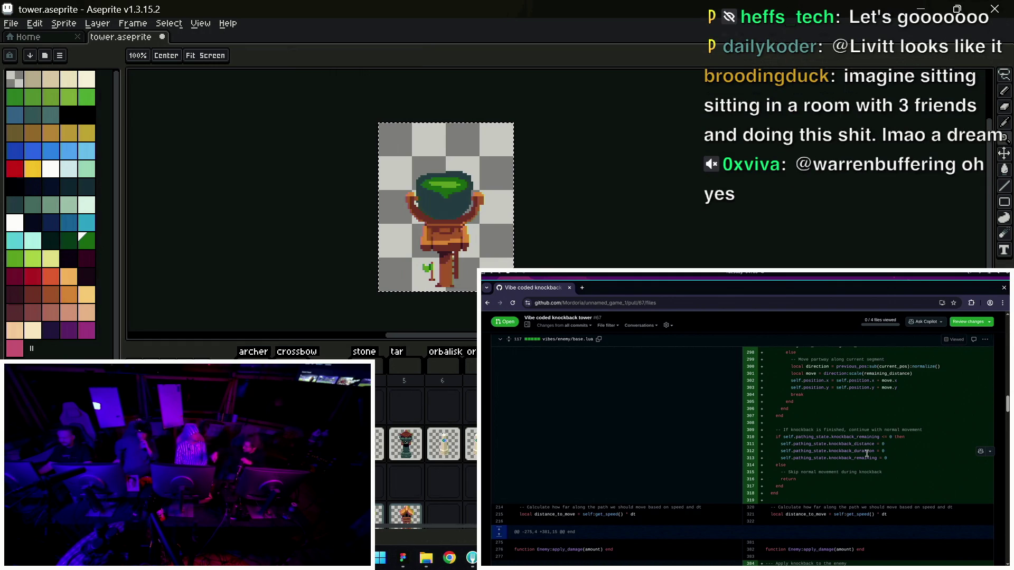
- Switch the canvas to the orange-roof tower frame with the blue flag, then clear the selection
click(406, 452)
drag(514, 306, 473, 295)
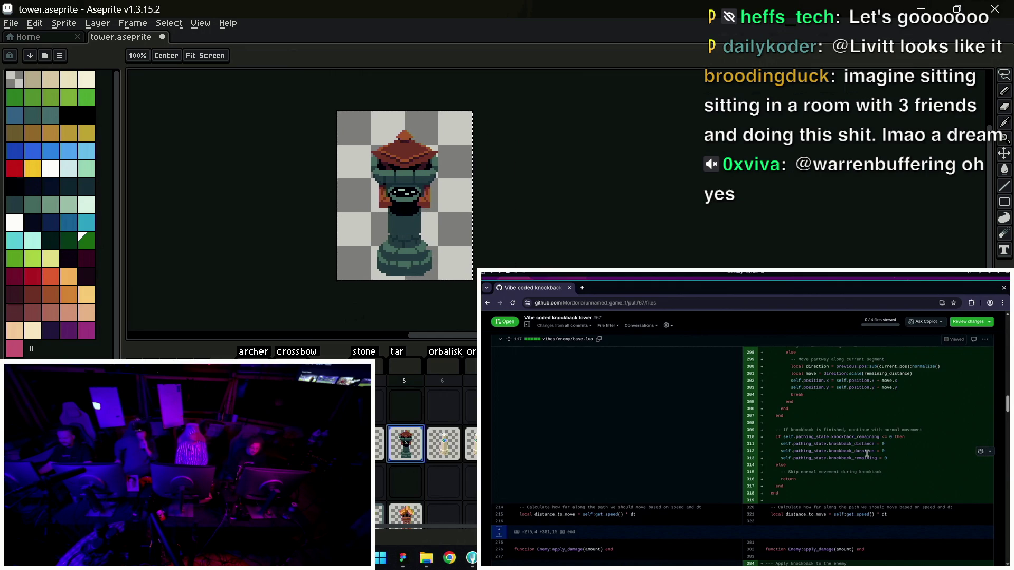
click(470, 280)
key(m)
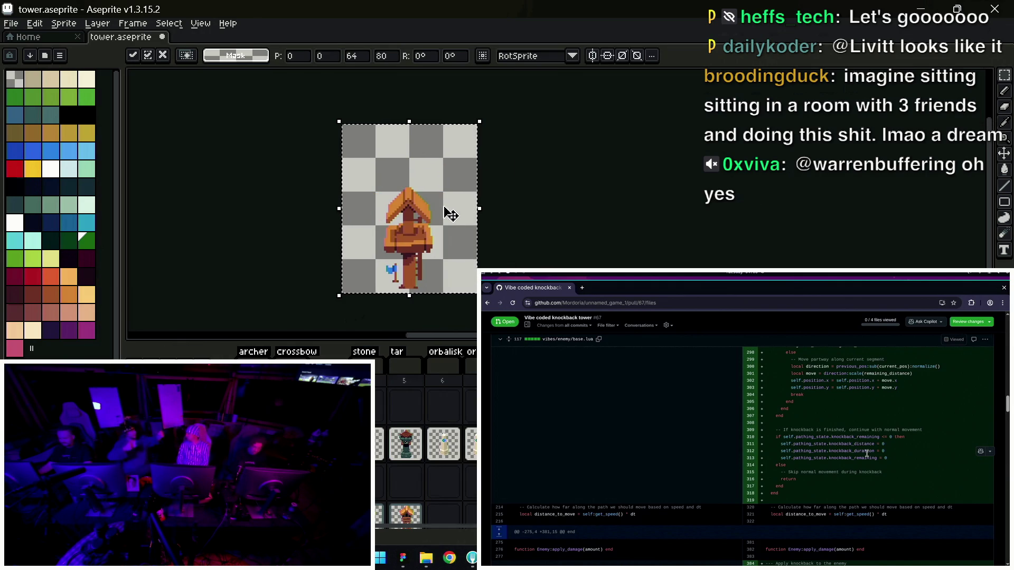
key(ctrl+d)
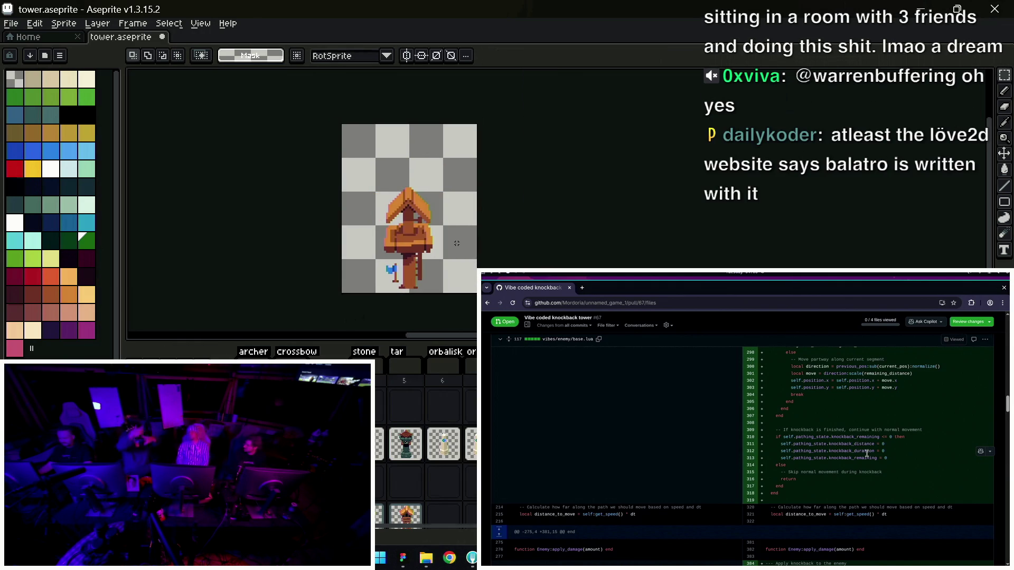
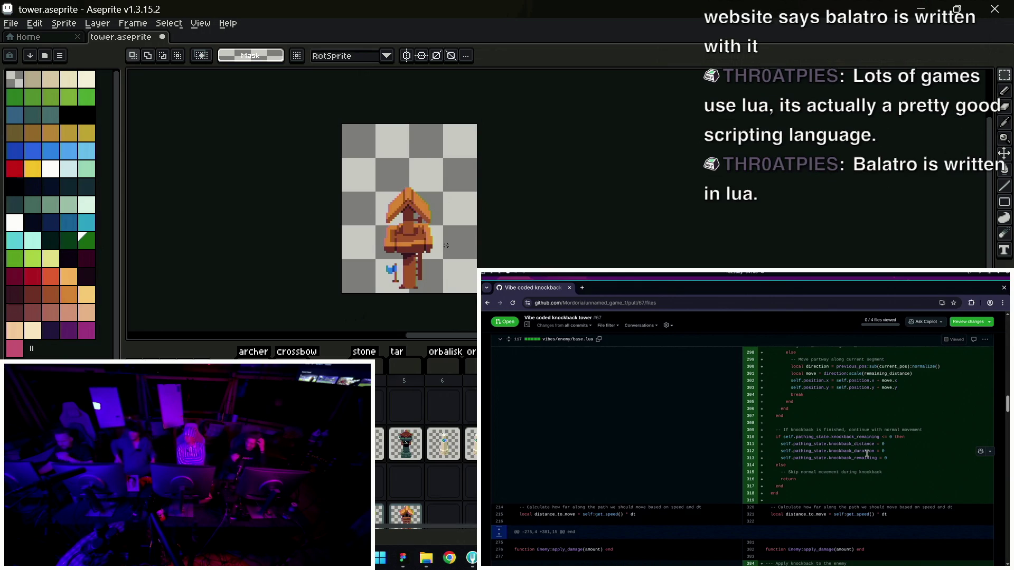
- Zoom in on the wooden tower sprite and return to the Pencil
key(z)
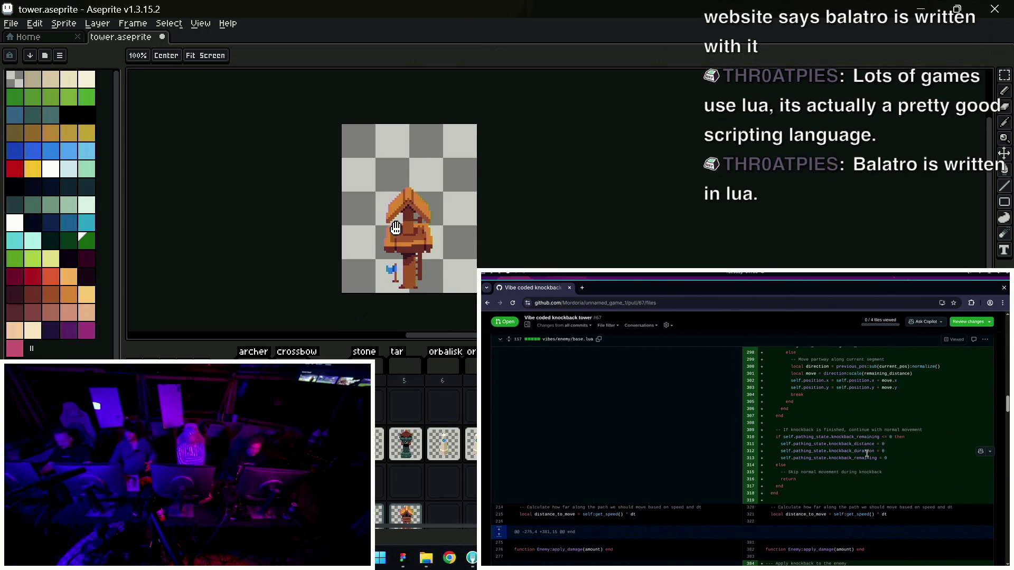
drag(404, 222, 395, 236)
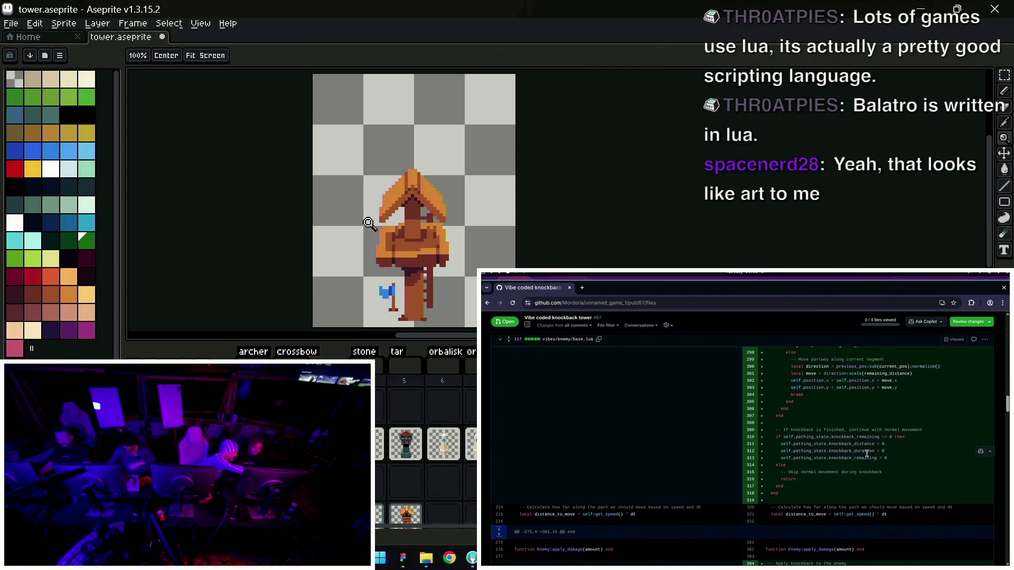
key(b)
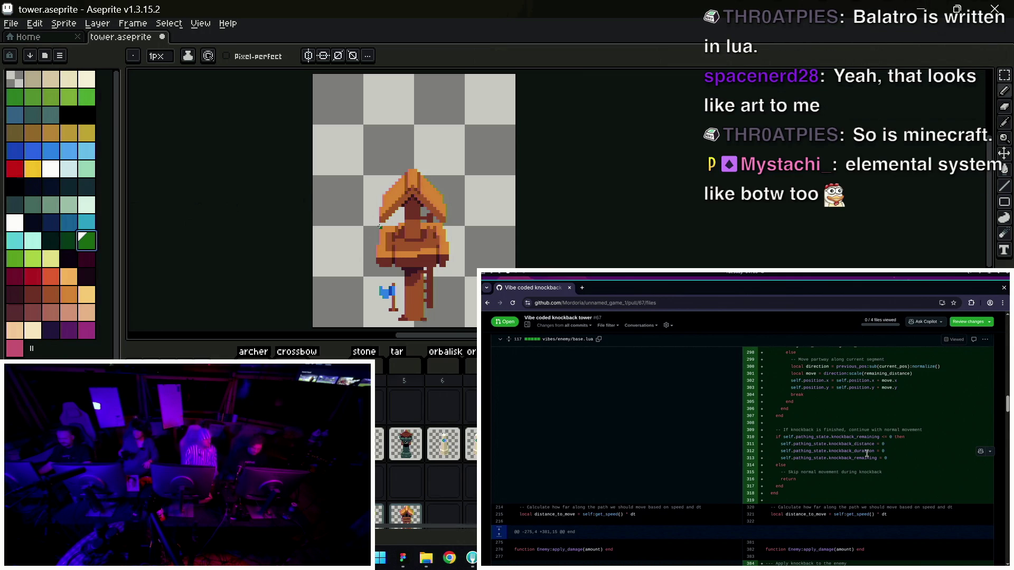
- Paint a first green patch on the tower's left, then undo the stray blobs
drag(374, 238, 368, 244)
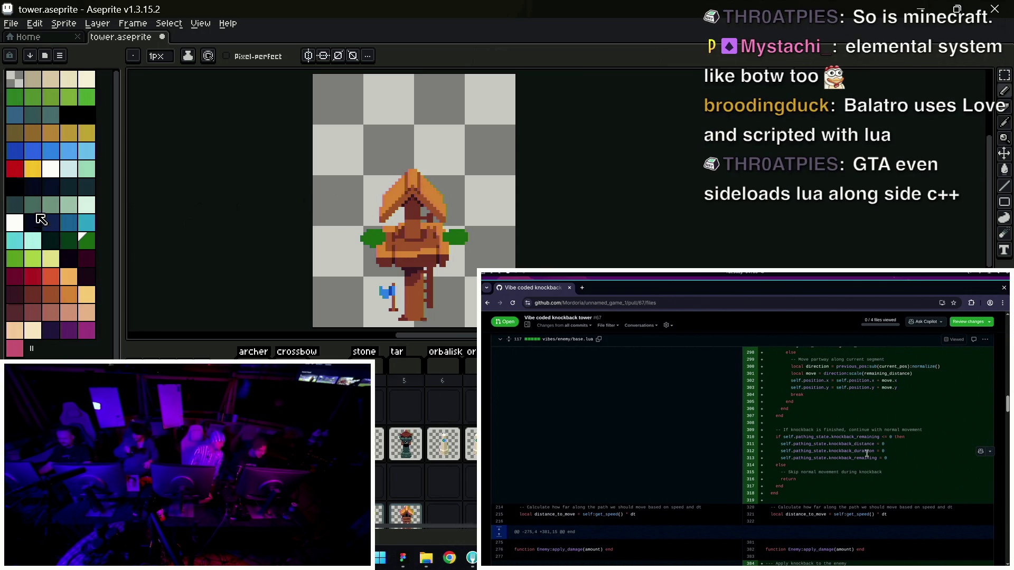
click(15, 205)
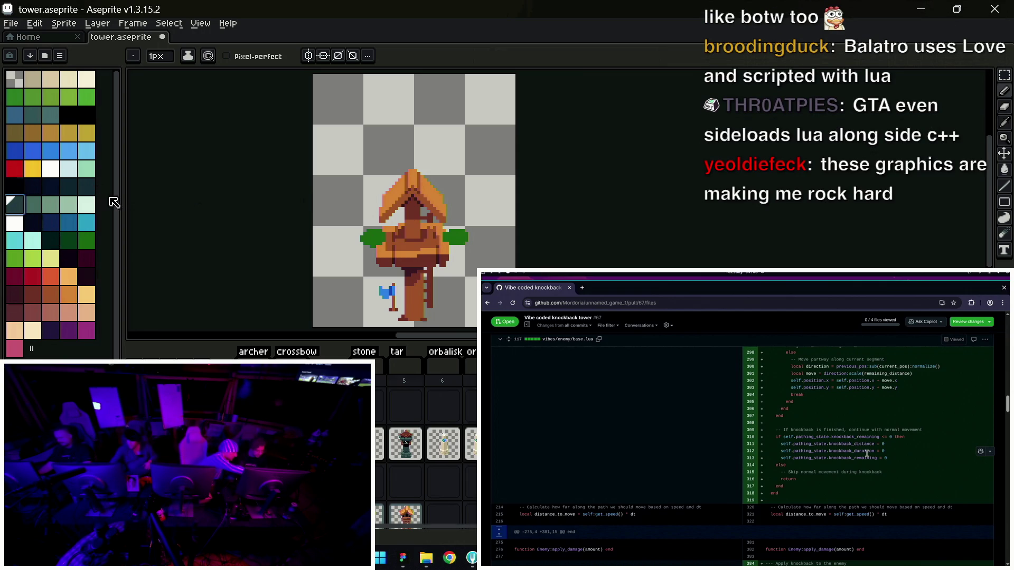
key(v)
key(ctrl+z)
key(ctrl+z)
key(ctrl+z)
key(b)
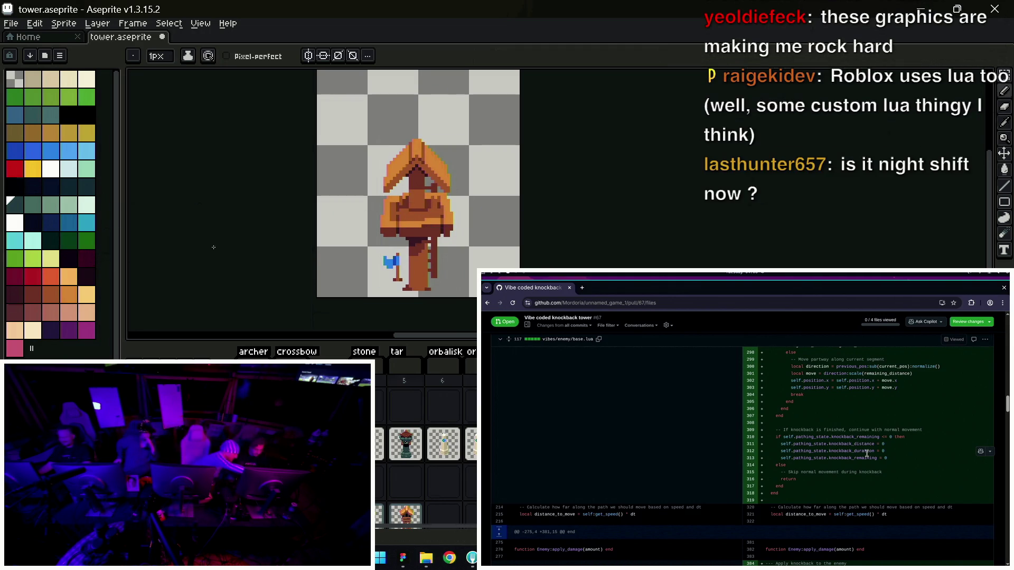
- With bright green and a larger brush, paint goo along the tower's left and right sides
click(15, 258)
key(plus)
key(plus)
key(plus)
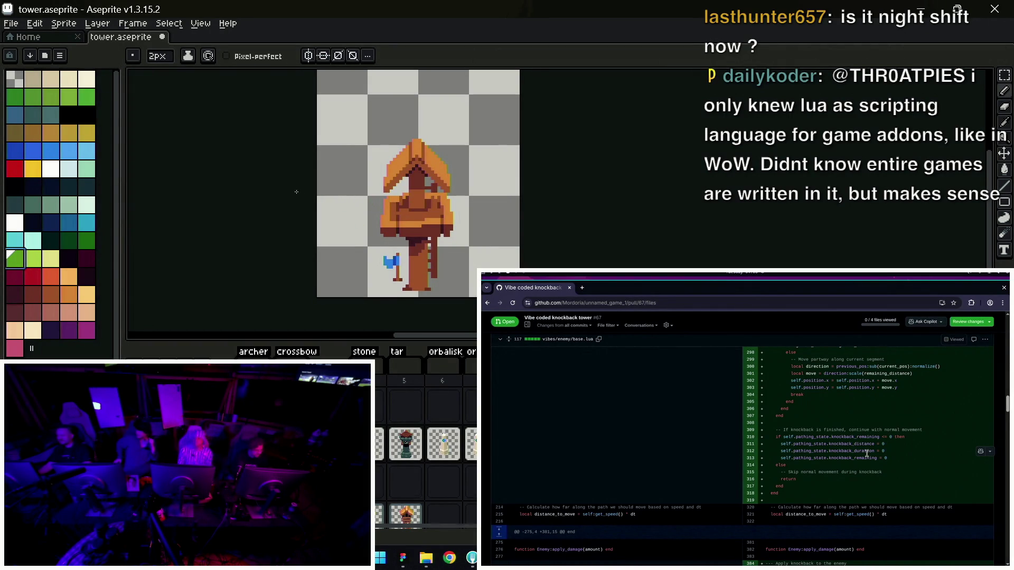
key(shift+g)
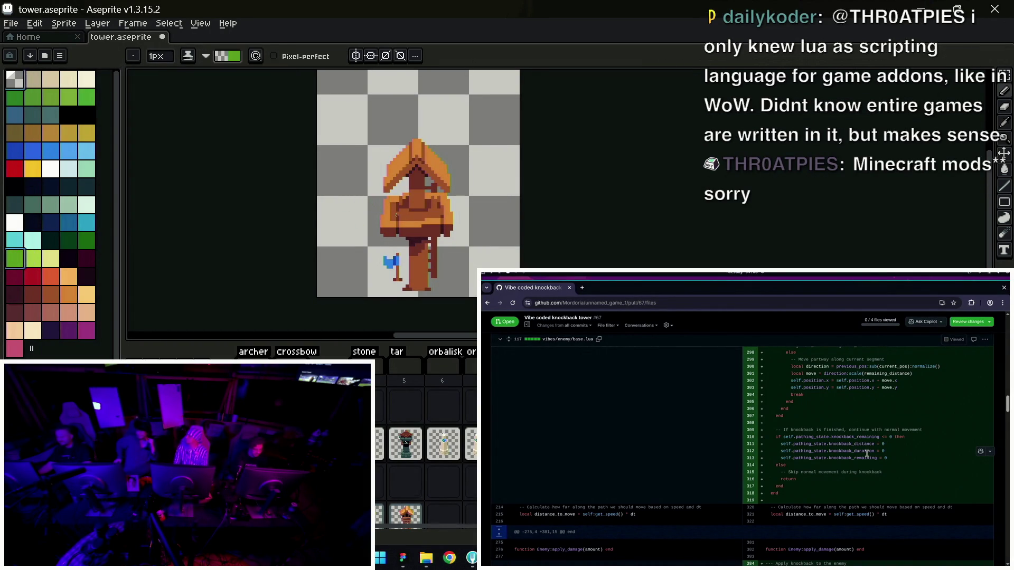
key(x)
drag(388, 196, 378, 205)
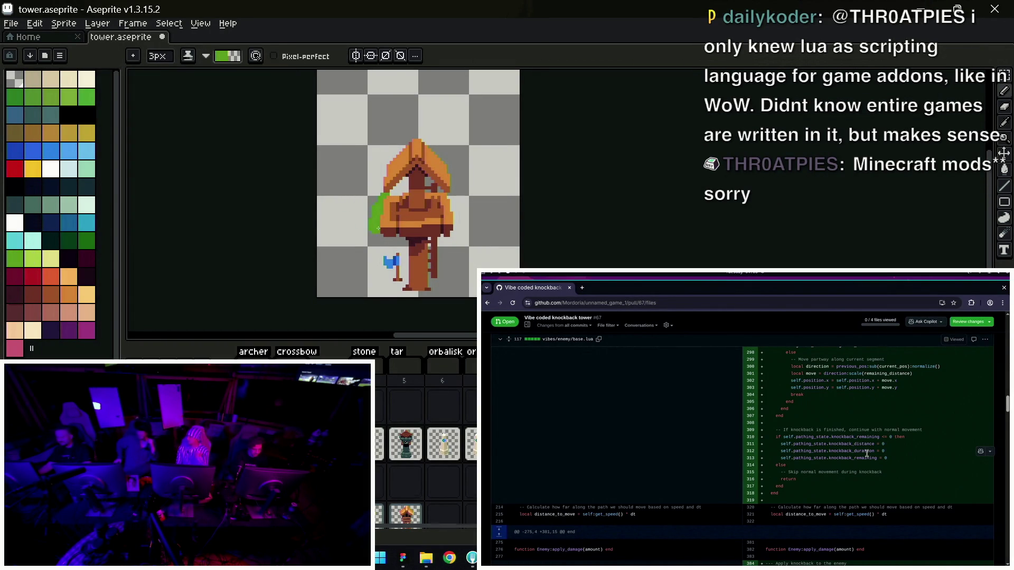
drag(444, 239, 456, 211)
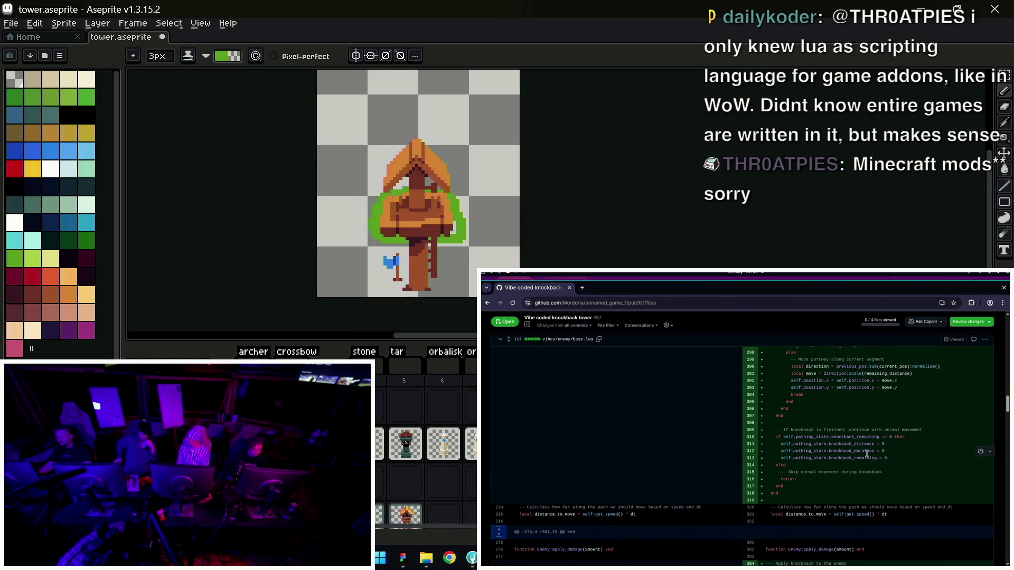
alt+click(452, 233)
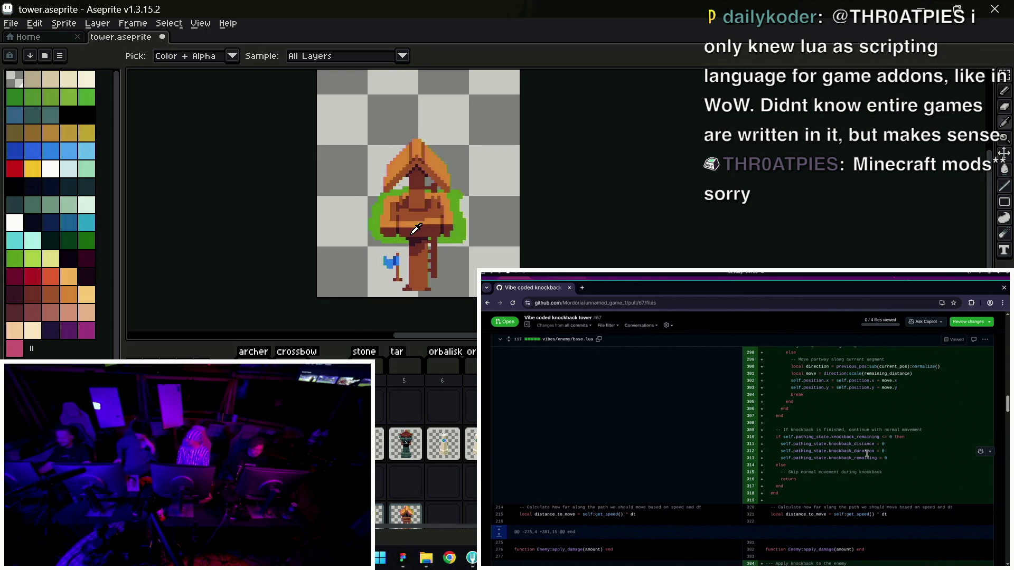
key(plus)
key(plus)
key(plus)
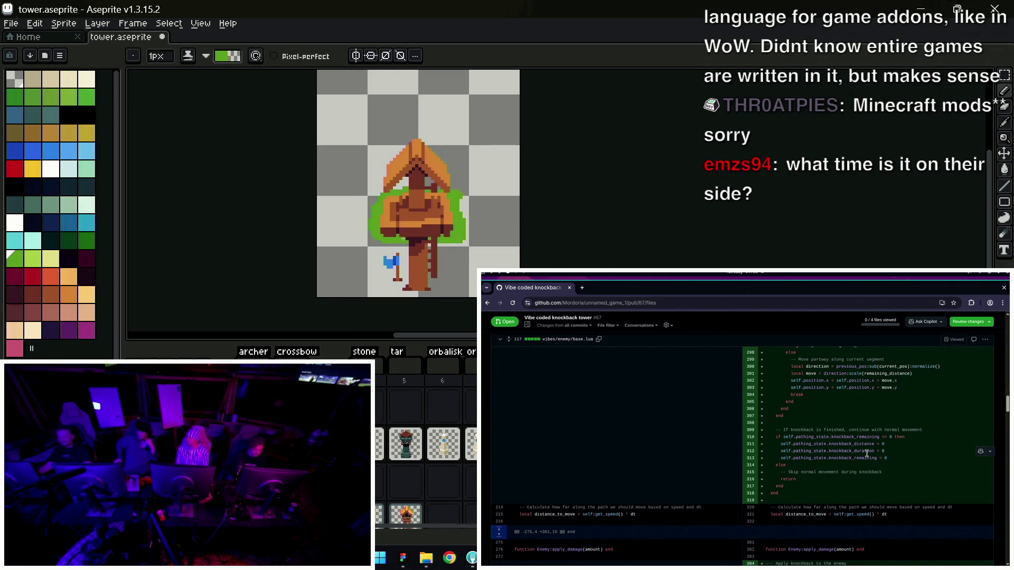
key(b)
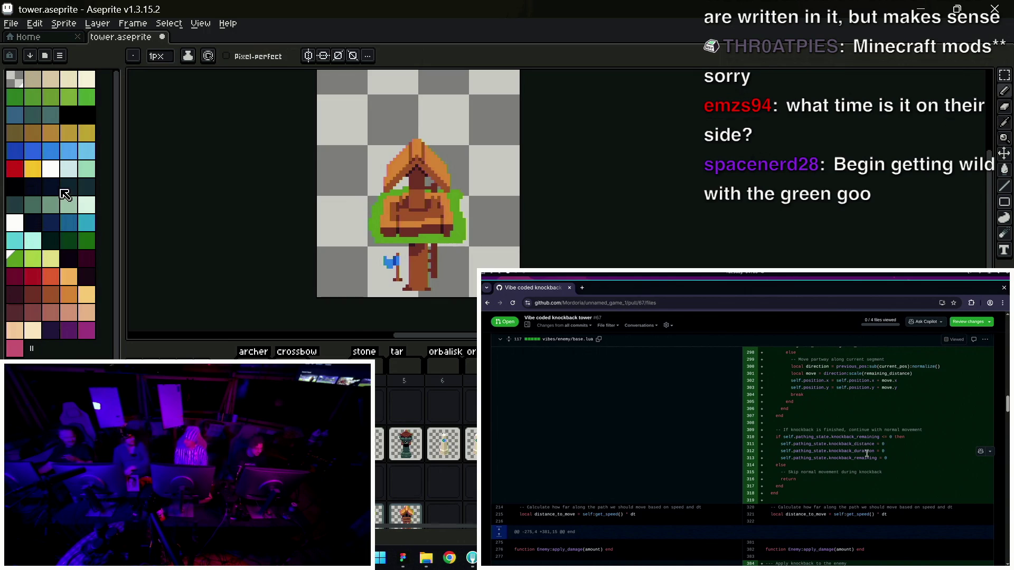
- Outline the goo's left edge and bottom with a thick dark teal line
click(86, 186)
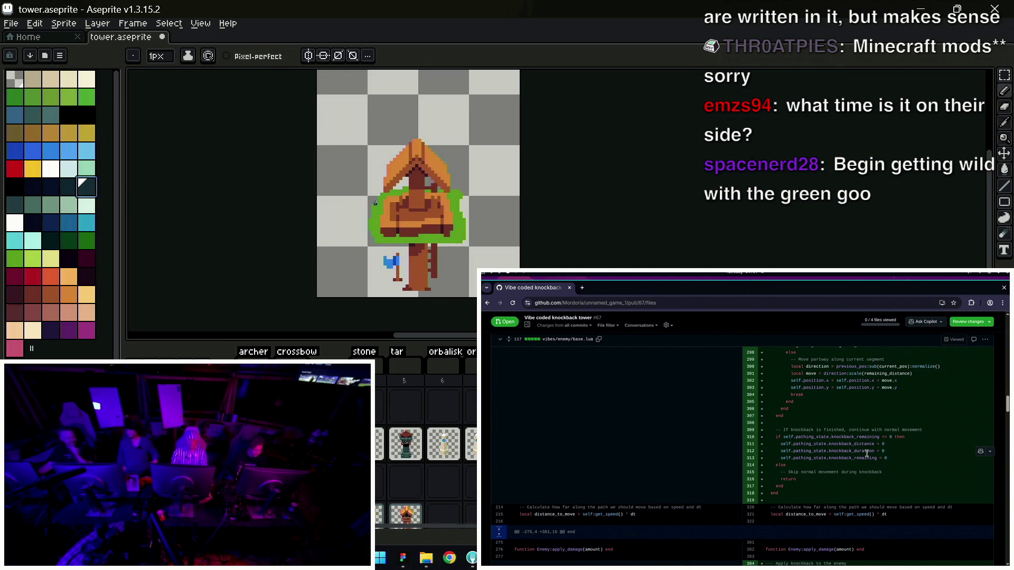
drag(379, 194, 370, 215)
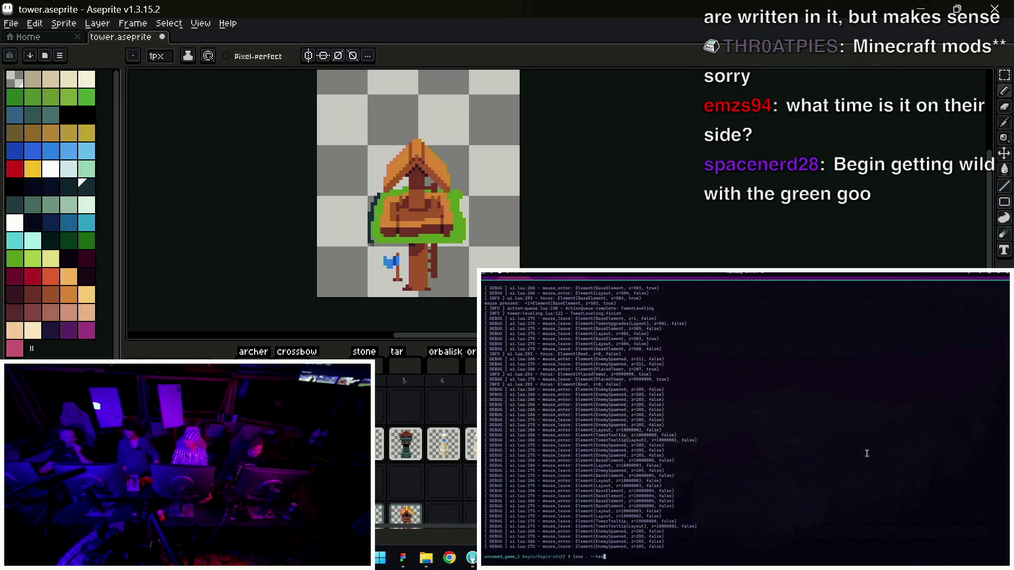
drag(462, 250, 381, 249)
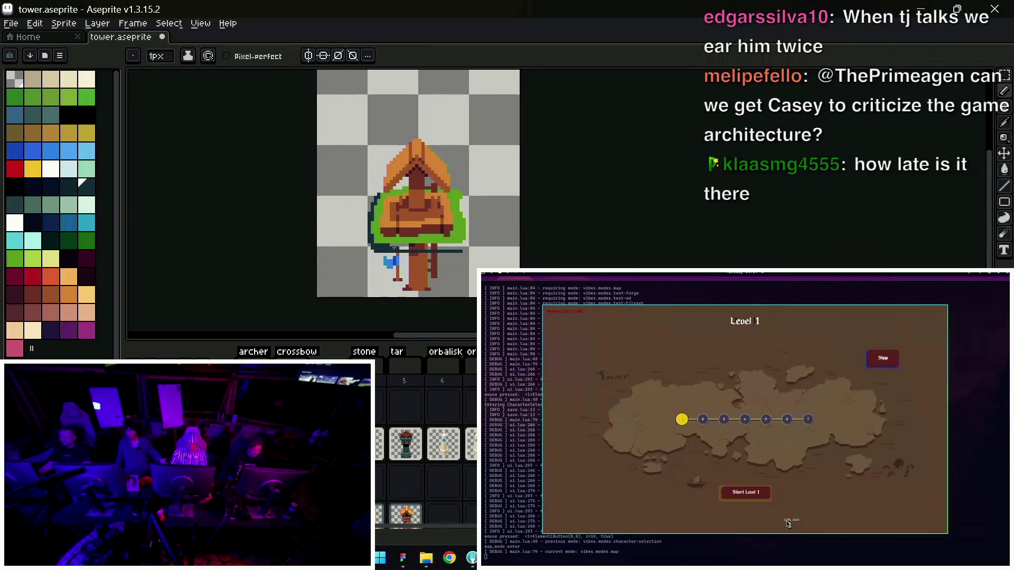
drag(397, 246, 465, 245)
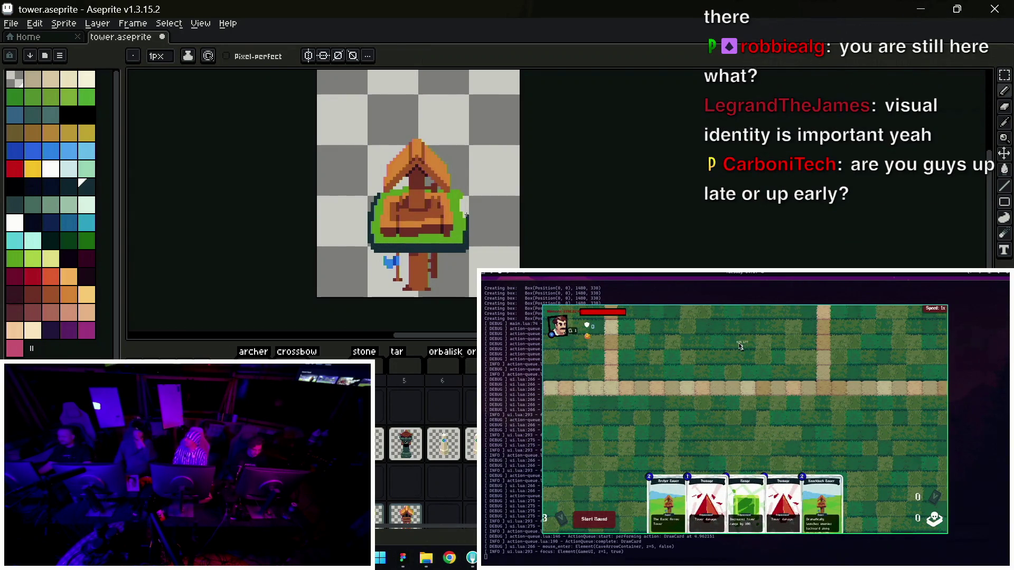
- Sample the goo green and paint the brown row under the band green
scroll(460, 201, down, 5)
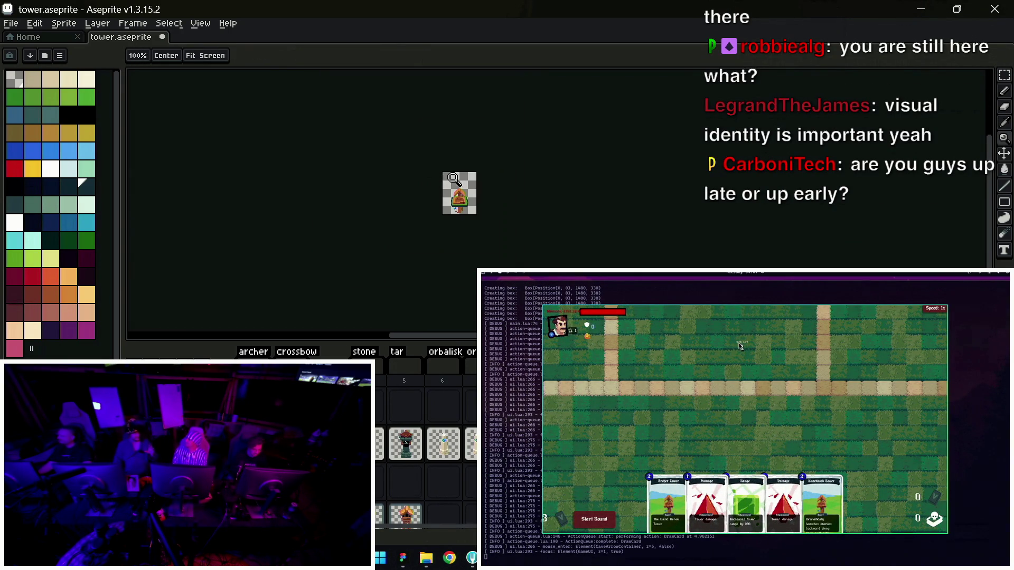
scroll(460, 198, up, 4)
scroll(449, 221, up, 2)
key(i)
alt+click(441, 236)
mouse_move(418, 225)
mouse_down()
mouse_move(364, 221)
mouse_move(442, 221)
mouse_up()
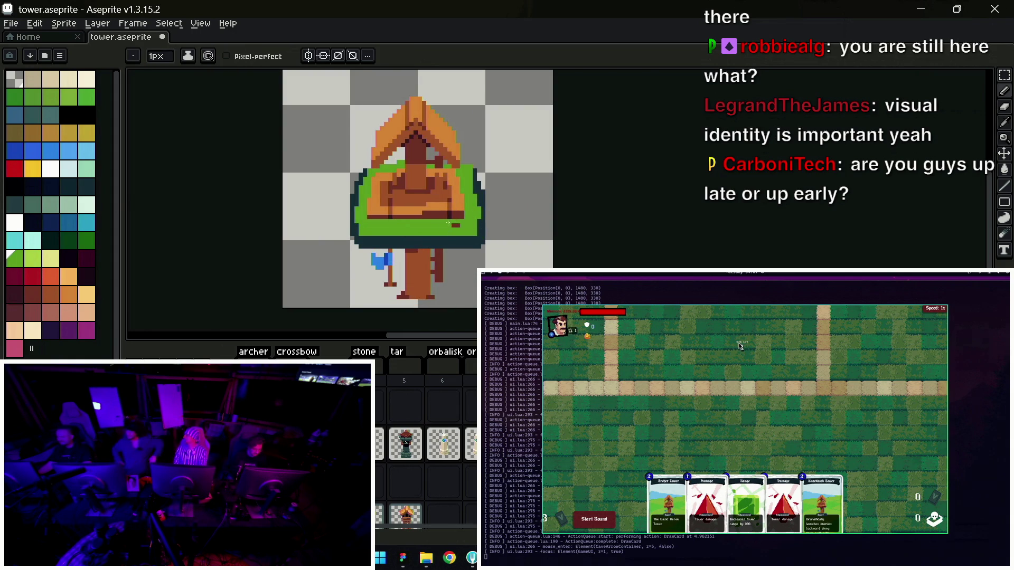
alt+click(454, 217)
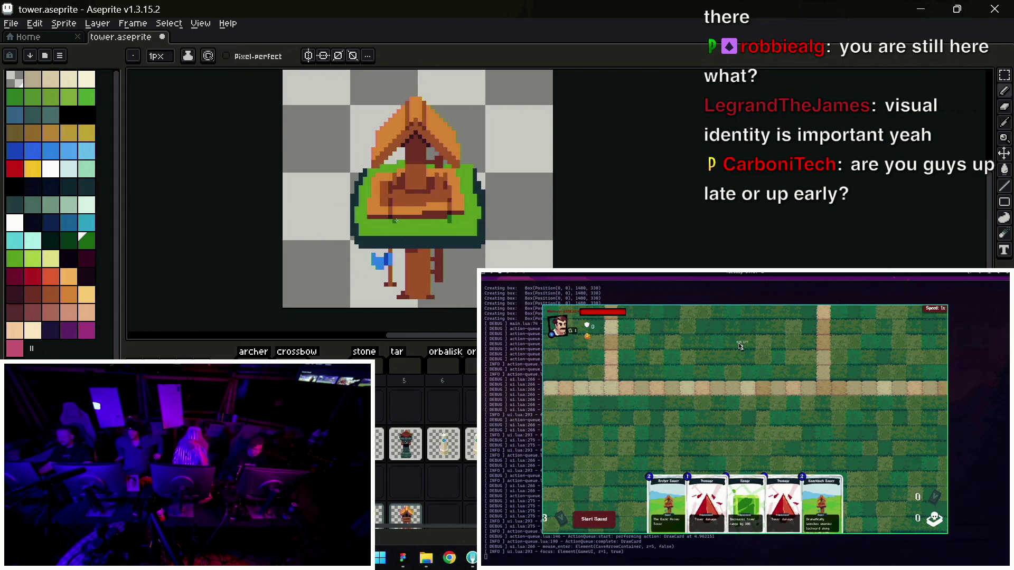
- Draw a dark row under the green band, bucket-fill it, then repaint it dark across
scroll(389, 220, down, 3)
scroll(423, 211, down, 3)
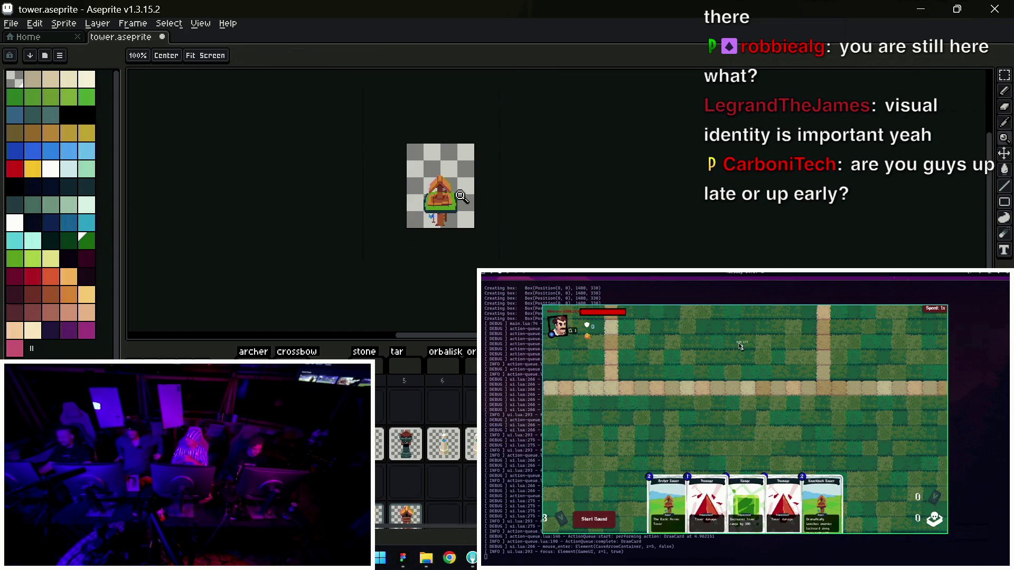
scroll(460, 201, up, 5)
scroll(441, 209, up, 3)
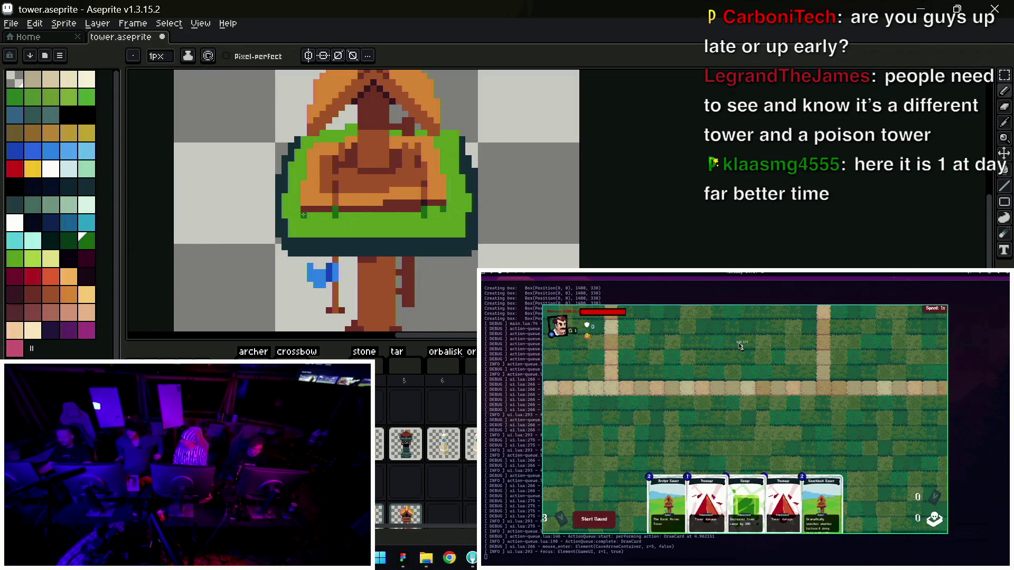
scroll(333, 216, down, 3)
scroll(360, 221, up, 3)
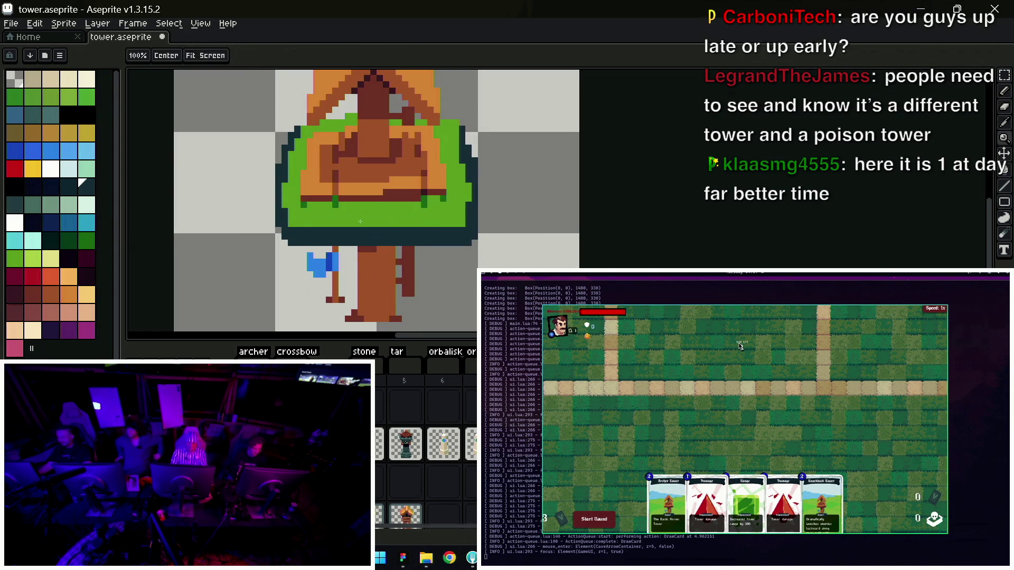
key(Escape)
key(alt+Tab)
mouse_move(350, 225)
mouse_down()
mouse_move(460, 226)
mouse_move(295, 213)
mouse_up()
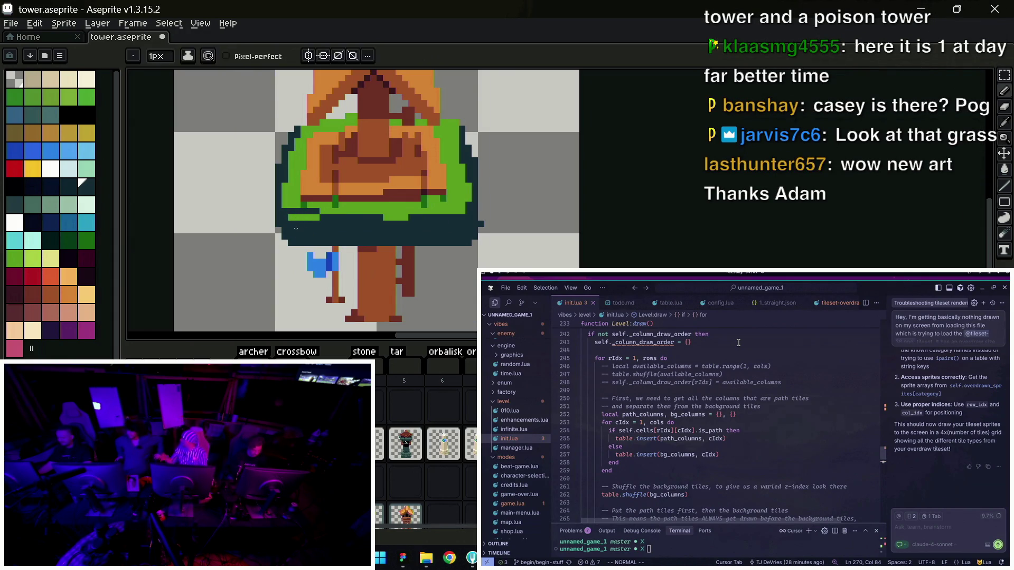
key(g)
click(292, 218)
key(b)
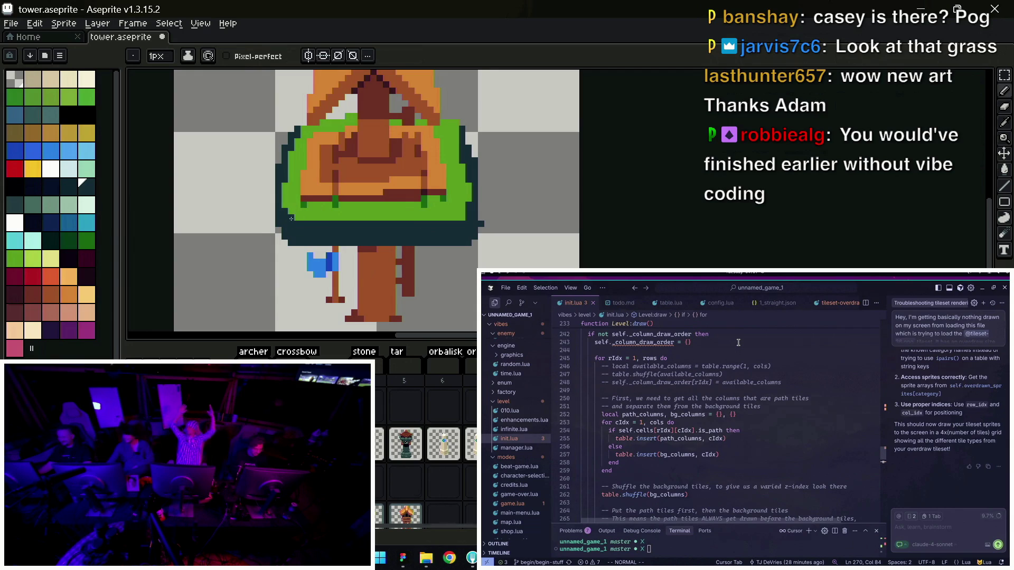
drag(289, 218, 469, 218)
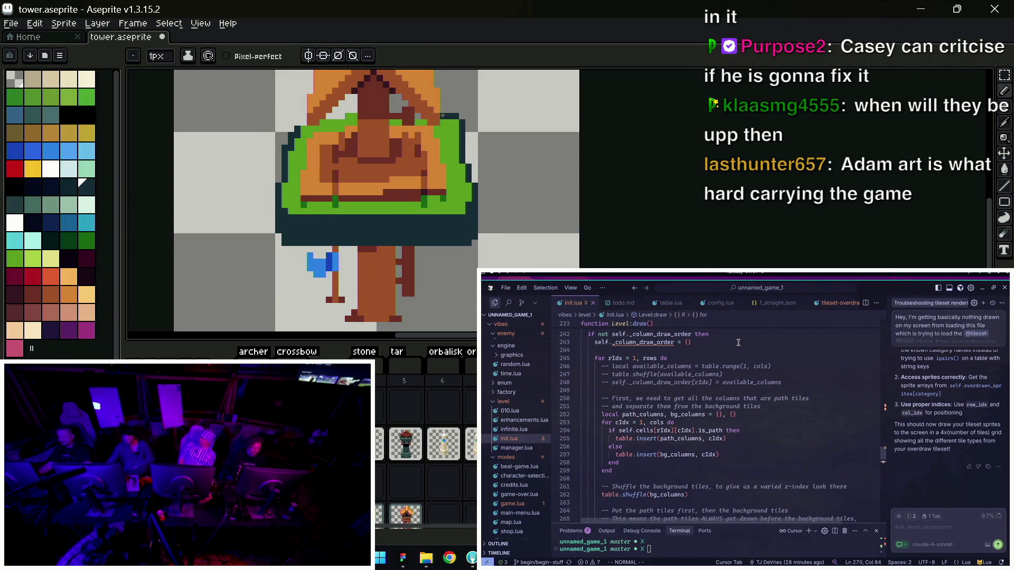
- Add green pixels at the goo's upper-left edge, capped with dark teal
alt+click(301, 127)
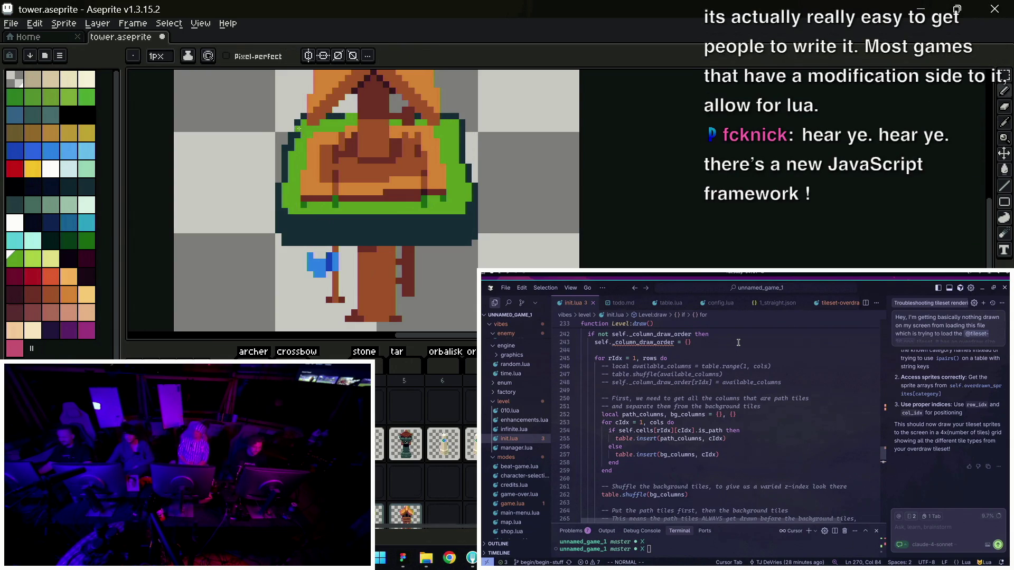
key(z)
scroll(369, 153, down, 3)
scroll(383, 161, up, 4)
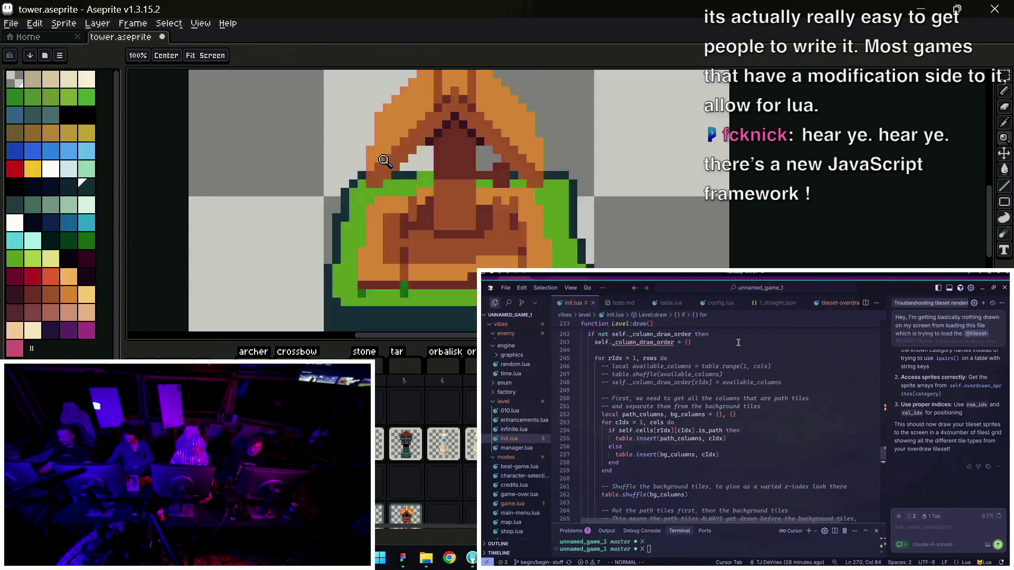
scroll(384, 160, up, 3)
key(b)
click(350, 166)
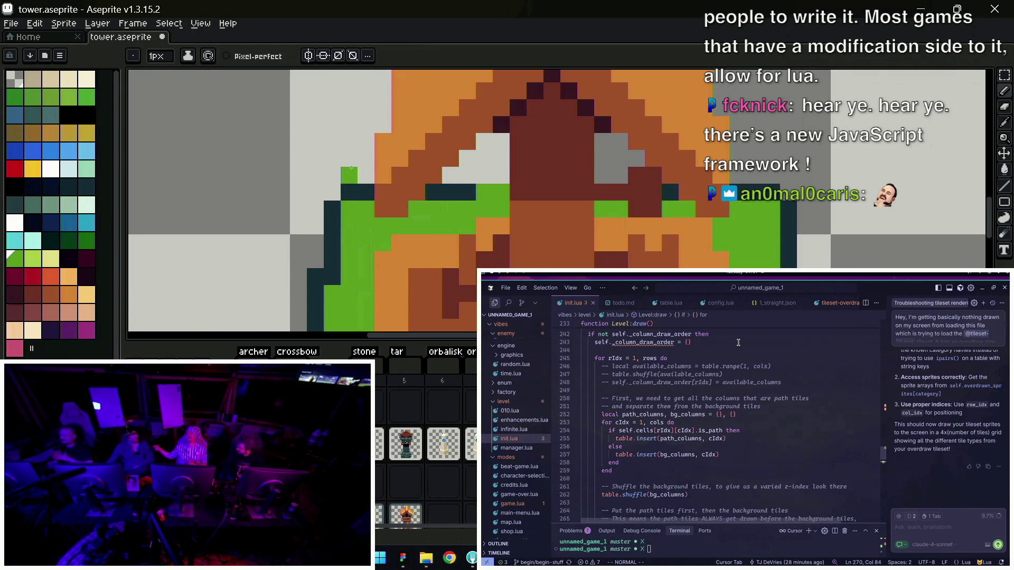
alt+click(347, 194)
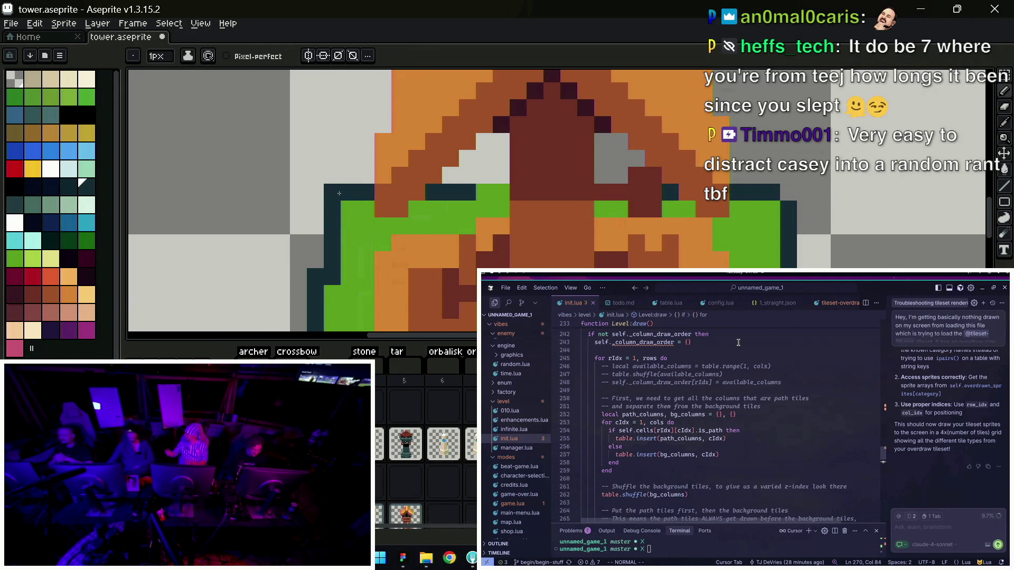
key(z)
scroll(647, 208, down, 2)
scroll(647, 208, up, 1)
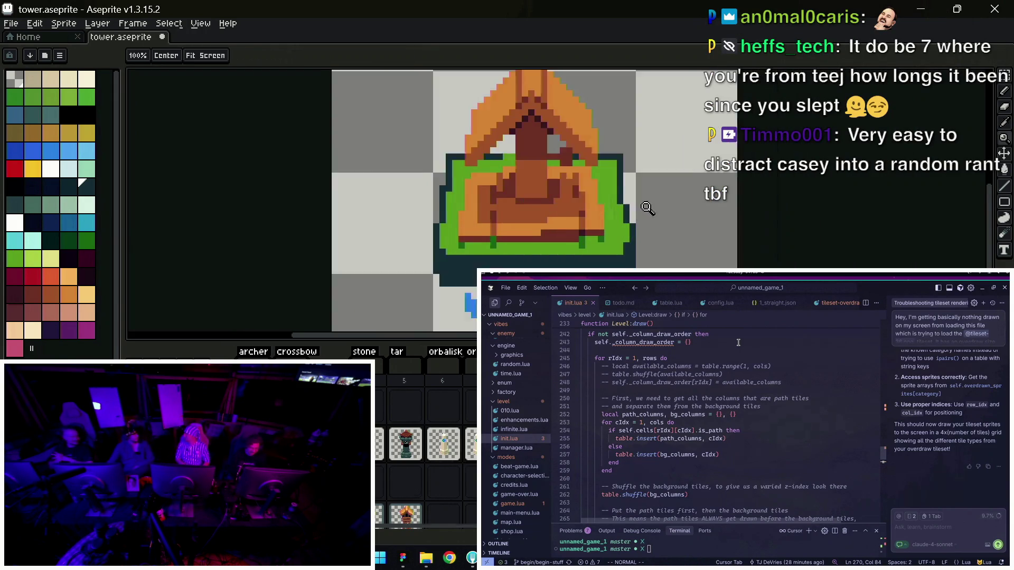
scroll(647, 208, up, 1)
alt+click(617, 182)
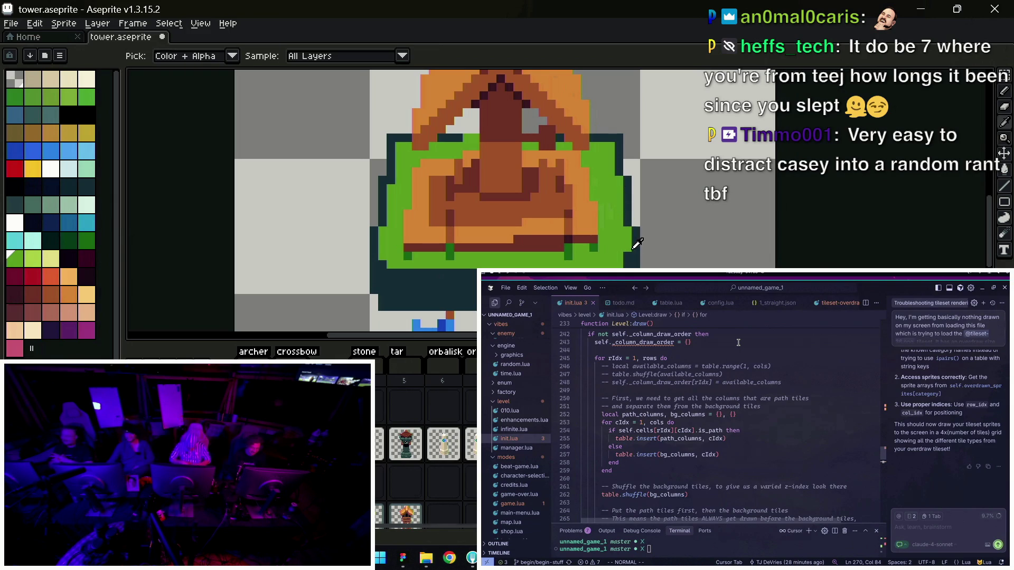
- Add a dark teal outline pixel to the green band's edge
scroll(385, 259, down, 3)
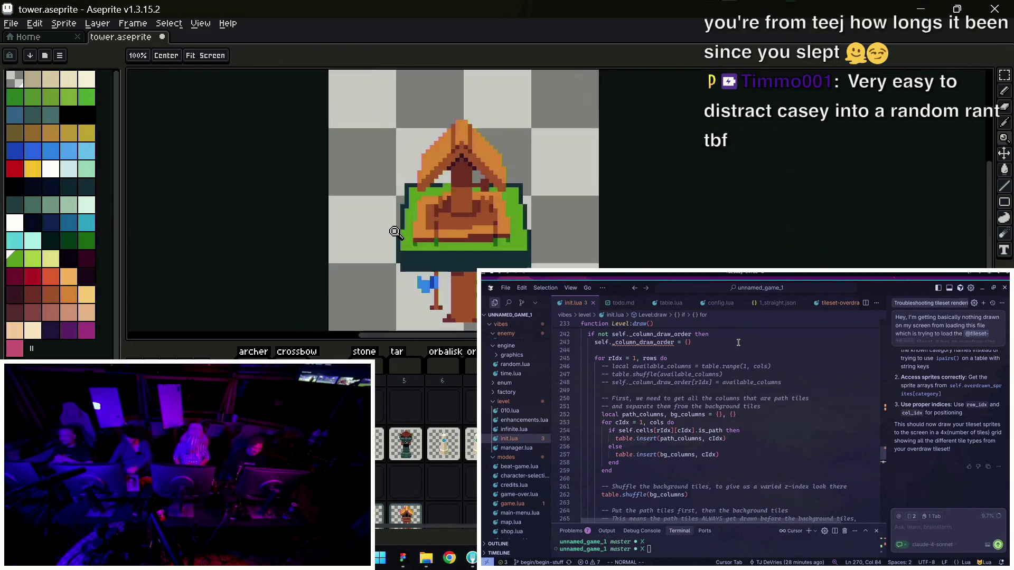
scroll(490, 196, up, 2)
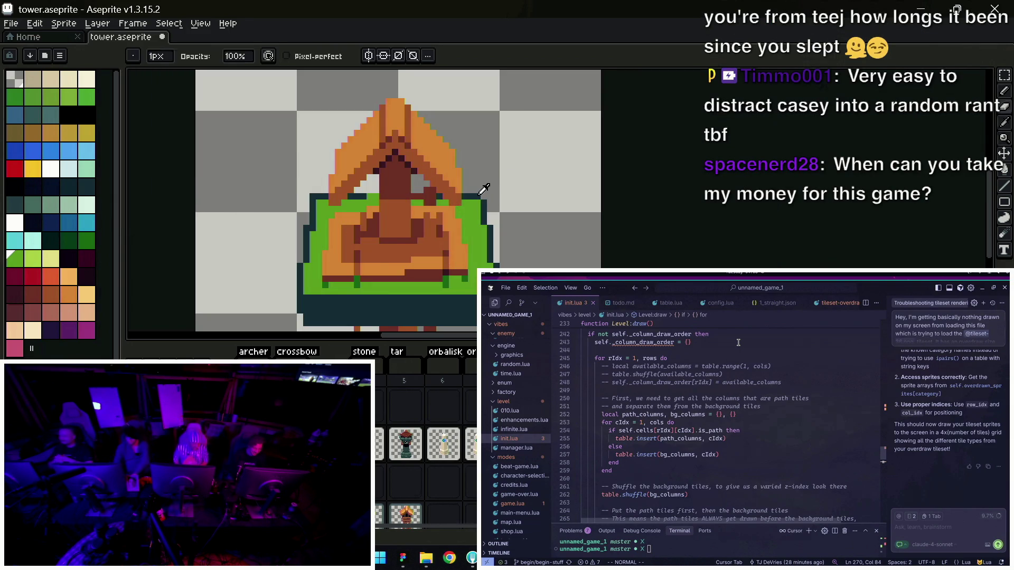
alt+click(312, 196)
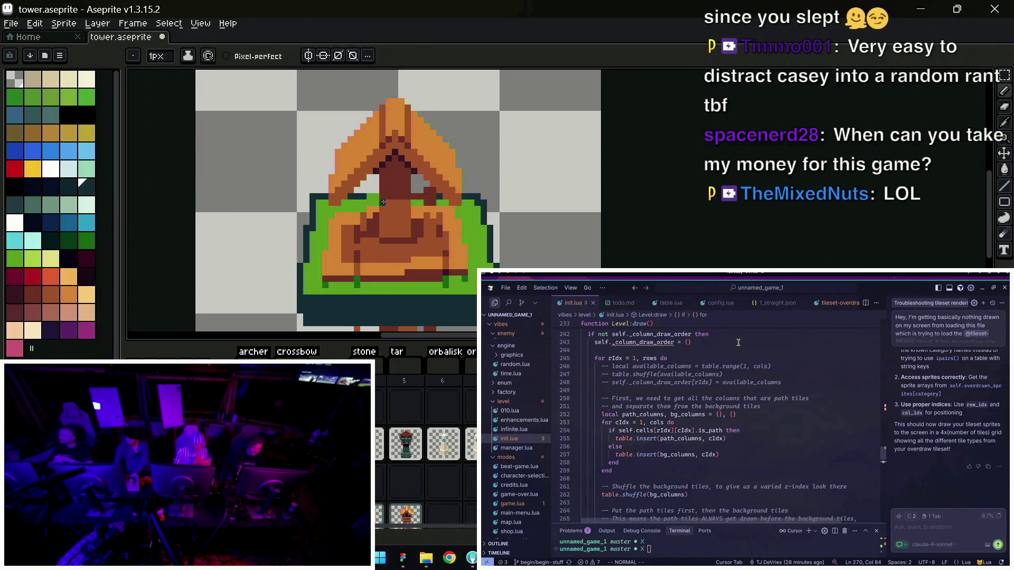
click(319, 203)
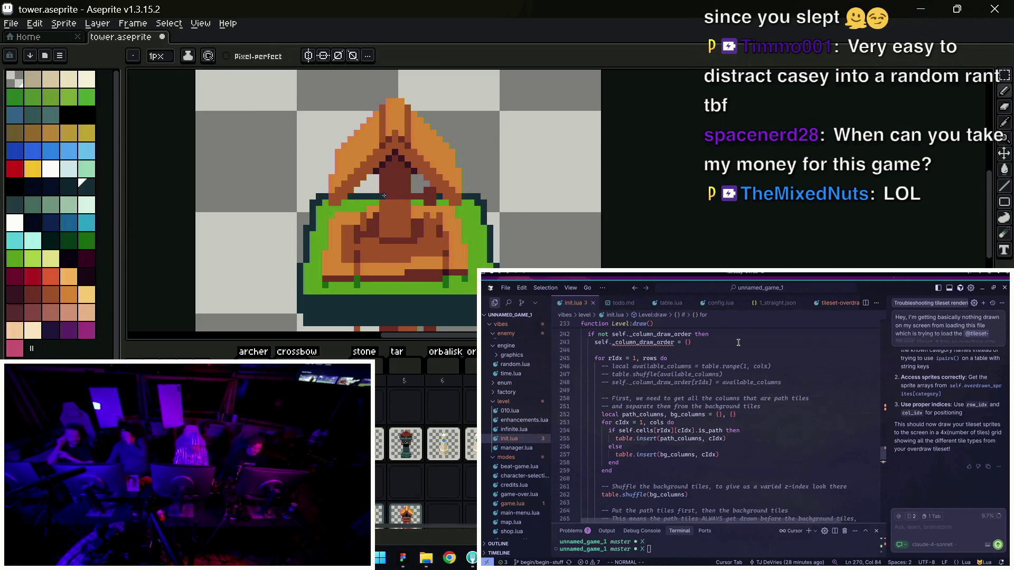
key(z)
scroll(383, 196, down, 4)
click(423, 211)
key(b)
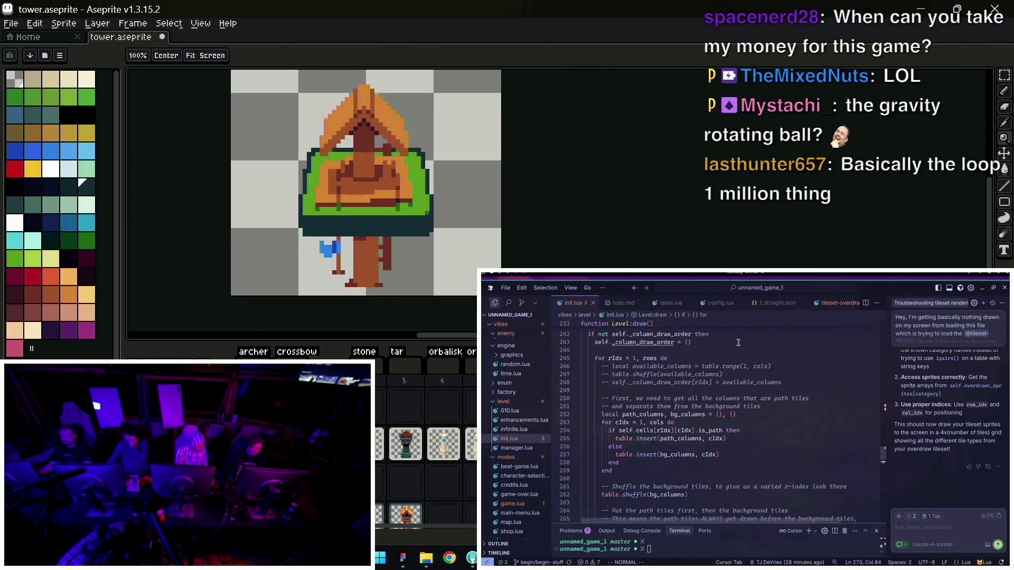
- Darken a small area of the green band with dark green using the Paint Bucket
key(i)
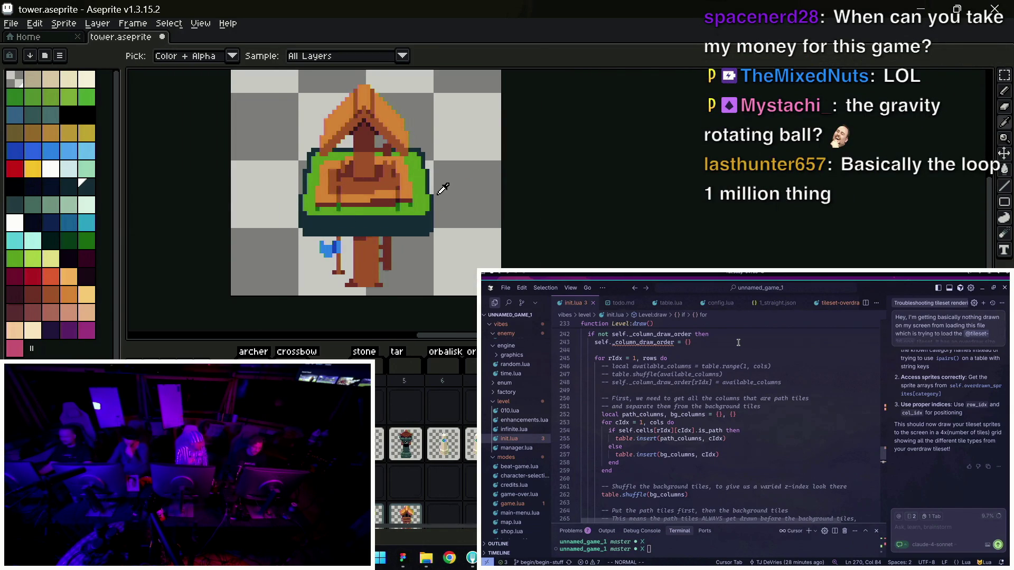
key(b)
alt+click(414, 166)
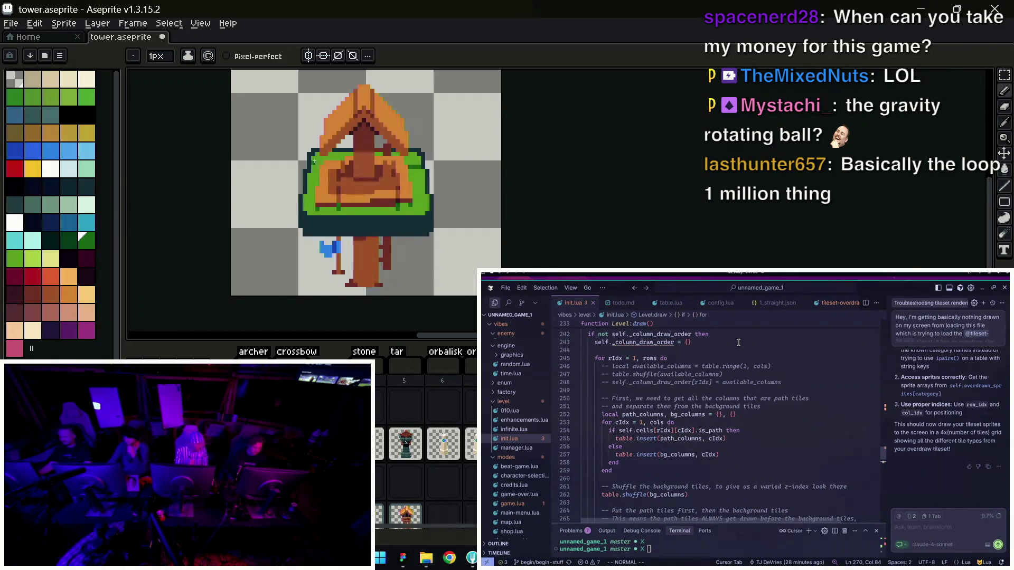
key(g)
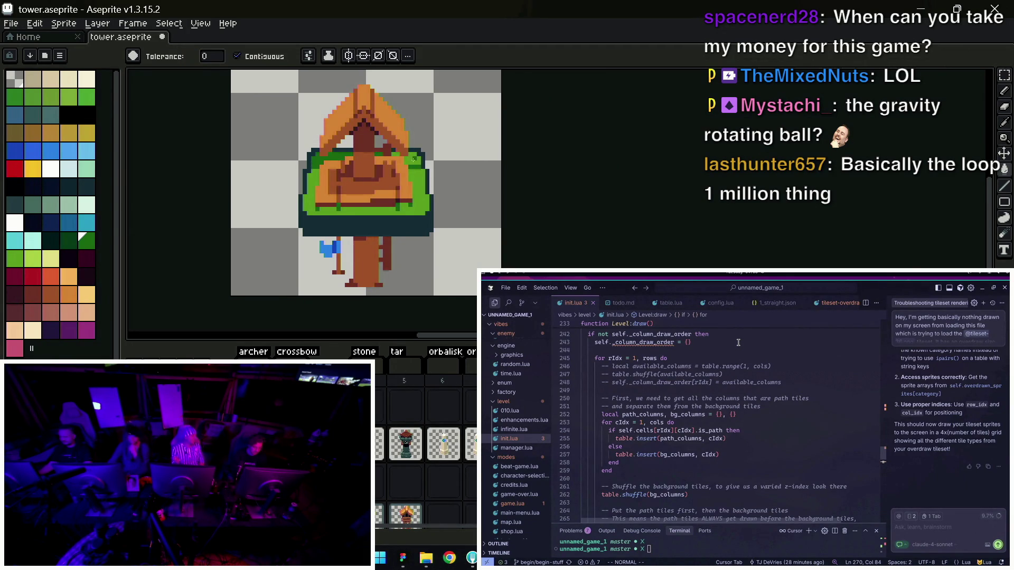
click(413, 159)
key(b)
scroll(413, 160, down, 1)
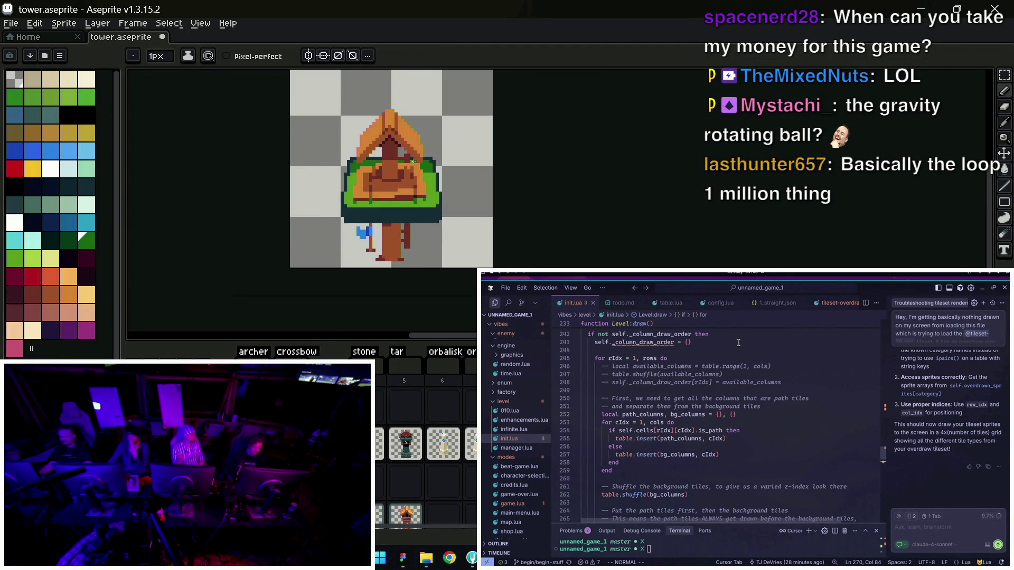
key(z)
scroll(422, 163, down, 3)
scroll(438, 165, up, 2)
scroll(452, 167, up, 2)
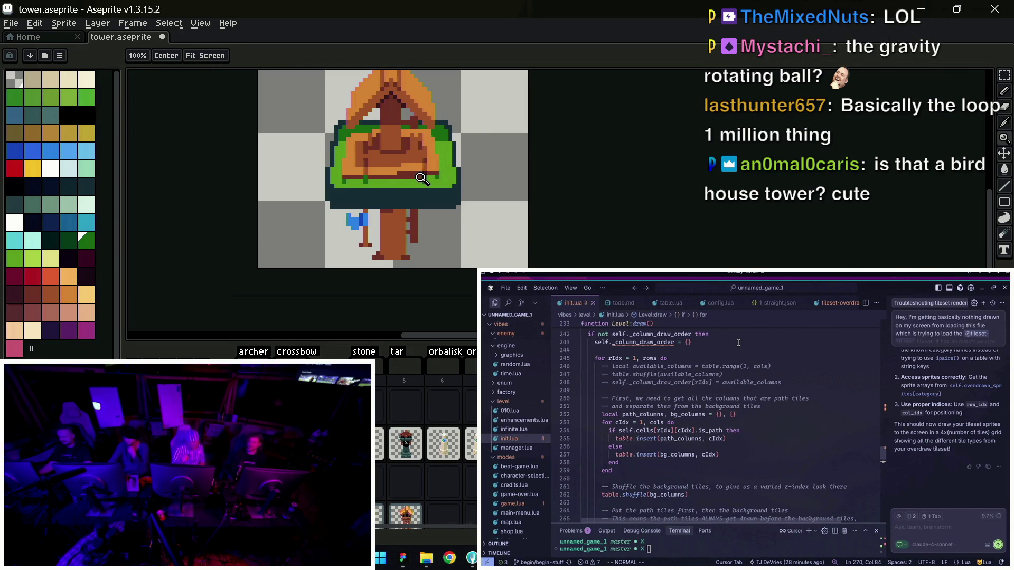
scroll(452, 143, up, 3)
key(b)
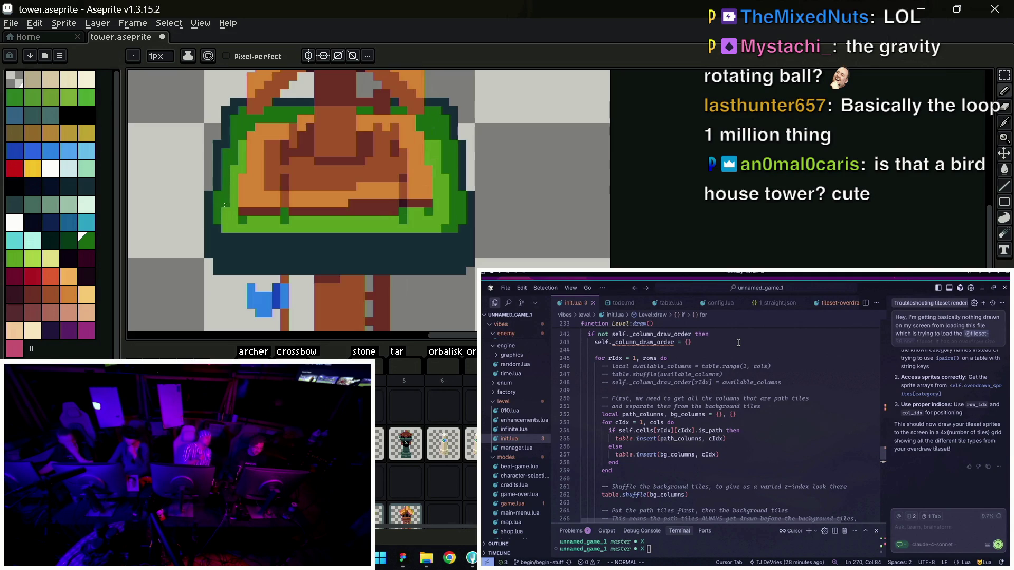
scroll(233, 155, down, 3)
scroll(309, 153, up, 3)
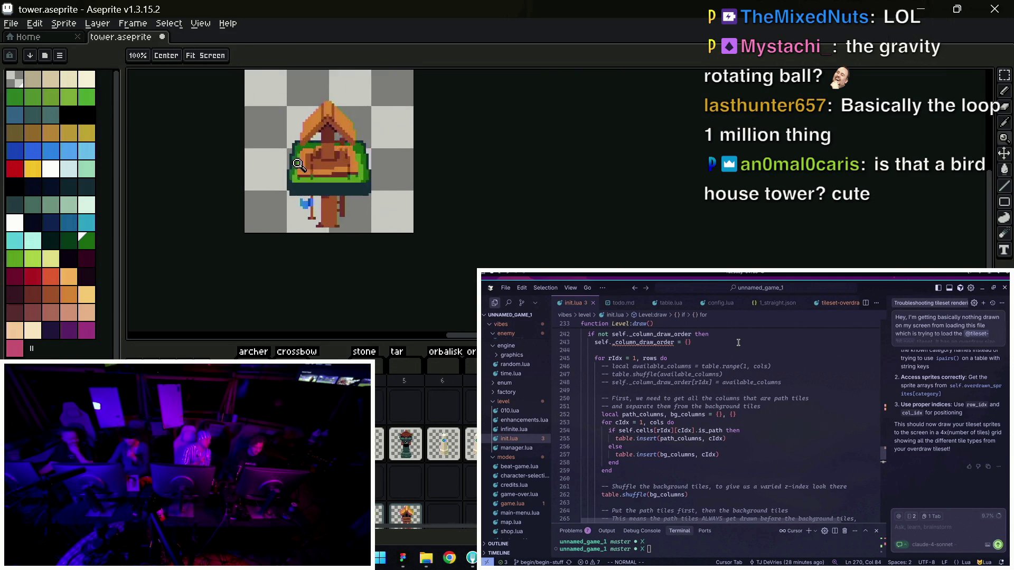
- Sample the band's green and choose a different green swatch for touch-ups
key(i)
click(305, 157)
key(b)
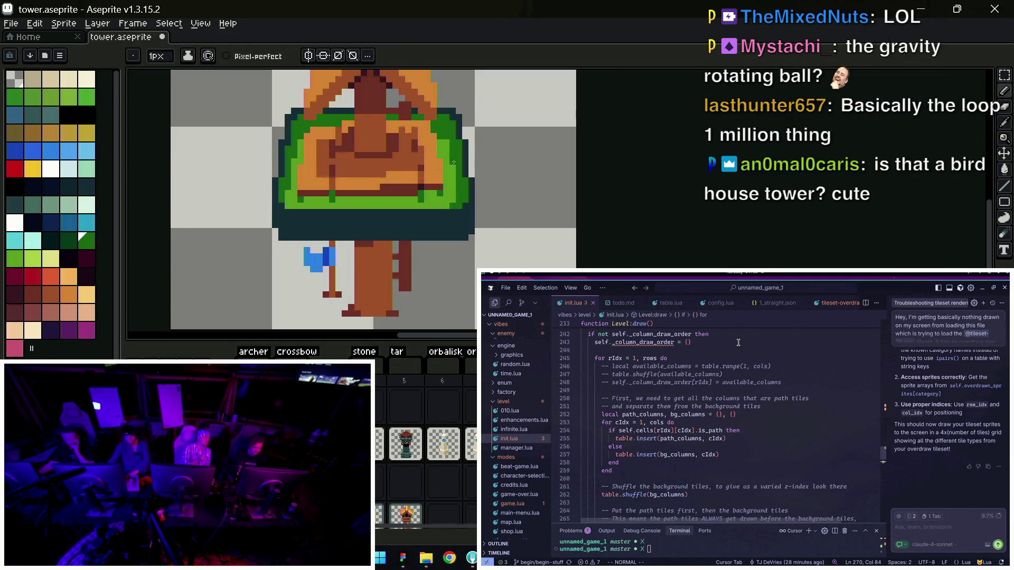
alt+click(440, 155)
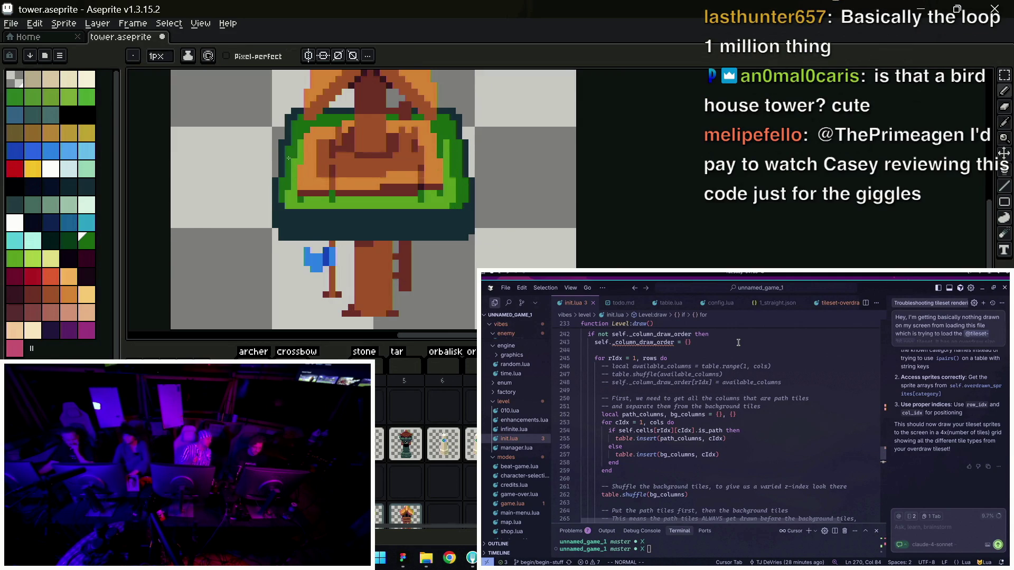
key(z)
scroll(422, 138, down, 2)
scroll(414, 132, down, 2)
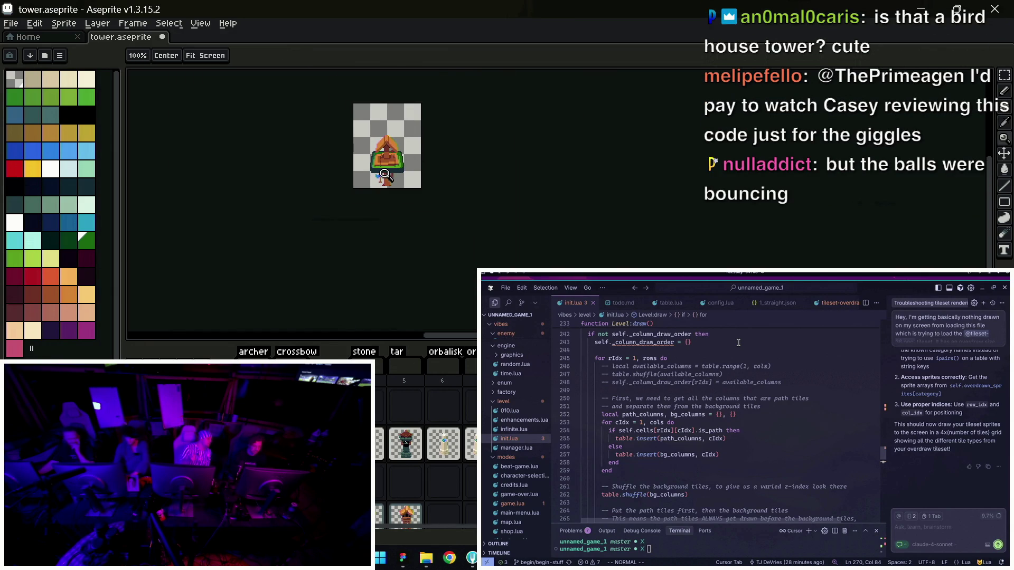
scroll(384, 175, up, 1)
scroll(383, 172, up, 1)
key(v)
key(b)
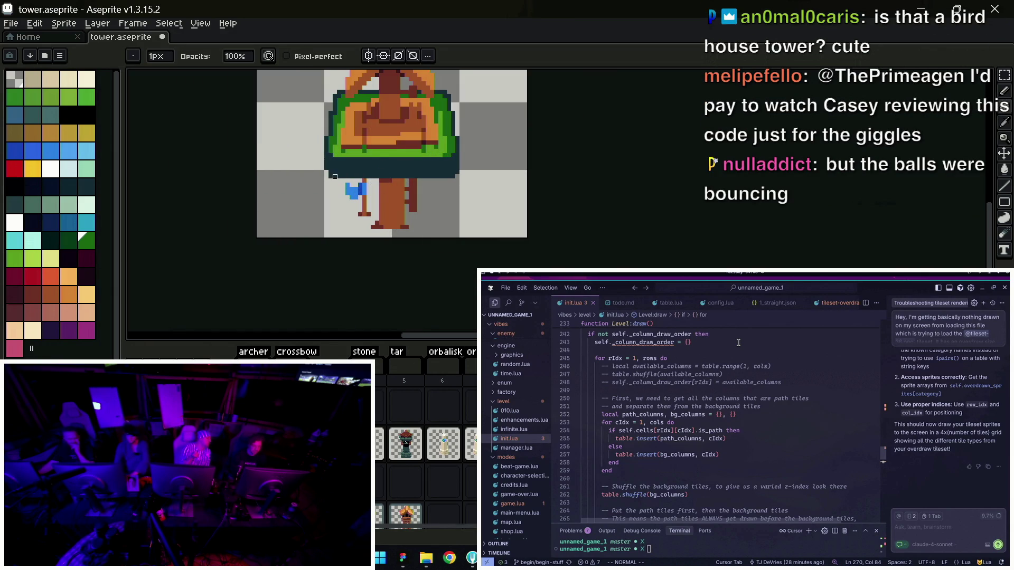
- Try the dark brown swatches, then choose green for the drip down the right side
alt+click(413, 178)
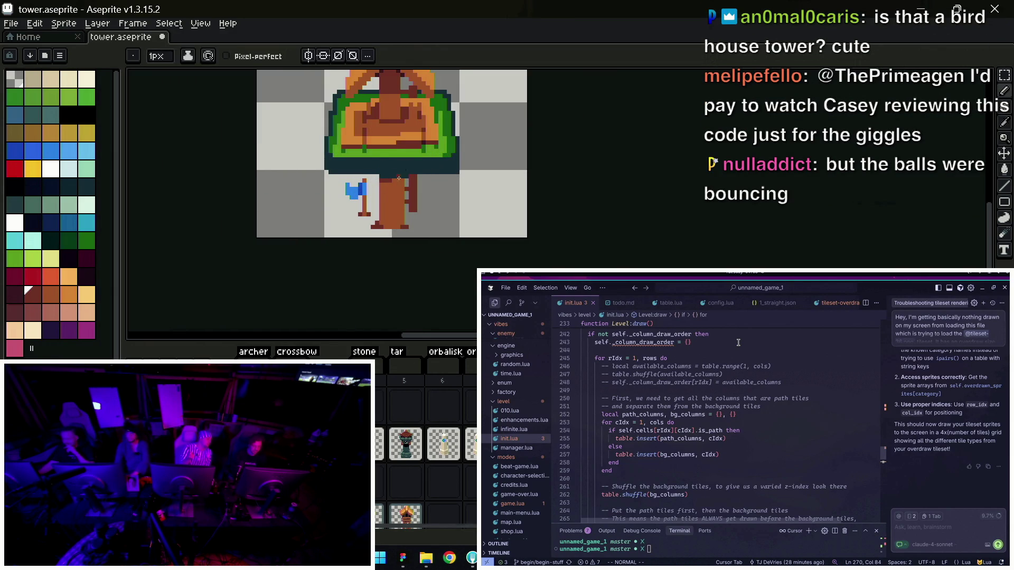
alt+click(403, 176)
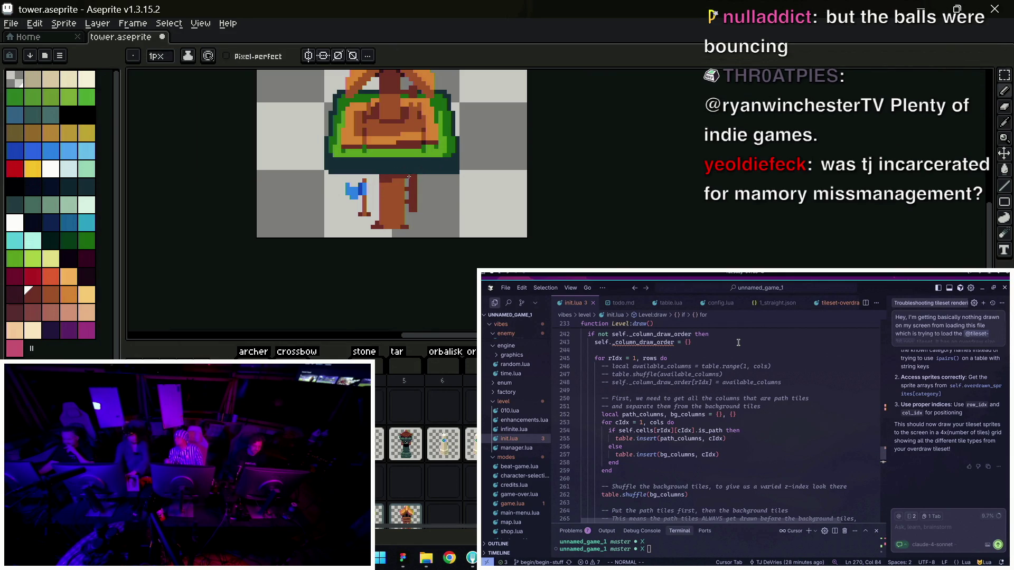
key(z)
scroll(400, 172, down, 3)
scroll(435, 141, down, 2)
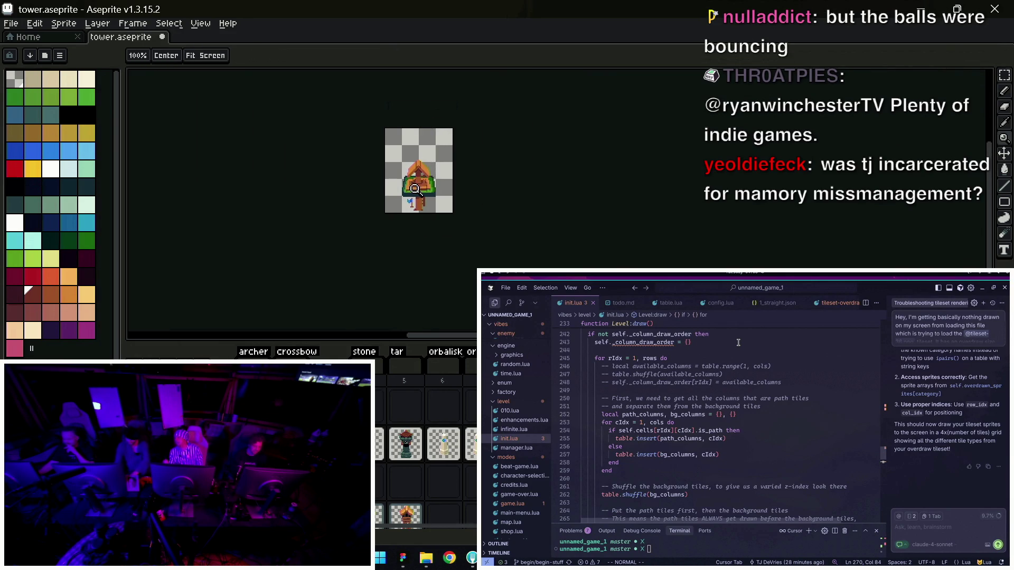
scroll(422, 185, up, 2)
scroll(433, 182, up, 1)
scroll(454, 174, up, 1)
alt+click(473, 169)
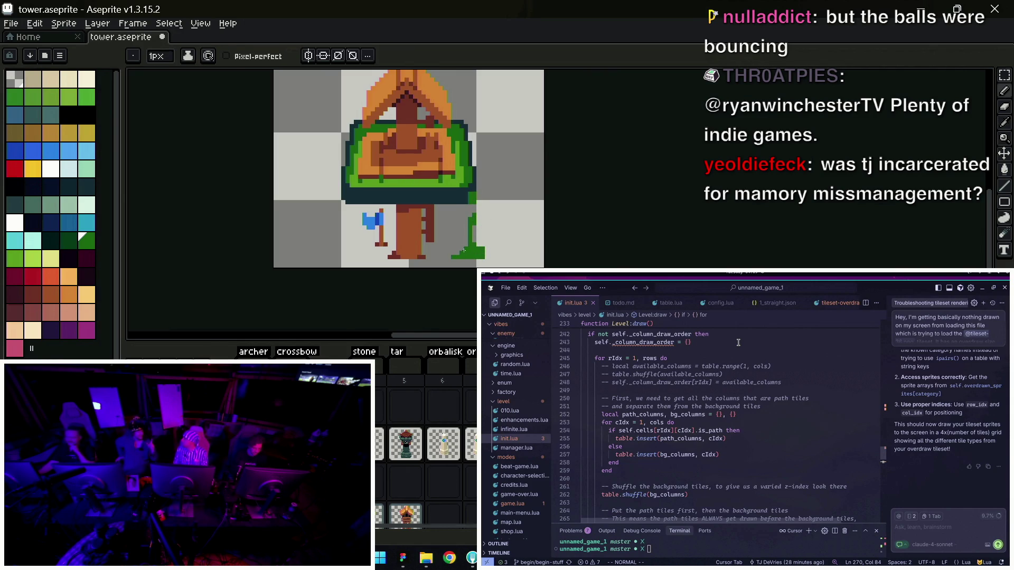
scroll(468, 251, up, 1)
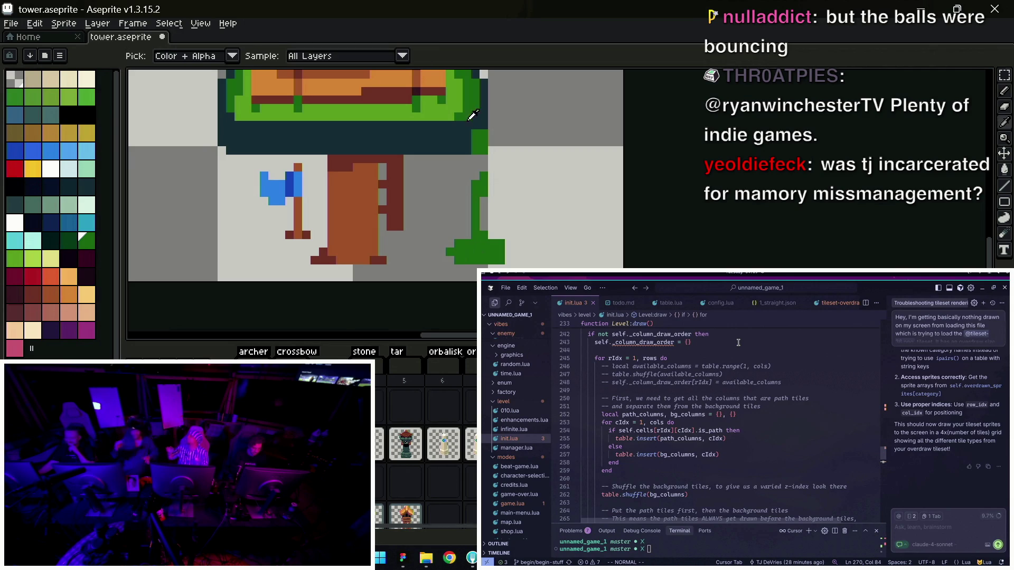
- Add light, dark and bright green pixels to the goo beside the puddle
alt+click(453, 112)
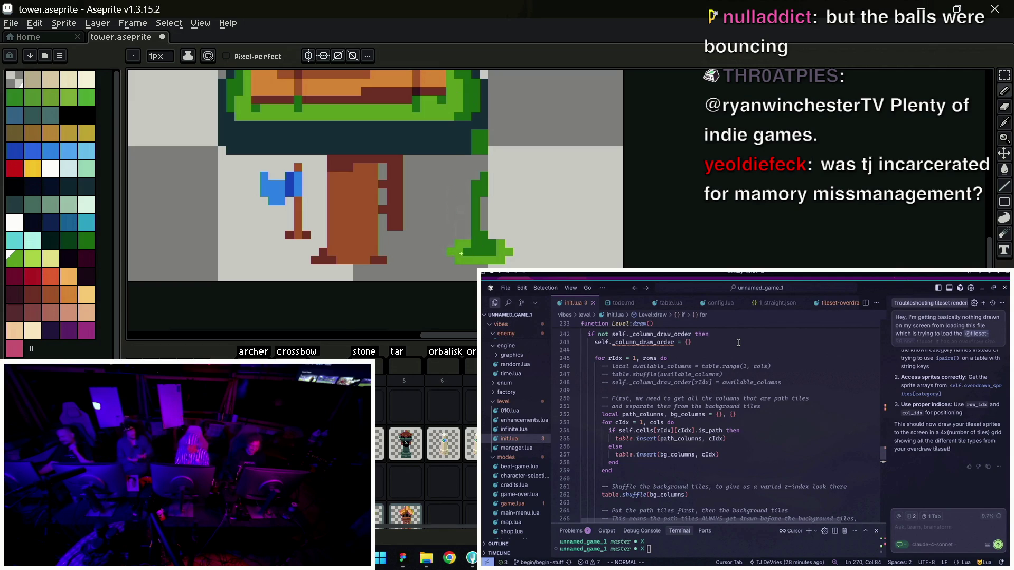
click(527, 251)
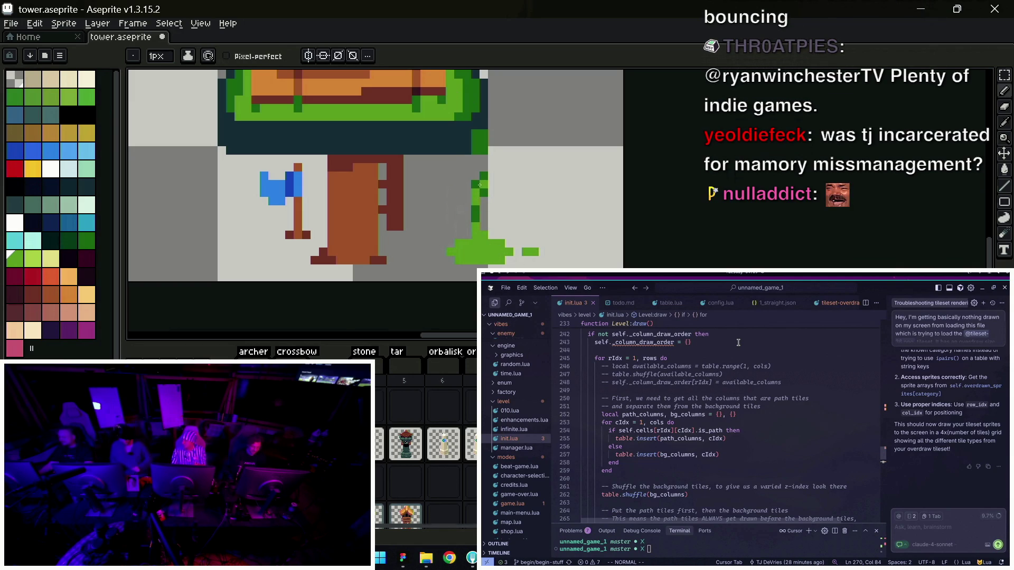
alt+click(476, 214)
click(472, 249)
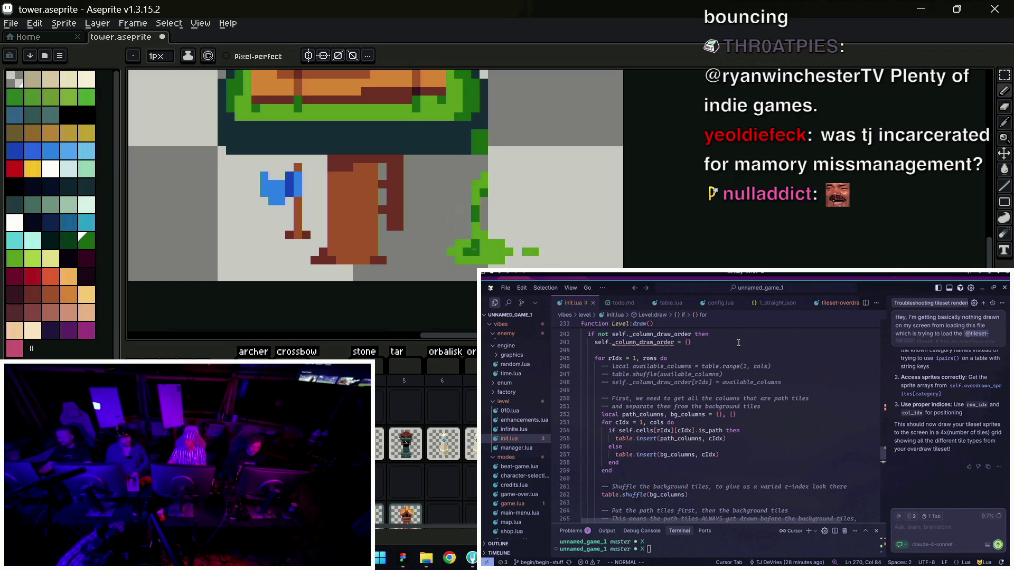
key(z)
scroll(491, 248, down, 4)
scroll(496, 245, up, 1)
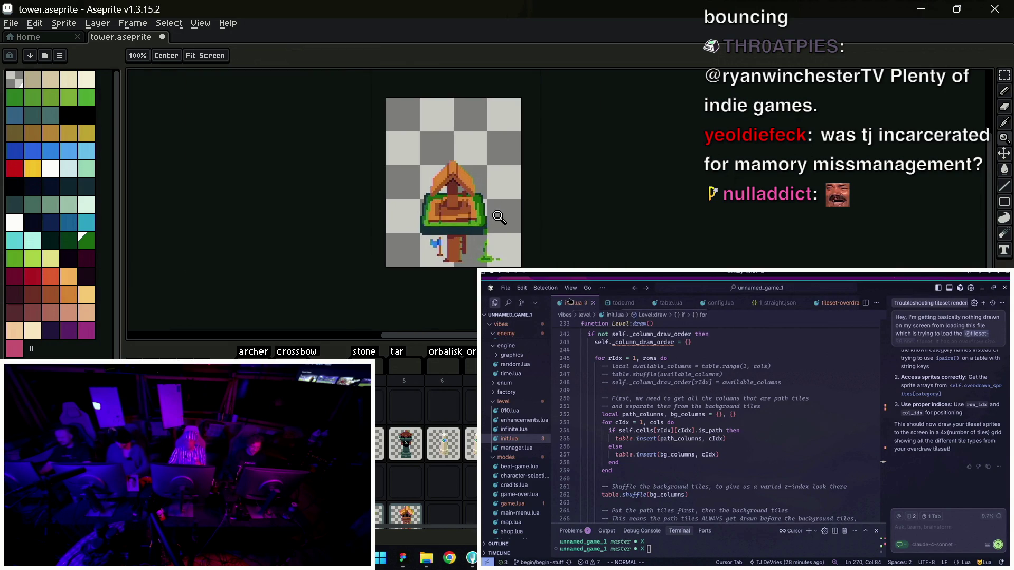
scroll(509, 241, up, 2)
alt+click(493, 195)
alt+click(489, 199)
click(485, 193)
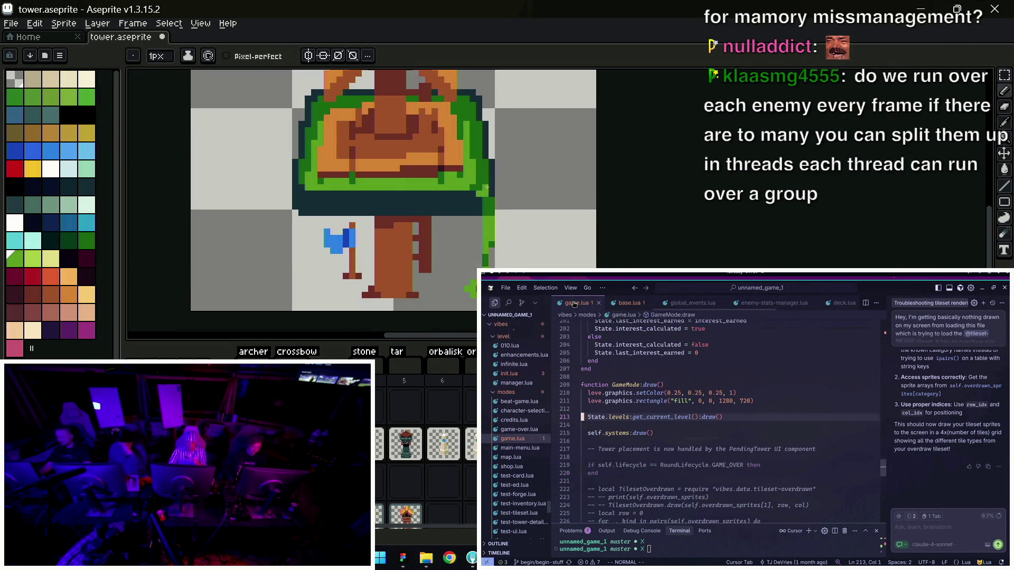
- Paint a green goo puddle left of the tower's base
key(z)
scroll(500, 169, down, 5)
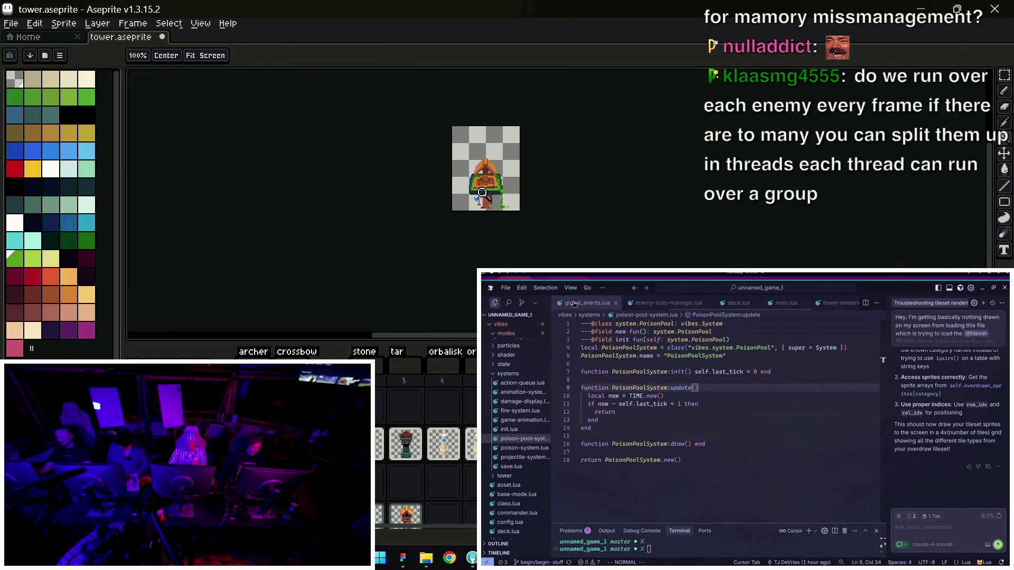
scroll(491, 191, up, 3)
scroll(475, 201, up, 1)
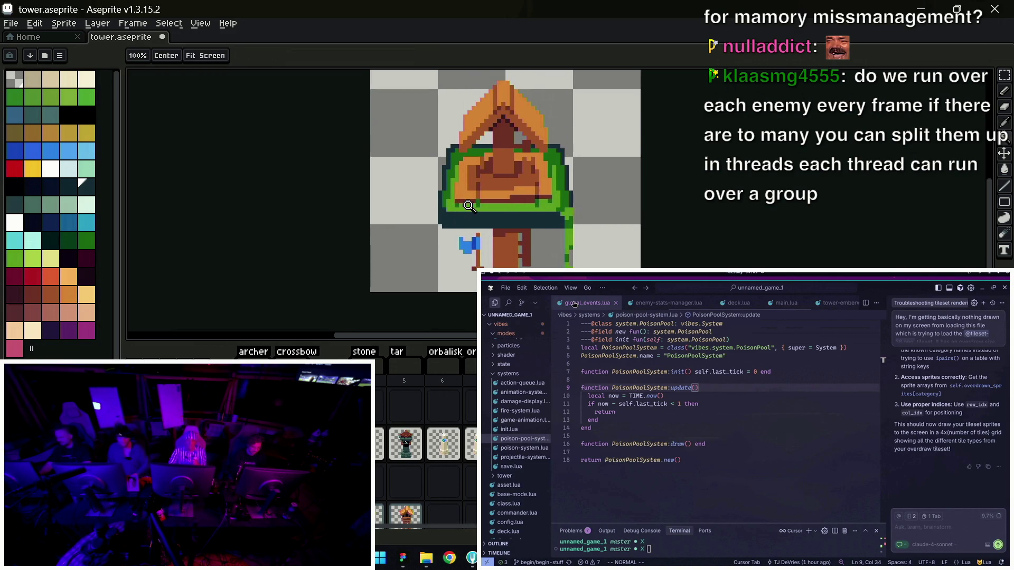
key(b)
click(441, 249)
drag(441, 248, 450, 246)
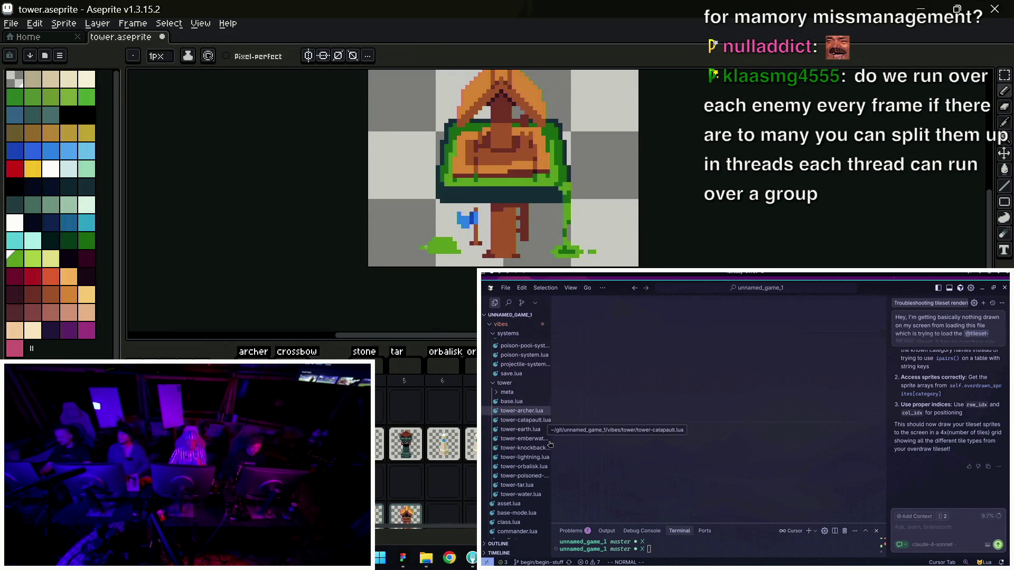
scroll(451, 246, up, 1)
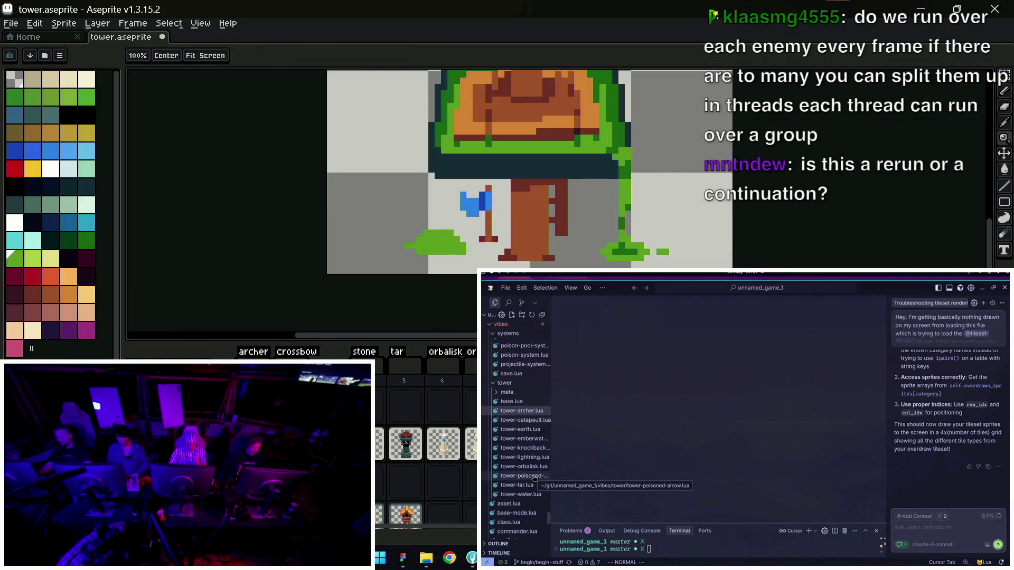
- Shade the left goo blob with dark green pixels, sampling colours from the goo
key(i)
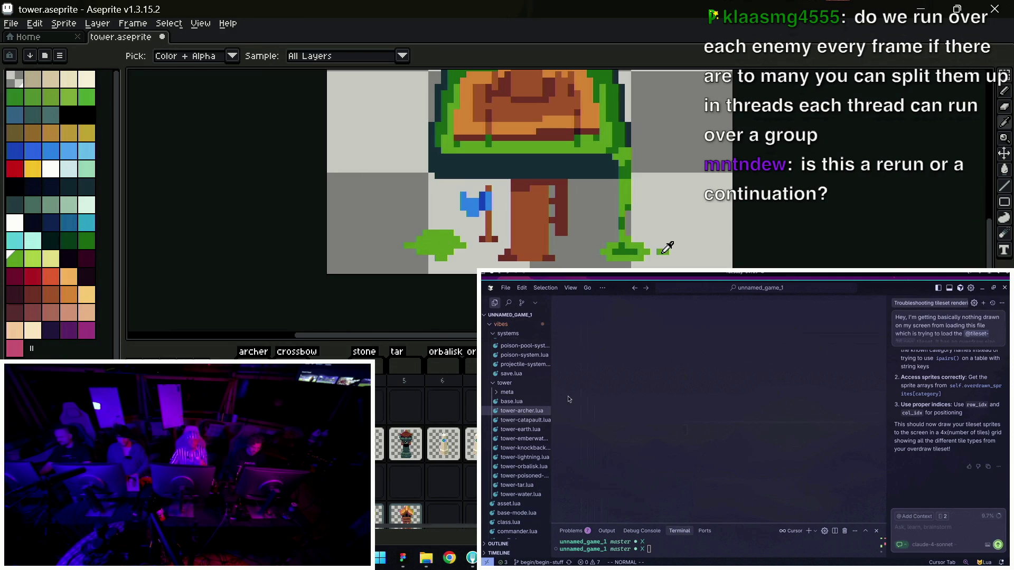
click(637, 244)
key(b)
click(417, 251)
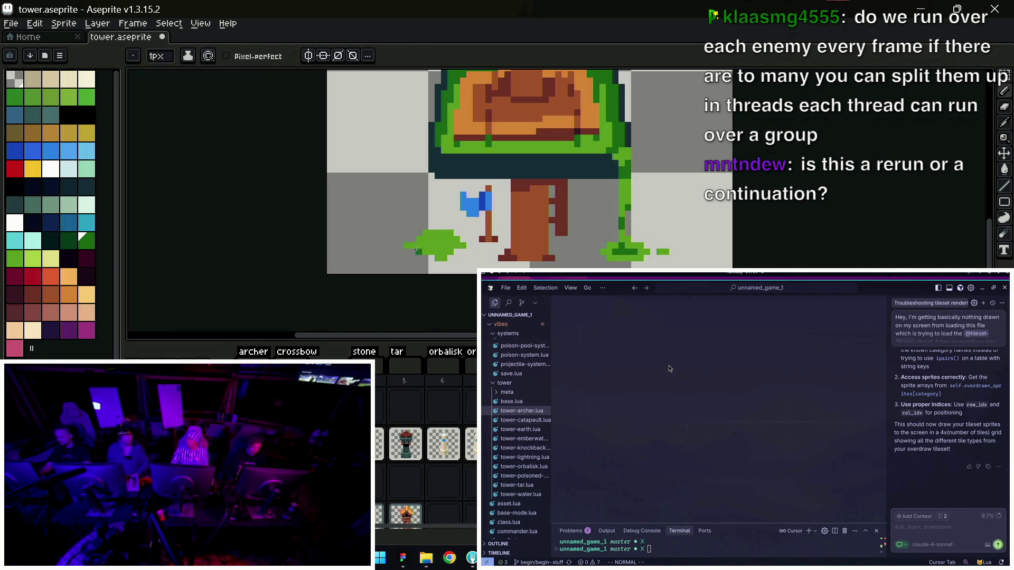
alt+click(444, 245)
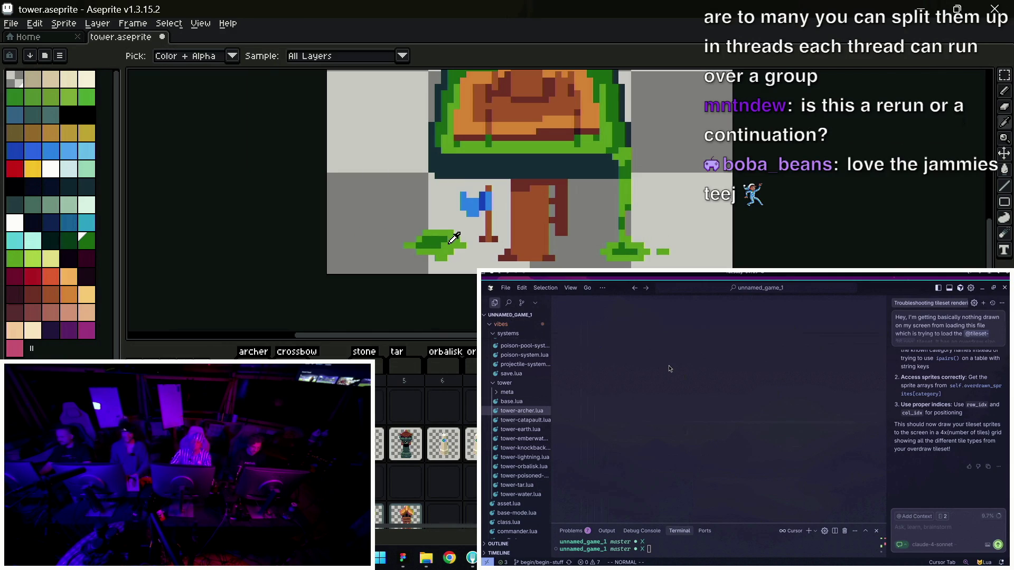
alt+click(435, 251)
key(z)
scroll(482, 190, down, 5)
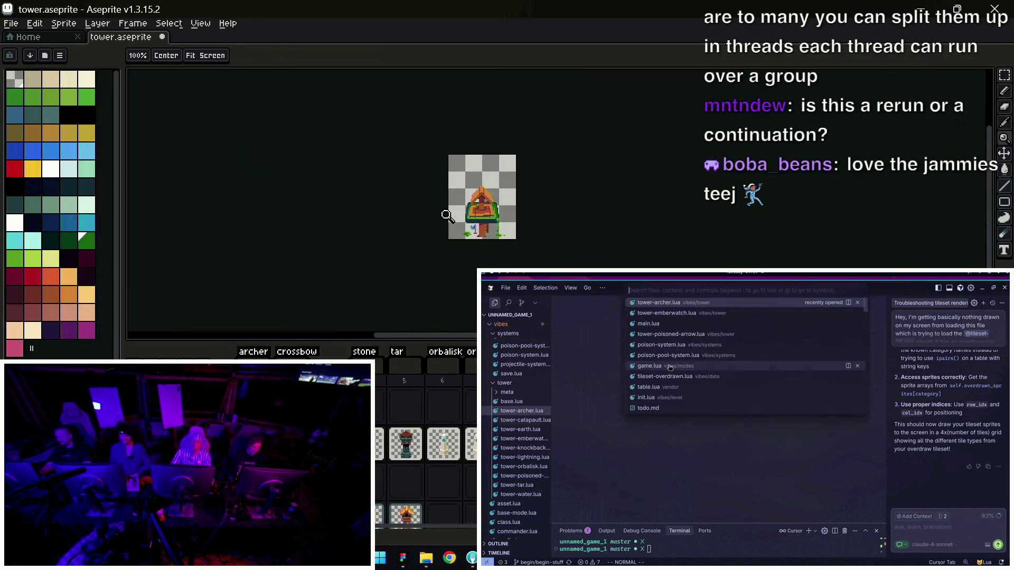
scroll(492, 219, up, 5)
key(b)
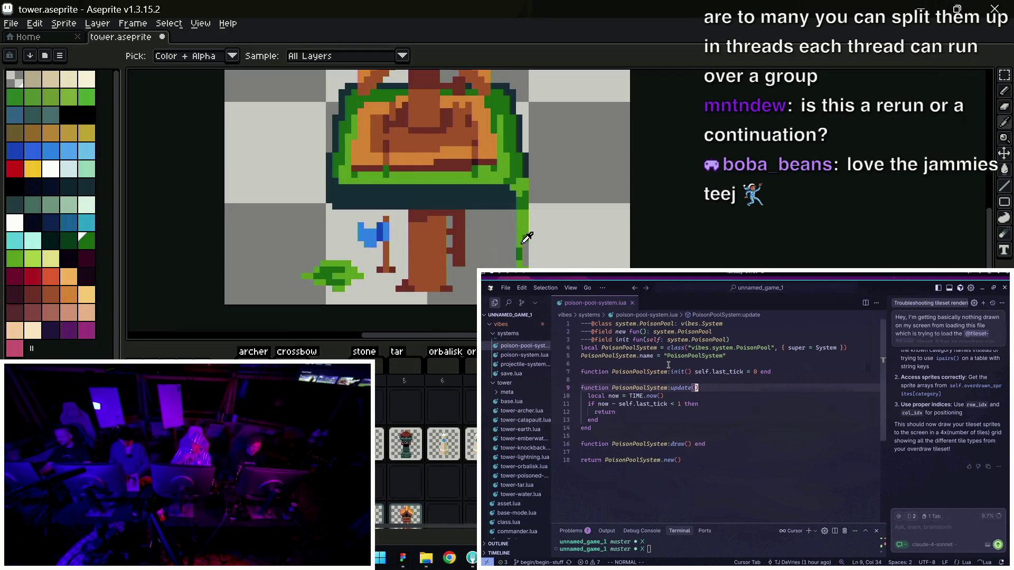
alt+click(514, 253)
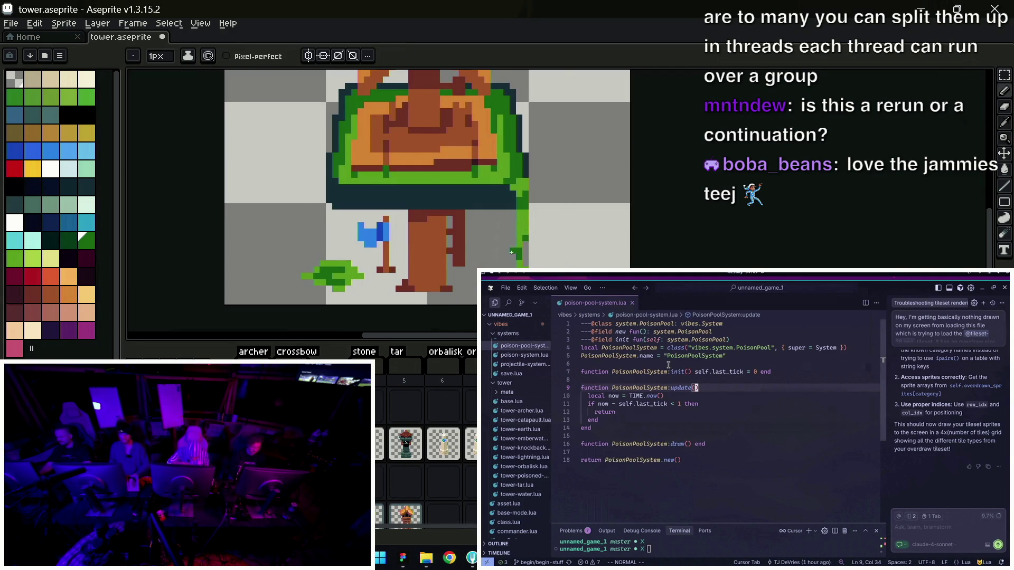
- Pick the bright green and touch up the drip on the trunk's right side with pencil and eraser
alt+click(489, 248)
scroll(502, 250, down, 4)
scroll(497, 246, up, 2)
key(v)
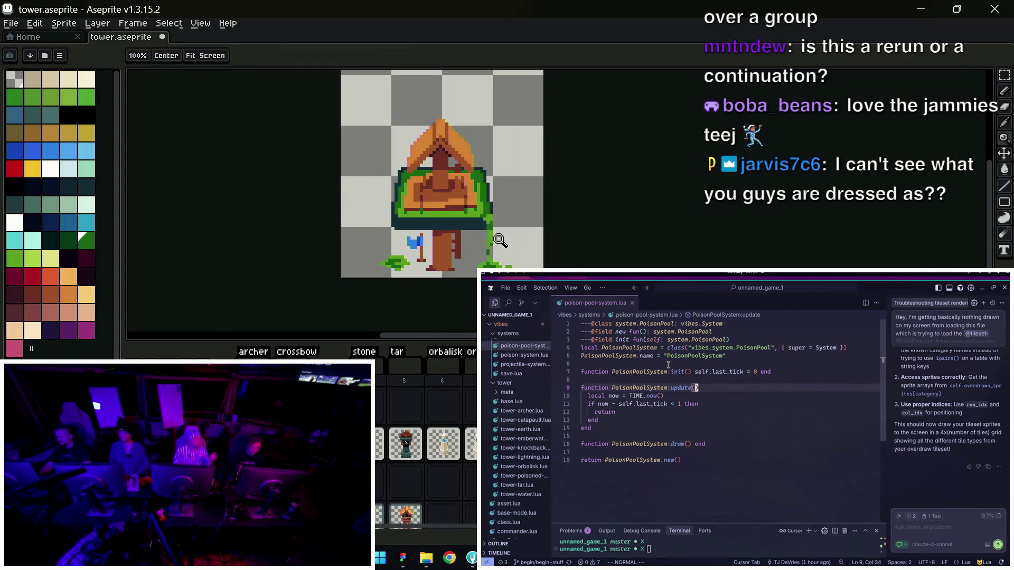
key(b)
scroll(502, 244, up, 2)
key(e)
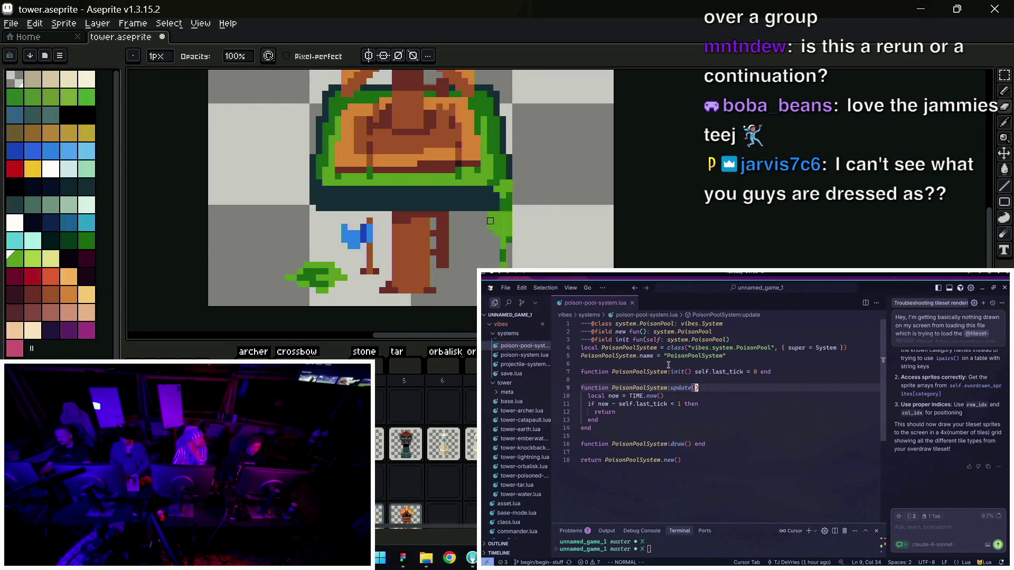
key(b)
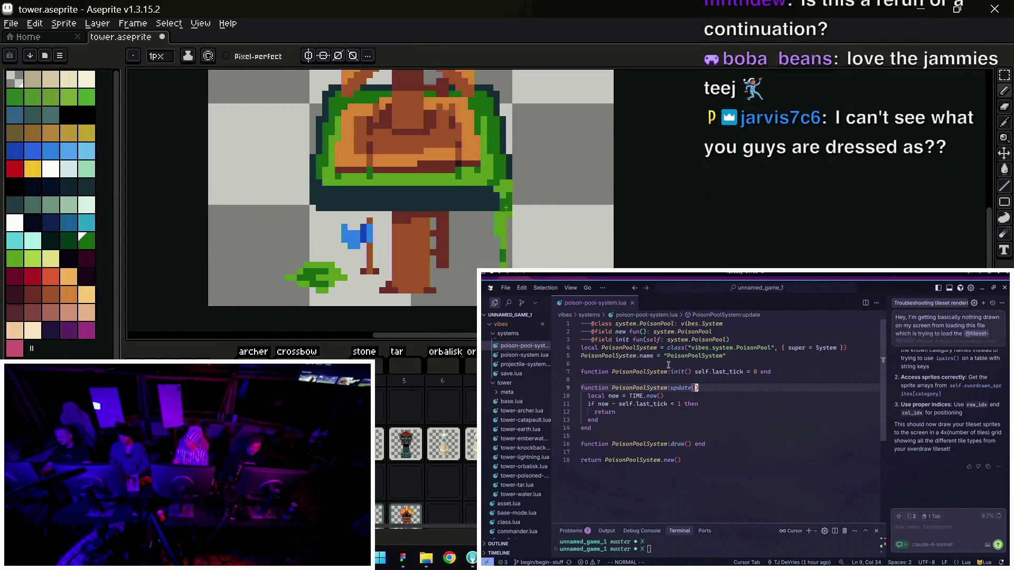
- Sample the goo's dark and light greens and repaint the drip pixels
alt+click(498, 215)
scroll(505, 215, down, 2)
scroll(507, 211, down, 4)
scroll(520, 198, up, 2)
scroll(518, 206, up, 3)
alt+click(518, 206)
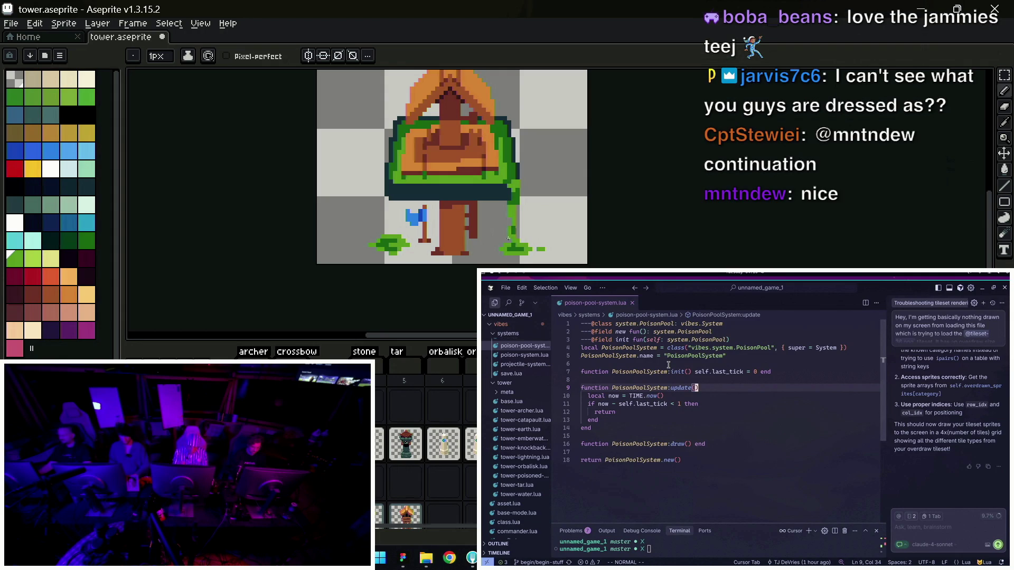
scroll(508, 241, down, 3)
scroll(532, 202, up, 4)
- Add dark green shading, then bright green highlights, to the right-side drip
alt+click(544, 207)
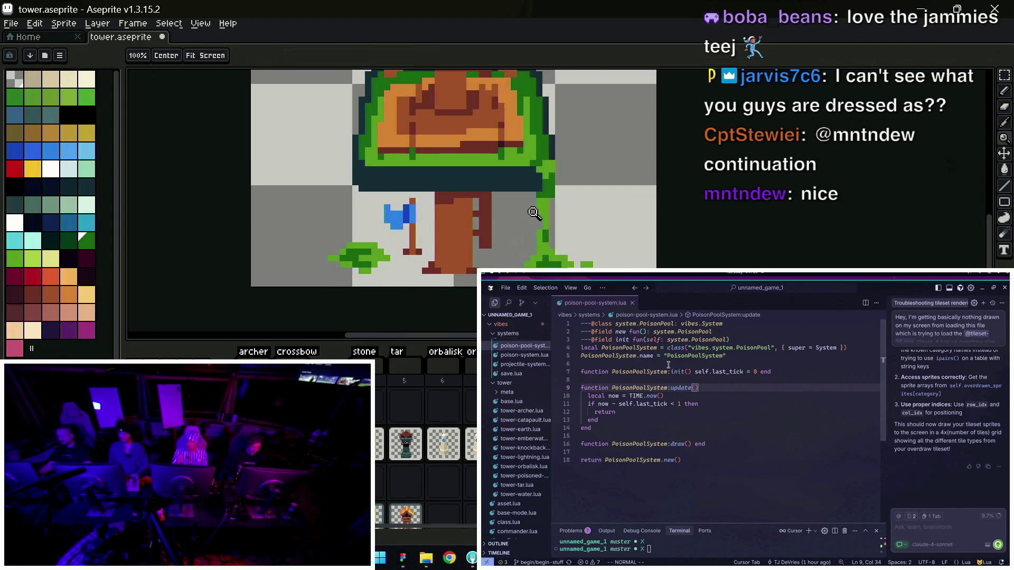
alt+click(497, 234)
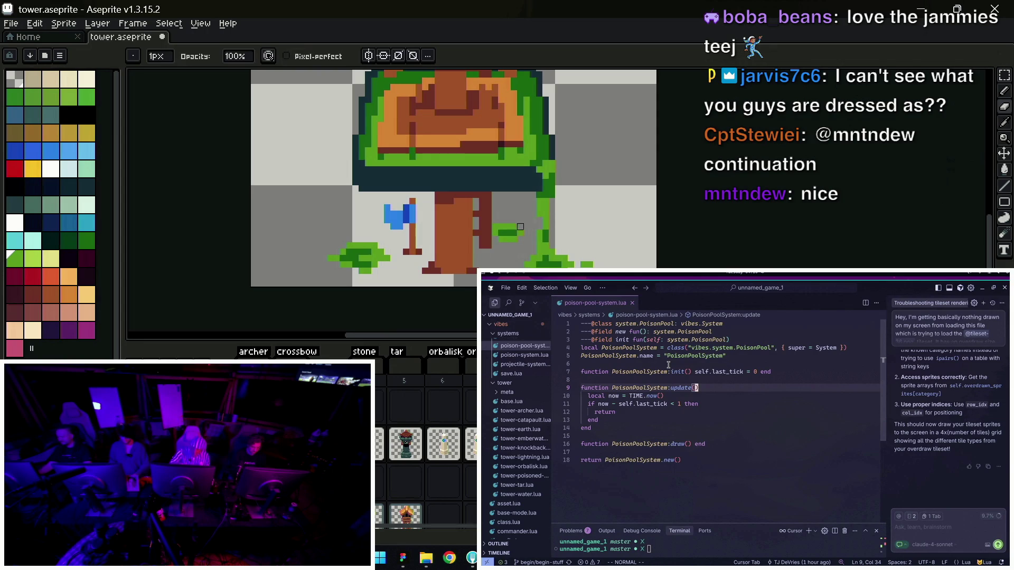
scroll(460, 219, down, 5)
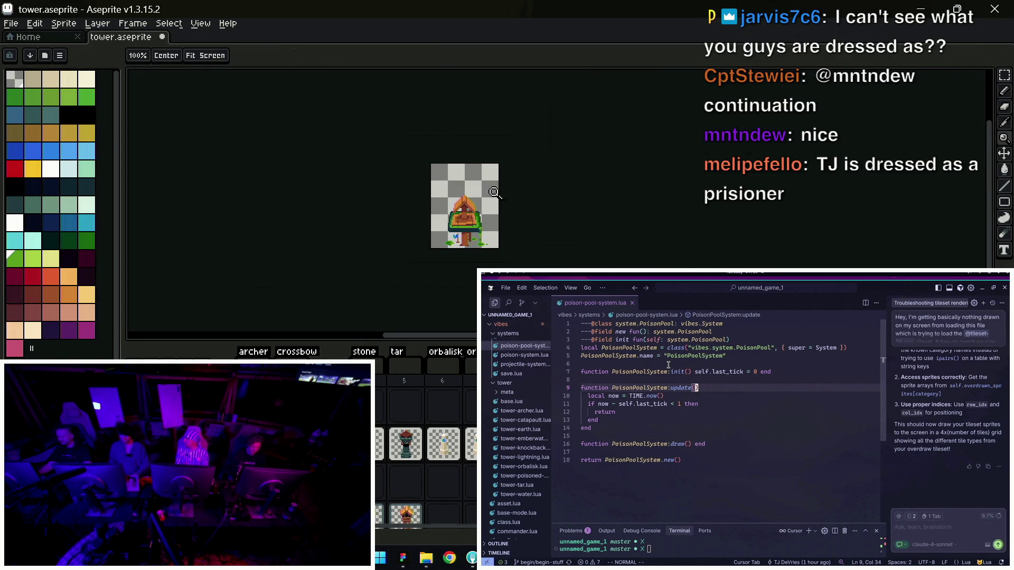
scroll(465, 233, up, 2)
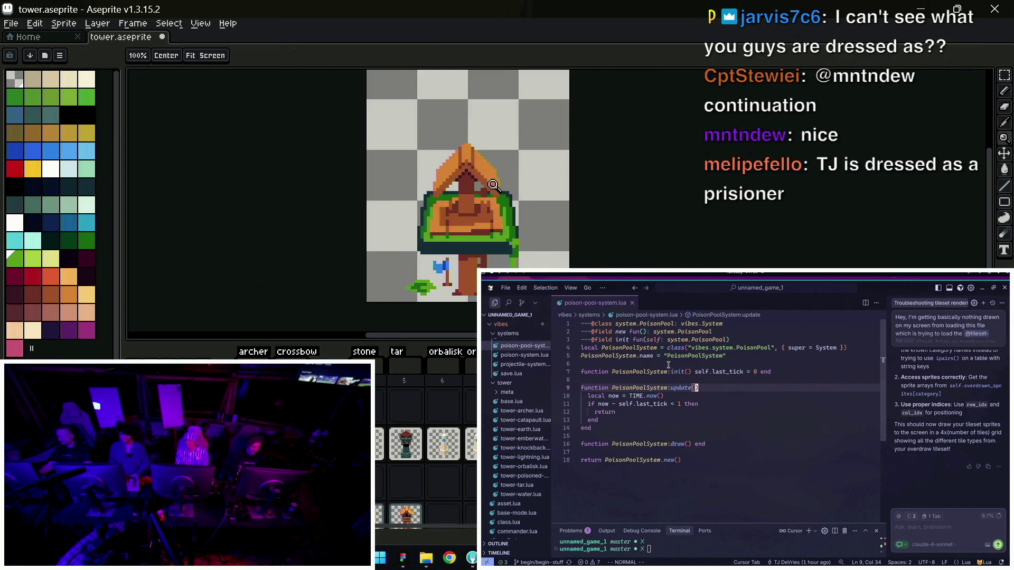
scroll(475, 232, up, 1)
scroll(483, 231, up, 2)
scroll(492, 230, up, 1)
scroll(492, 231, down, 3)
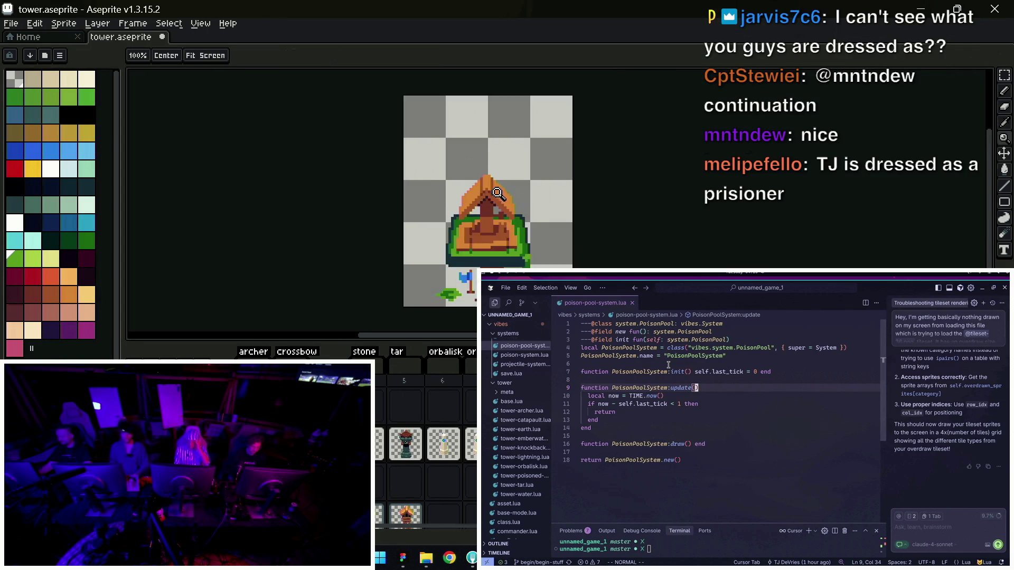
scroll(492, 187, down, 2)
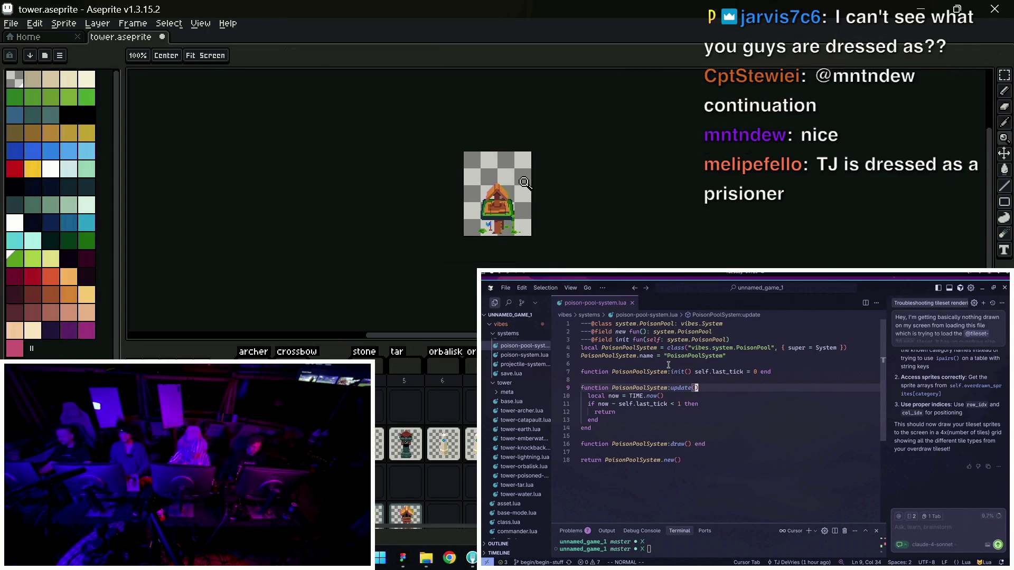
scroll(524, 182, up, 2)
scroll(524, 188, up, 6)
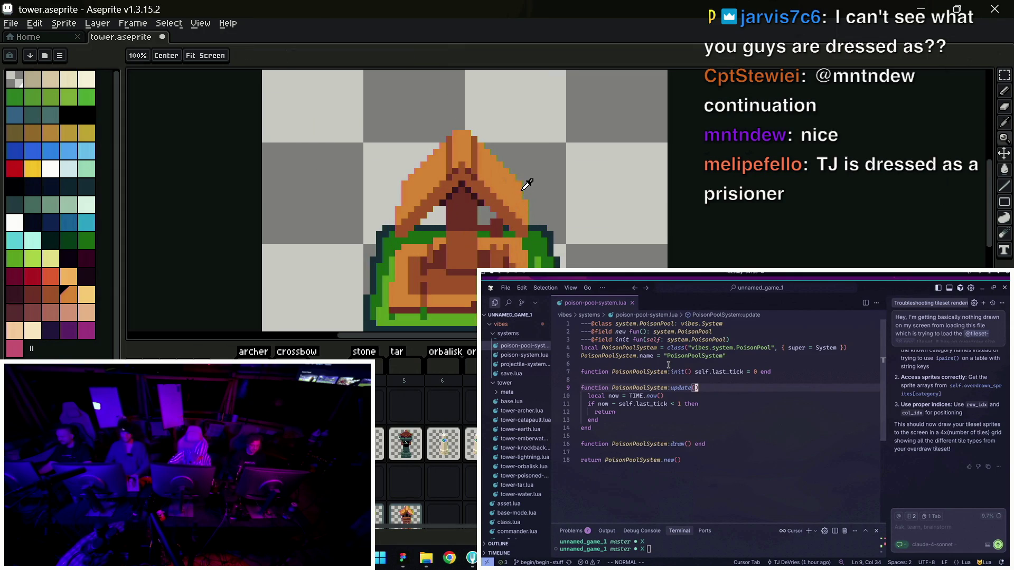
- Zoom into the peaked roof and sample its orange with the pencil active
scroll(528, 192, down, 5)
scroll(538, 192, up, 1)
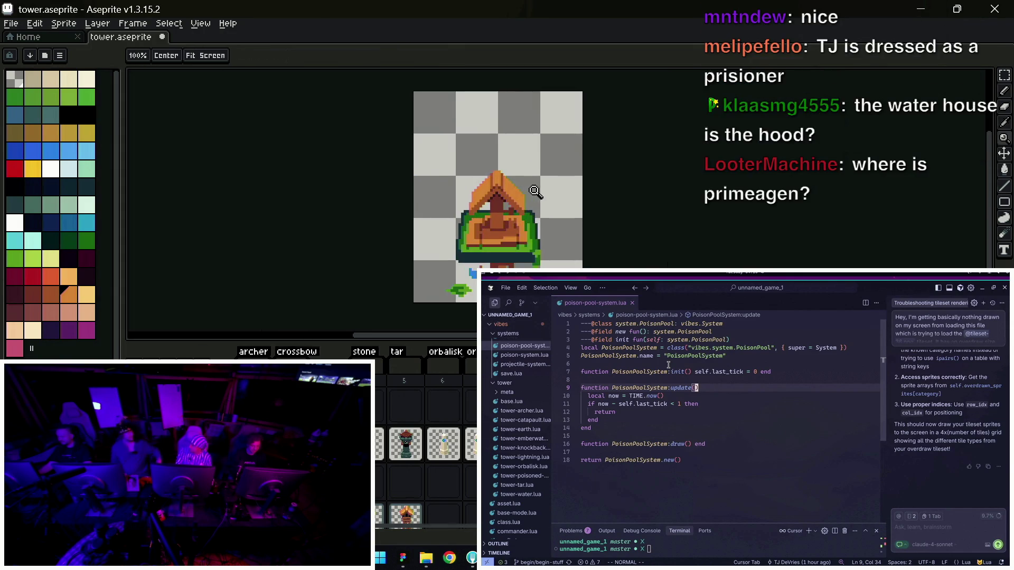
scroll(538, 193, up, 1)
scroll(537, 195, up, 2)
key(b)
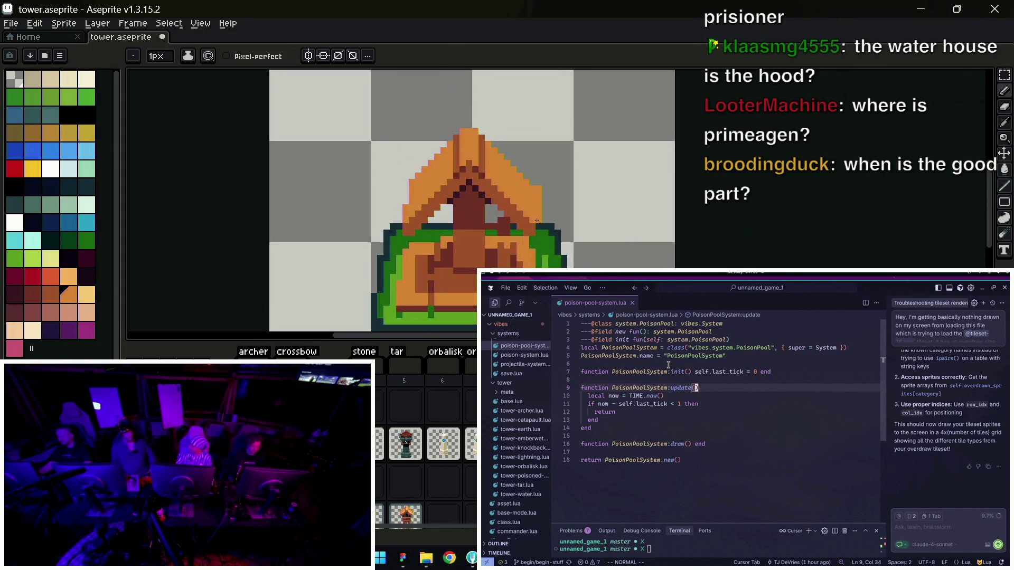
alt+click(399, 217)
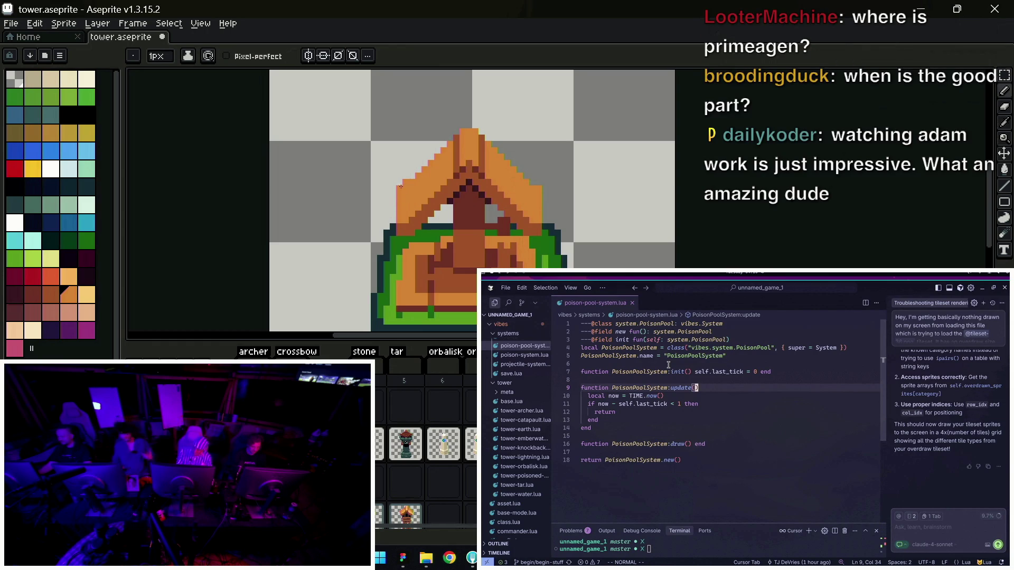
- Correct the orange edge pixels along the roof
key(z)
scroll(514, 188, down, 5)
scroll(515, 189, up, 6)
key(b)
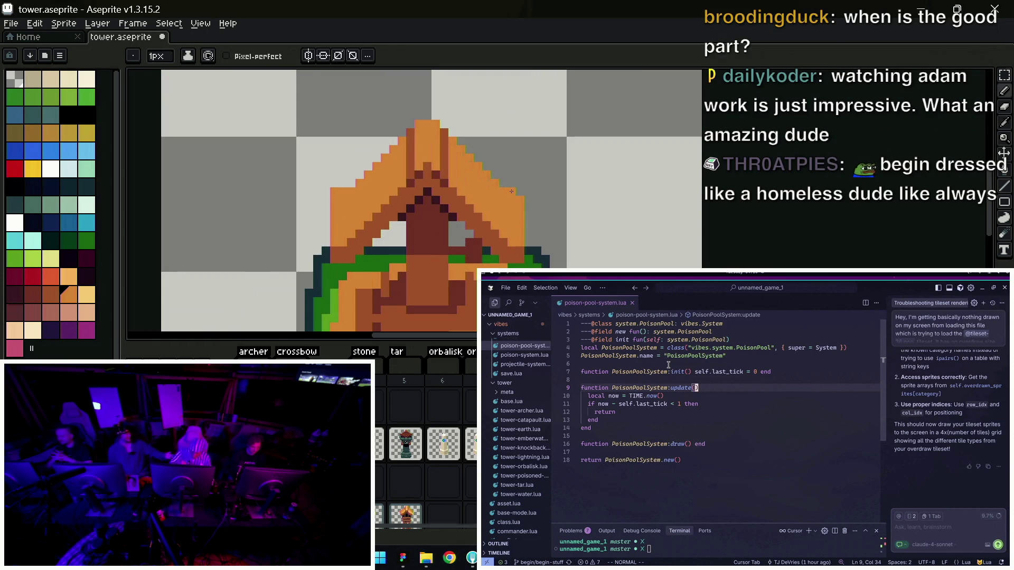
key(z)
scroll(515, 191, down, 7)
scroll(512, 190, down, 1)
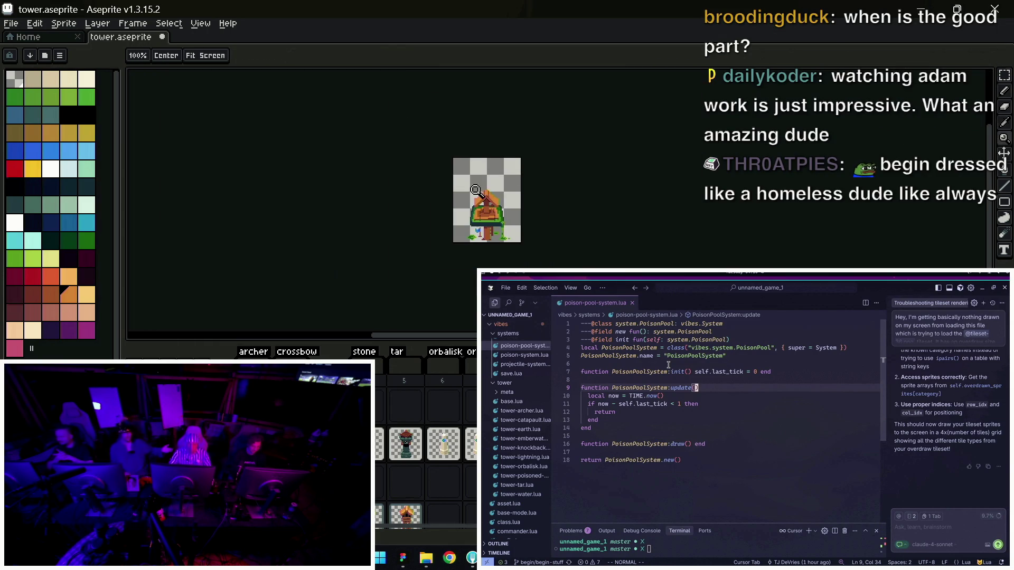
scroll(511, 190, up, 2)
scroll(507, 191, up, 1)
scroll(491, 195, up, 1)
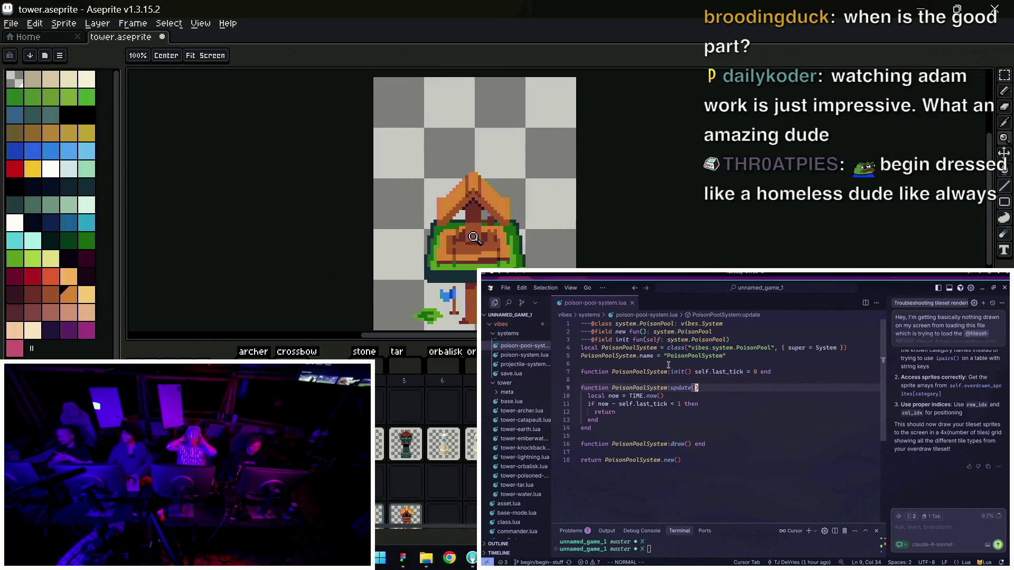
scroll(468, 198, up, 1)
- Lasso the whole tower and darken its wood with a dark shade using the shading brush
key(q)
drag(474, 138, 477, 139)
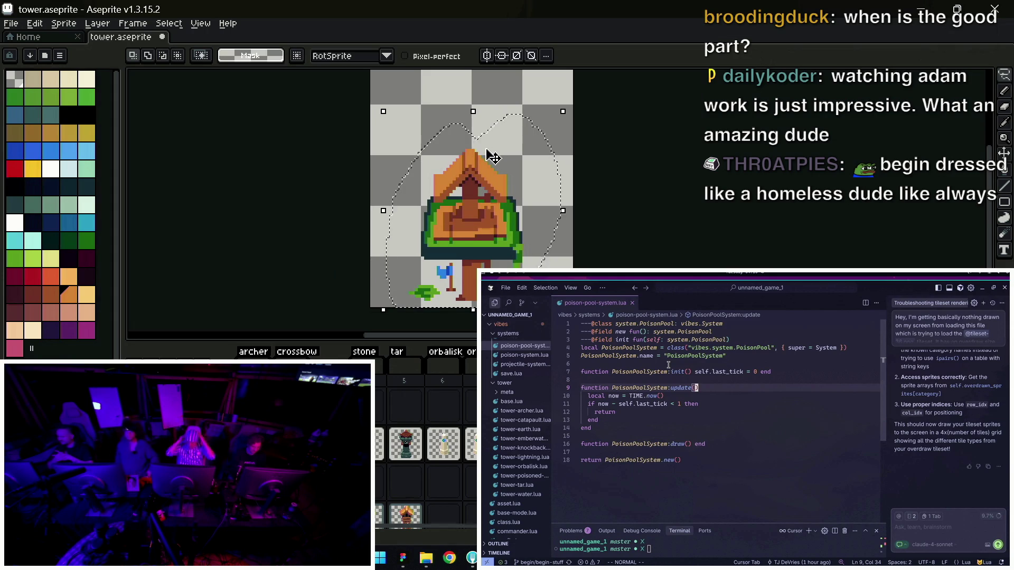
click(86, 276)
key(b)
drag(439, 178, 435, 240)
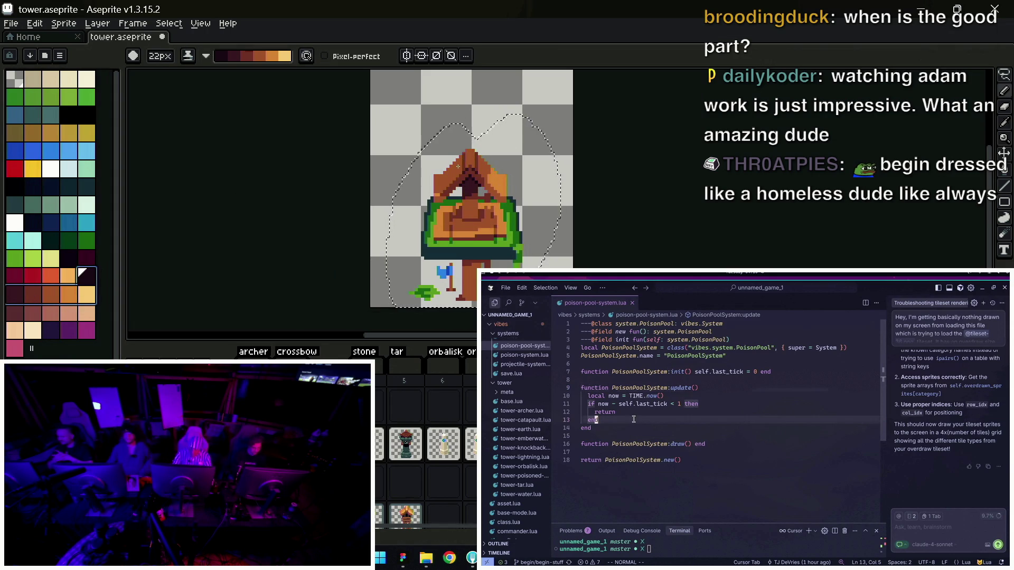
key(ctrl+d)
- Shade the tower body darker with a sampled body colour, then undo that shading
key(z)
scroll(491, 181, down, 5)
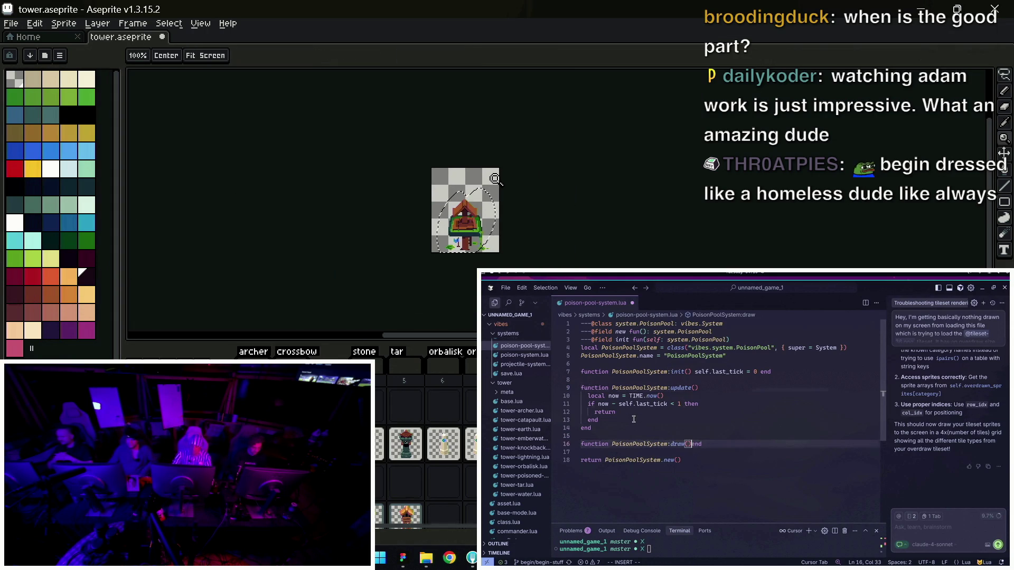
scroll(491, 181, up, 5)
key(i)
click(458, 177)
key(b)
drag(475, 232, 495, 221)
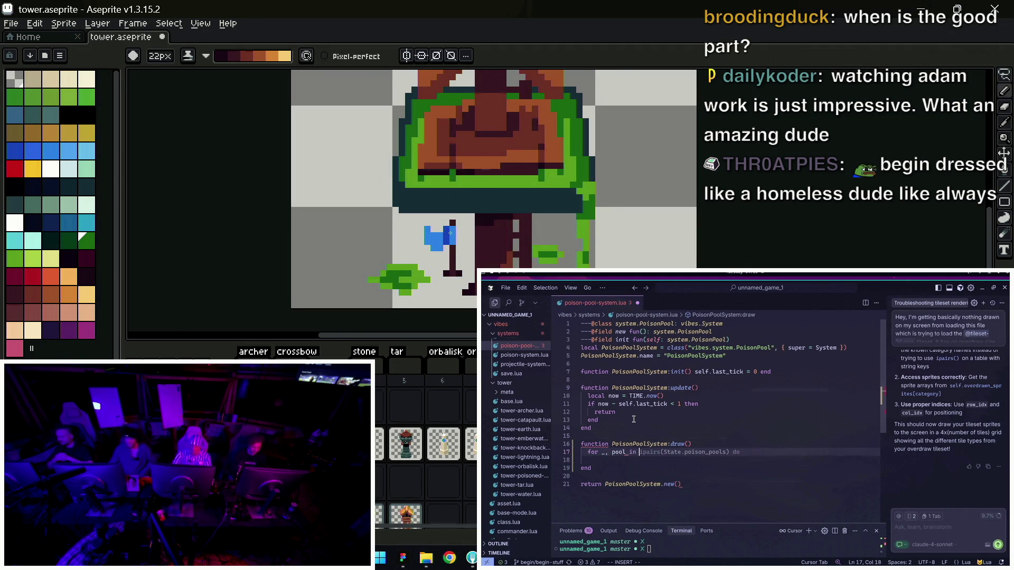
key(ctrl+z)
- Sample the flag's blue and the goo's green, shrinking the brush to a single pixel
key(i)
click(445, 236)
key(b)
click(524, 182)
key(i)
click(496, 211)
key(b)
key(minus)
key(minus)
key(minus)
text(gamestate)
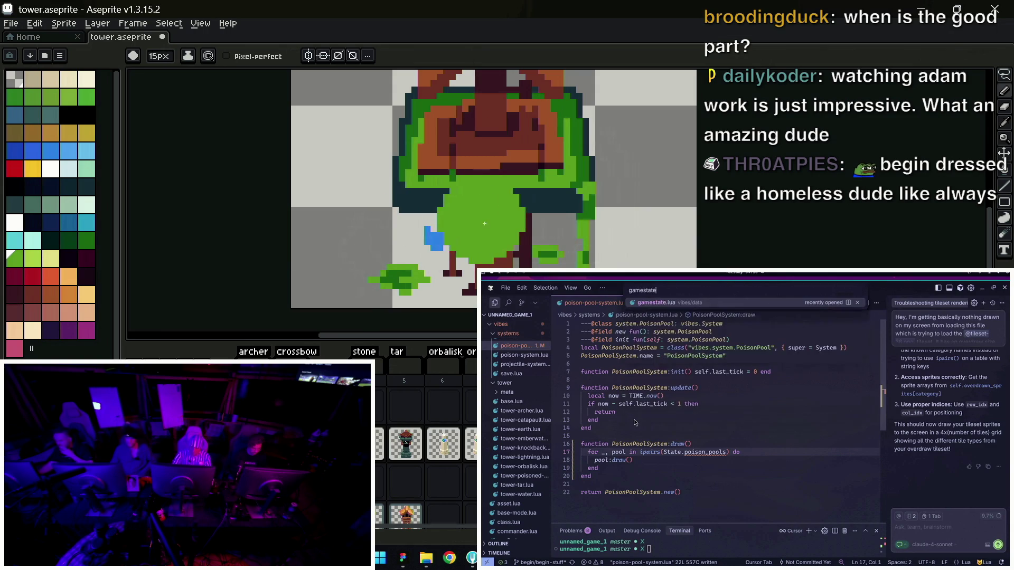
key(Return)
key(minus)
key(minus)
key(minus)
key(Escape)
- Choose green and recolour the small flag, check the next frame, then save
text(/spawner)
click(69, 222)
key(Return)
key(j)
click(86, 240)
key(o)
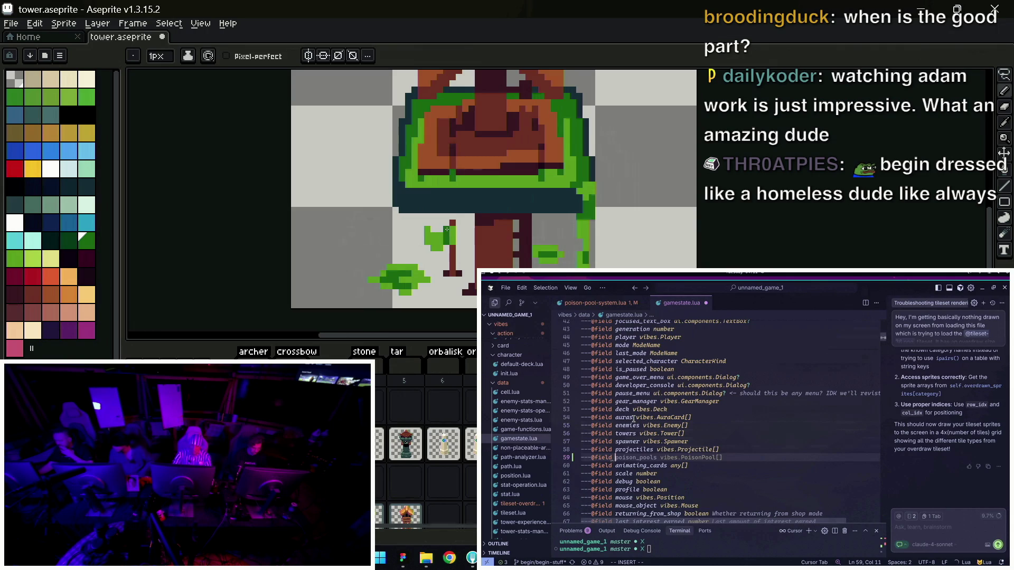
scroll(447, 228, down, 3)
key(Tab)
key(Escape)
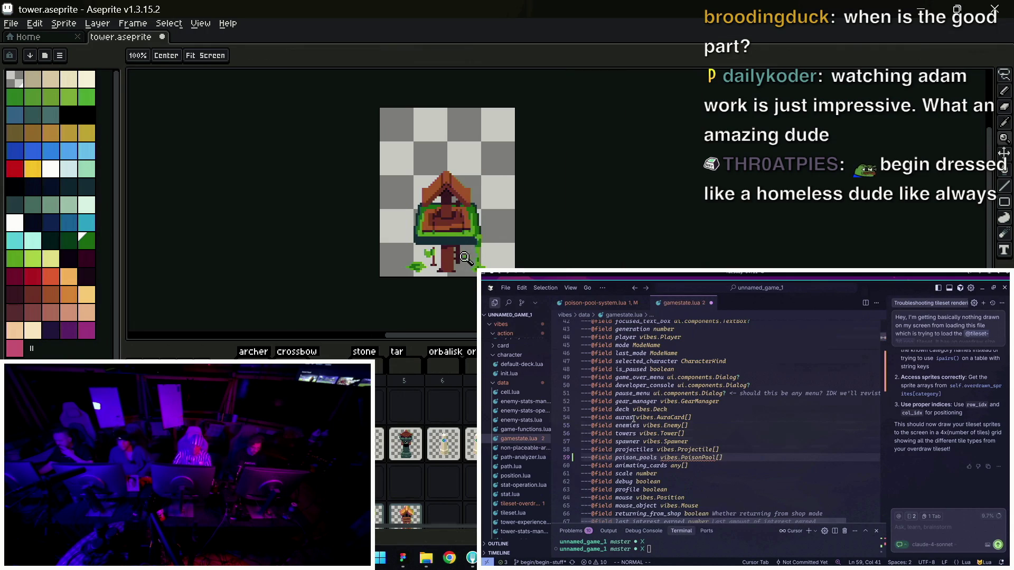
key(Right)
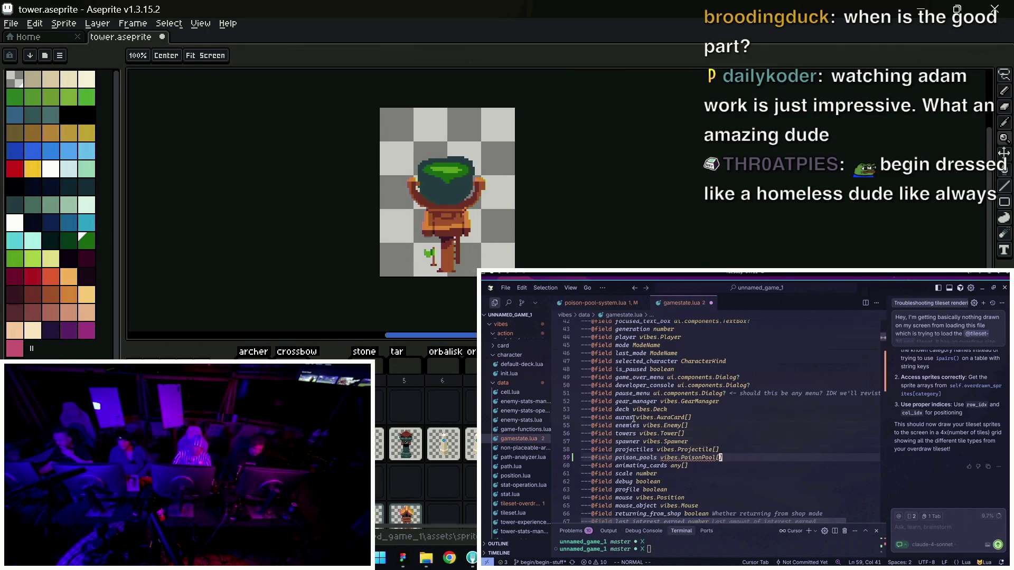
key(Left)
key(ctrl+s)
- Zoom in on the tower and erase its stray pixels
key(ctrl+Tab)
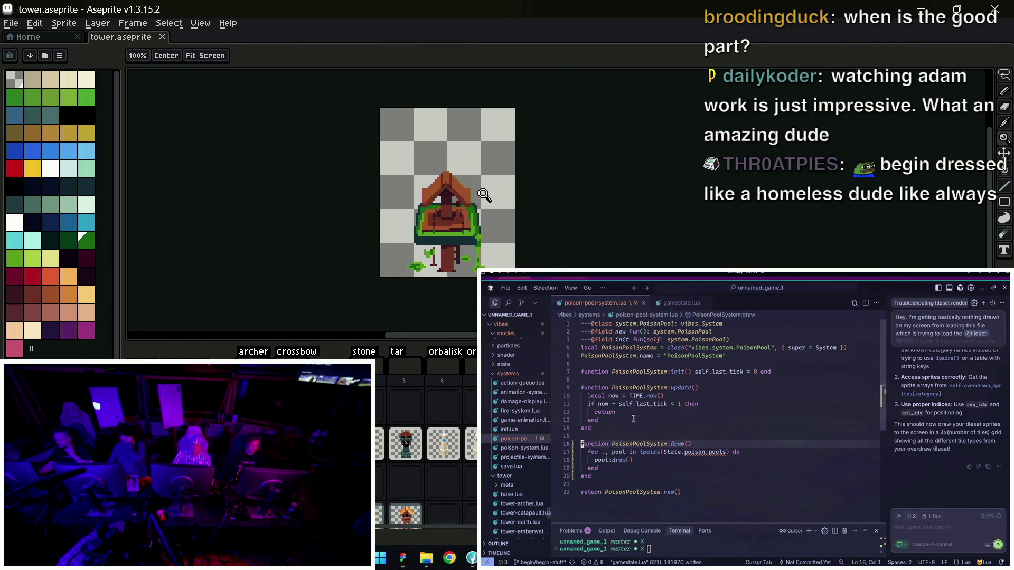
click(483, 194)
text(sb)
text(elf)
key(Escape)
key(colon)
key(w)
key(Return)
click(380, 234)
key(k)
key(k)
key(k)
key(i)
key(k)
key(k)
key(dollar)
- Return to single-pixel drawing and zoom in on the tower sprite for colour picking
key(b)
key(i)
key(Return)
key(Return)
key(Up)
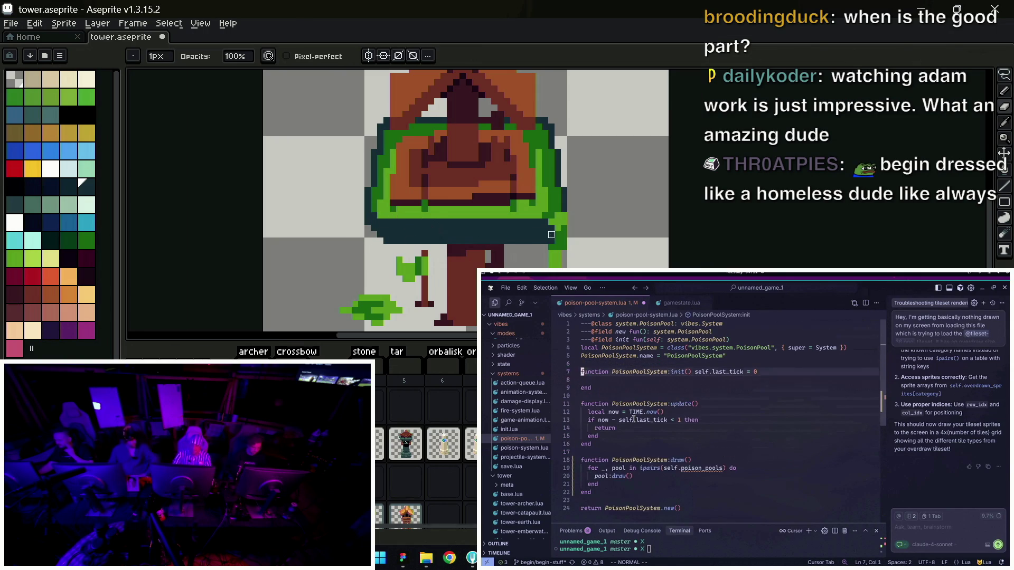
text(zself.poison_pools = {})
key(Escape)
key(colon)
key(w)
key(Return)
click(541, 228)
key(alt)
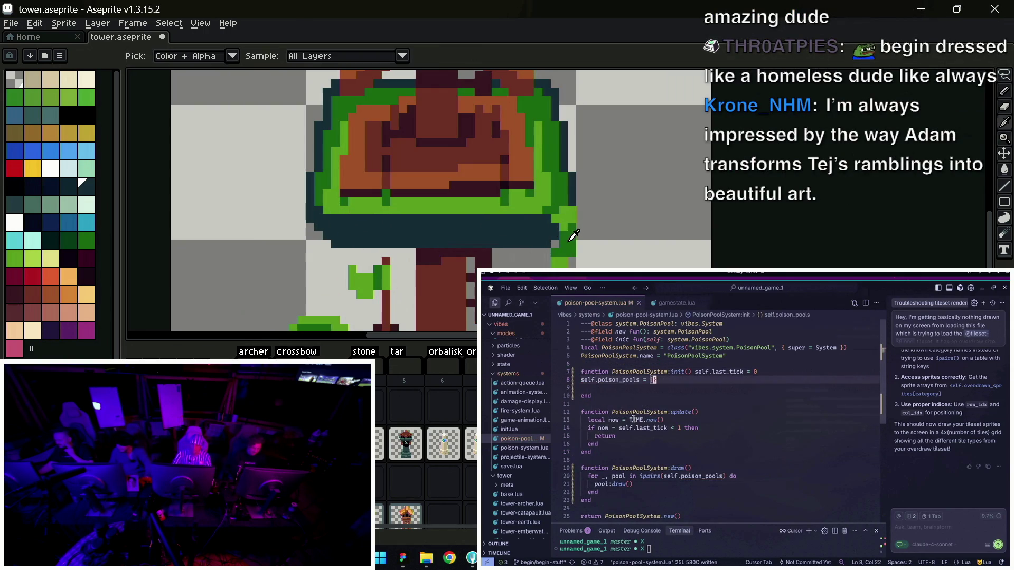
- Zoom out to the whole sprite, then zoom back in on the tower roof
key(ctrl+shift+p)
key(Return)
key(1)
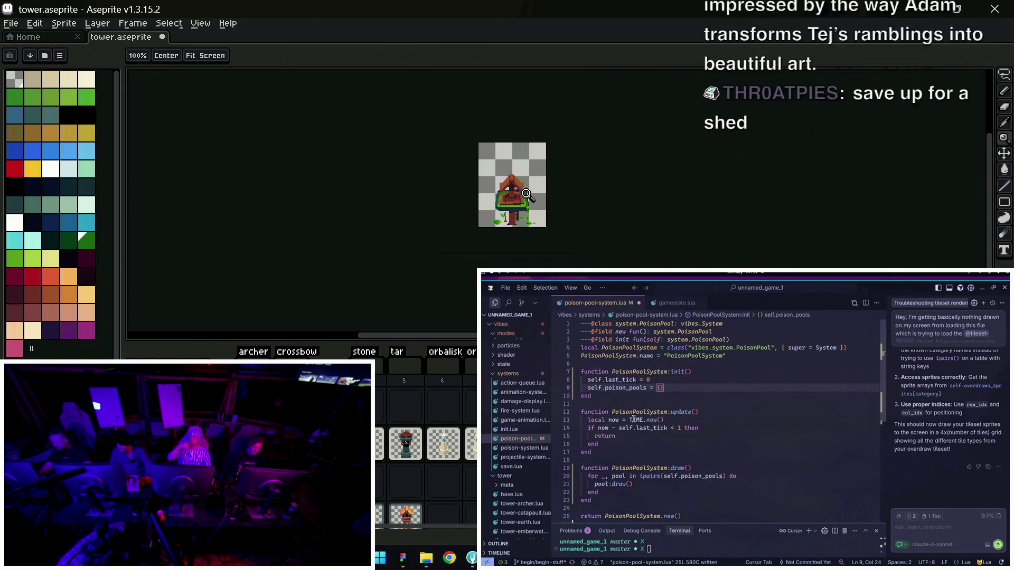
click(526, 194)
click(549, 185)
key(b)
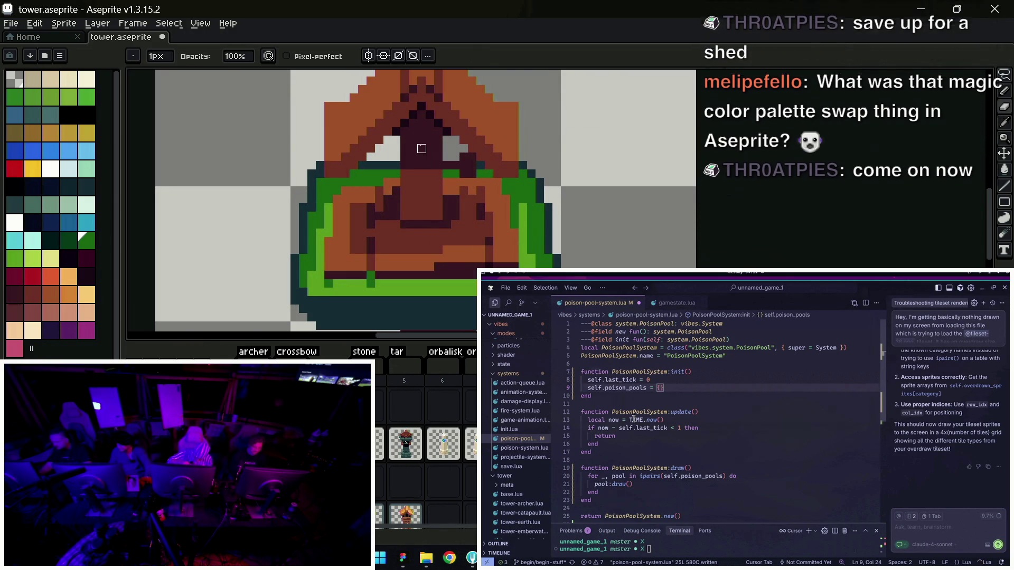
key(z)
key(1)
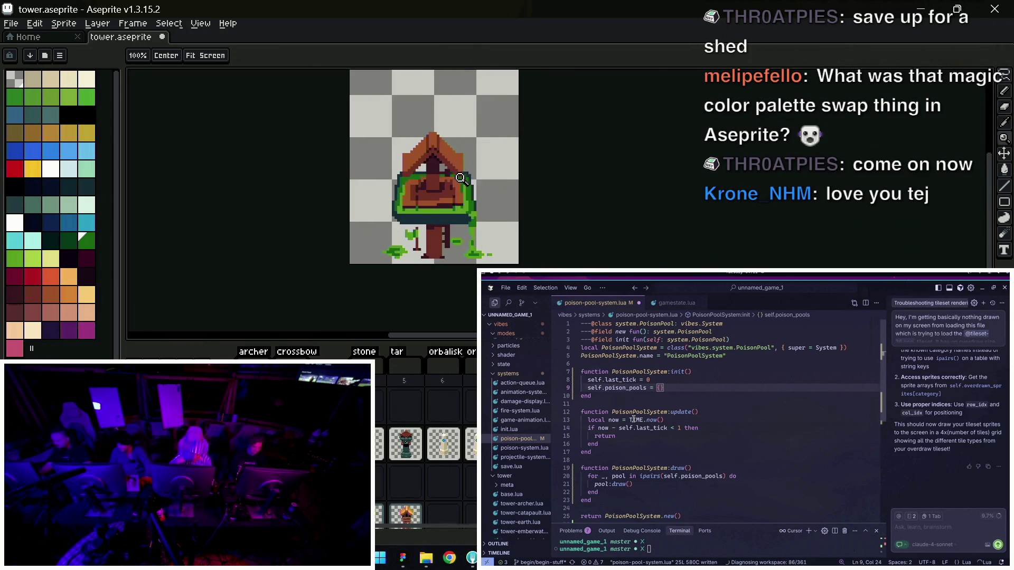
click(467, 176)
click(466, 176)
key(b)
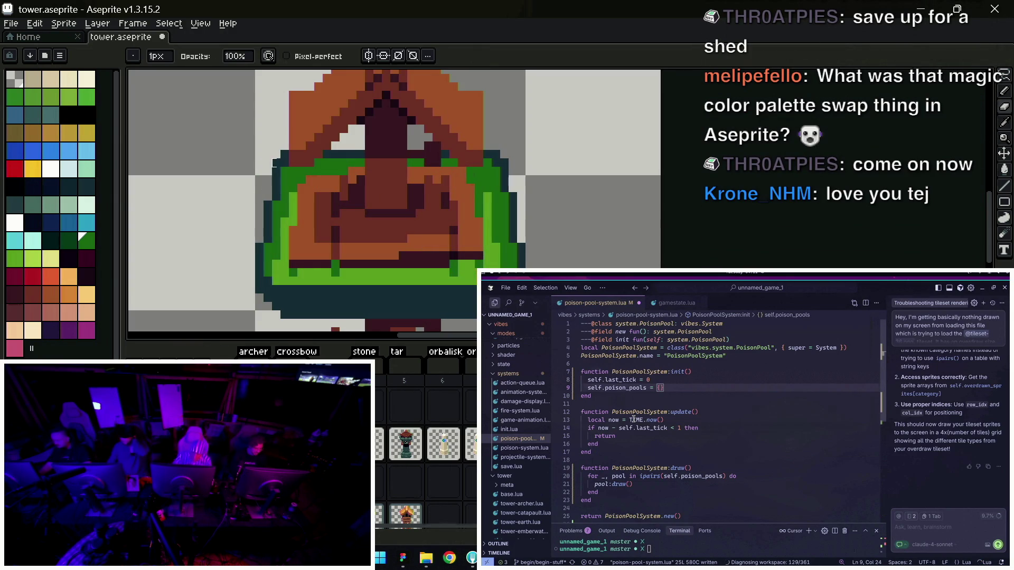
key(e)
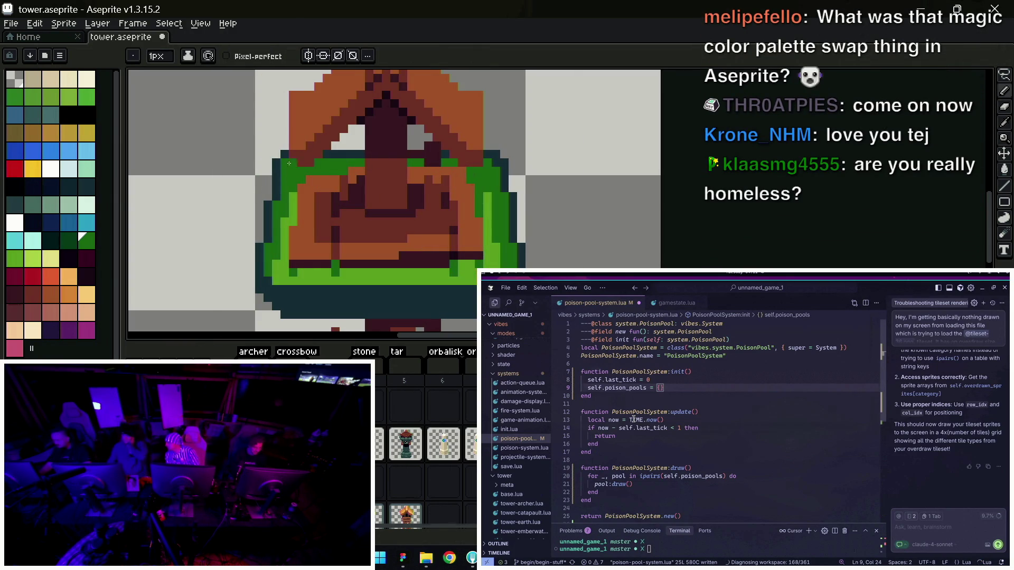
- Paint dark green along the roof's right green band and bucket-fill the left band
click(74, 243)
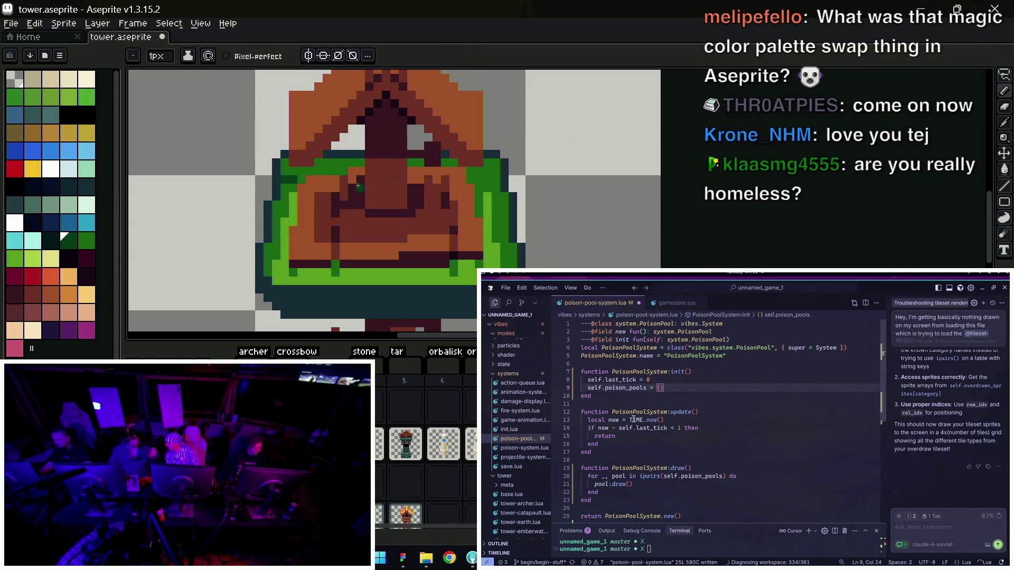
drag(484, 178, 496, 178)
key(g)
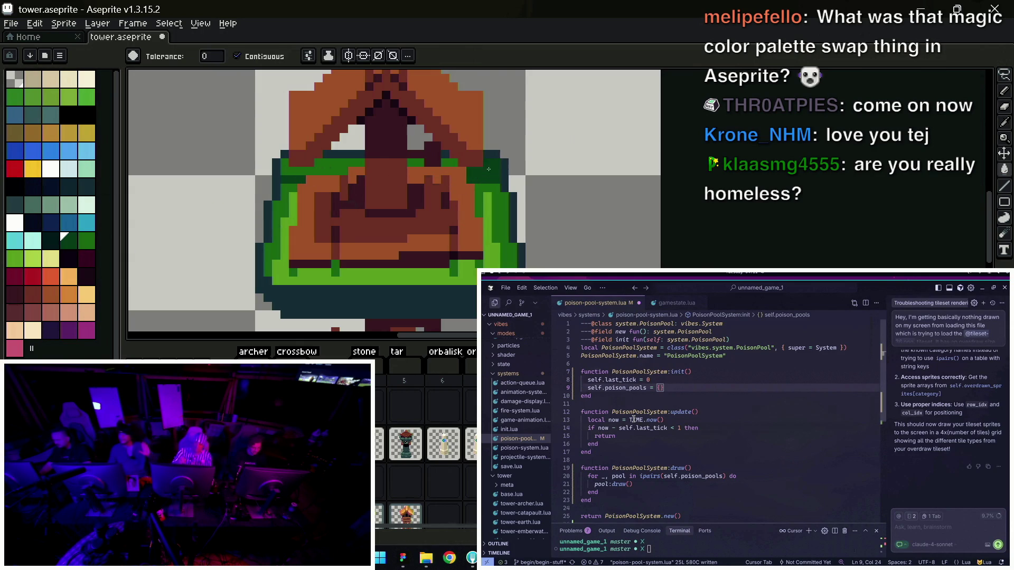
click(370, 164)
key(z)
scroll(430, 158, down, 4)
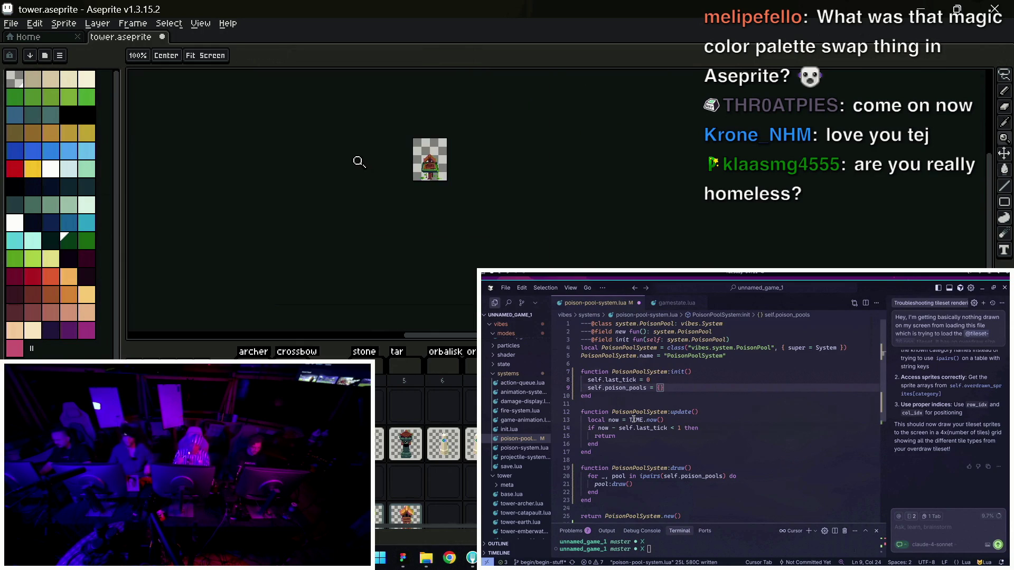
scroll(457, 153, up, 1)
scroll(457, 153, up, 1)
scroll(475, 181, up, 2)
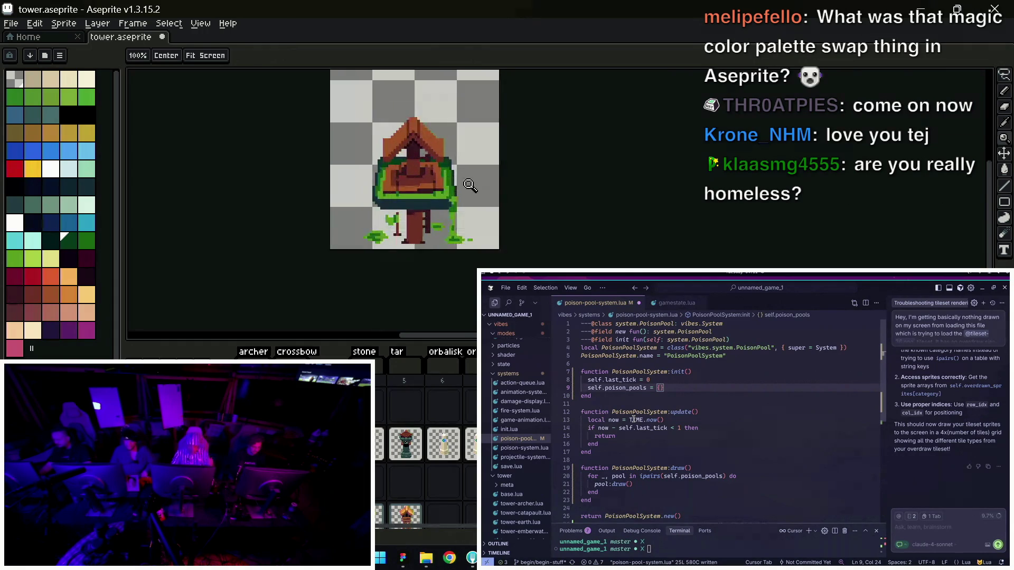
scroll(478, 193, up, 2)
- Pick the sprite's light green and paint goo pixels on the tower's right edge and trunk
key(b)
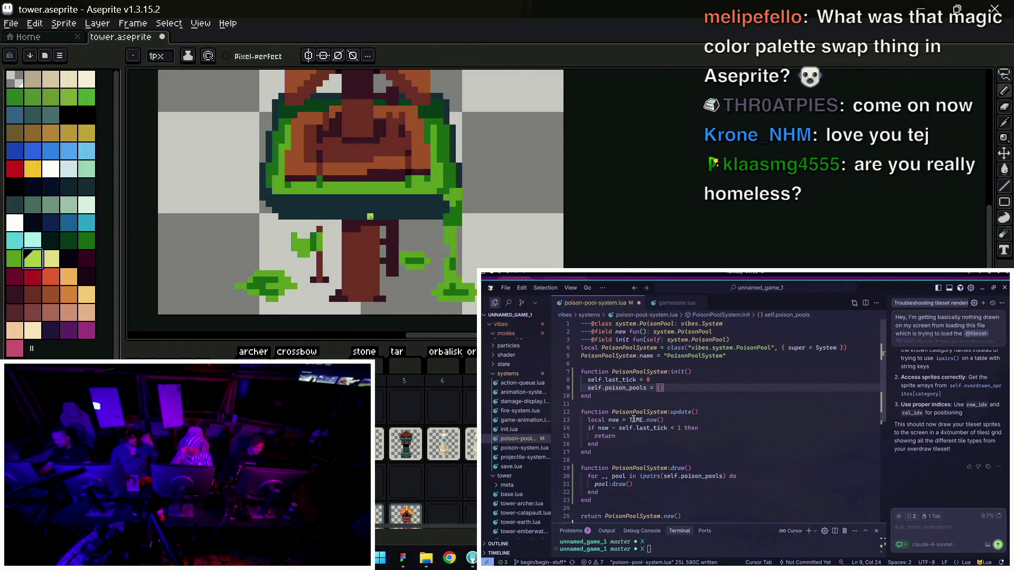
alt+click(456, 192)
click(457, 191)
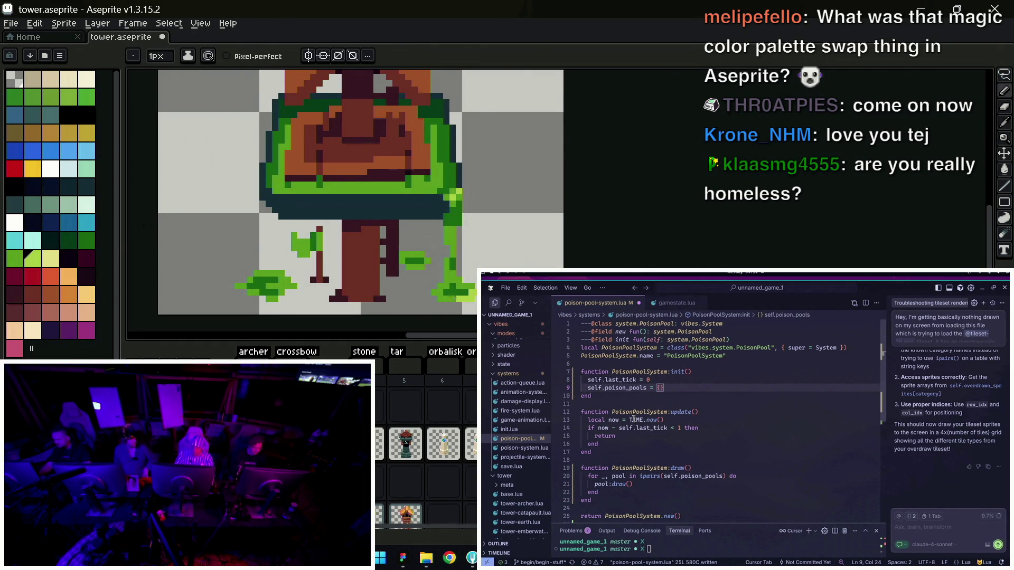
alt+click(457, 261)
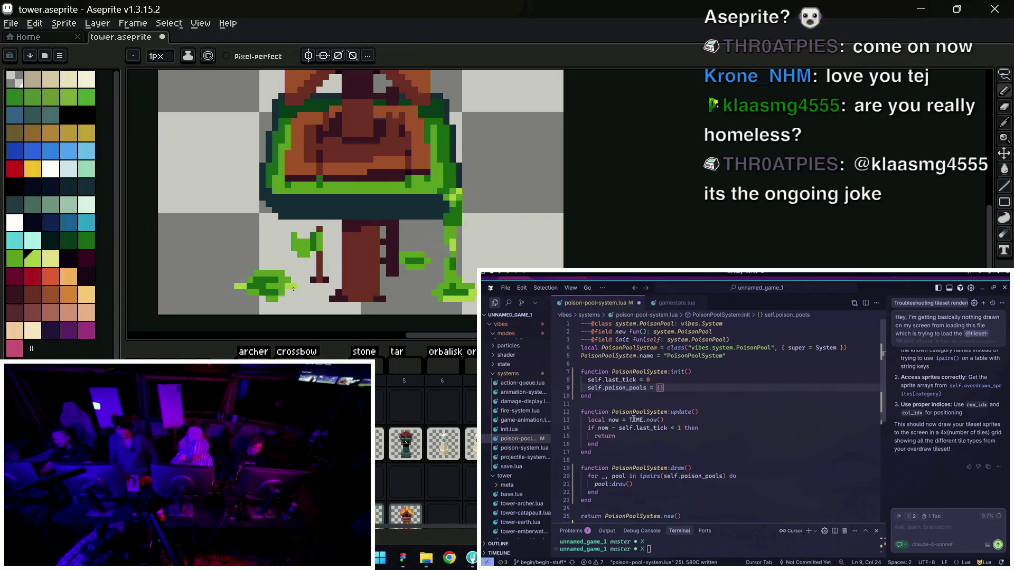
drag(282, 286, 327, 227)
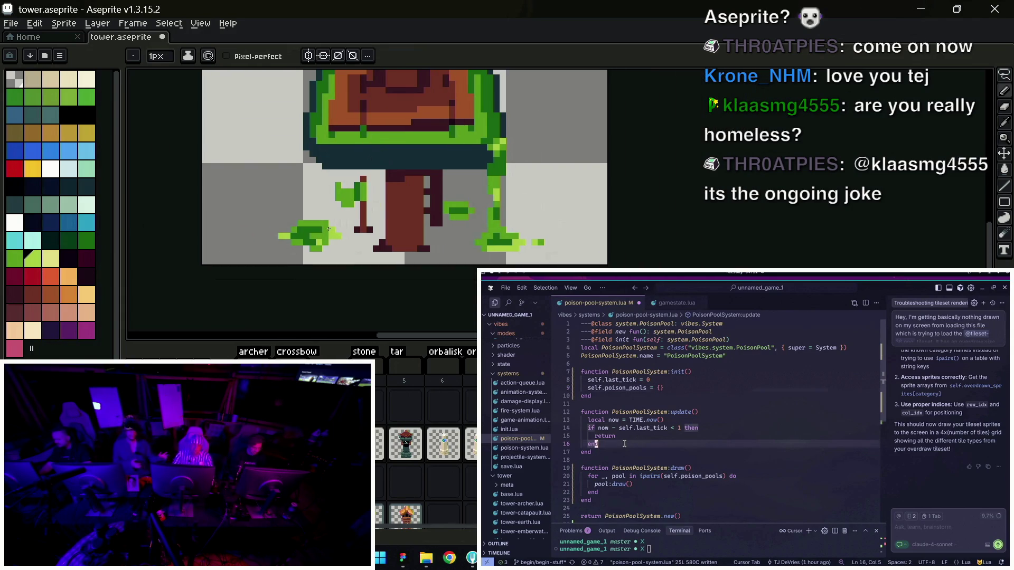
key(z)
scroll(371, 199, down, 5)
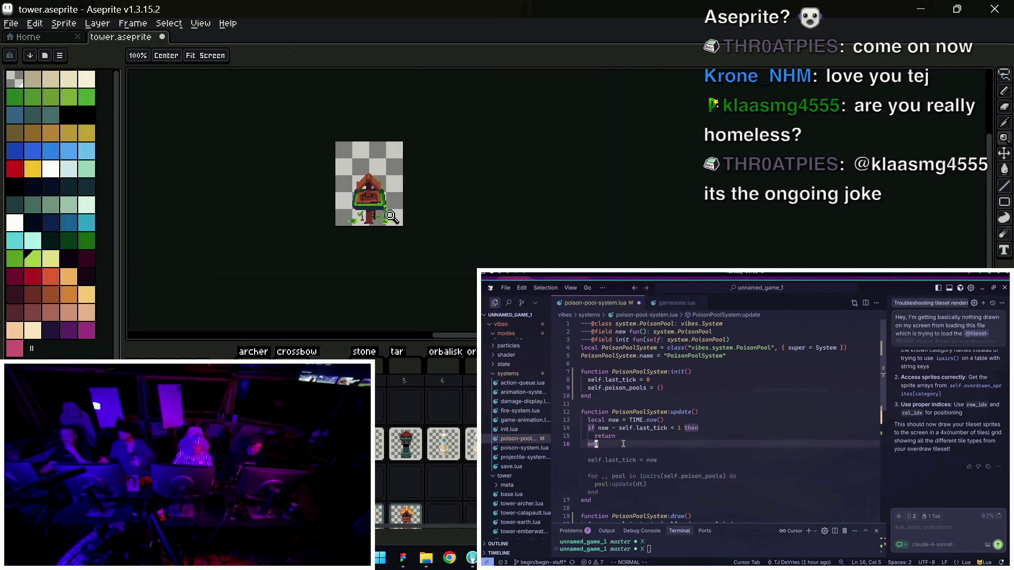
scroll(388, 211, up, 5)
- Start a spawn_pool function in the poison pool code file from the suggestion and save it
key(o)
key(Return)
text(ifunction Poi)
key(BackSpace)
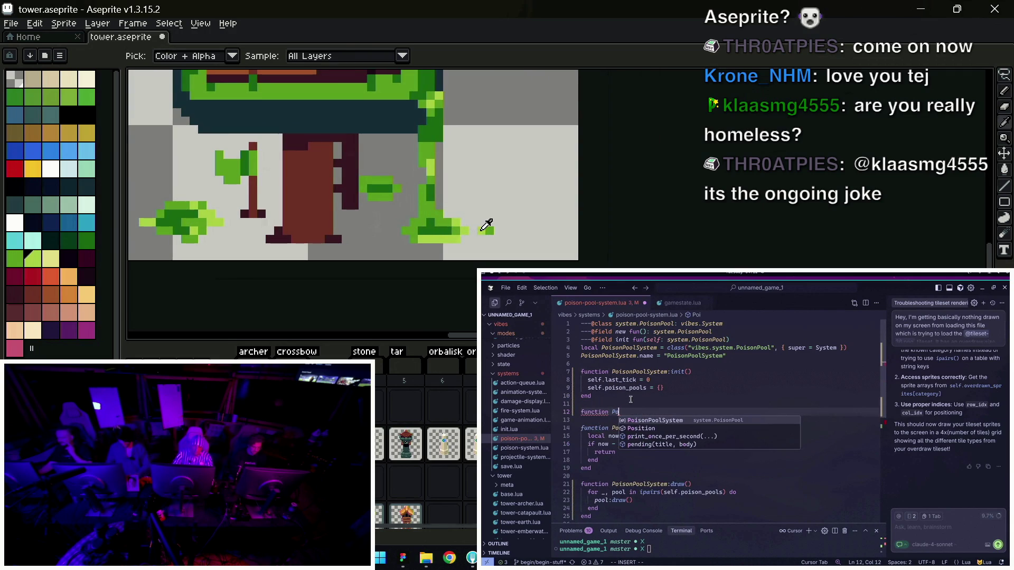
key(b)
key(Tab)
key(Tab)
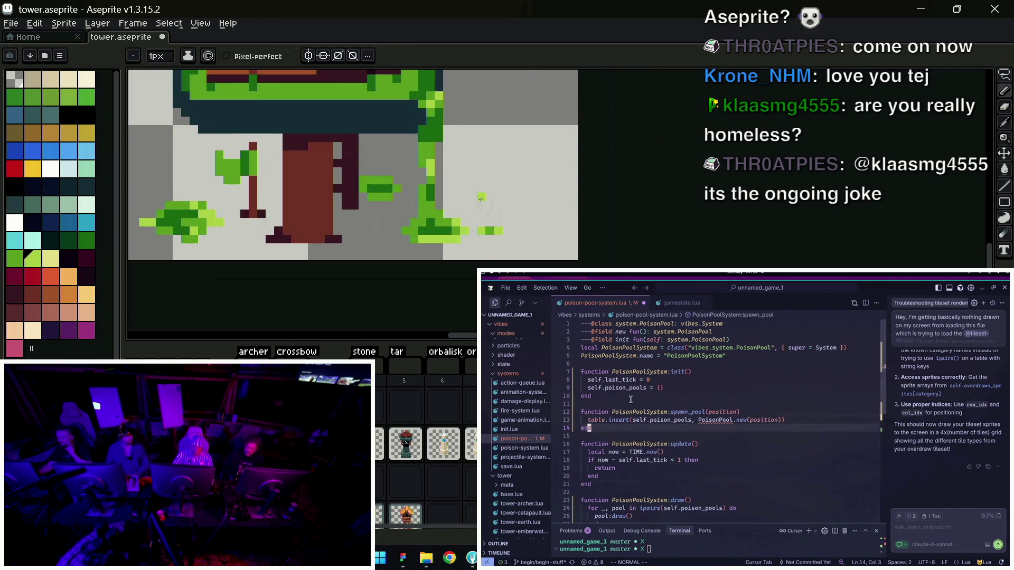
key(Escape)
text(:w)
key(Return)
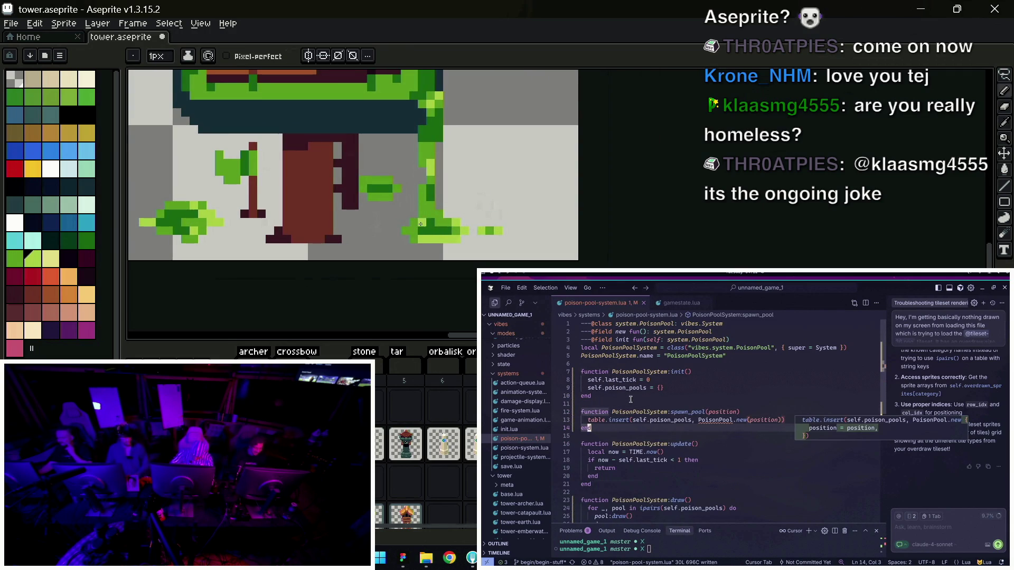
key(z)
scroll(433, 230, down, 3)
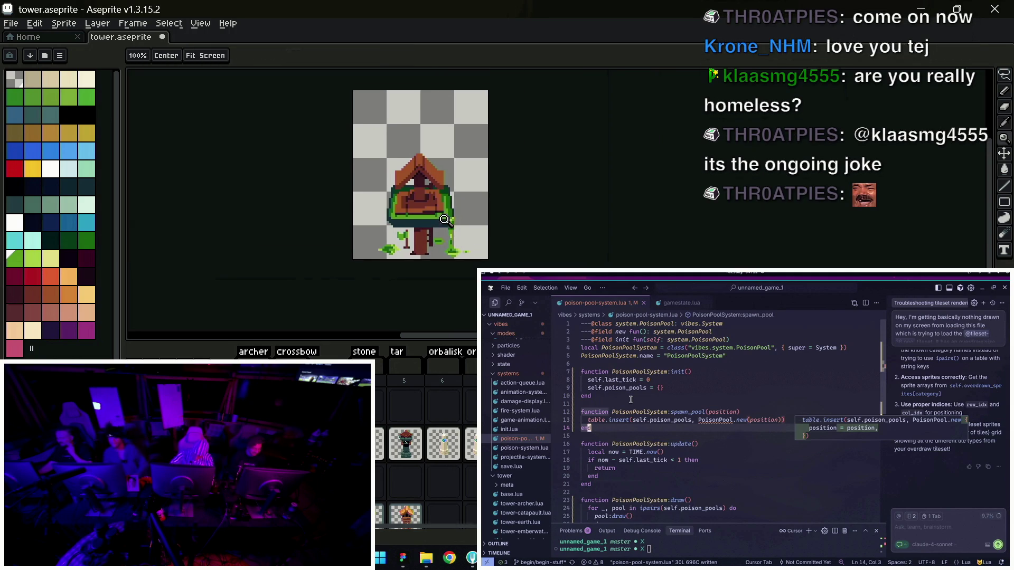
- Paint light-green highlight pixels on the roof's green band and at its left edge
scroll(439, 229, up, 5)
key(i)
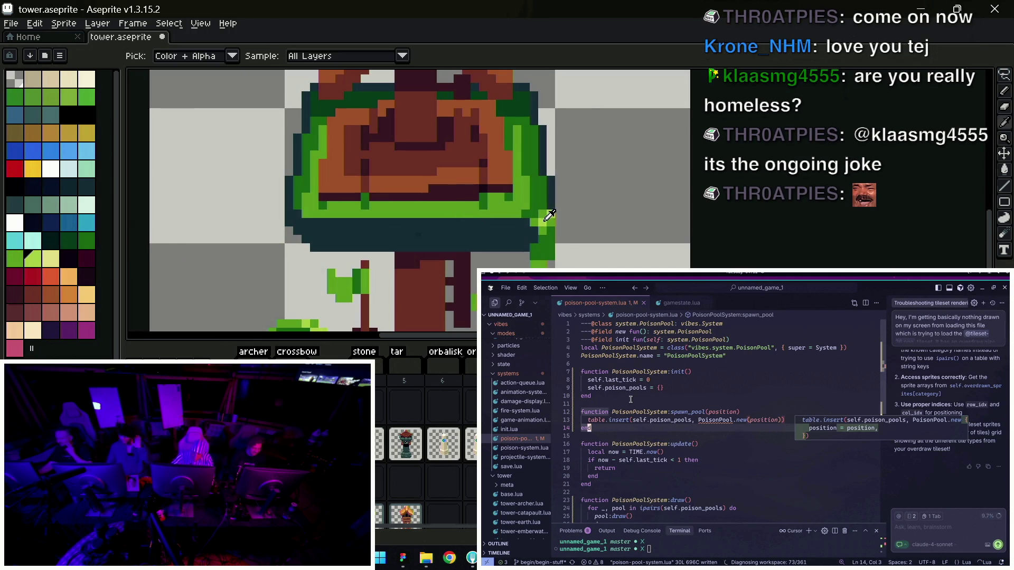
key(b)
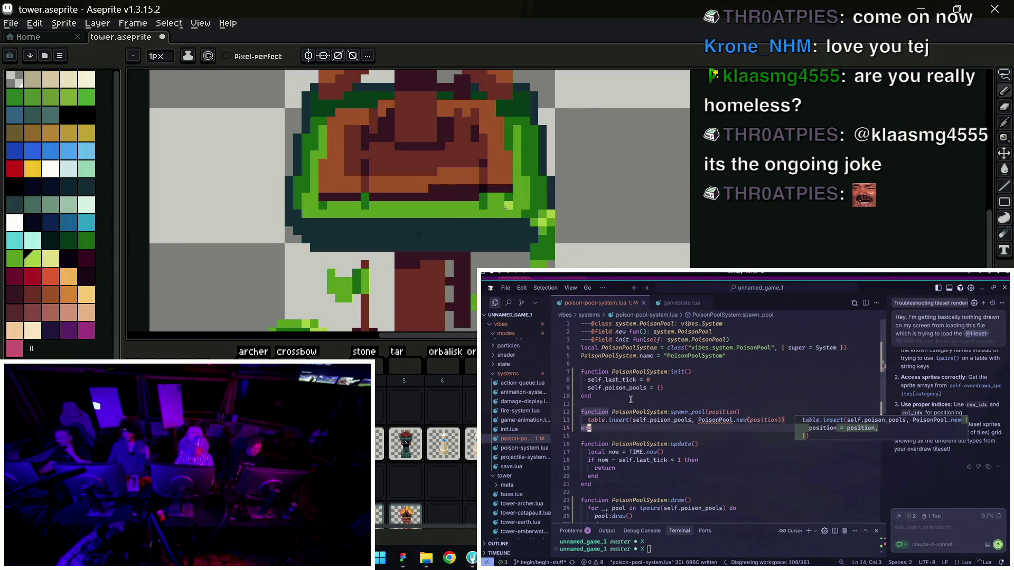
click(510, 207)
key(alt)
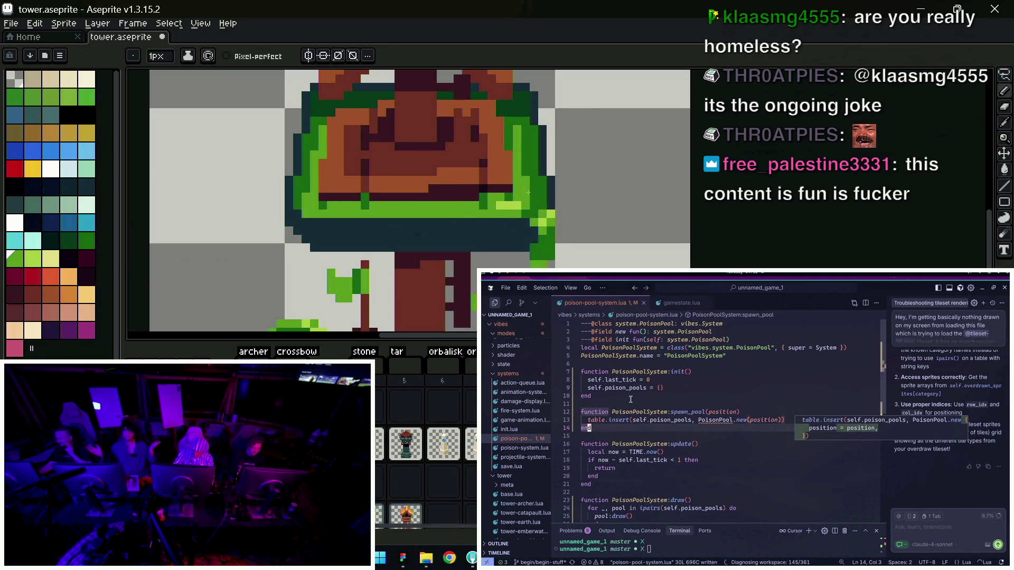
click(302, 197)
key(alt)
- Zoom around the roof and re-pick light green for more highlights along the goo band
key(z)
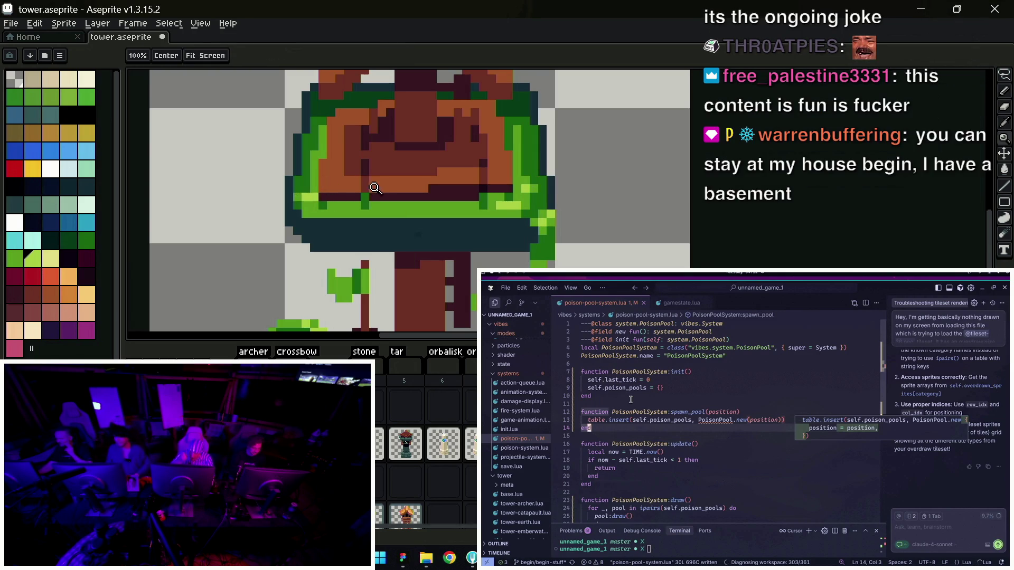
scroll(380, 173, down, 2)
scroll(380, 173, up, 3)
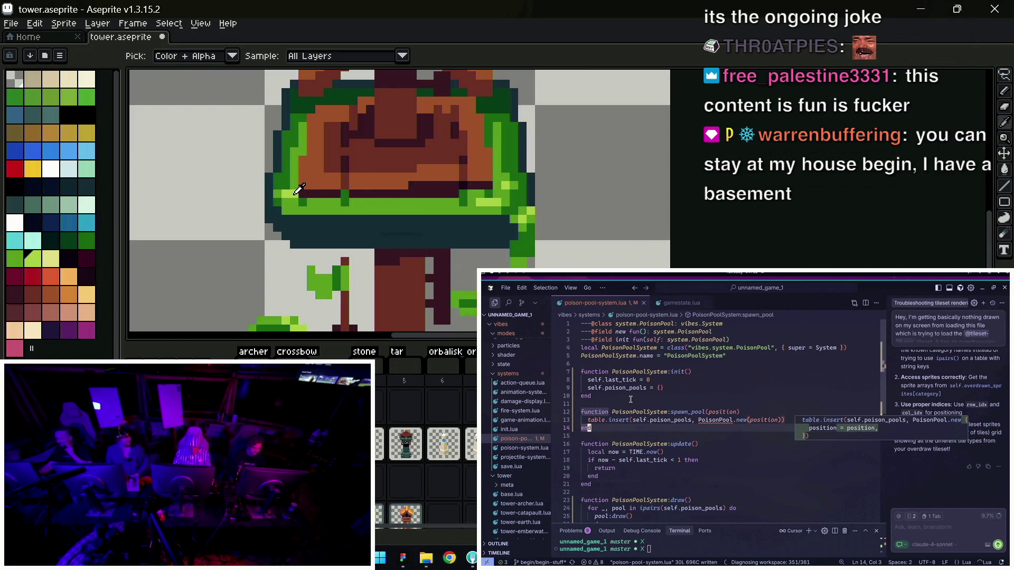
key(b)
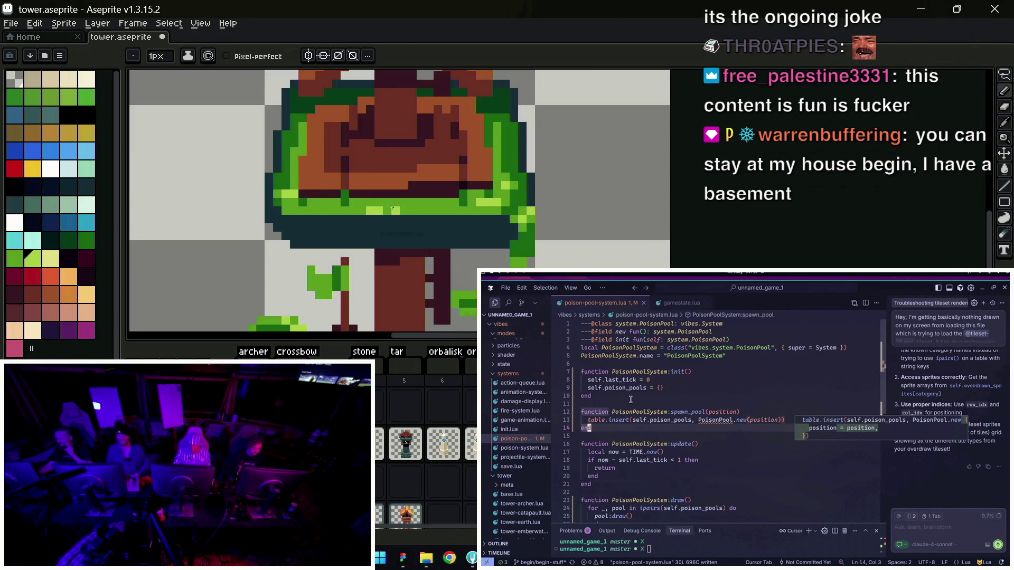
key(z)
scroll(446, 210, down, 2)
scroll(452, 190, down, 1)
scroll(453, 197, up, 1)
scroll(453, 196, up, 3)
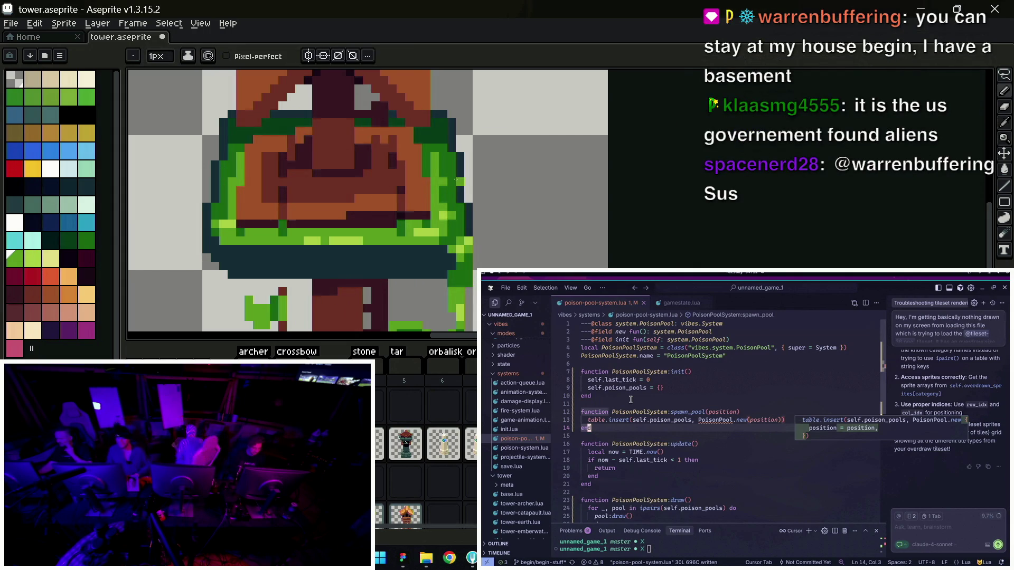
scroll(430, 171, down, 4)
scroll(460, 173, up, 3)
key(i)
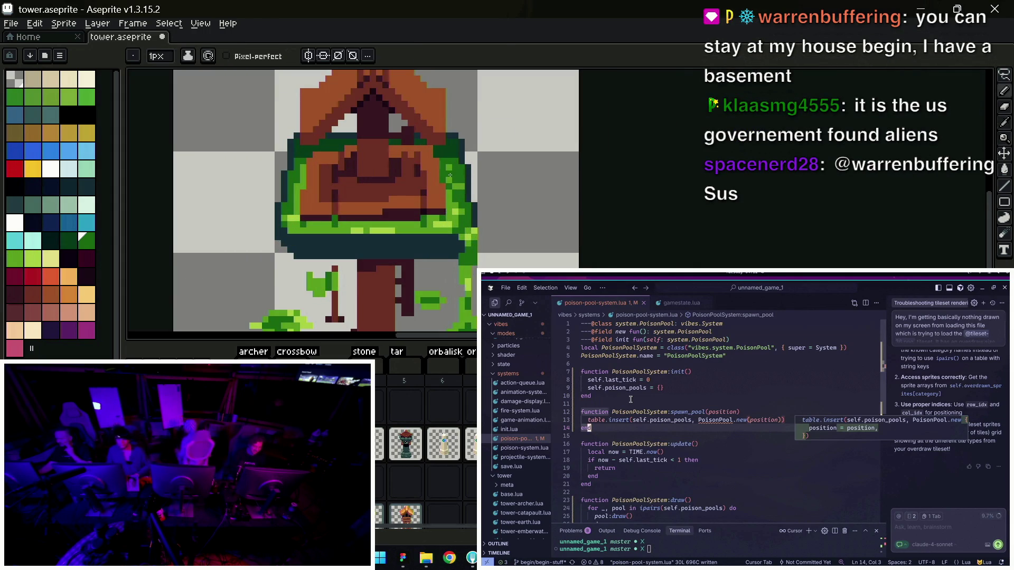
key(b)
key(z)
scroll(457, 169, down, 5)
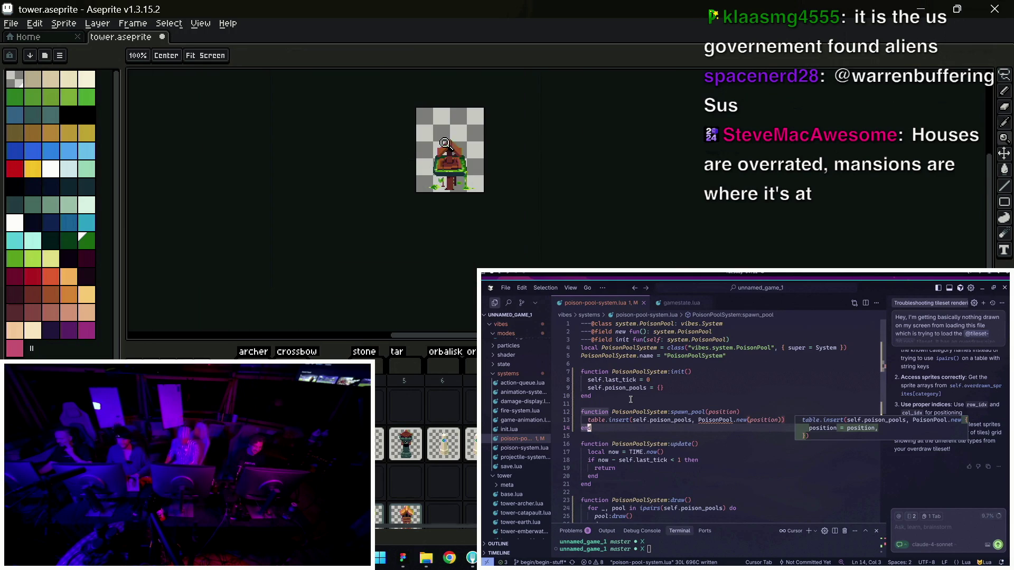
scroll(468, 135, up, 2)
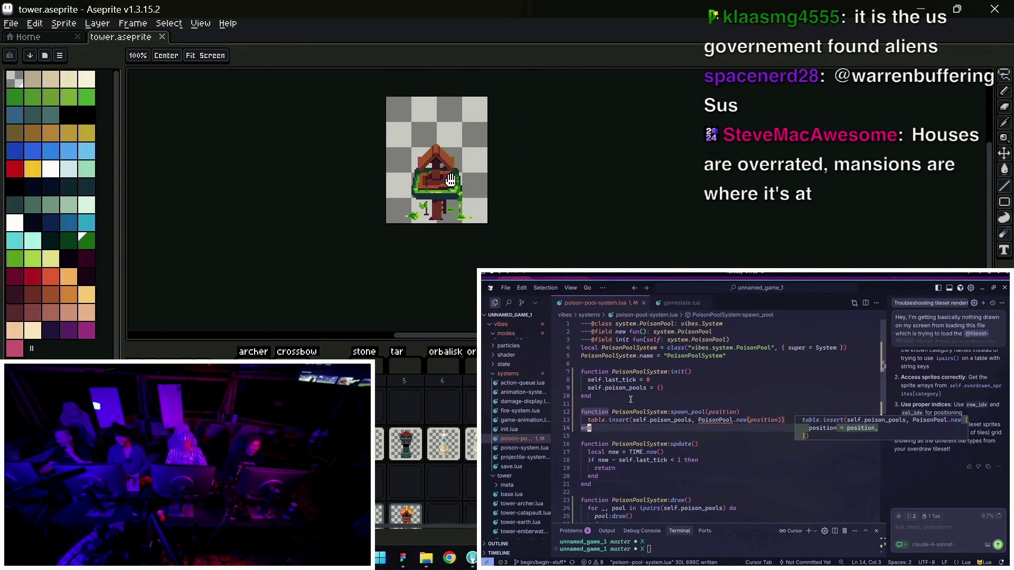
- Re-export the tower sprite sheets, overwriting the earlier exported files
key(ctrl+alt+shift+s)
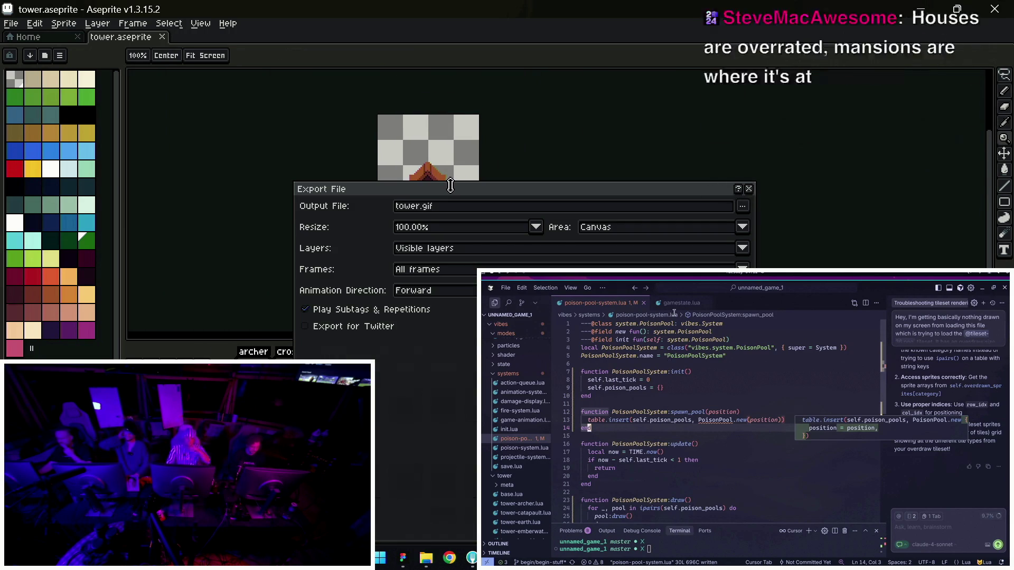
key(Return)
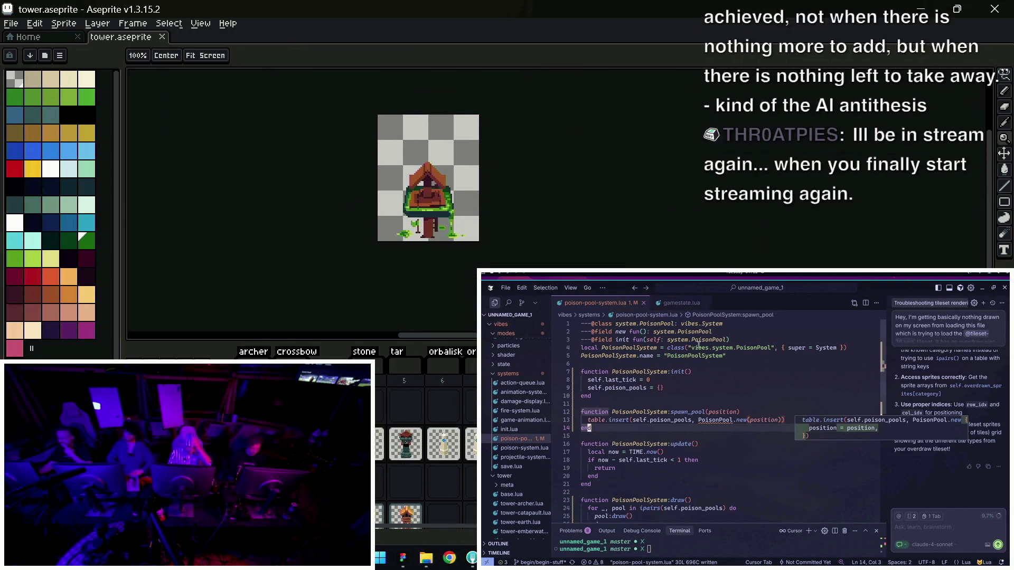
key(g)
key(g)
- Insert an annotation line and accept the suggested vibes.PoisonPool class header
key(shift+o)
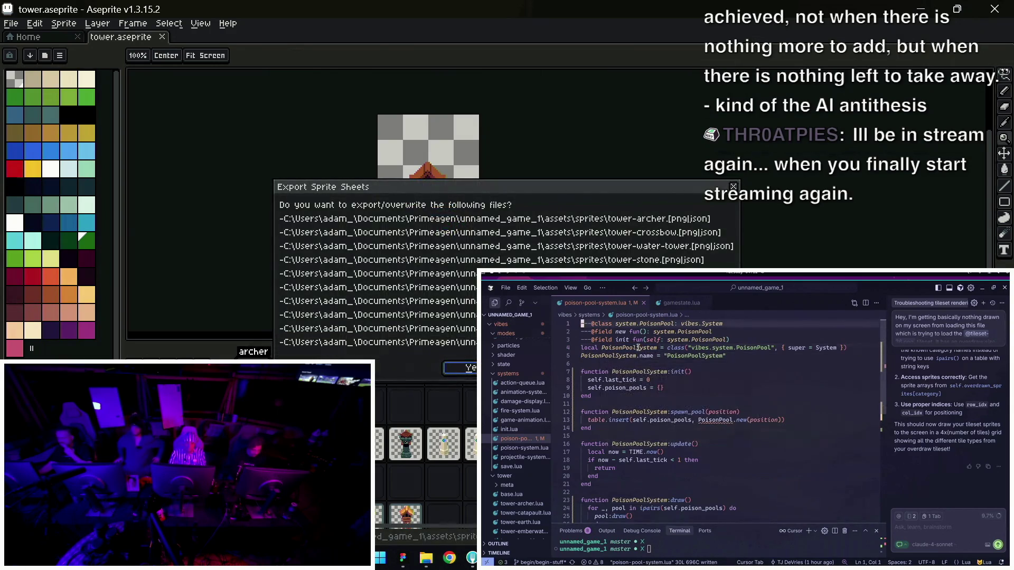
text(---@)
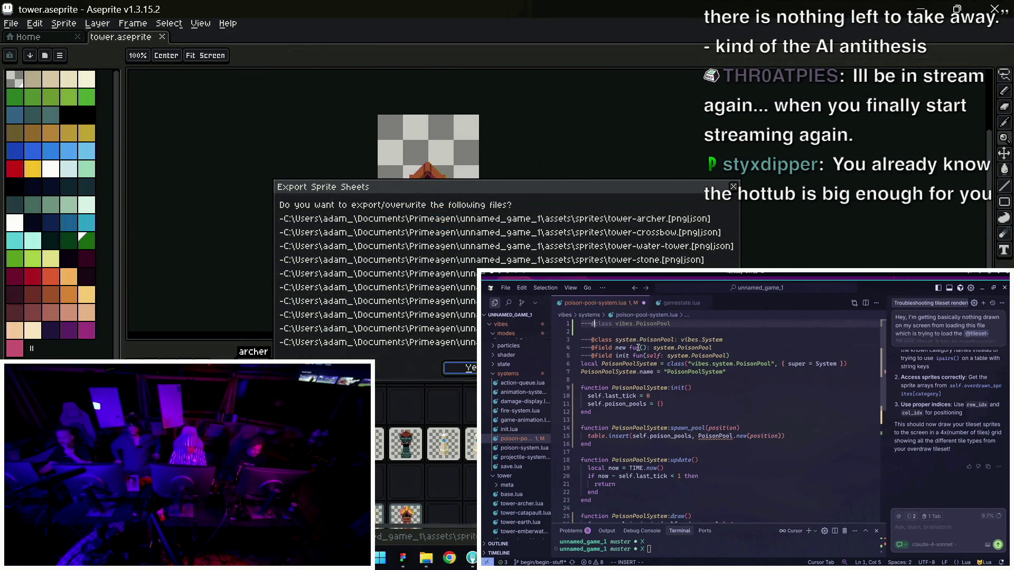
key(Tab)
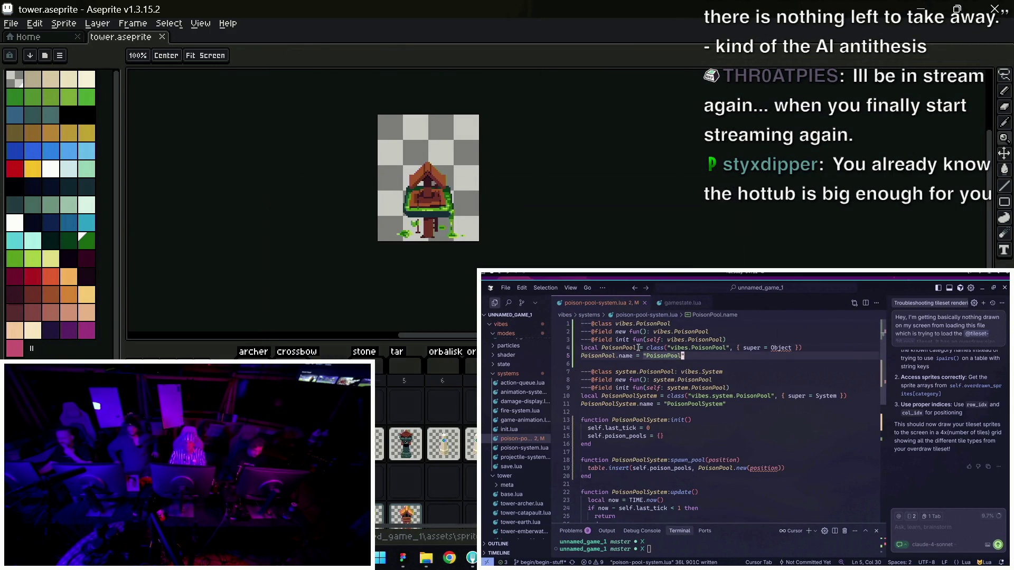
key(Escape)
key(k)
key(d)
key(d)
key(k)
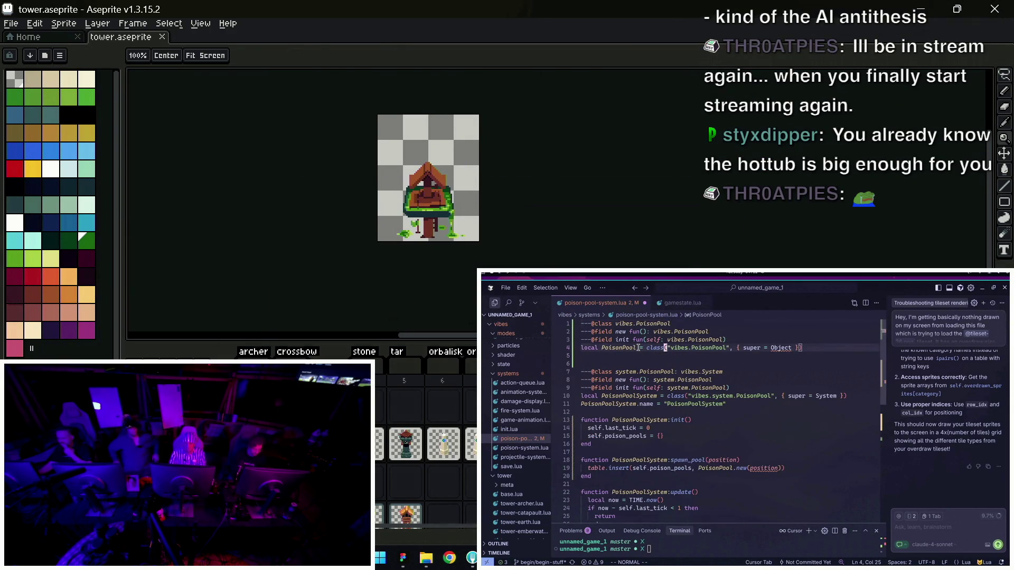
- Delete the super = Object argument from the PoisonPool class and save
key(d)
key(t)
key(parenright)
text(:w)
key(Return)
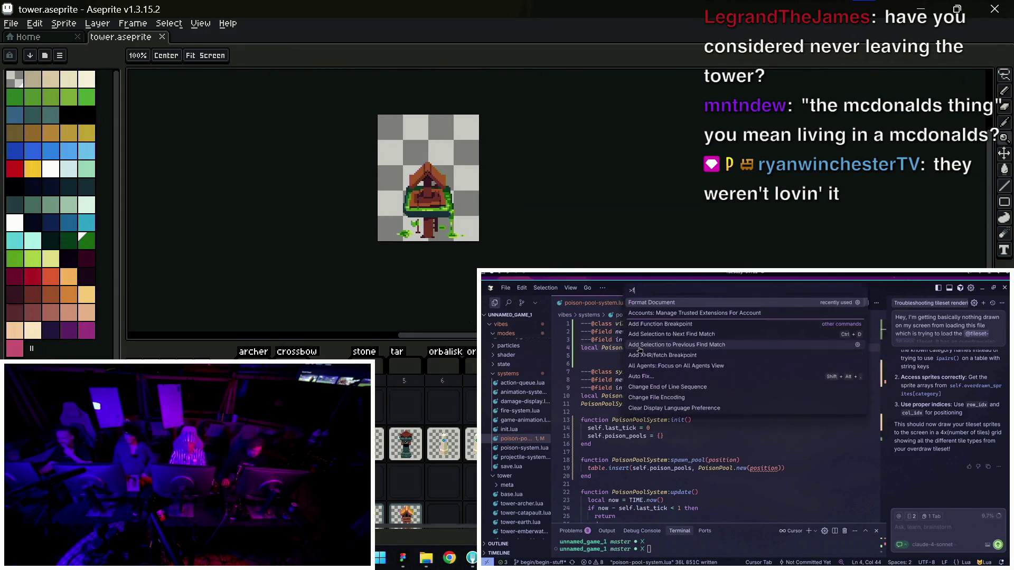
- Give init an opts parameter typed vibes.PoisonPool.Opts and save the file
key(Tab)
text(ki)
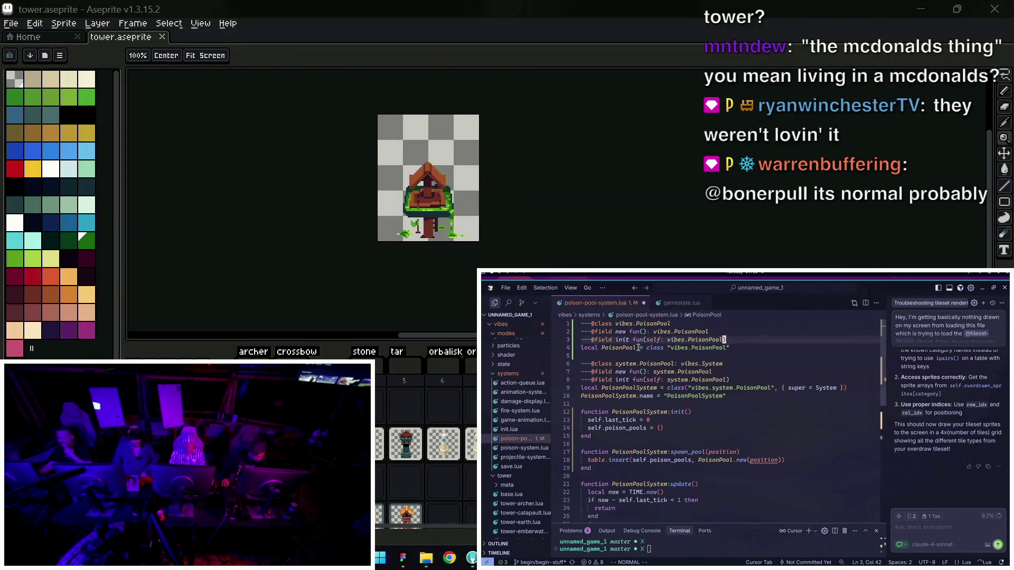
text(, opts:)
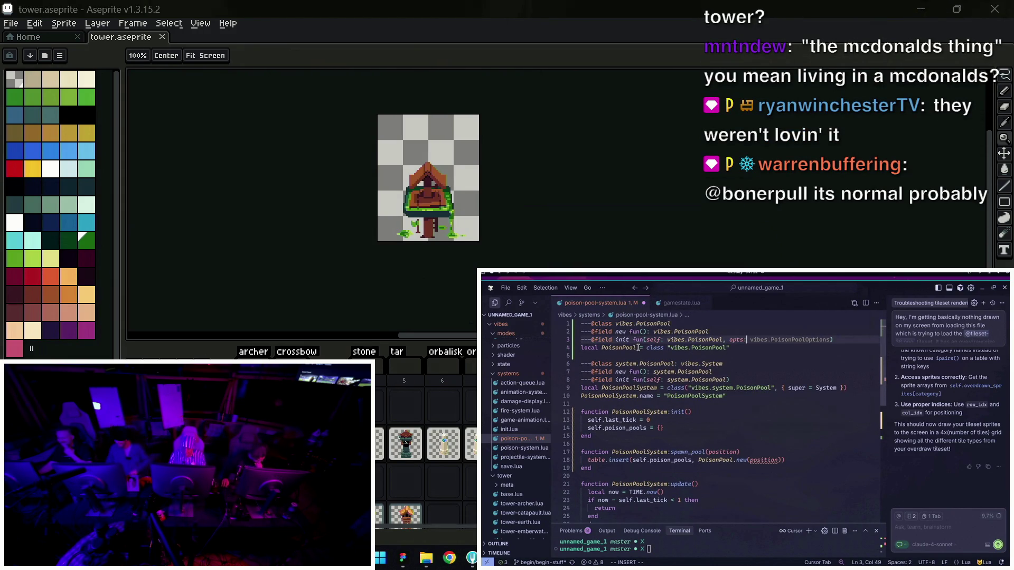
key(Tab)
key(Escape)
text(cwPoi)
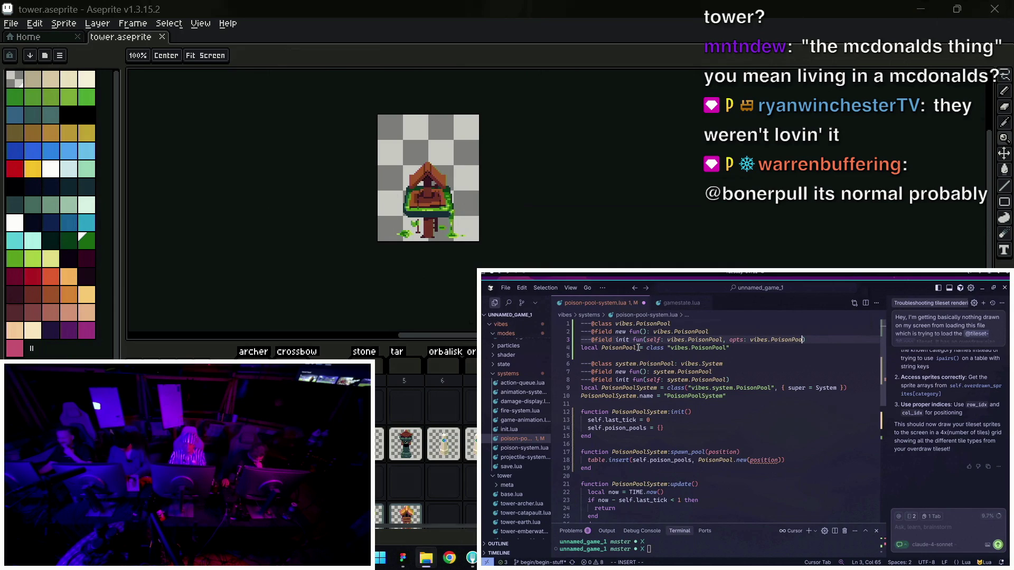
key(Tab)
key(Escape)
text(:w)
key(Return)
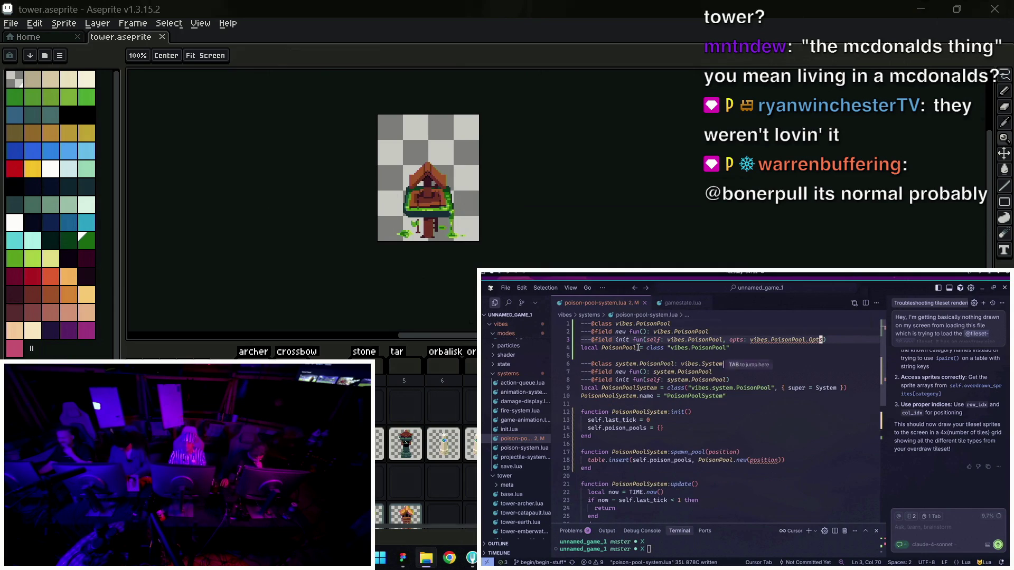
key(k)
- Add a vibes.PoisonPool.Opts annotation with a position field at the top of the file
key(g)
key(g)
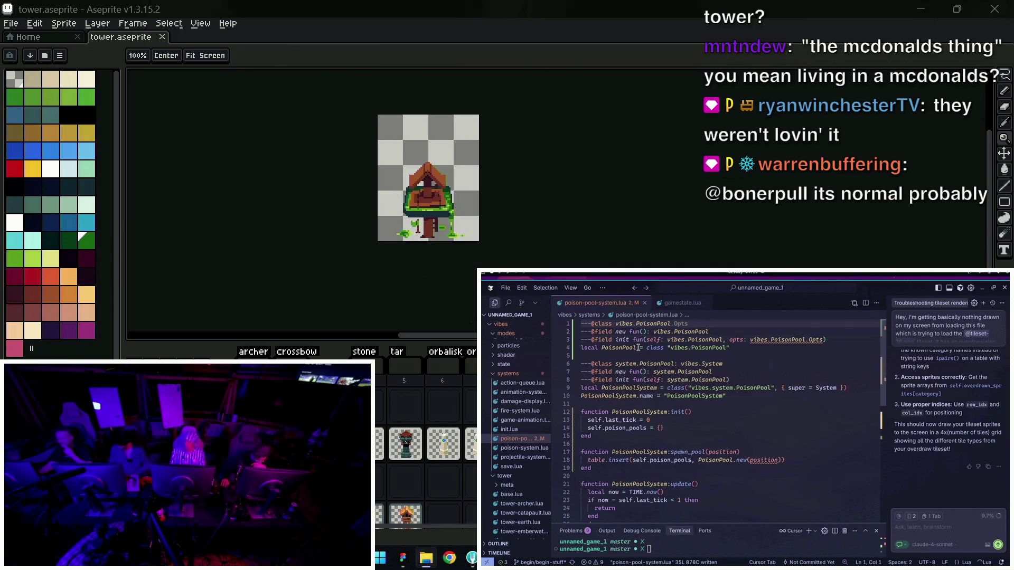
key(j)
key(j)
key(j)
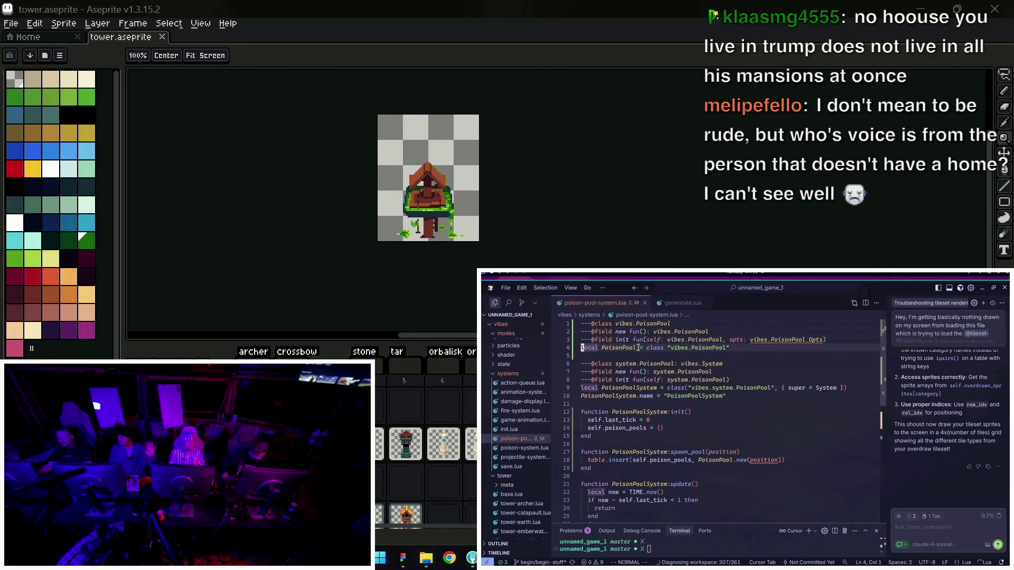
click(638, 347)
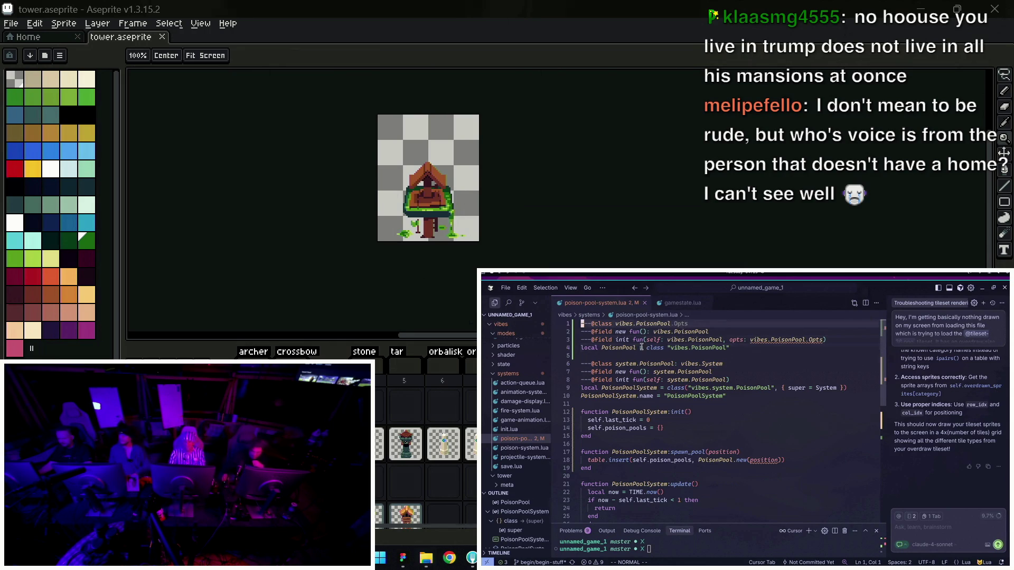
key(g)
key(g)
key(O)
key(Escape)
key(O)
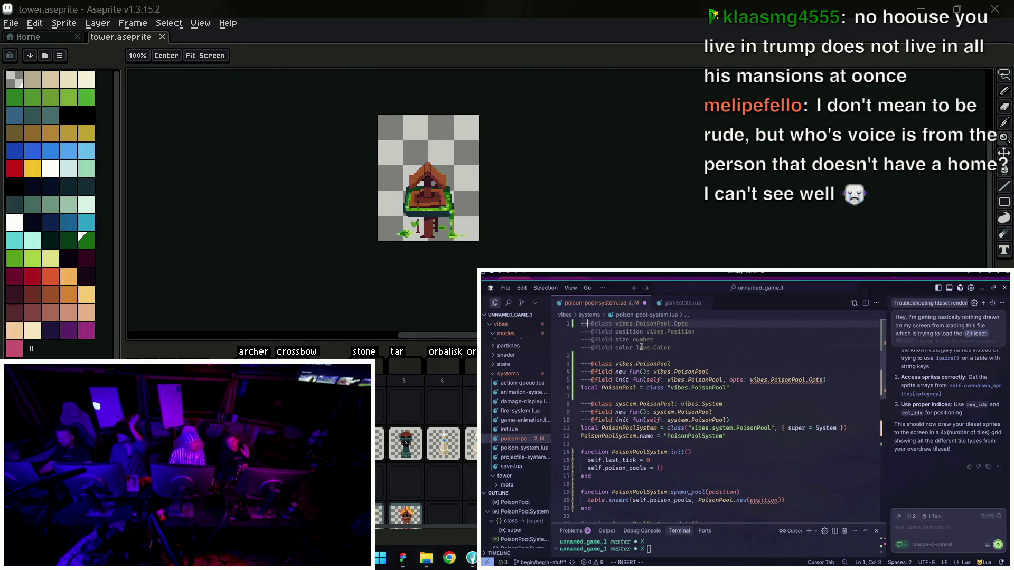
text(---@)
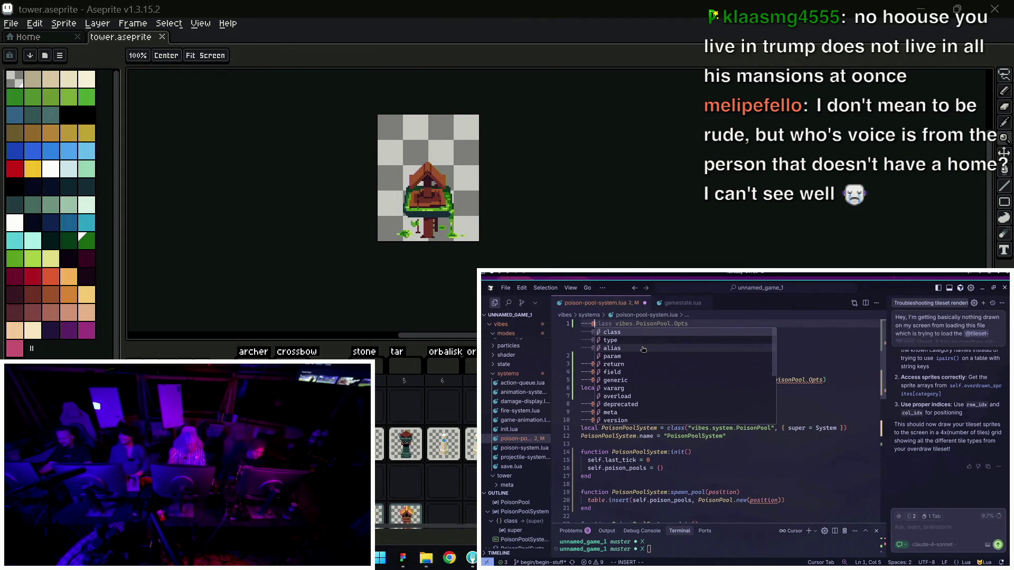
key(Escape)
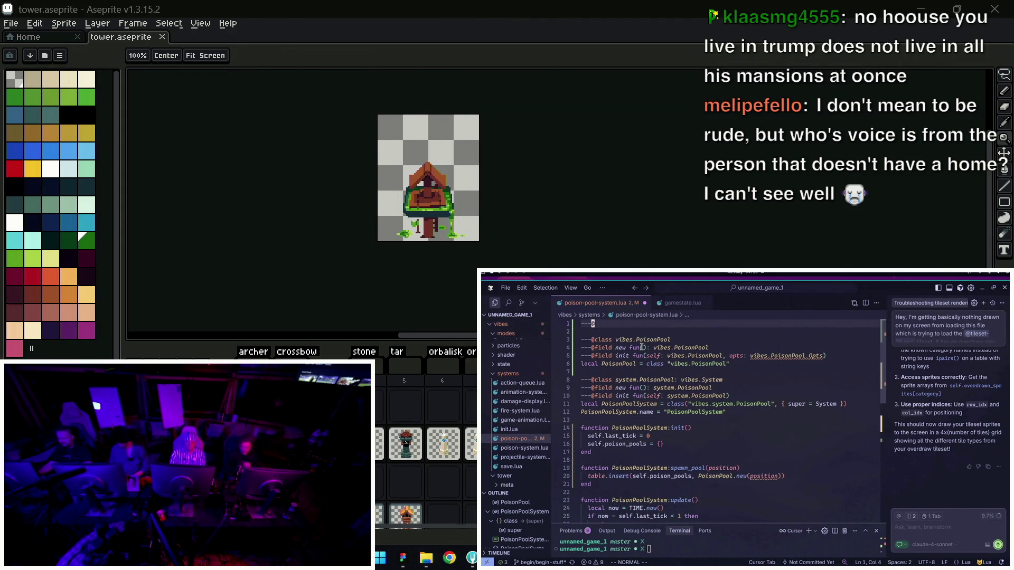
text(vibes.PoisonPool.Opts)
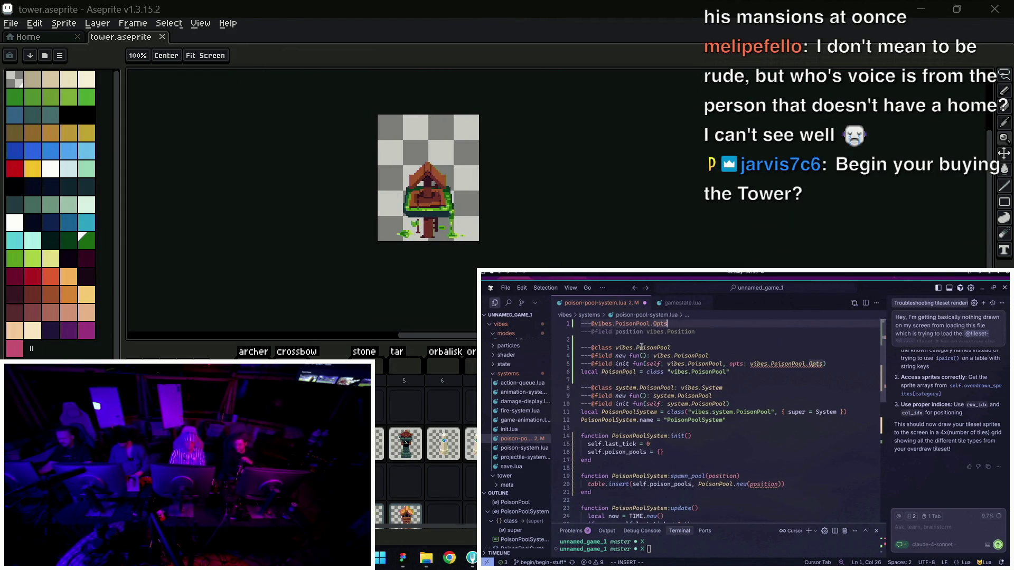
key(Tab)
key(Escape)
text(:w)
key(Return)
text(jbdf.)
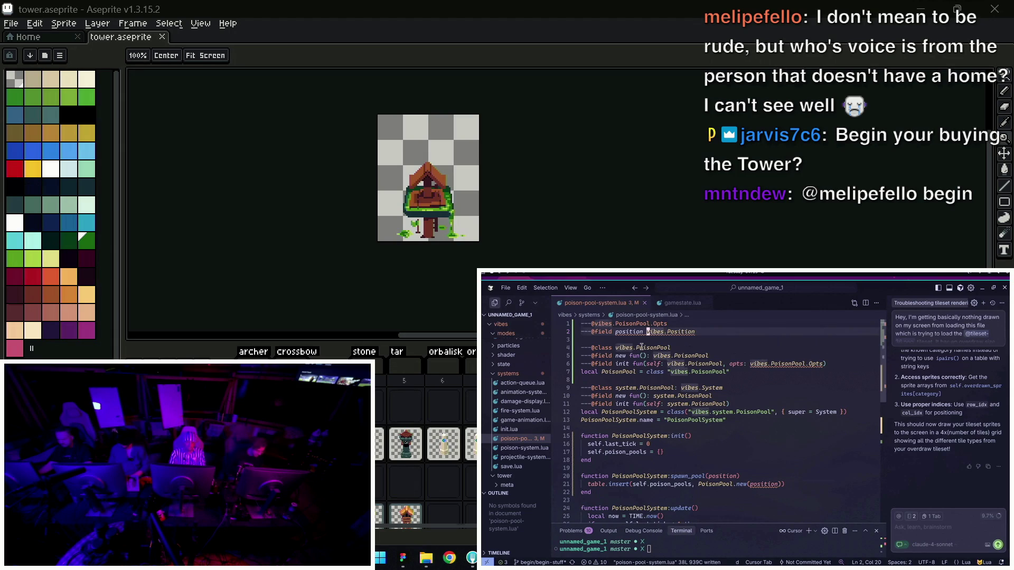
text(:w)
key(Return)
text(k0f@lC)
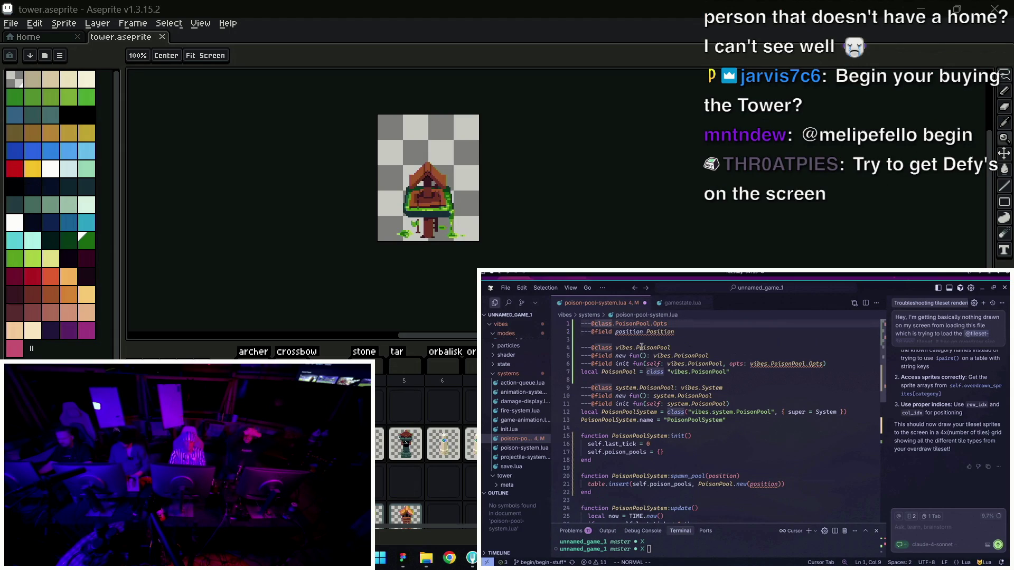
text(class)
- Stop the running game, check git status, and check out the master branch
key(Escape)
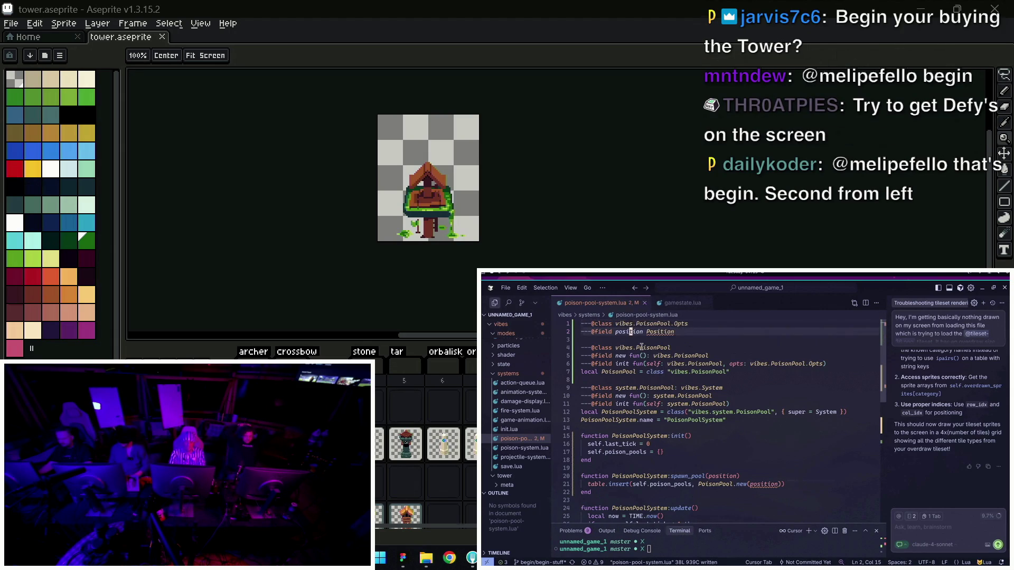
key(alt+Tab)
key(ctrl+c)
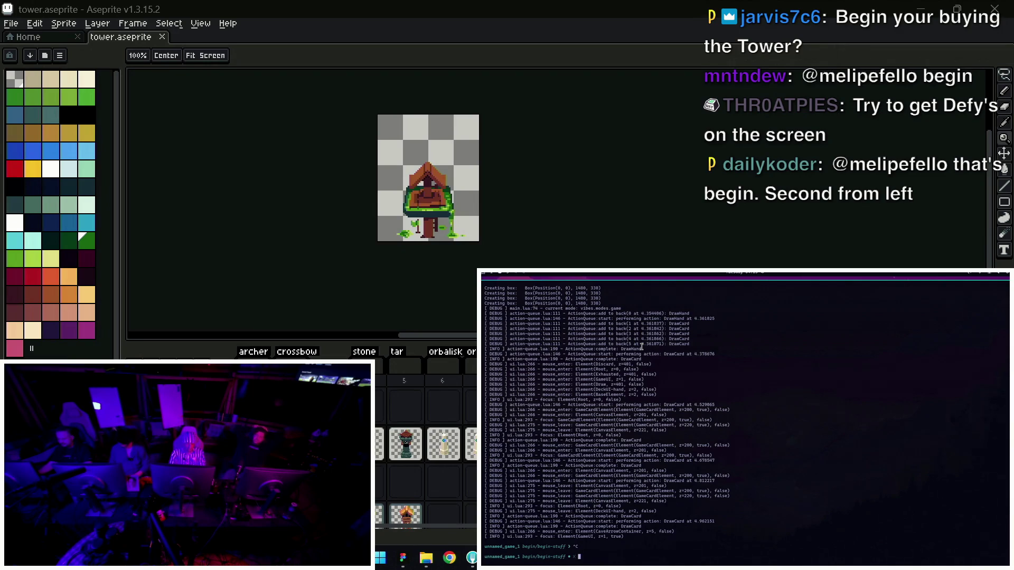
text(us)
key(Return)
text(git che)
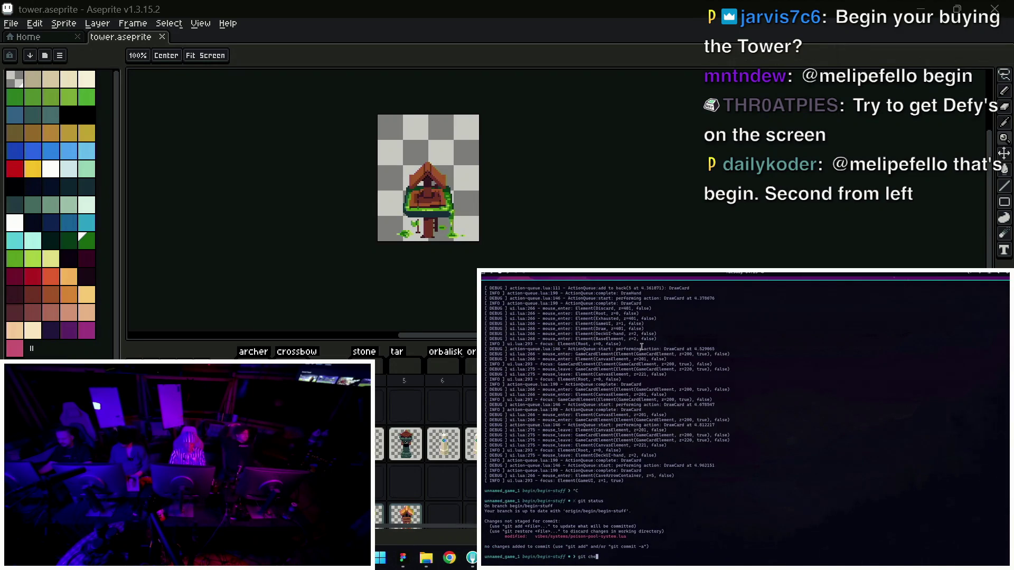
key(ctrl+w)
key(ctrl+w)
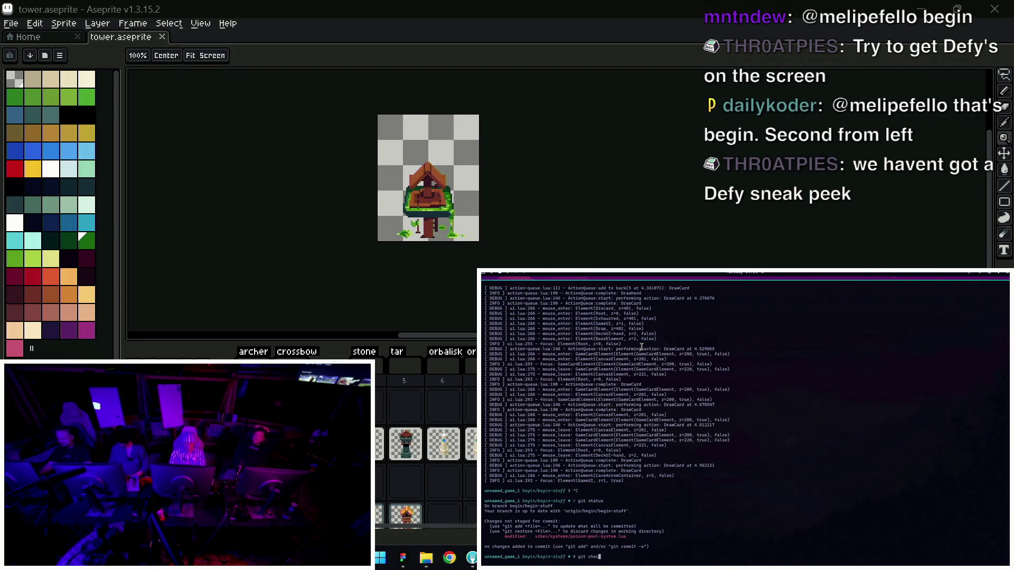
text(aster)
key(Return)
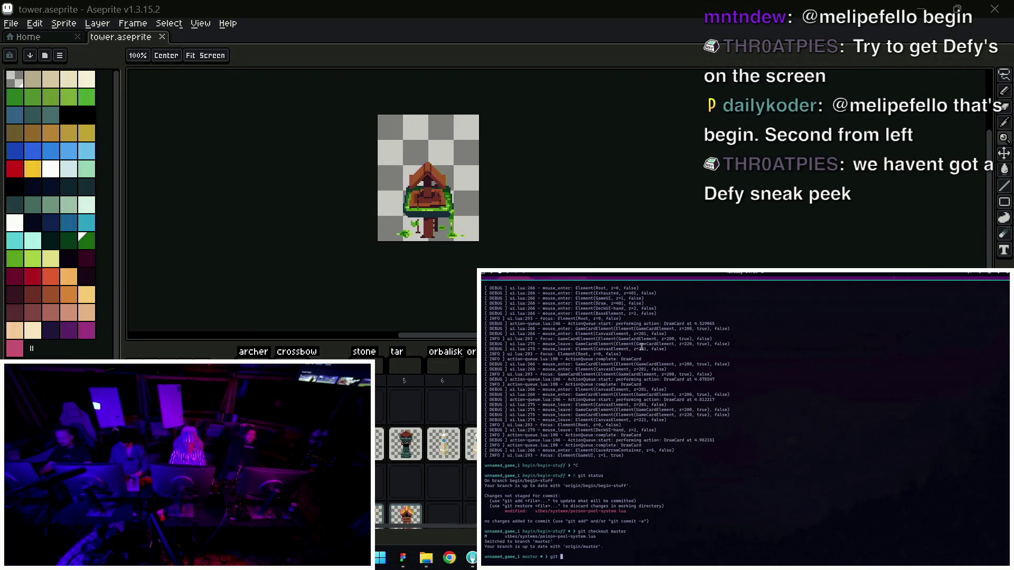
text(status)
key(Return)
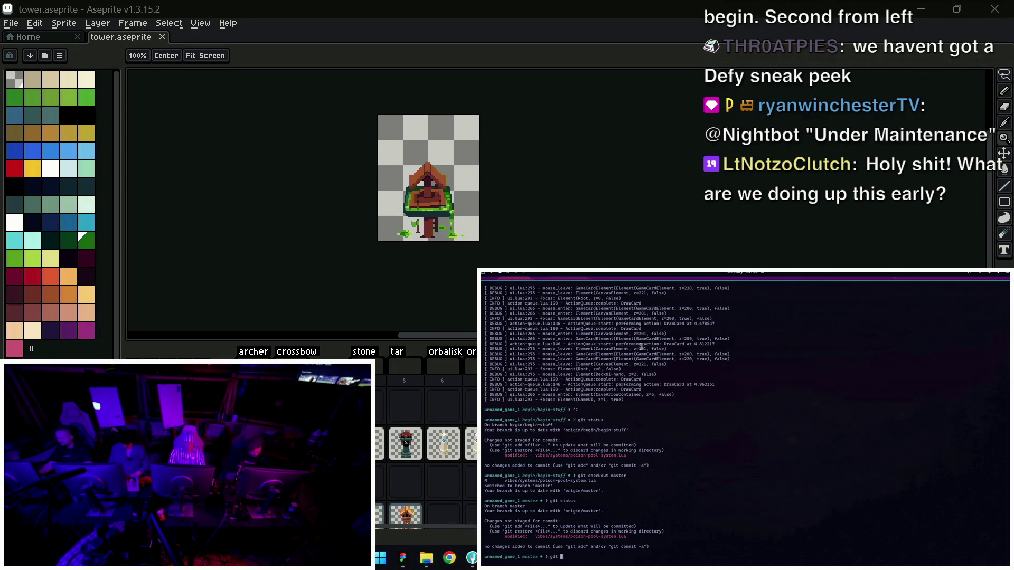
- Stash the changes, git pull the latest master, pop the stash, and restore the editor
key(ctrl+c)
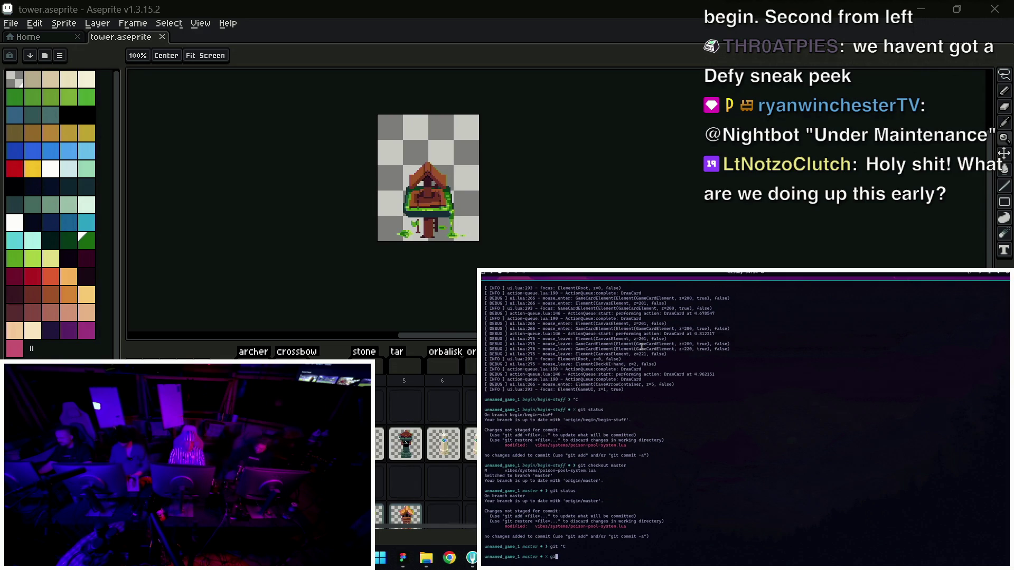
text(t checkout-b)
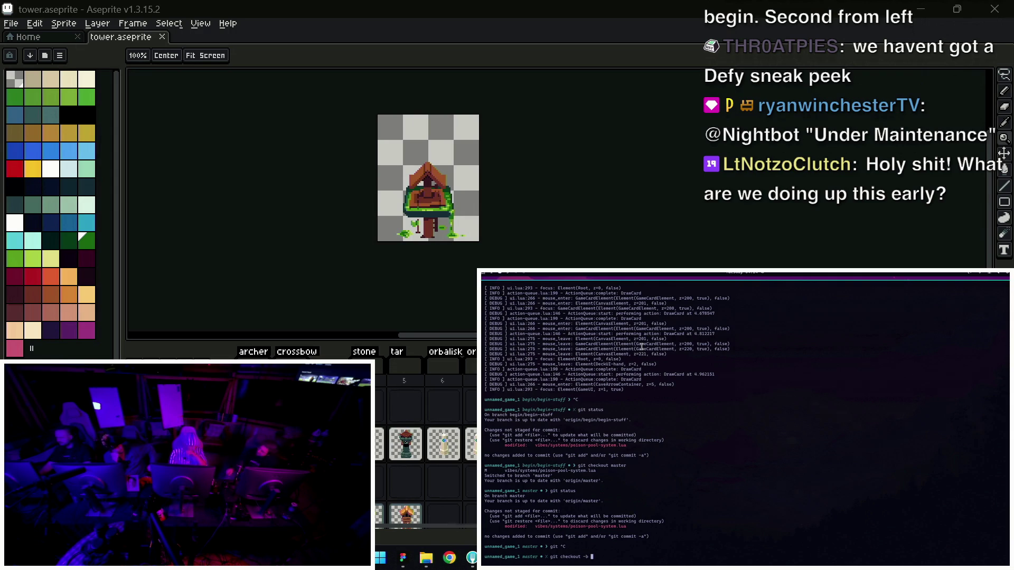
key(ctrl+c)
text(git sta)
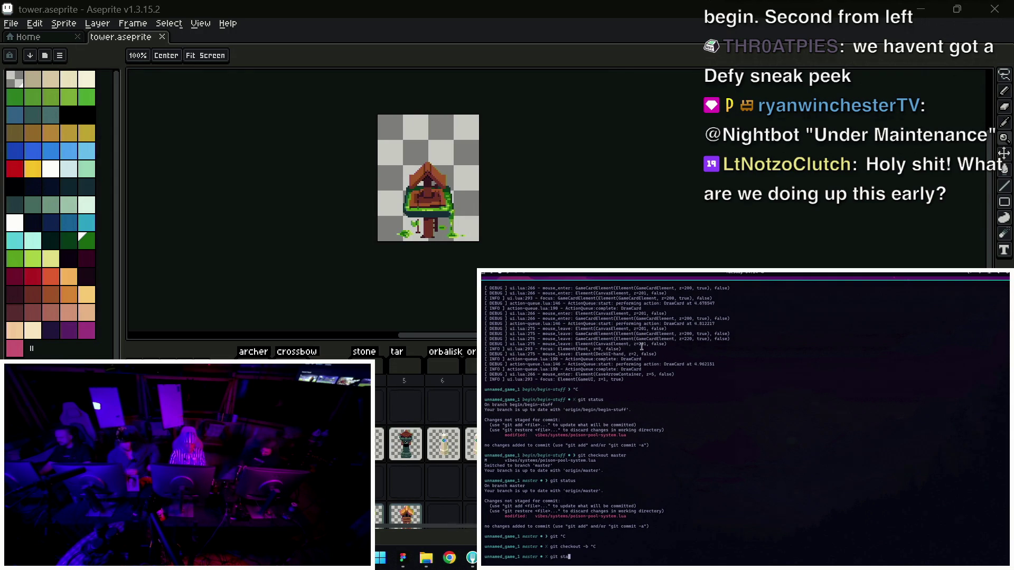
text(sh)
key(Return)
text(ll)
key(Return)
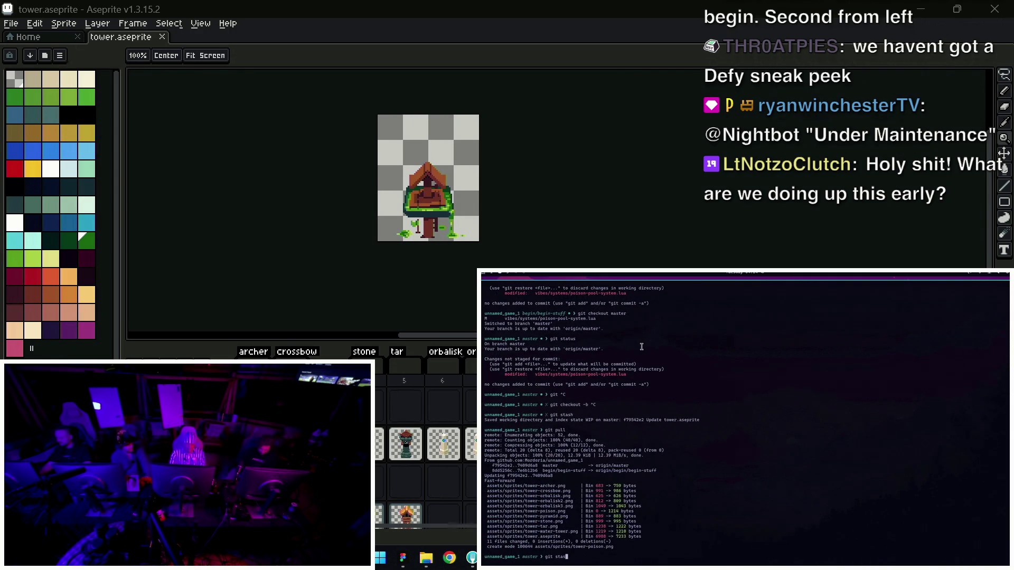
text(h pop)
key(Return)
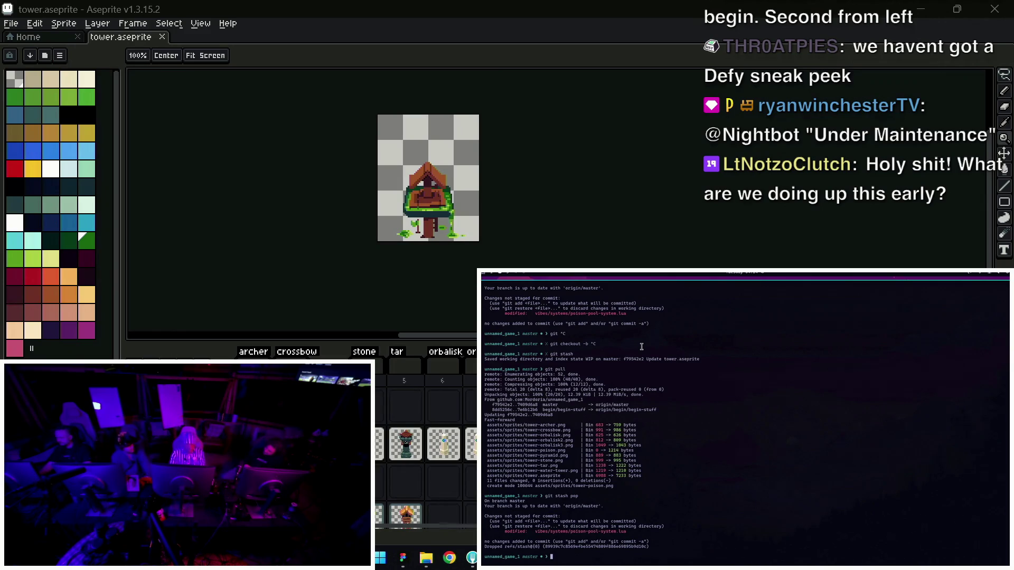
key(ctrl+1)
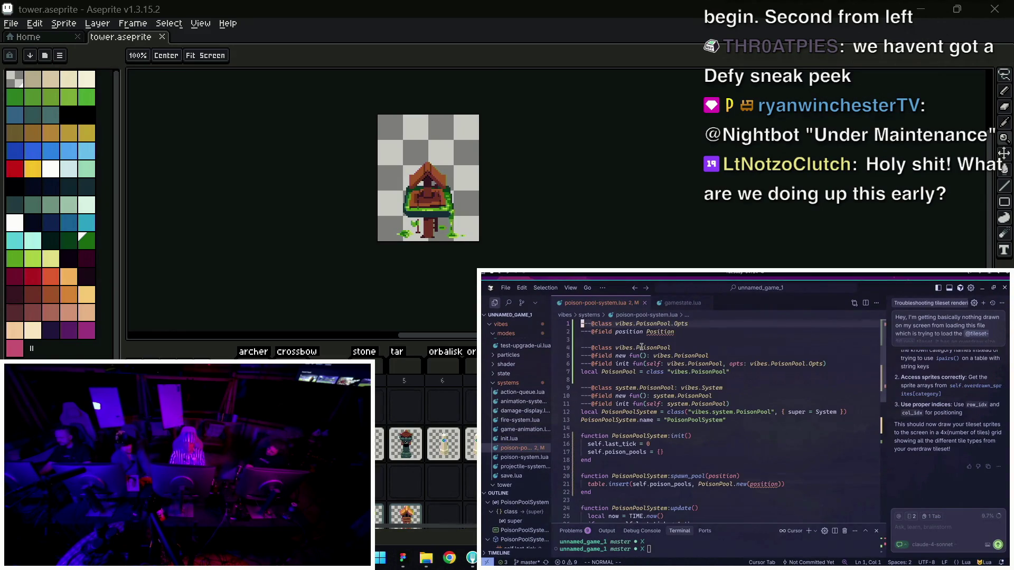
- Make the Opts annotation's position field use a vibes. type and save
click(641, 347)
key(k)
key(k)
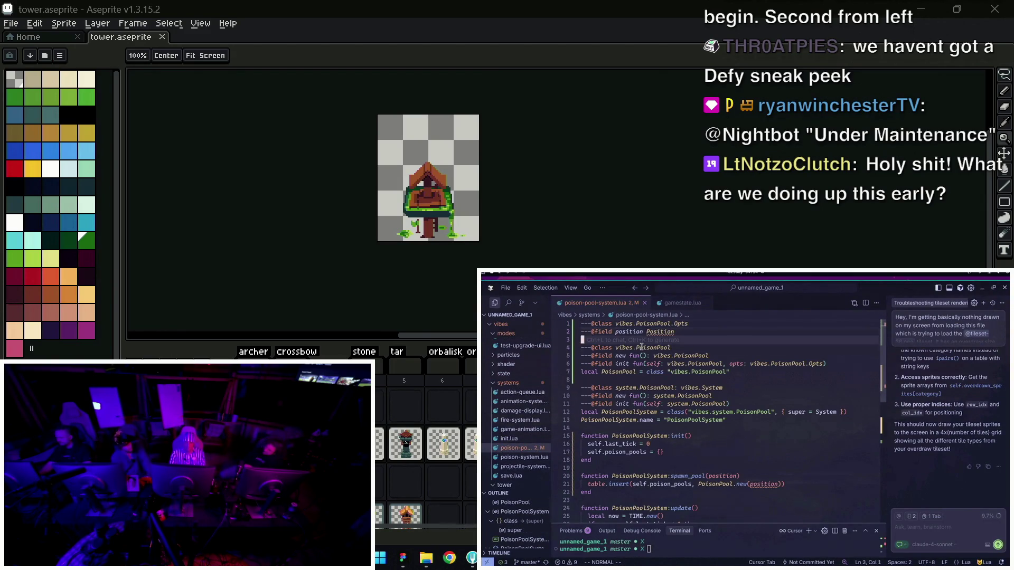
text(ion vibes.)
key(Escape)
text(:w)
key(Return)
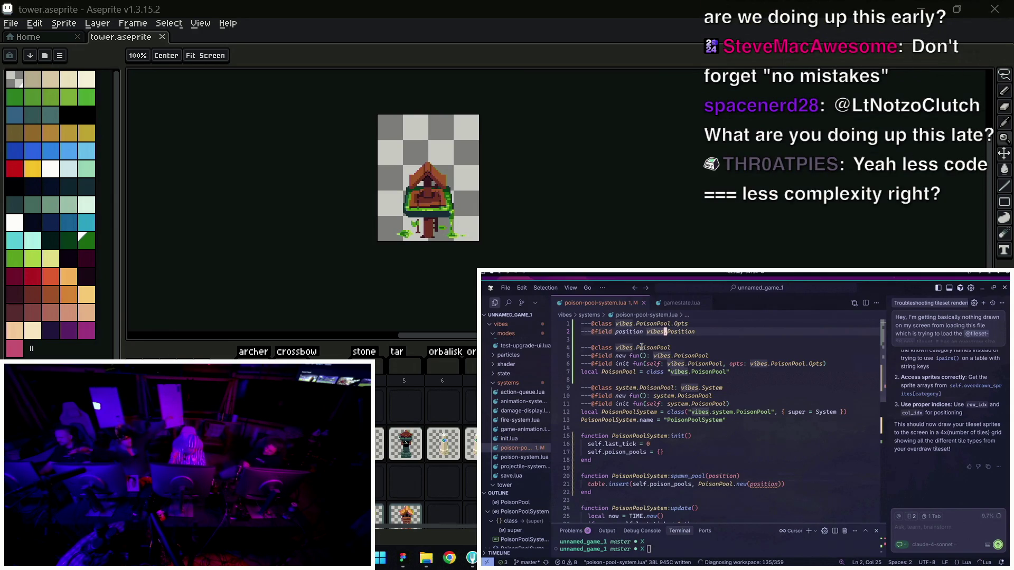
- Make spawn_pool's PoisonPool.new call take a position table split over lines, and save
key(Down)
key(Down)
key(Down)
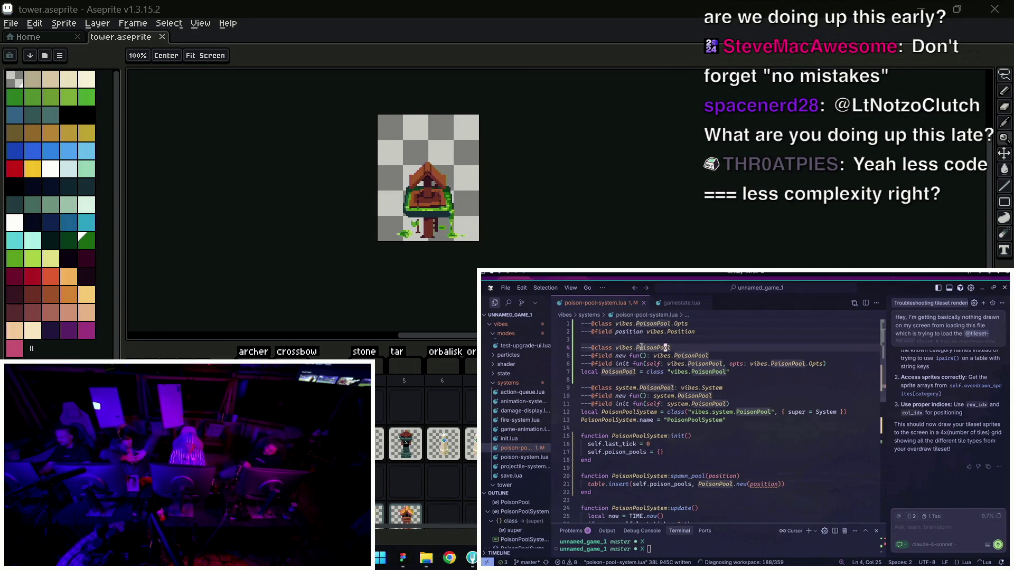
key(Tab)
key(Tab)
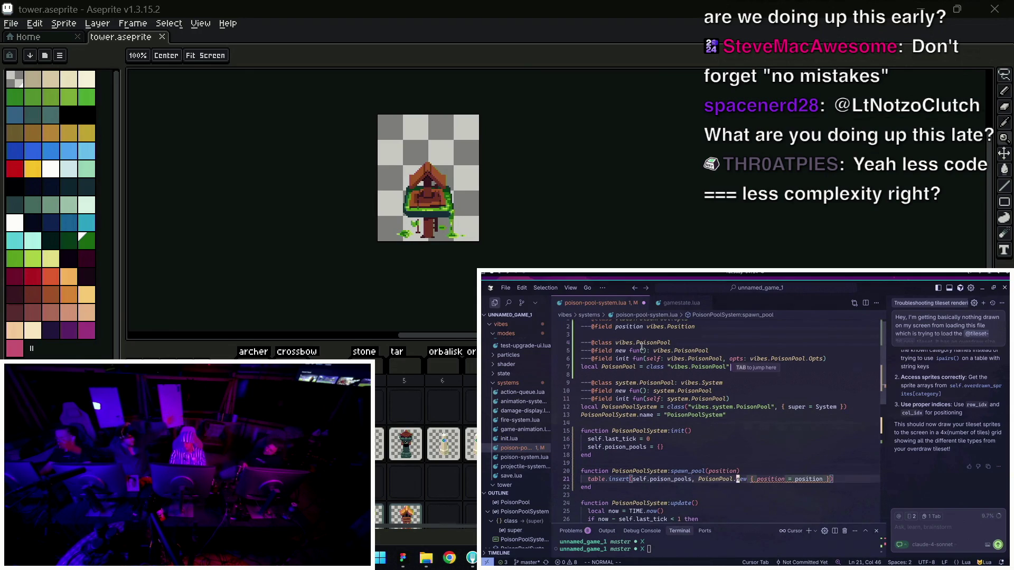
text(>for)
key(Escape)
key(f)
key(braceleft)
key(a)
key(Return)
key(Escape)
text(:w)
key(Return)
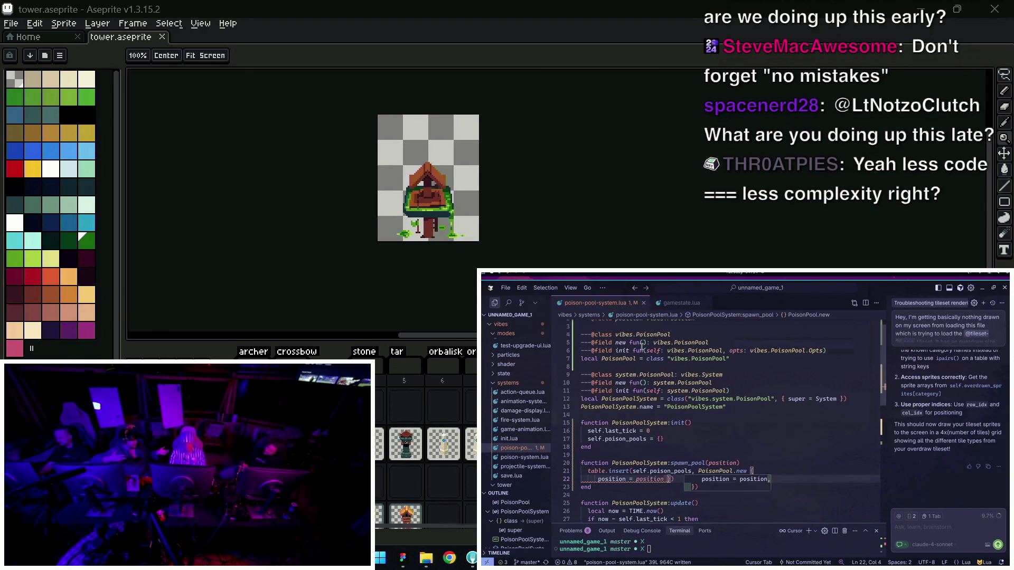
- Accept the multi-line table.insert rewrite in spawn_pool, undoing and redoing the next change
key(Tab)
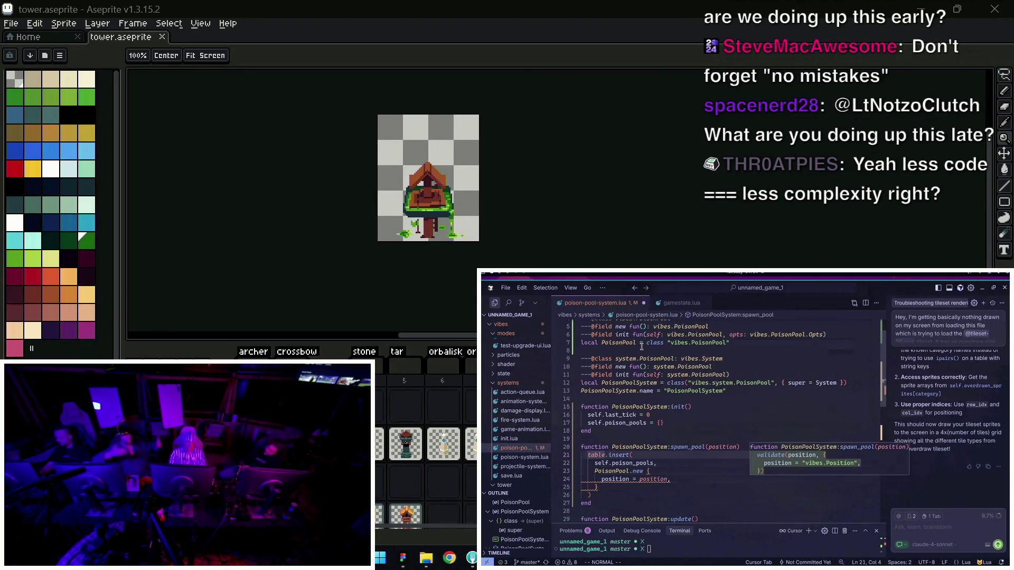
key(u)
key(k)
key(ctrl+r)
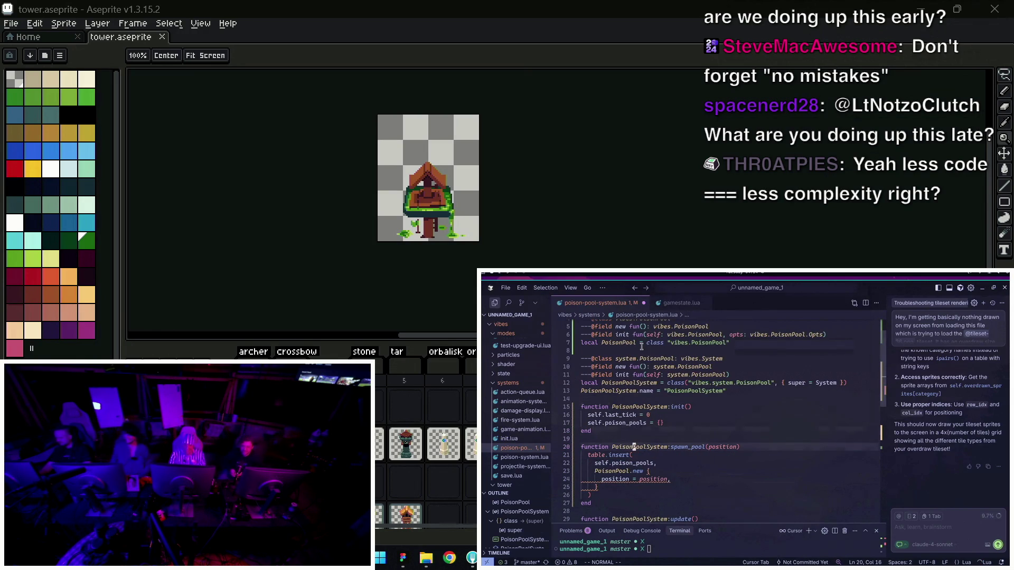
key(j)
- Type new()'s parameter as vibes.PoisonPool.Opts, save, and accept suggested init and draw methods
key(braceleft)
key(braceleft)
key(braceleft)
key(braceleft)
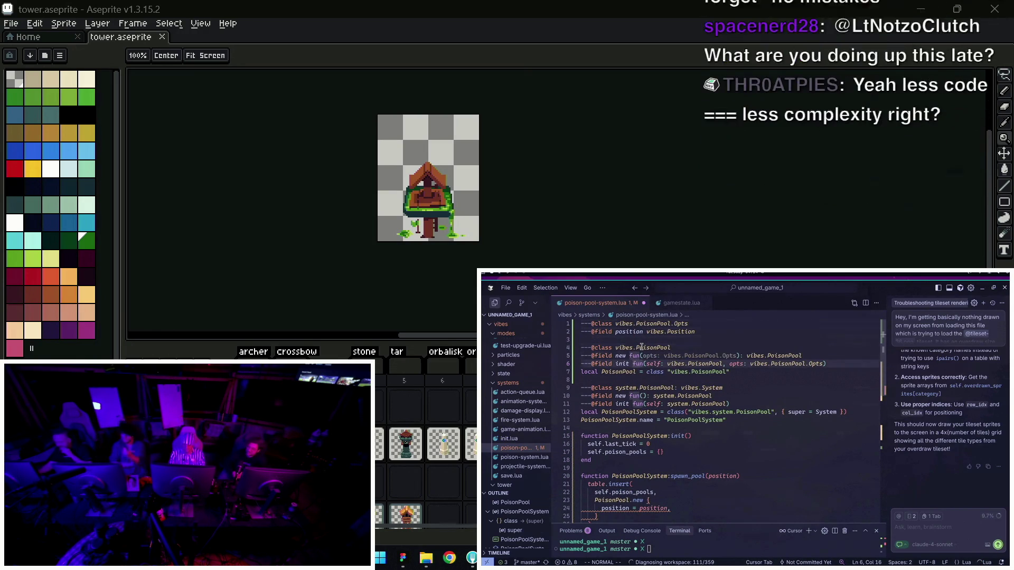
key(braceright)
key(k)
key(k)
key(k)
key(w)
key(w)
key(w)
key(w)
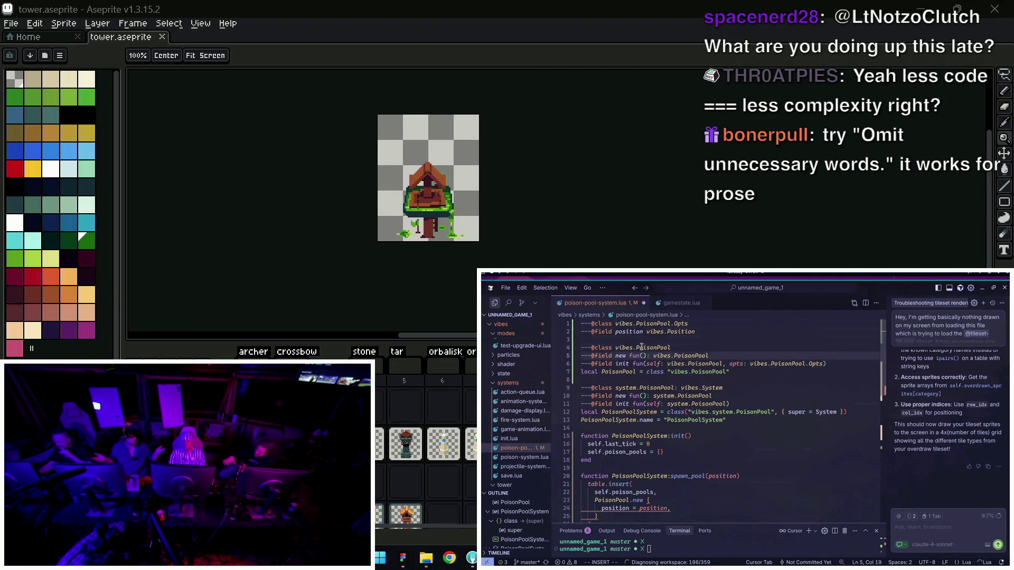
text(vibes.)
key(Tab)
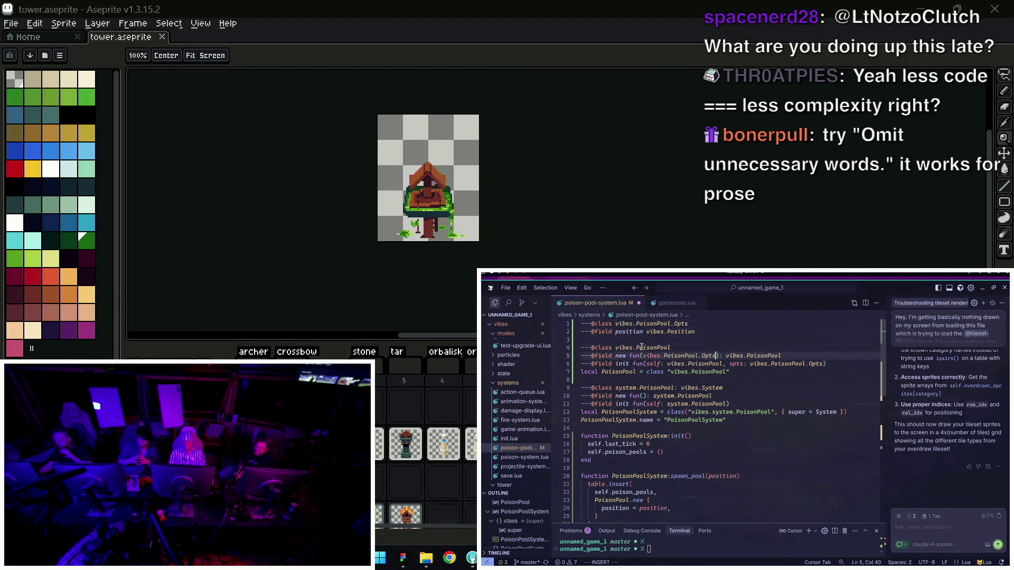
key(Escape)
text(:w)
key(Return)
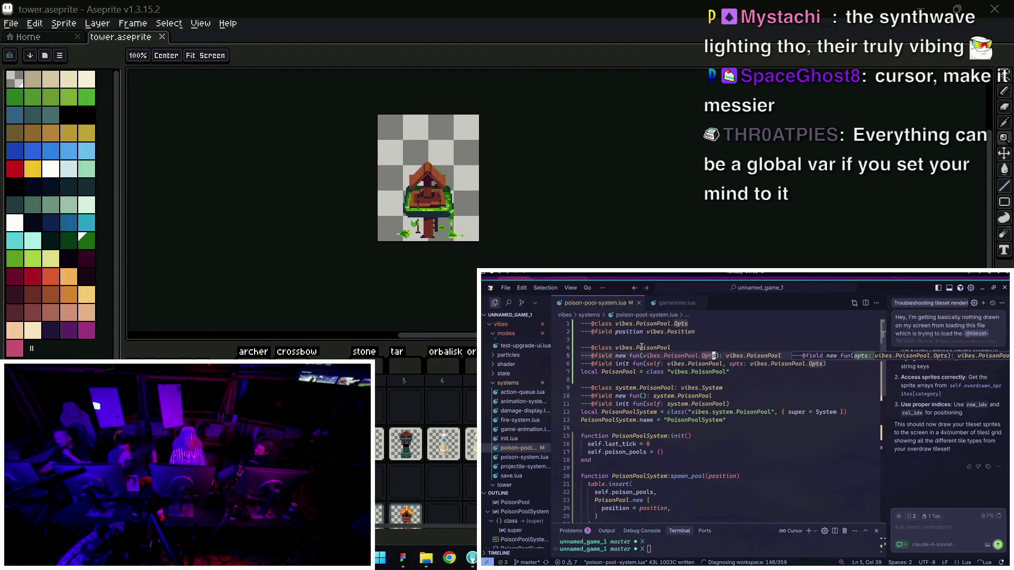
key(Tab)
key(Tab)
- Save, then make PoisonPool's draw colour green with setColor(0, 1, 0, 1)
key(Escape)
text(:w)
key(Return)
key(k)
key(k)
key(k)
key(k)
key(k)
key(j)
key(j)
key(j)
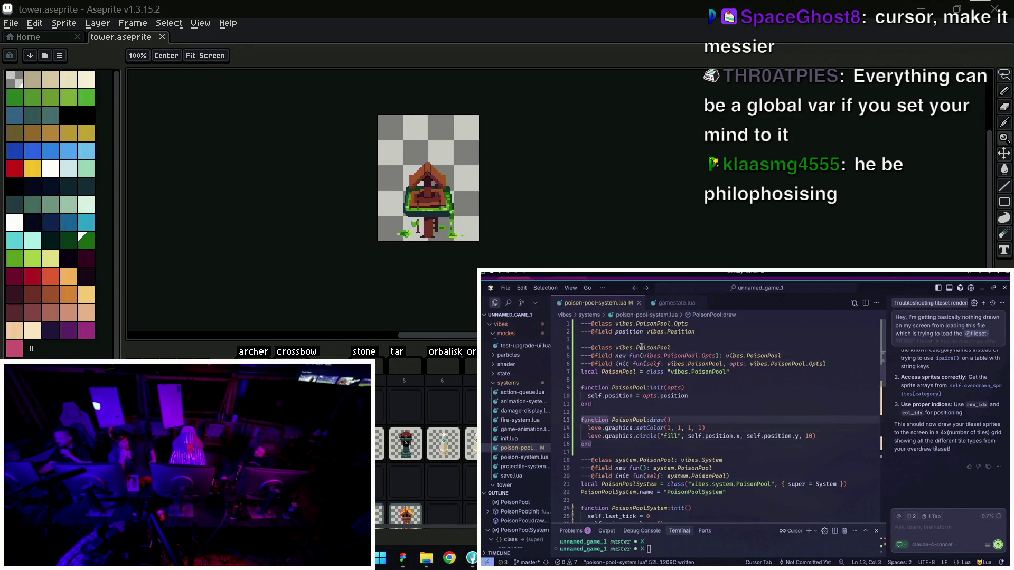
key(j)
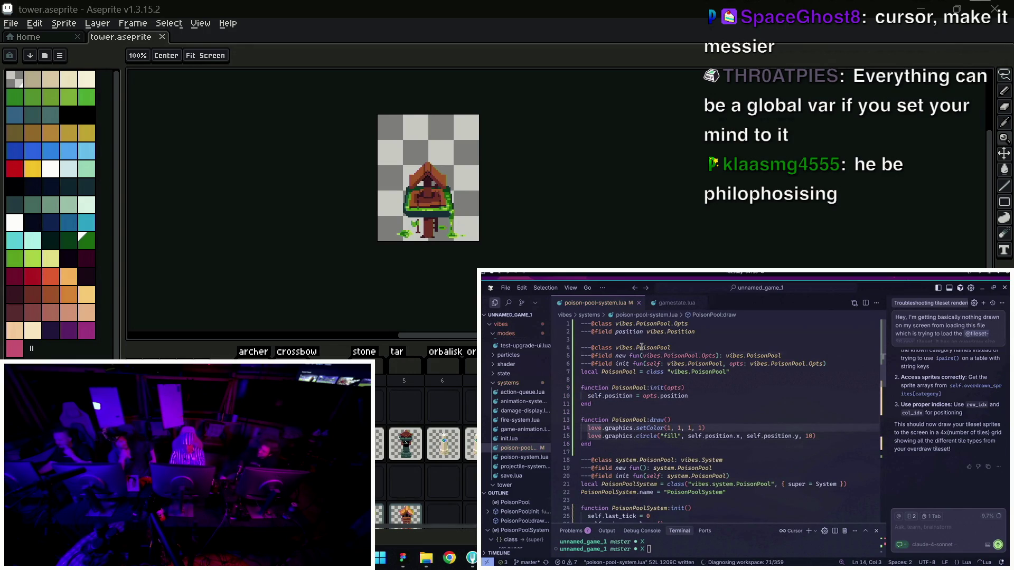
key(w)
key(w)
key(w)
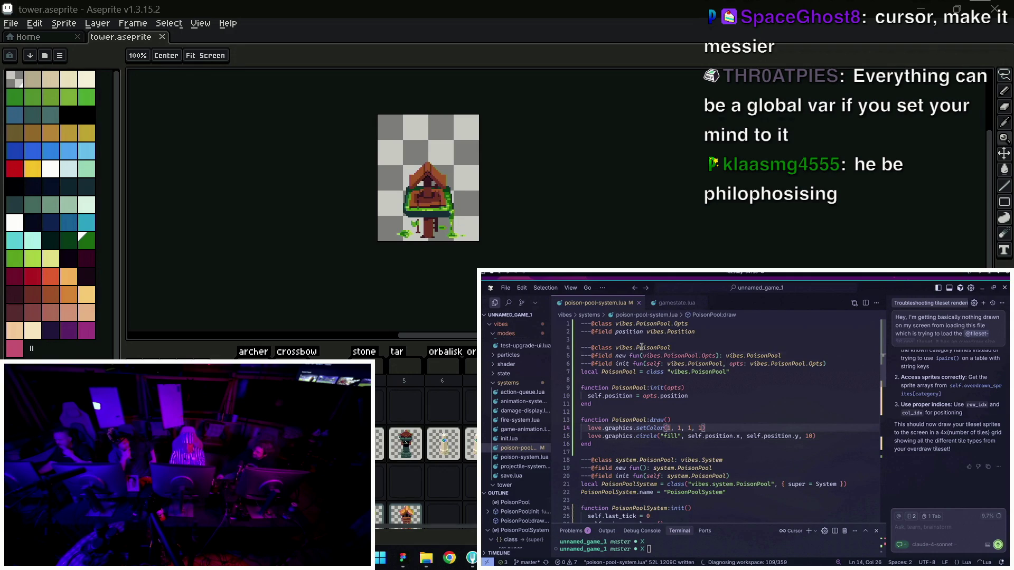
text(r0)
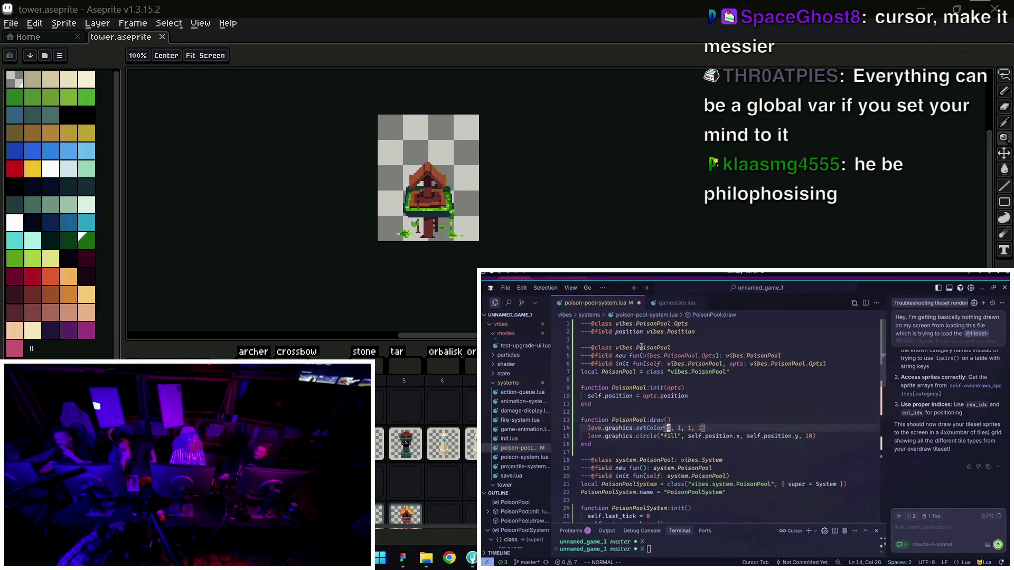
text(wr0:w)
key(Return)
- Change the PoisonPool circle radius to 100 and save the file
text(j)
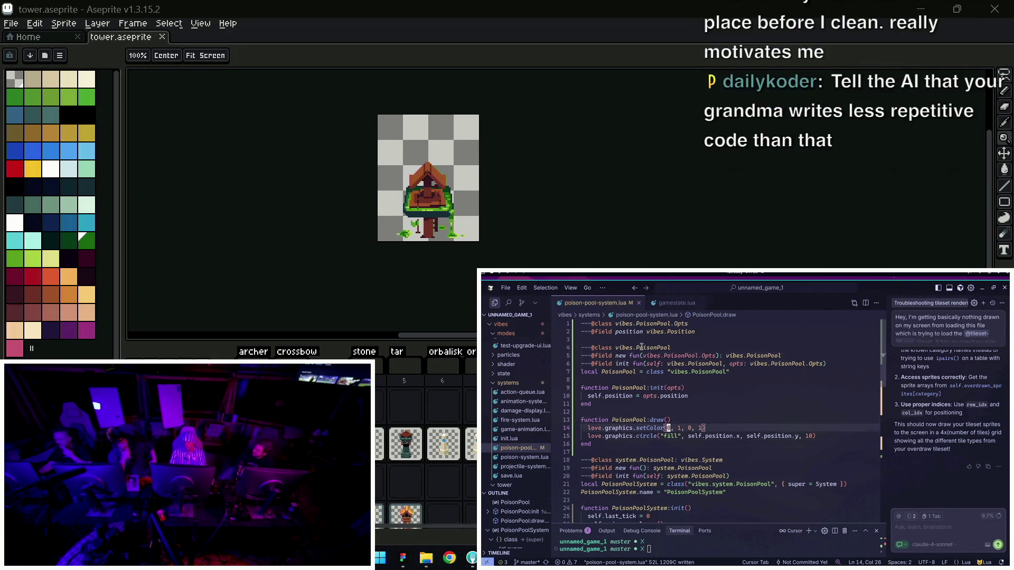
text($i0)
key(Escape)
text(:w)
key(Return)
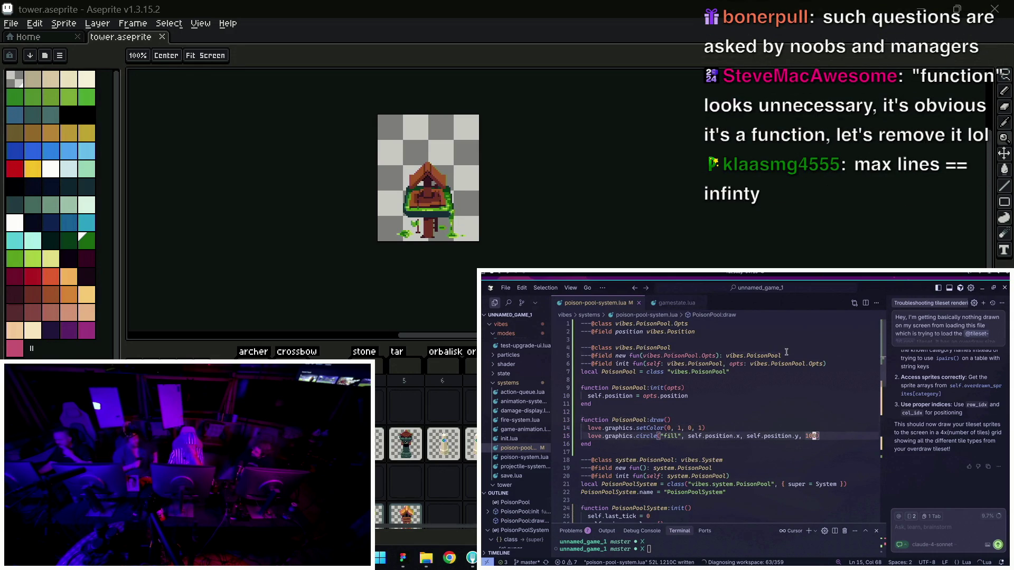
- Look over the PoisonPoolSystem init, spawn_pool and class annotation code
scroll(701, 436, down, 1)
click(661, 409)
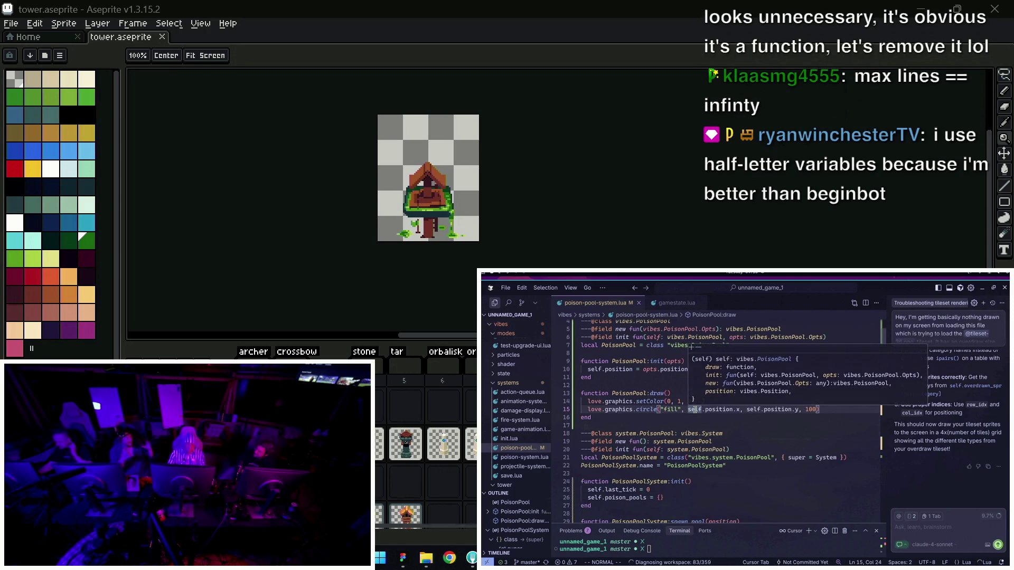
click(826, 479)
scroll(827, 478, down, 7)
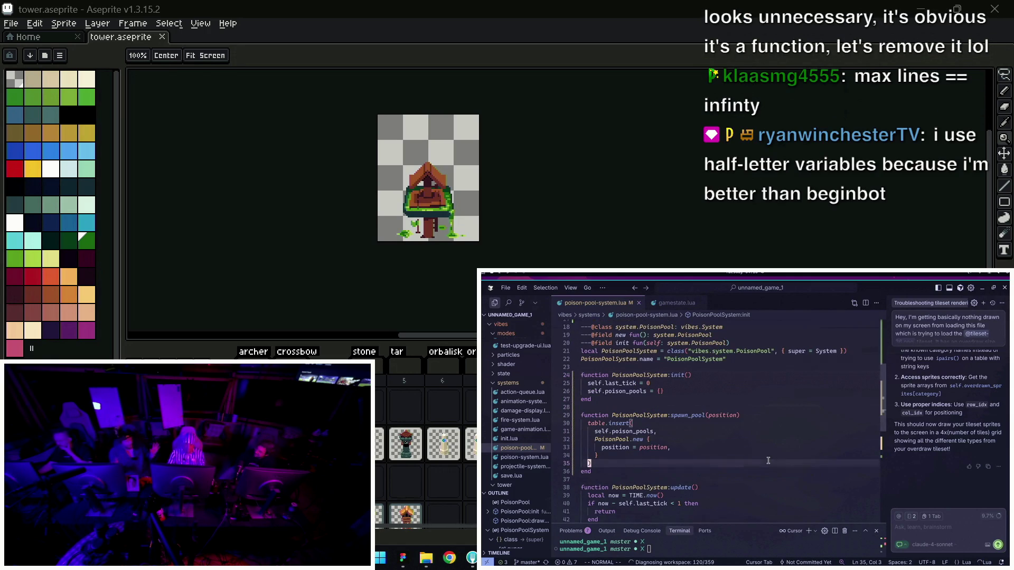
click(792, 383)
scroll(771, 460, up, 2)
scroll(749, 449, up, 2)
scroll(739, 444, up, 1)
scroll(719, 439, up, 1)
click(753, 408)
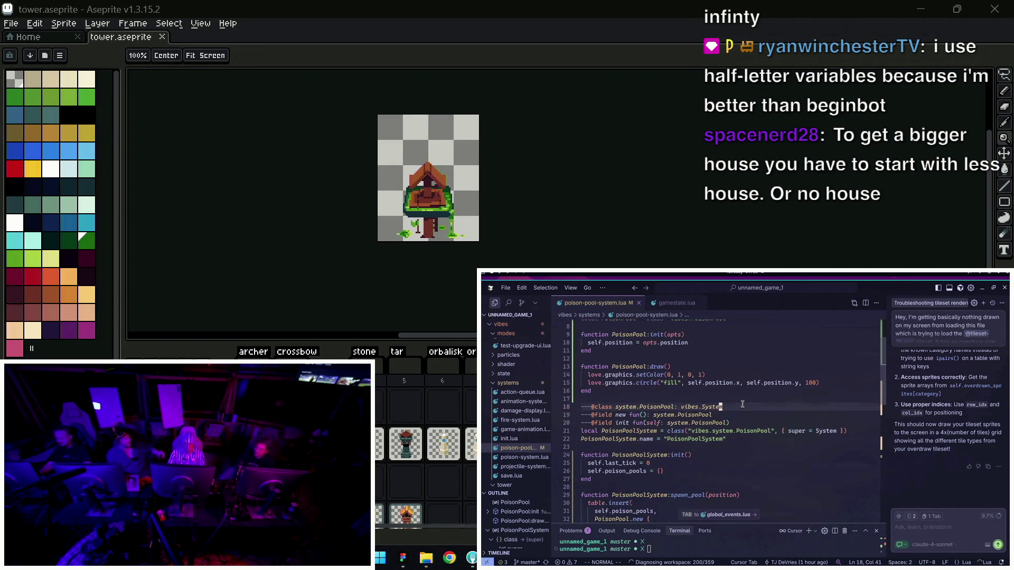
scroll(752, 408, up, 2)
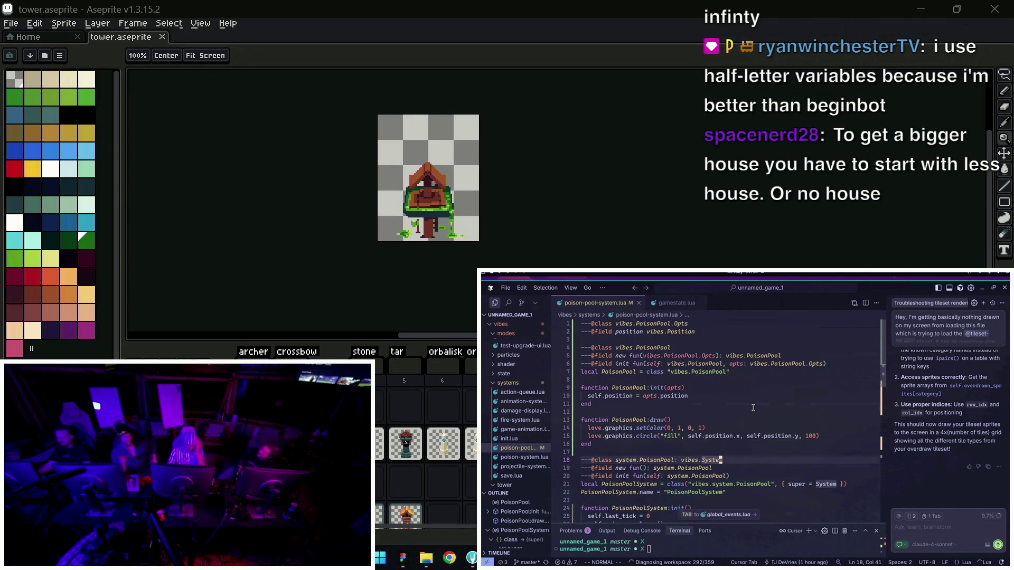
- Open prelude.lua via the quick file search
key(ctrl+p)
text(prelude)
key(Return)
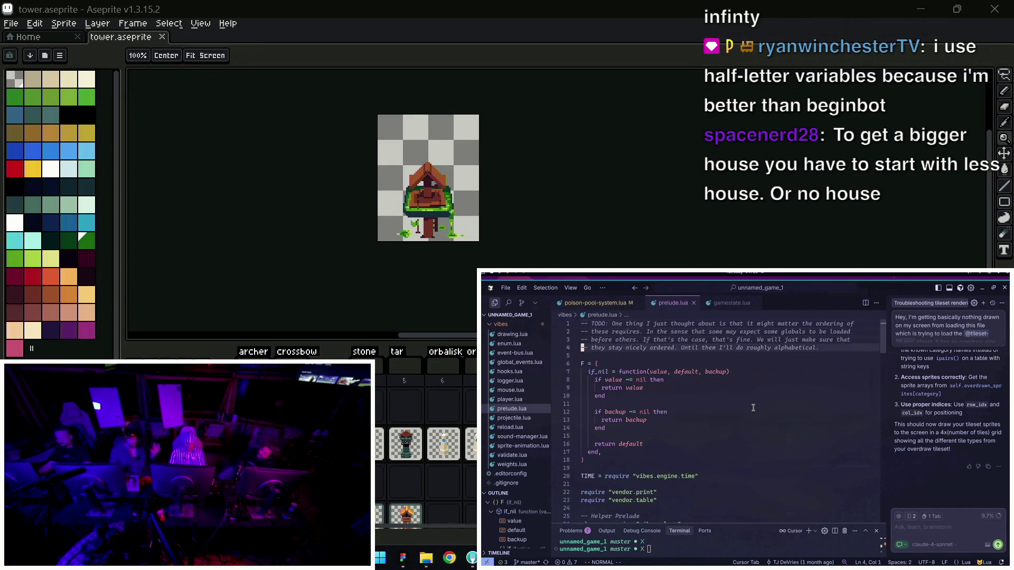
- Below the ActionQueue require, add a '-- Systems' comment and a PoisonPoolSystem require, then save
text(/systems)
key(Return)
key(Return)
key(Return)
key(Return)
key(Return)
key(Return)
key(Return)
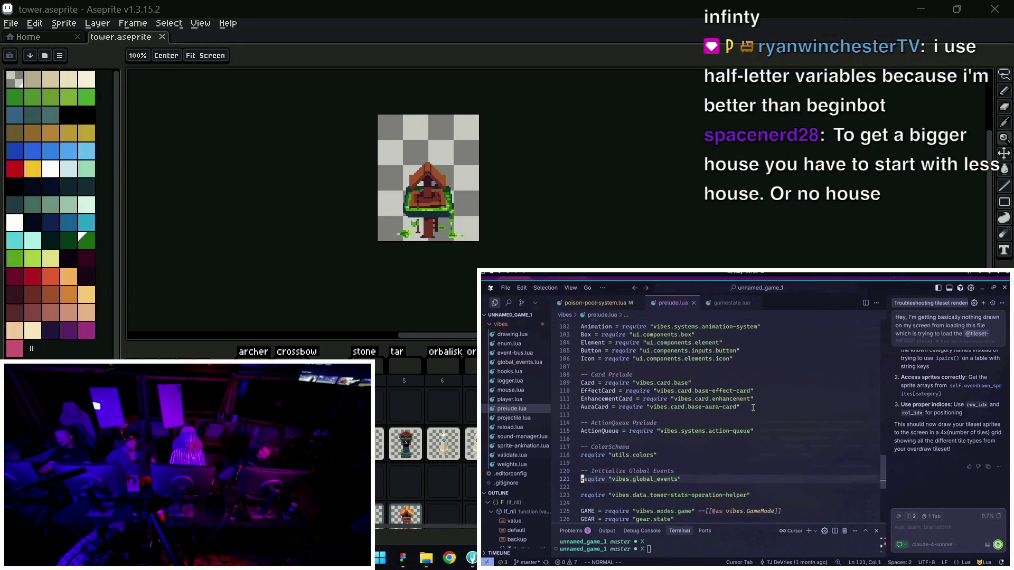
key(k)
key(k)
key(k)
key(k)
key(k)
key(k)
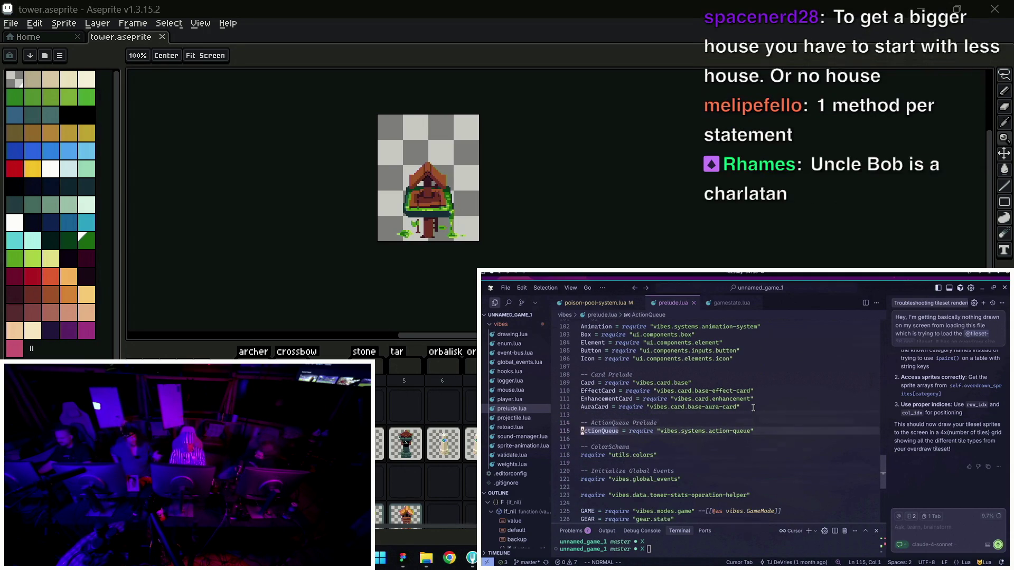
key(j)
key(o)
text(--)
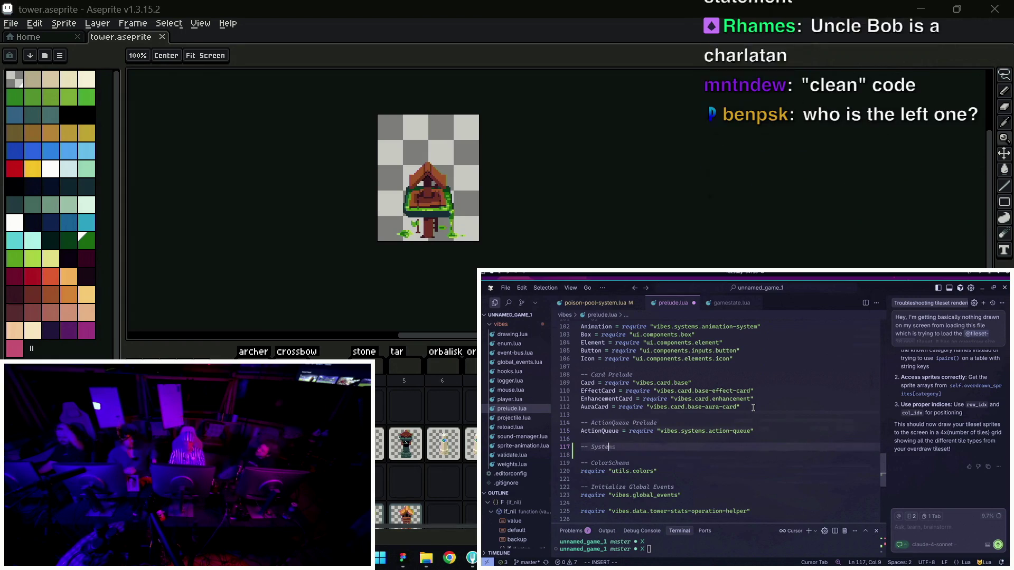
text(Systems)
key(Return)
key(Tab)
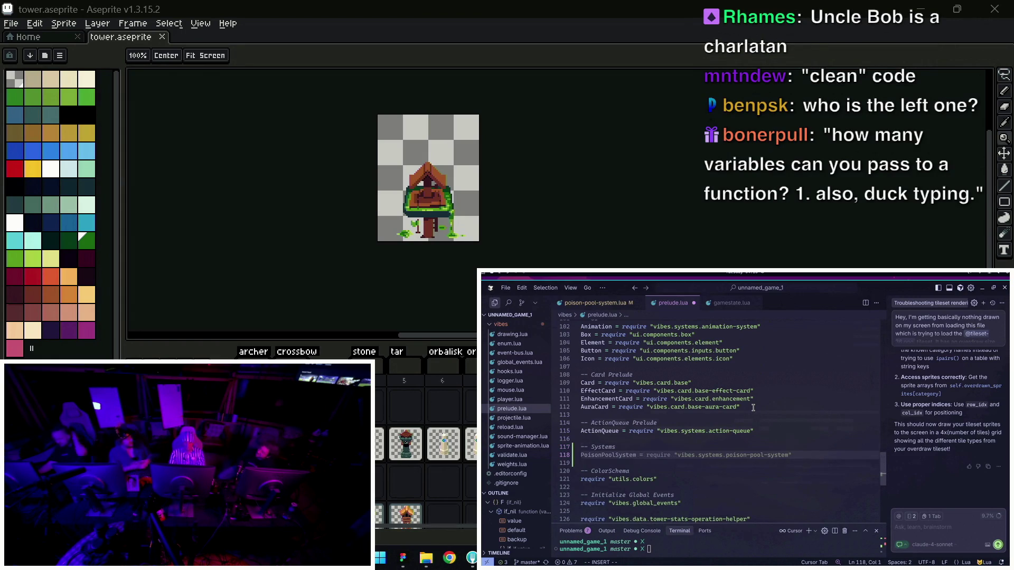
key(Escape)
text(:w)
key(Return)
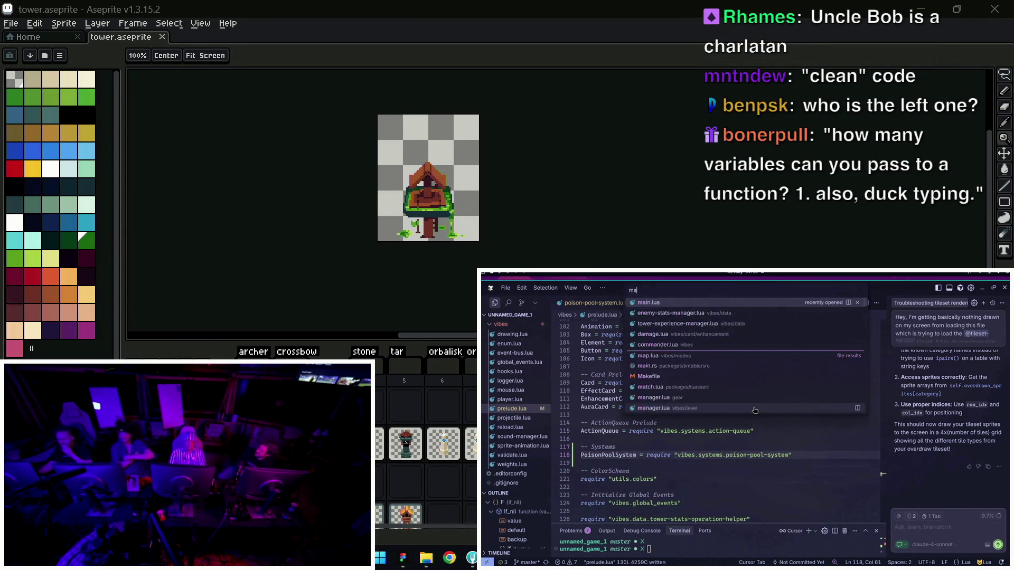
- Open game.lua from the recent files list
key(ctrl+p)
key(Escape)
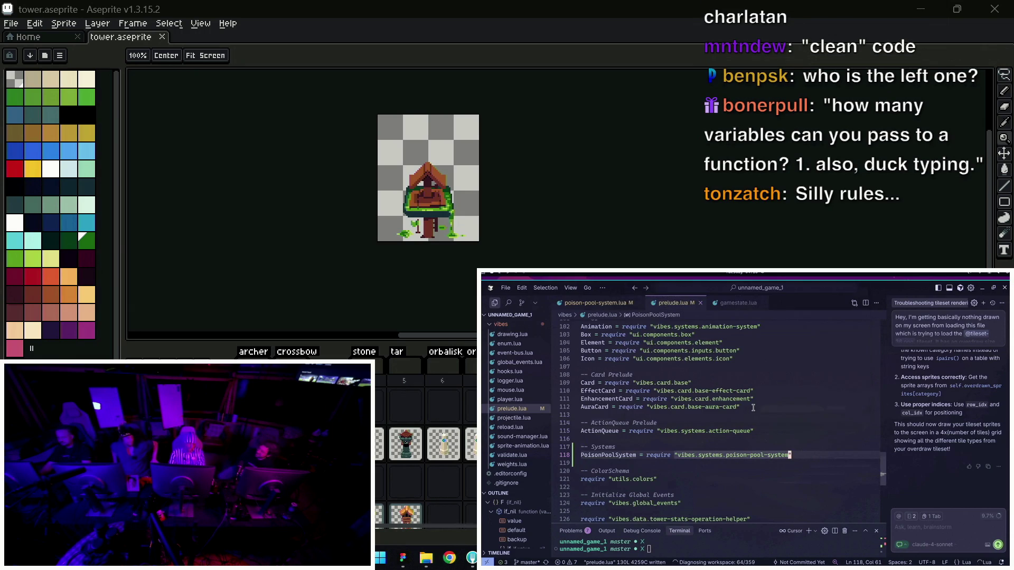
key(ctrl+p)
key(Escape)
key(ctrl+p)
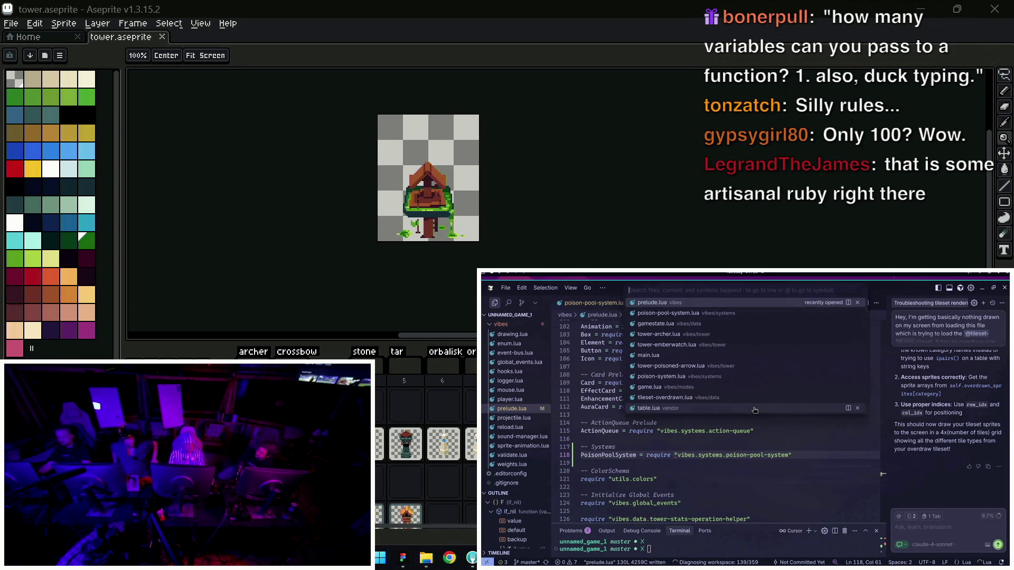
key(Down)
key(Down)
key(Down)
key(Return)
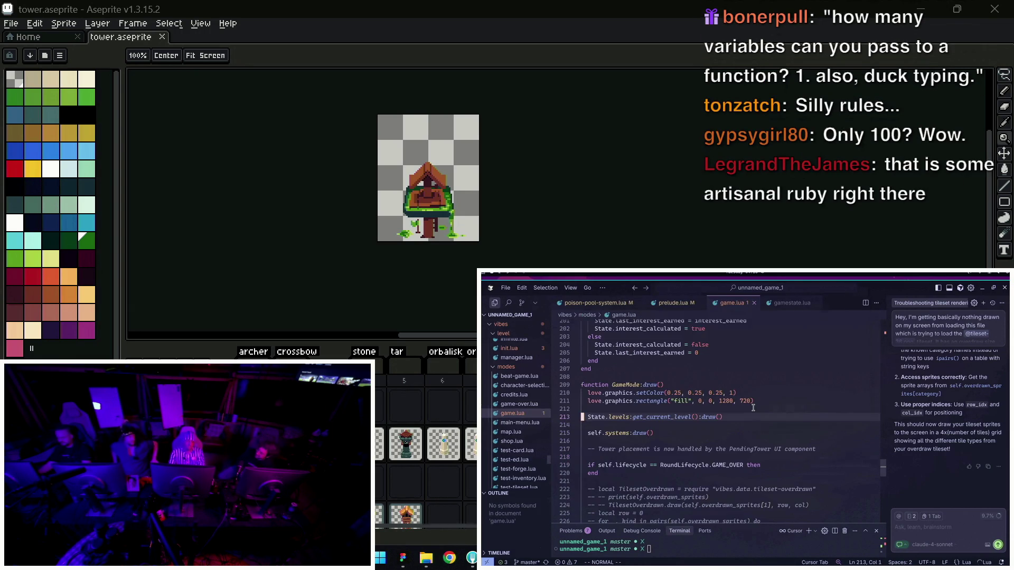
- Add a PoisonPoolSystem entry with its comma below projectile-system in game.lua, and save
text(/fire)
key(Return)
key(j)
key(j)
text(o)
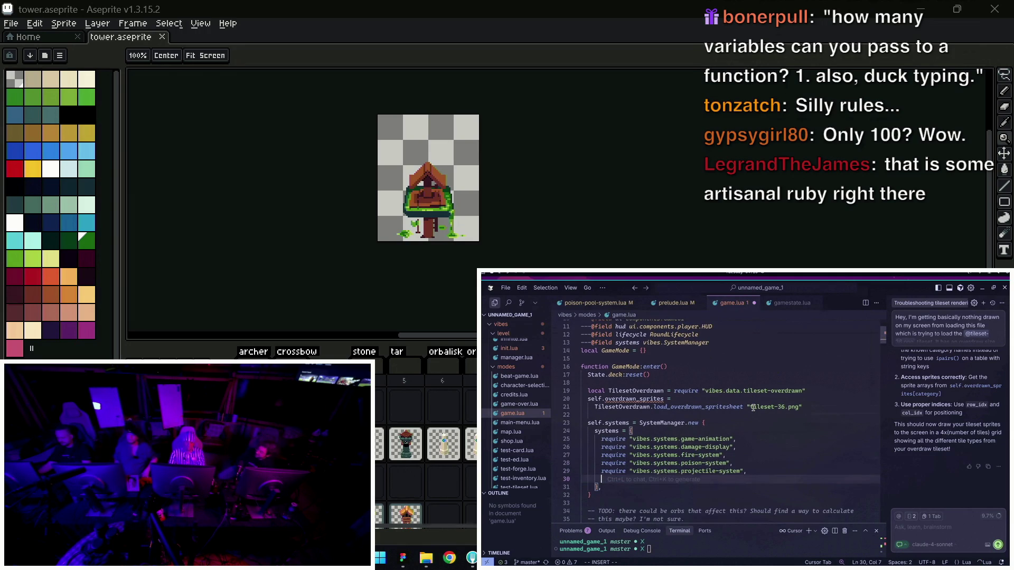
text(Po)
key(Tab)
key(Escape)
text(:w)
key(Return)
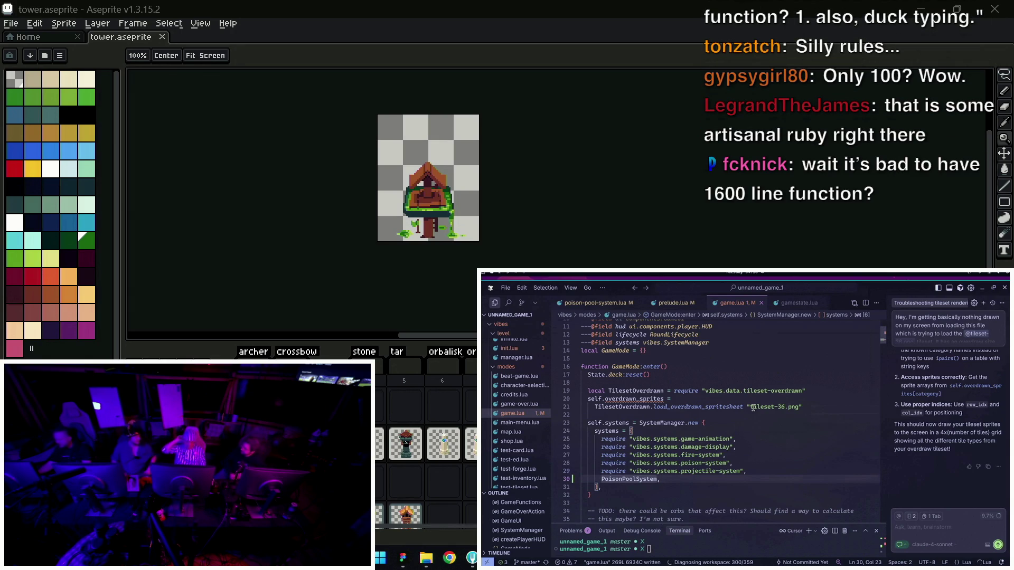
text(,)
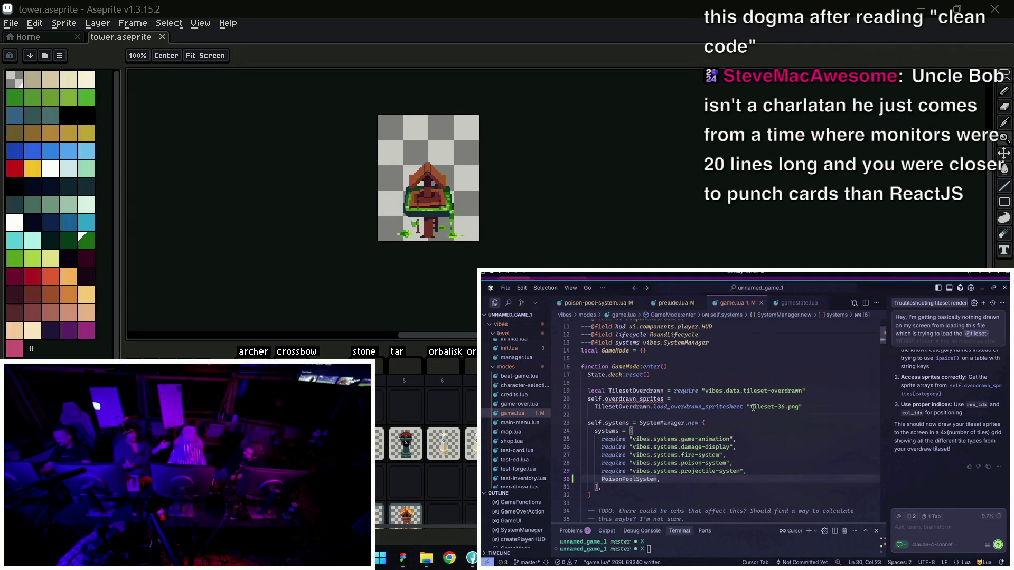
text(,)
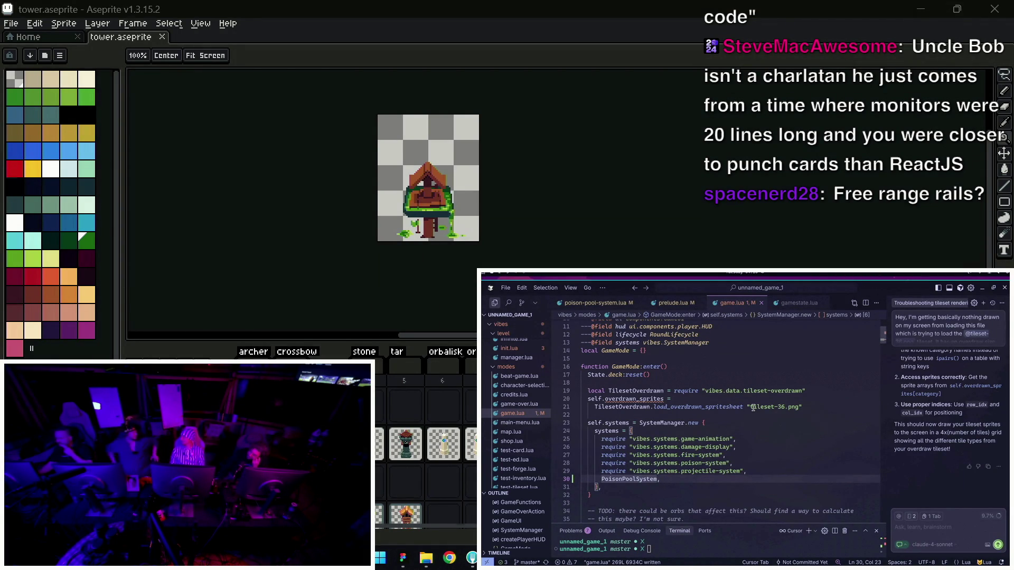
text(,)
scroll(494, 268, up, 3)
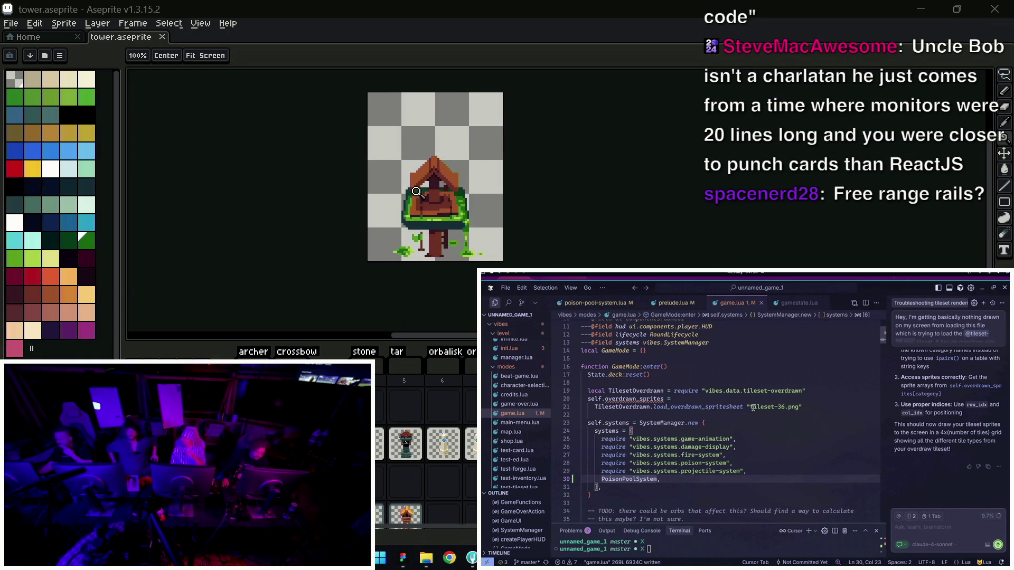
- Open poison-system.lua and scroll to the PoisonSystem:update poison stack loop
drag(493, 268, 498, 238)
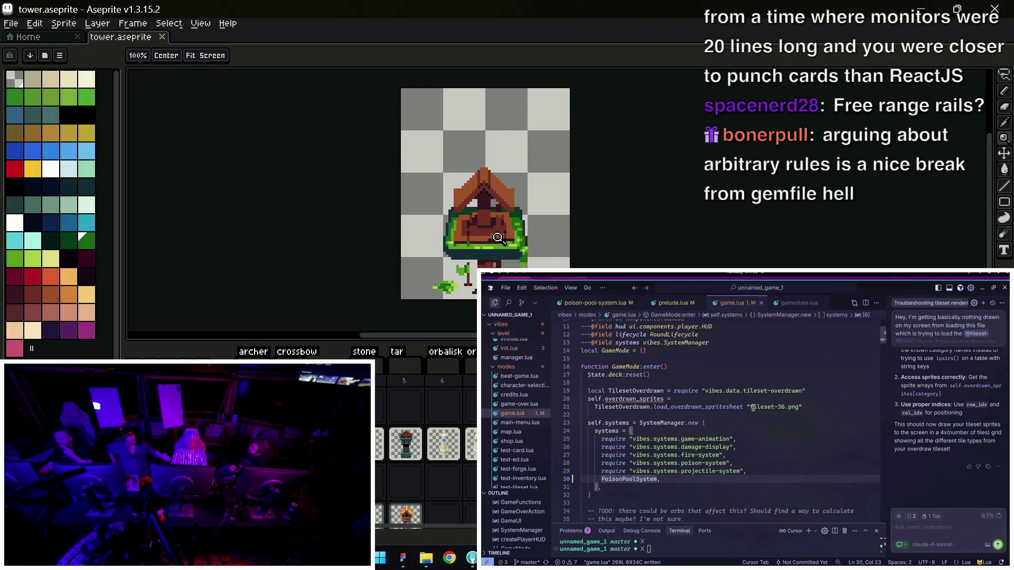
key(Up)
key(Up)
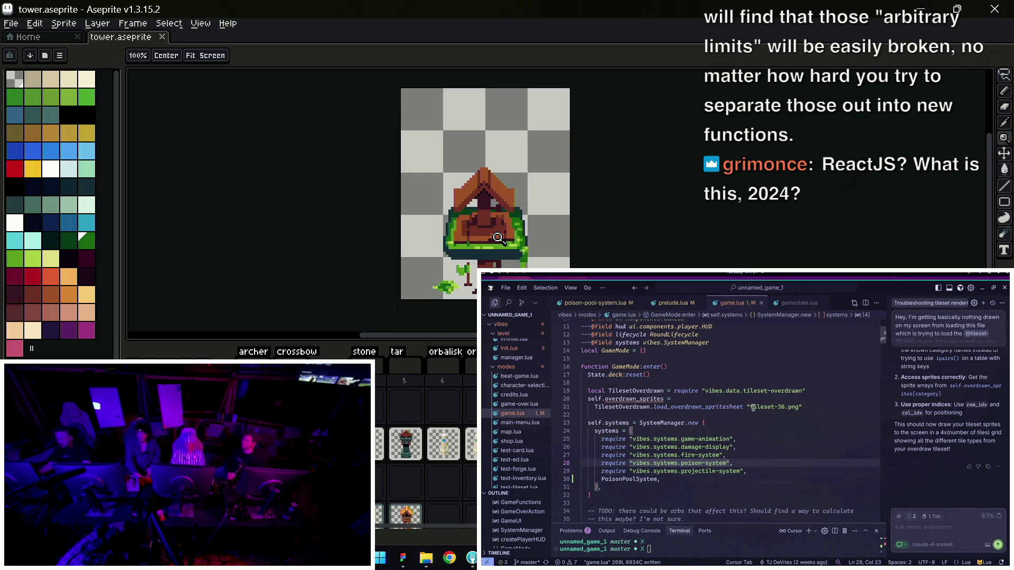
key(ctrl+p)
text(poison-system)
key(Return)
scroll(752, 407, down, 2)
scroll(752, 410, down, 2)
scroll(752, 413, down, 3)
scroll(738, 410, down, 2)
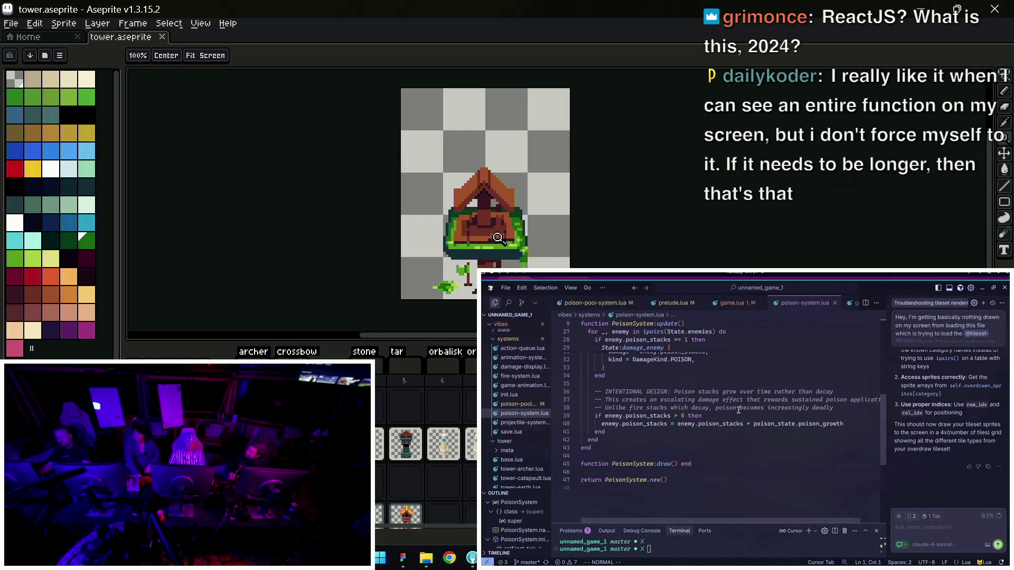
scroll(738, 410, up, 1)
click(742, 410)
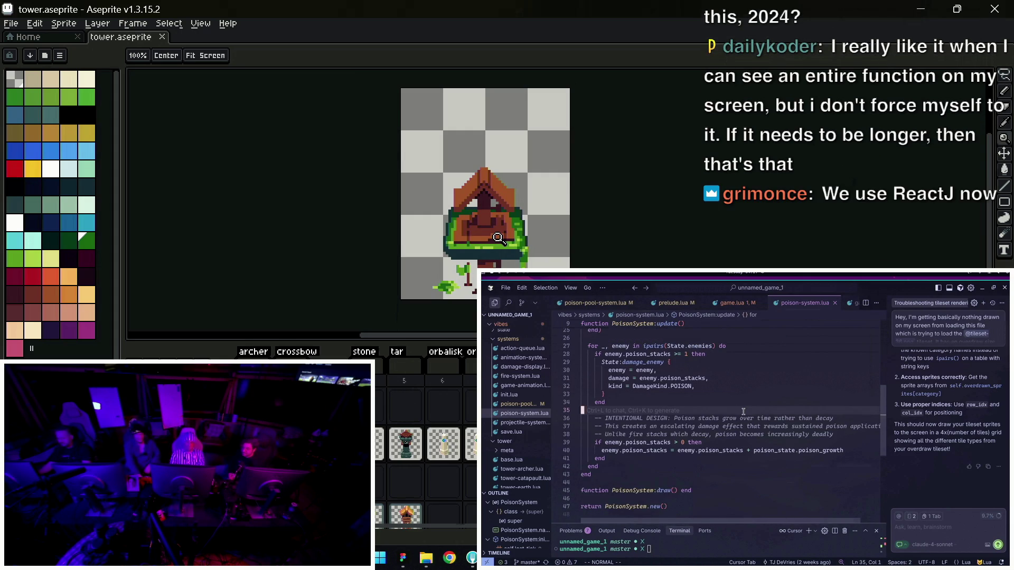
- Open global_events.lua and find the POISON death branch
key(ctrl+p)
text(global_events)
key(Return)
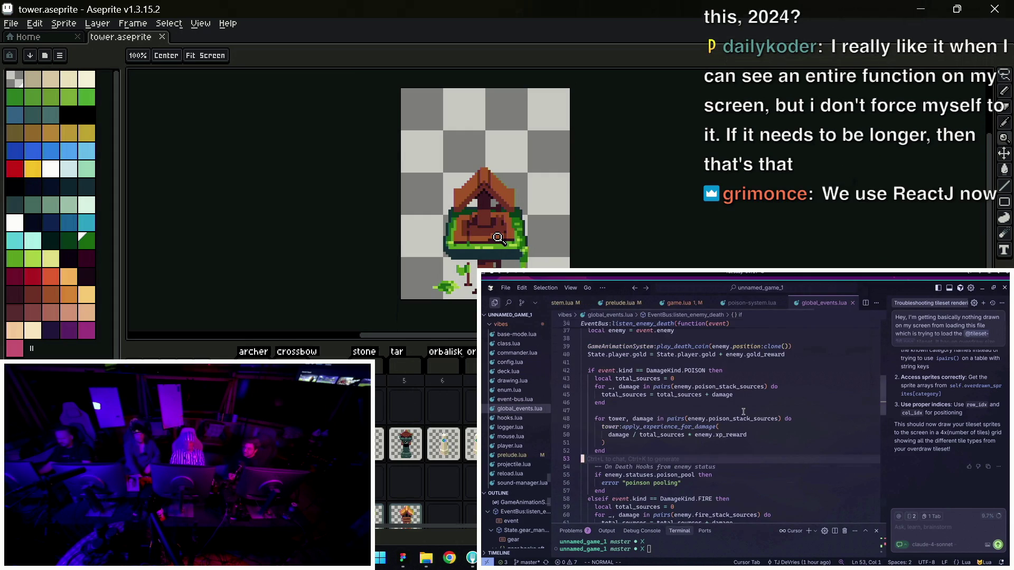
text(/POIS)
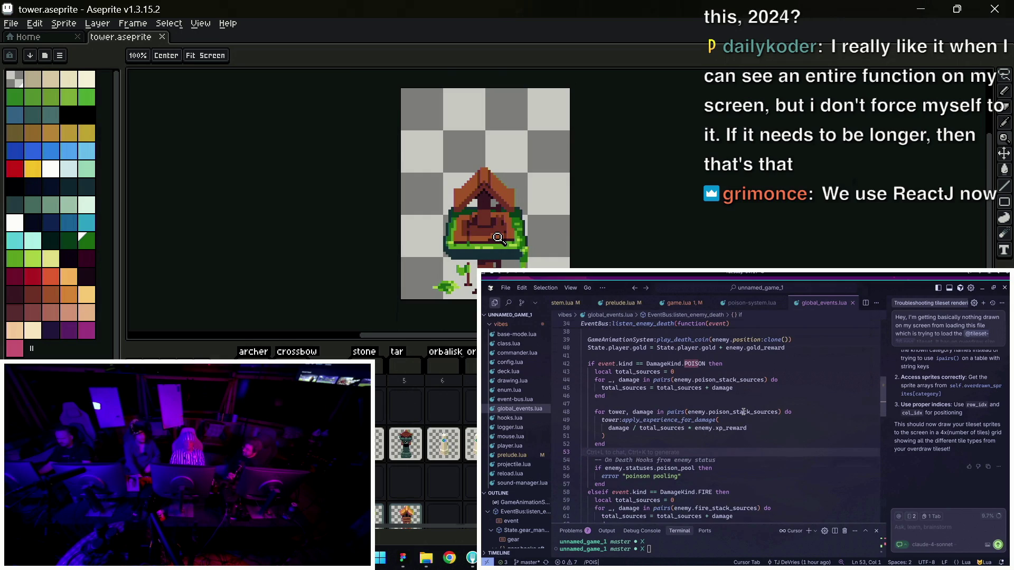
key(Return)
key(k)
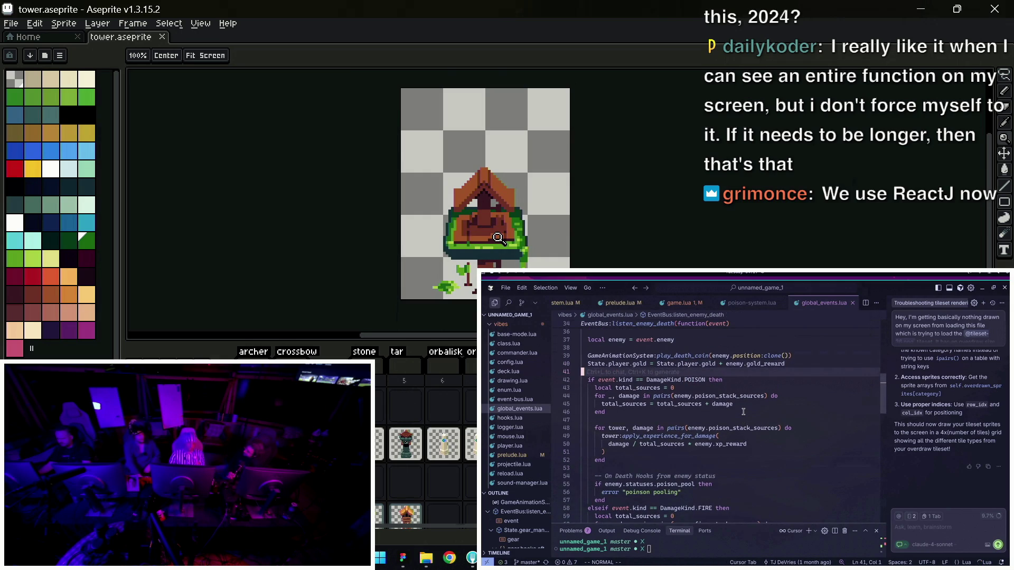
- Add a spawn_pool call at the enemy's position under the poison_pool check, comment out the error, and save
scroll(743, 411, down, 1)
click(726, 463)
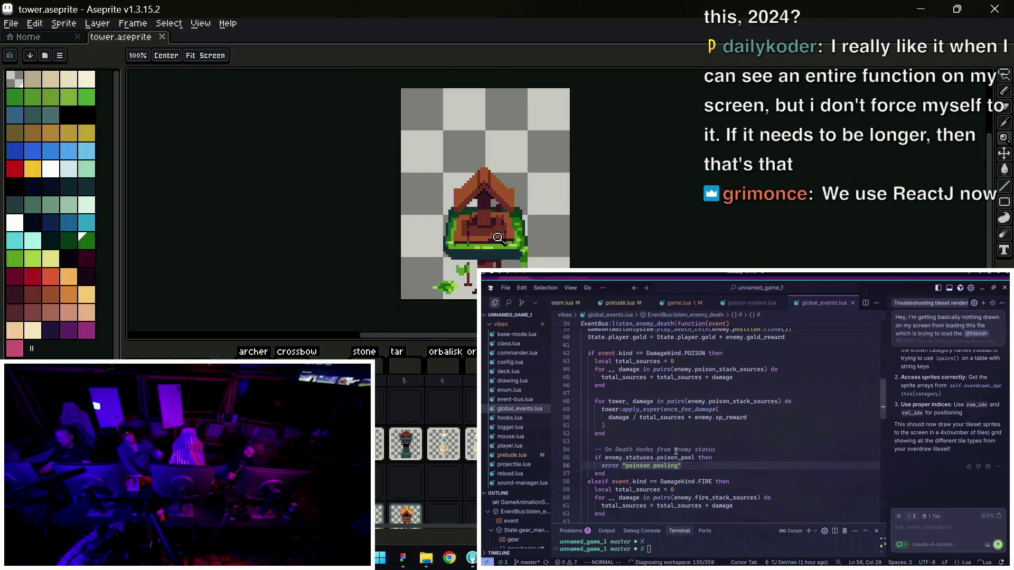
key(o)
key(Tab)
key(Tab)
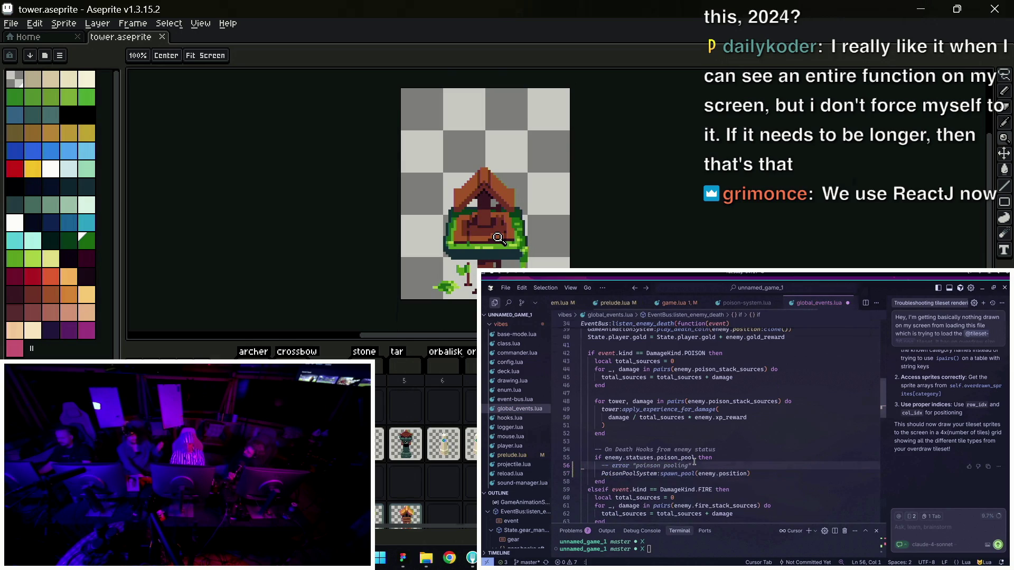
key(Escape)
key(ctrl+s)
text(:w)
key(Return)
key(k)
key(k)
key(j)
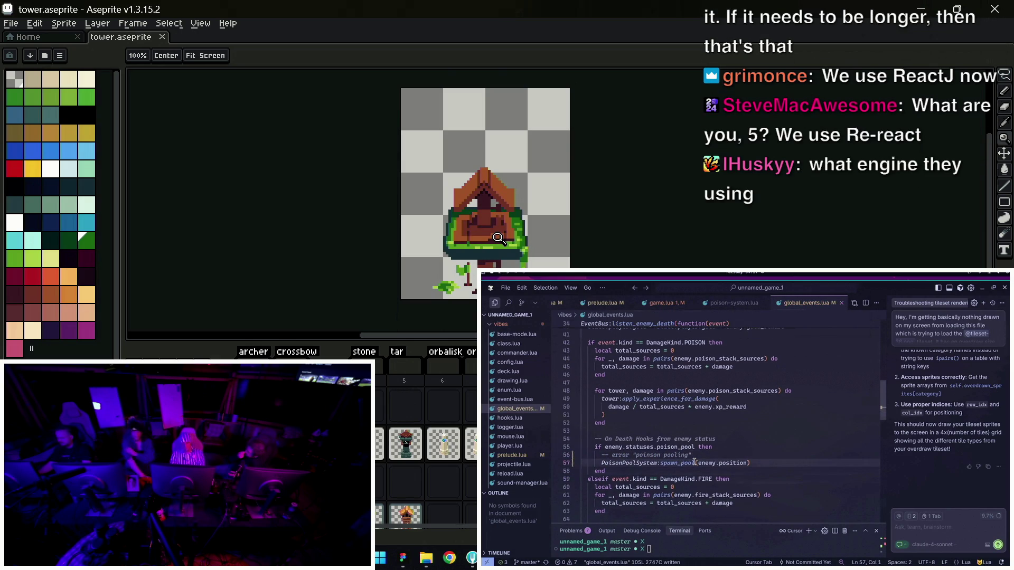
key(alt+Tab)
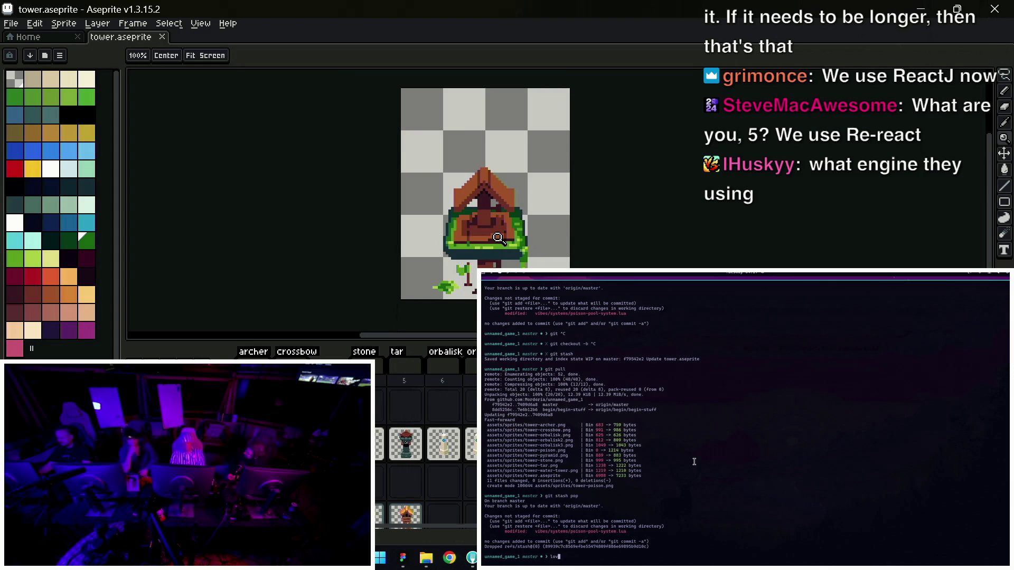
- Run 'love . --test-game', place a tower beside the path, watch poison pools appear, then quit
text(ame)
key(Return)
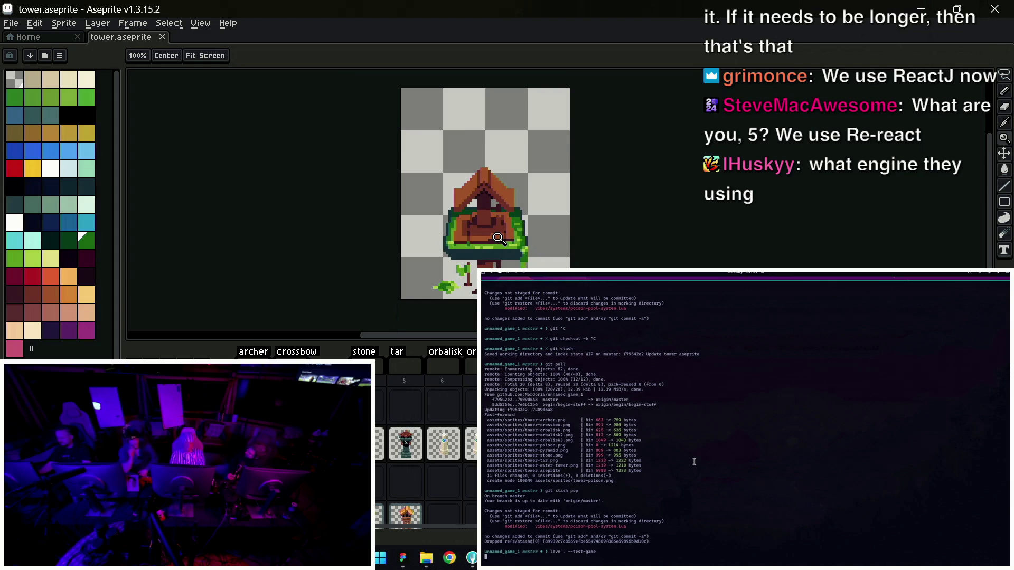
click(731, 483)
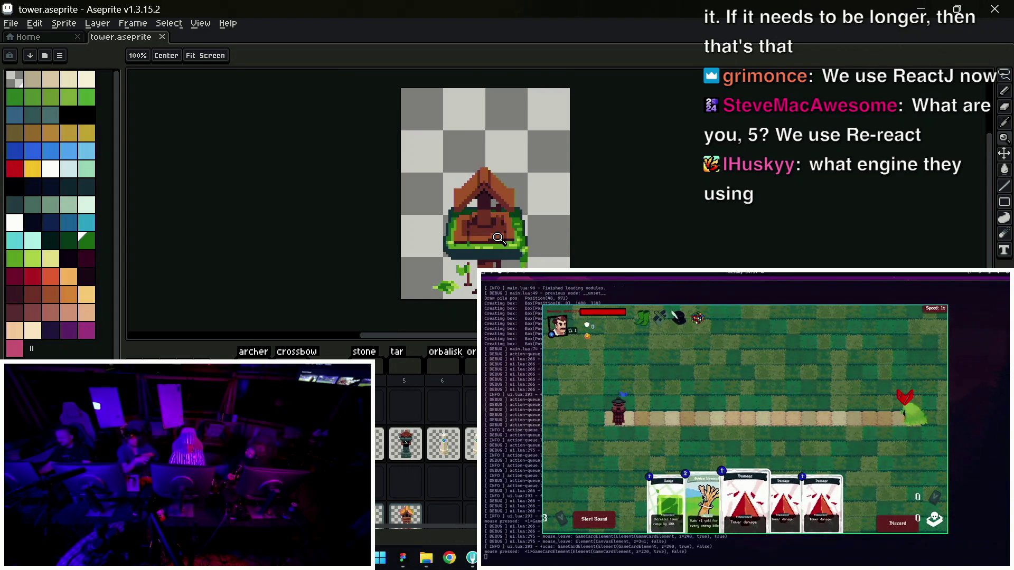
click(754, 359)
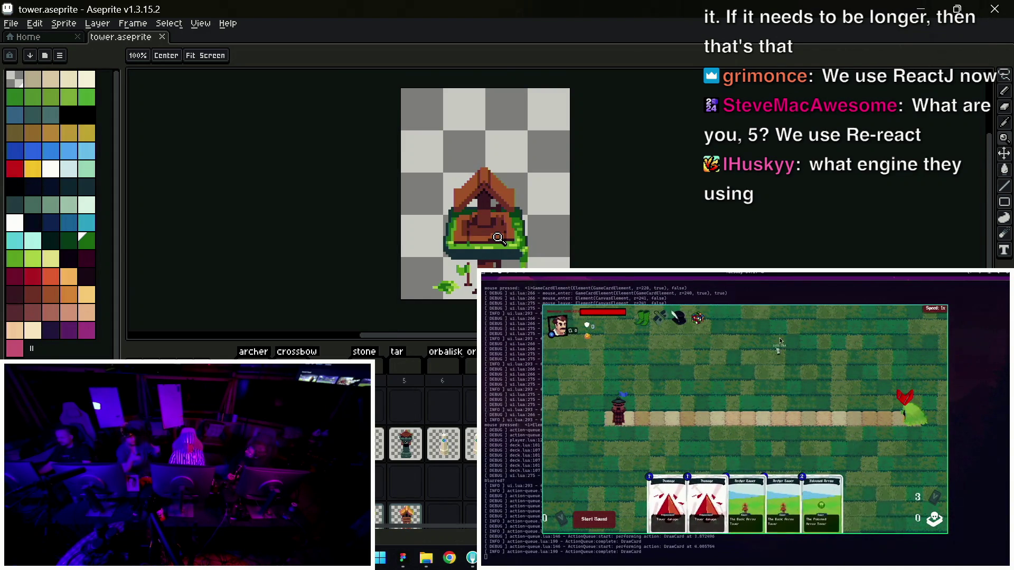
drag(813, 501, 842, 412)
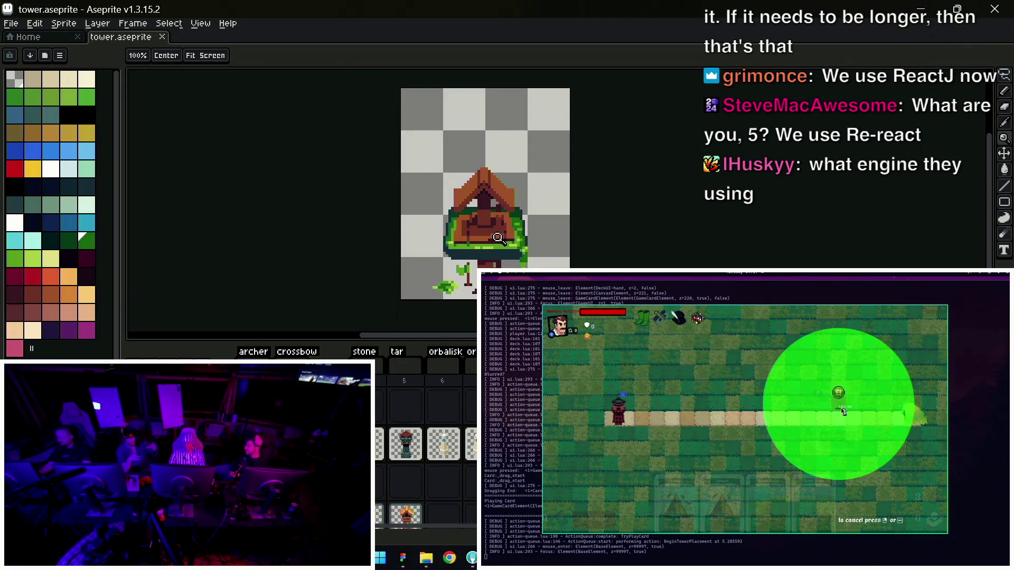
click(842, 412)
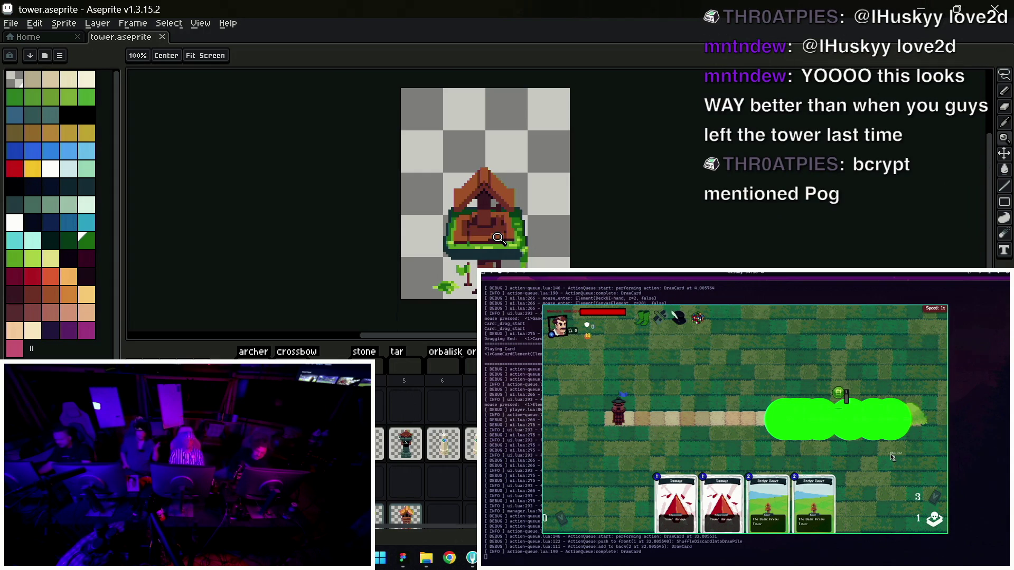
key(Escape)
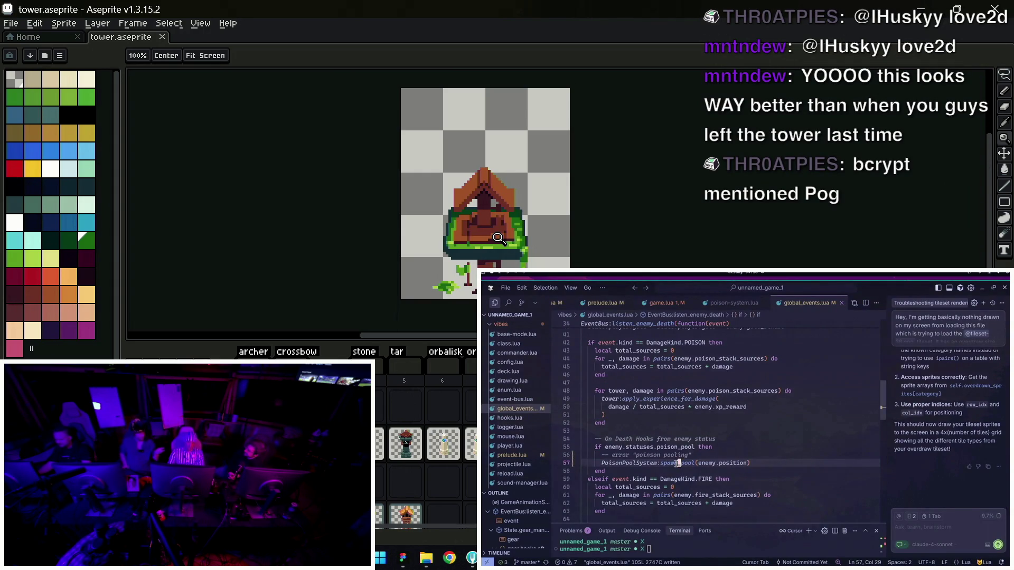
- Give PoisonPool a 'stacks number' annotation and self.stacks = 10 in init
ctrl+click(676, 463)
key(j)
key(j)
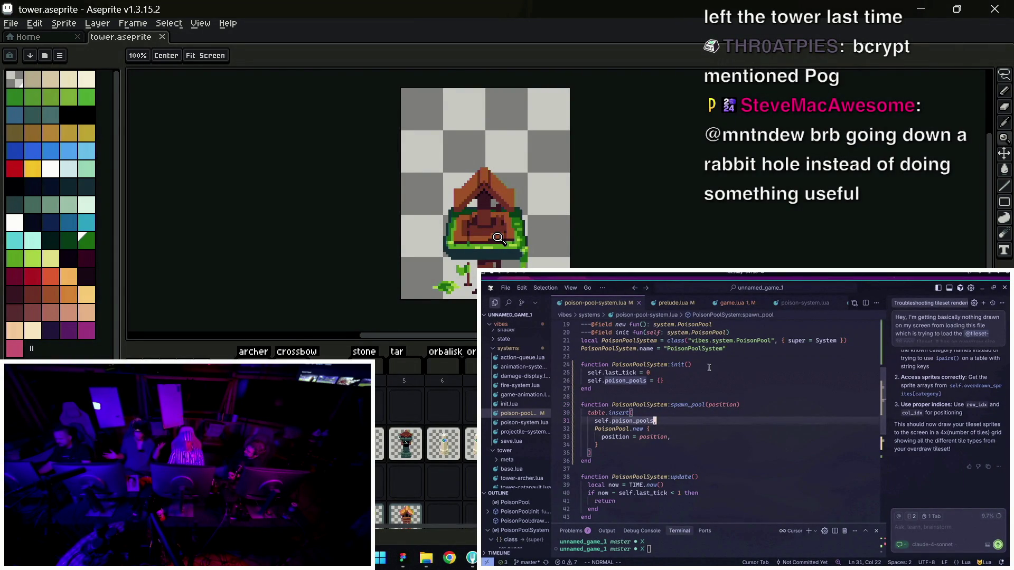
key(k)
key(k)
key(k)
scroll(713, 372, up, 3)
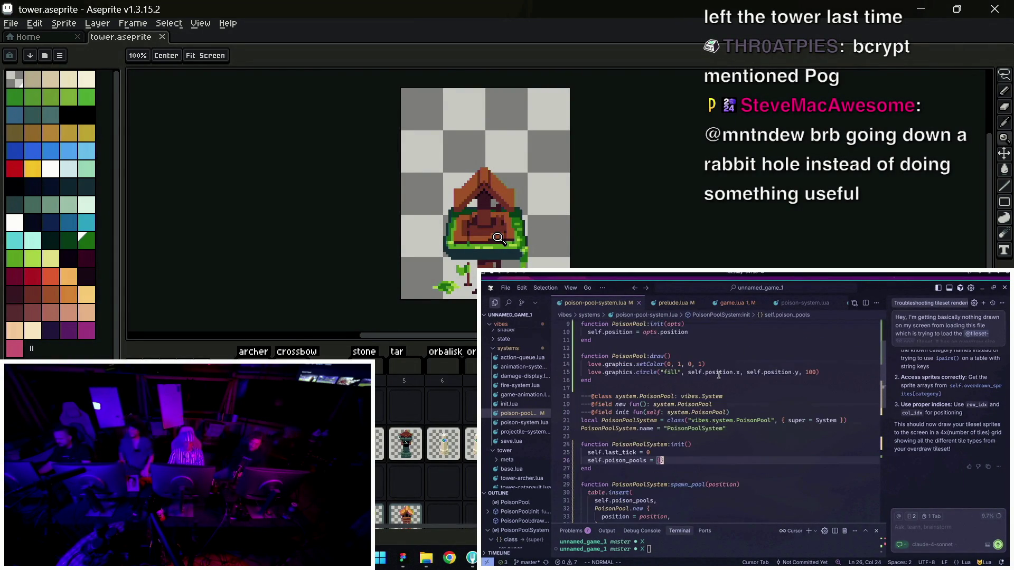
scroll(718, 375, up, 3)
key(j)
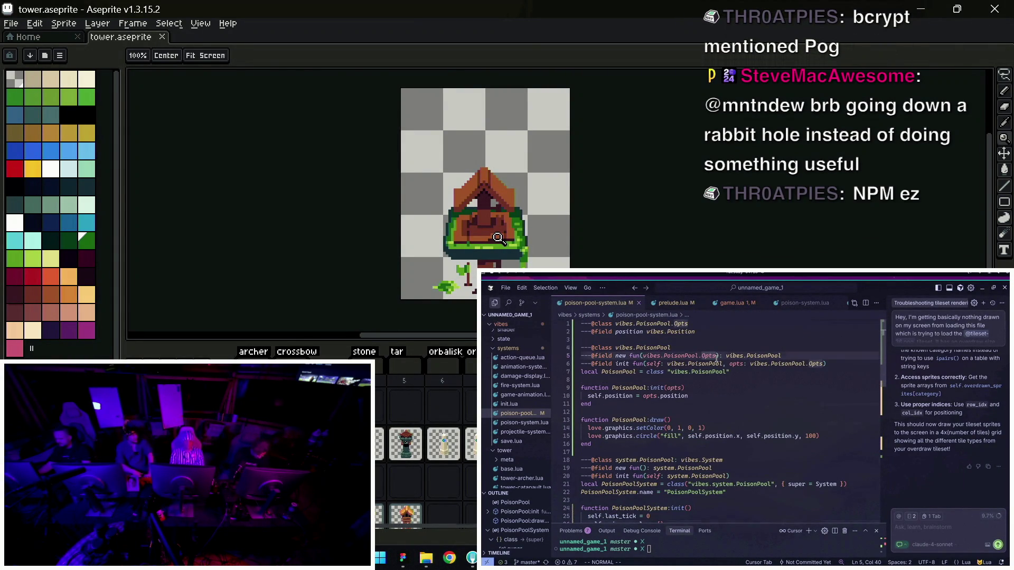
key(o)
key(Return)
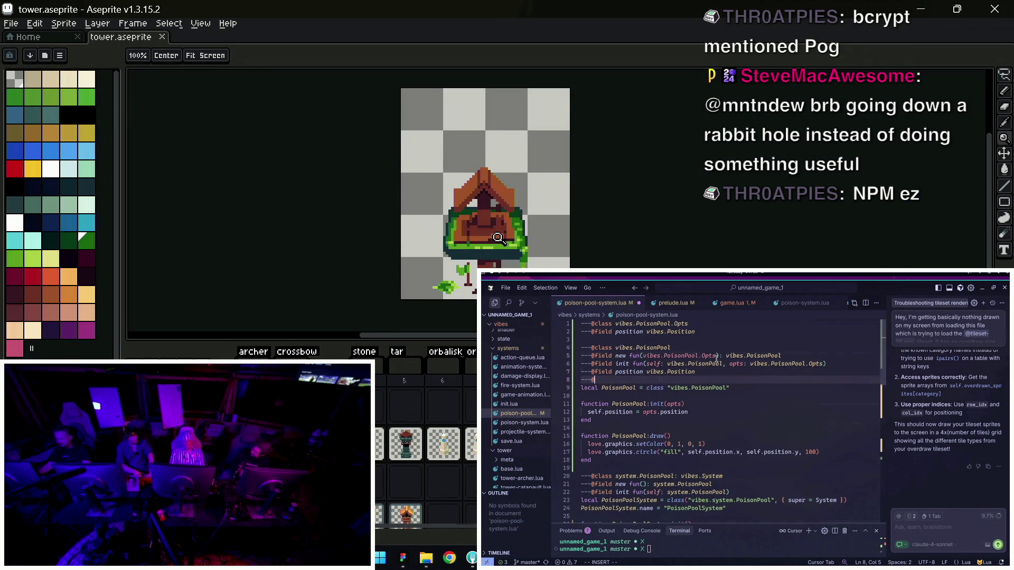
text(ks number)
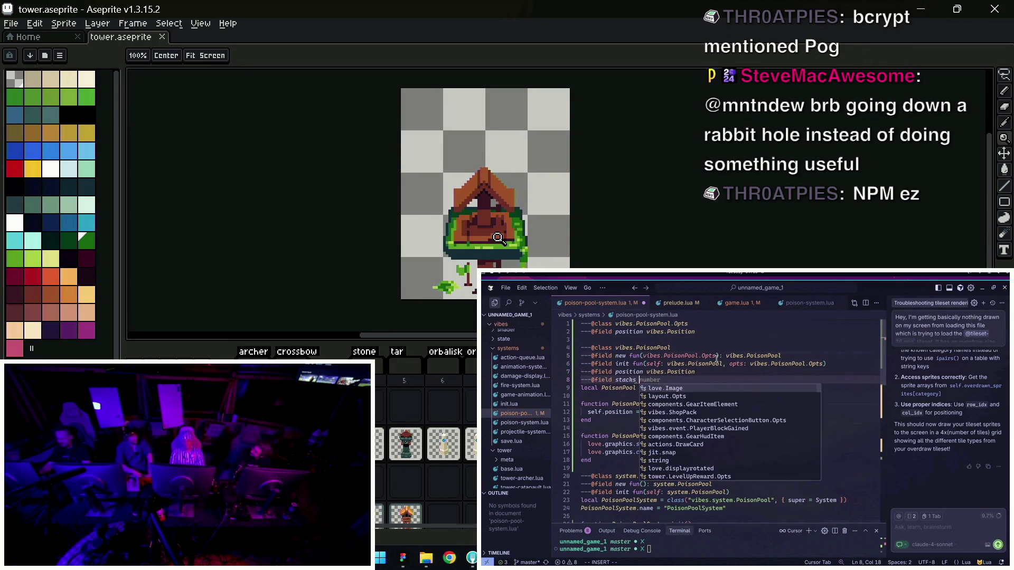
key(Tab)
key(Tab)
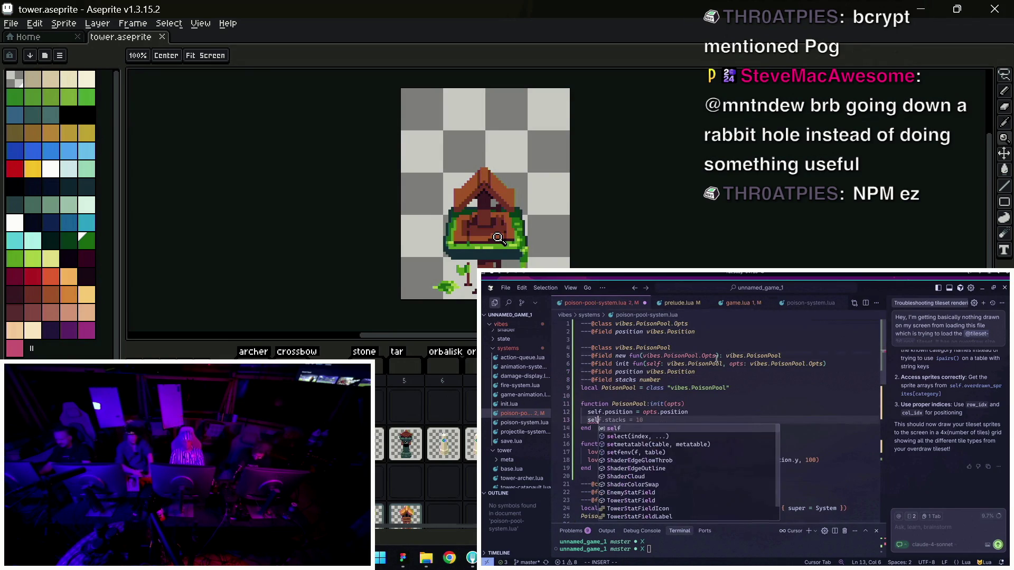
key(Down)
key(Down)
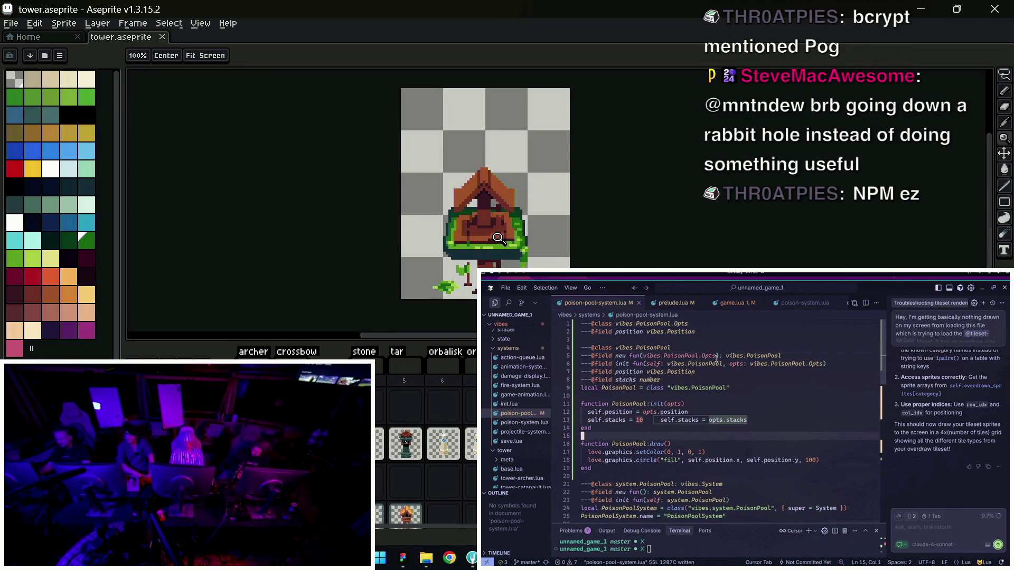
- Add an empty PoisonPool:update() function after init
text(ofunction PoisonPool:update())
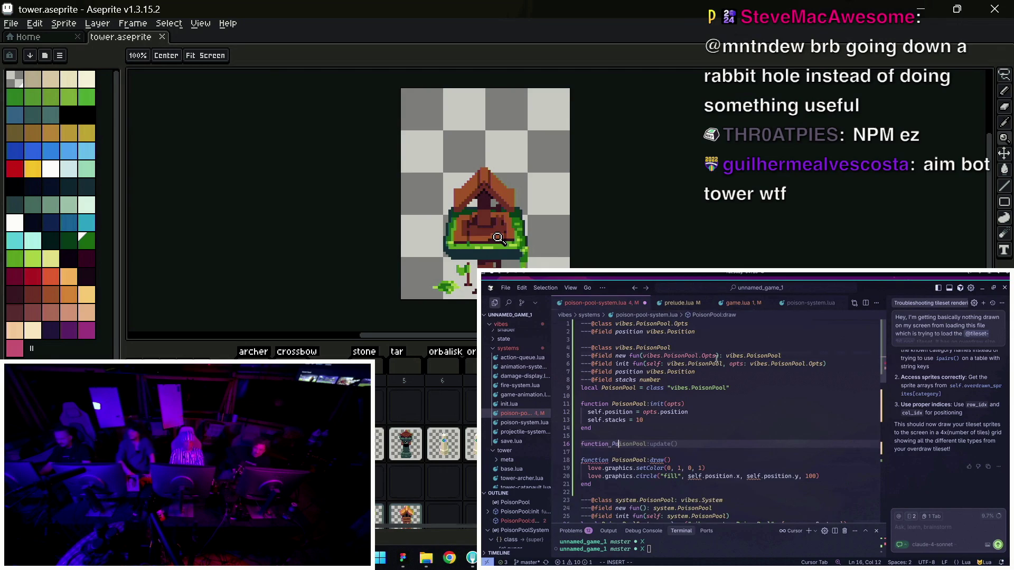
key(Escape)
key(b)
key(b)
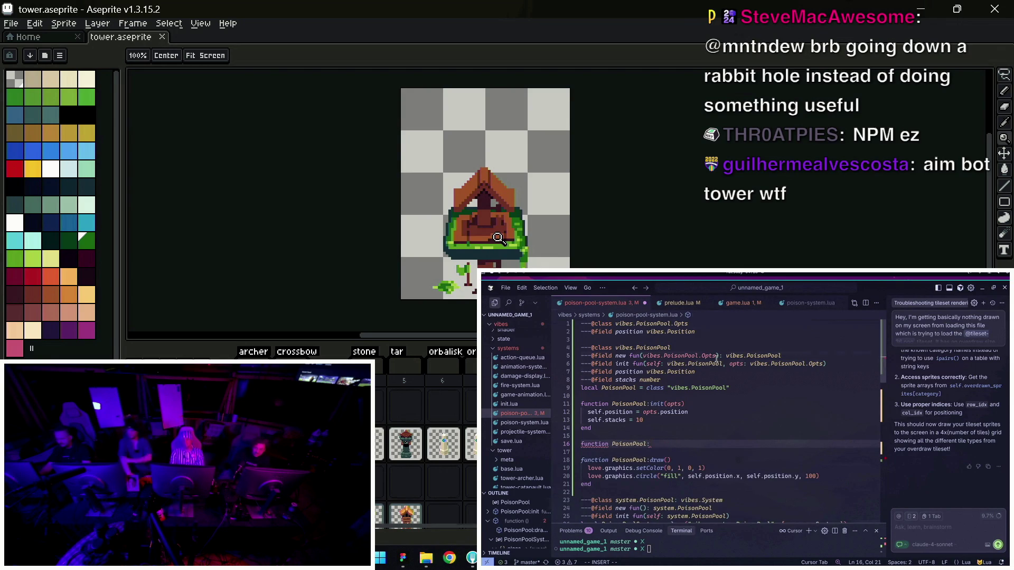
text(())
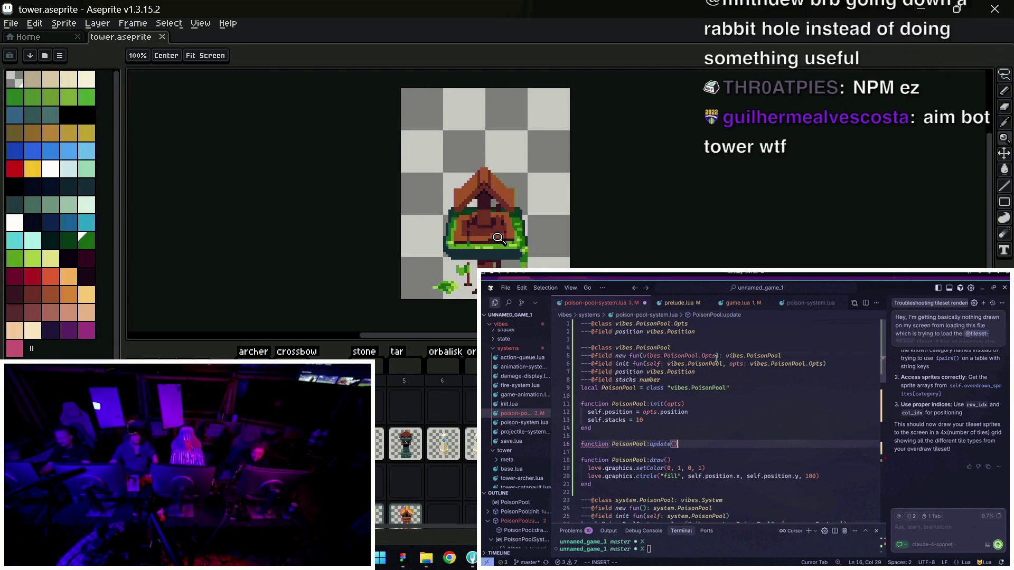
key(Return)
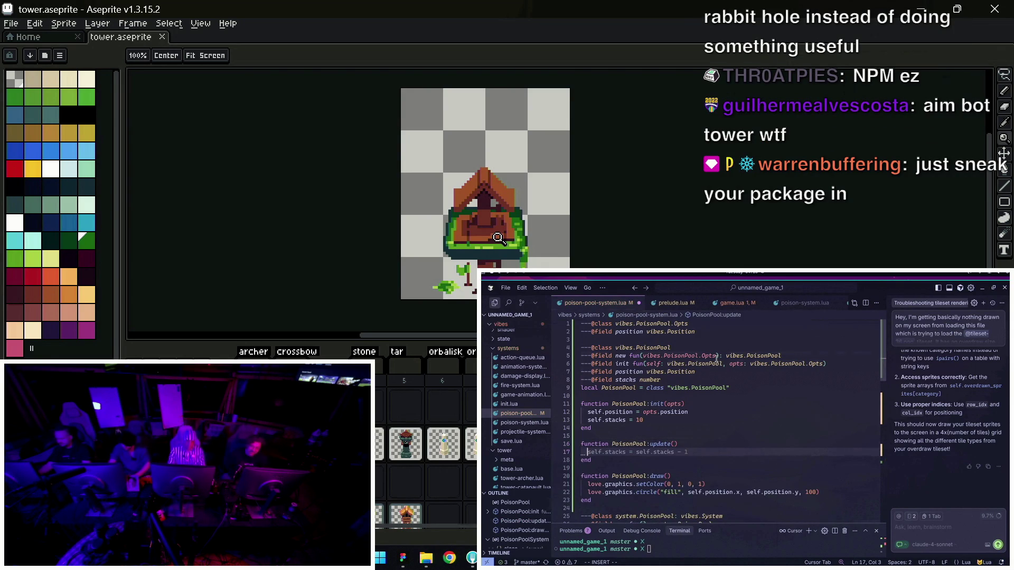
- Add self.radius = 100 in init, draw with self.radius, and decrement stacks in update
key(Escape)
key(k)
key(k)
key(k)
text(oself.rau)
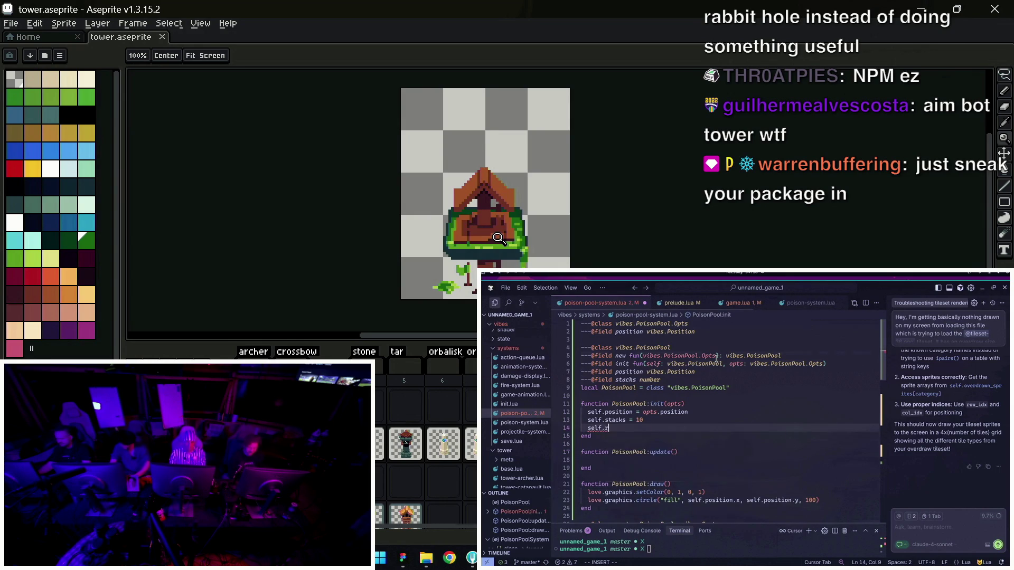
key(Tab)
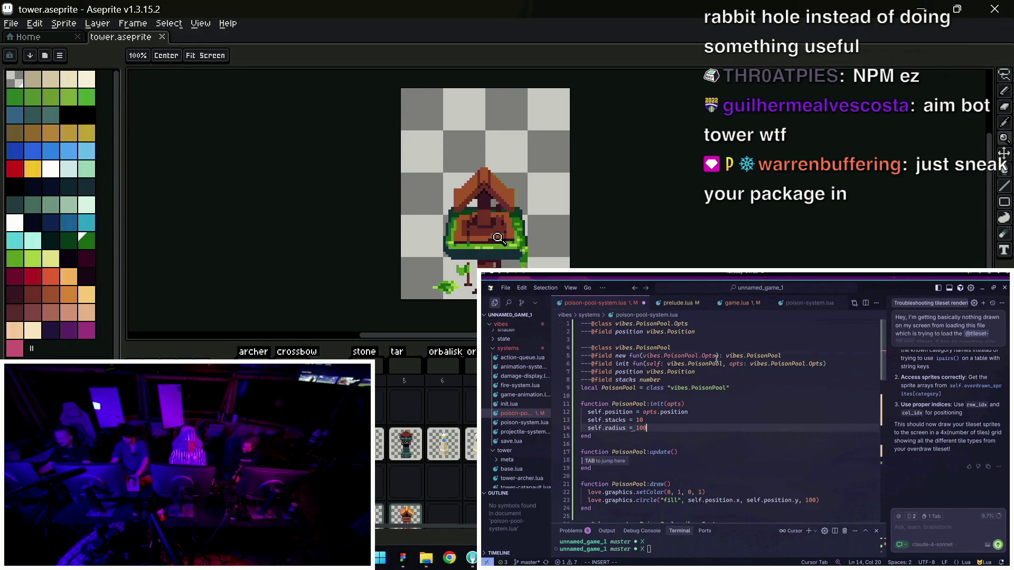
key(j)
key(j)
key(j)
key(j)
key(j)
key(j)
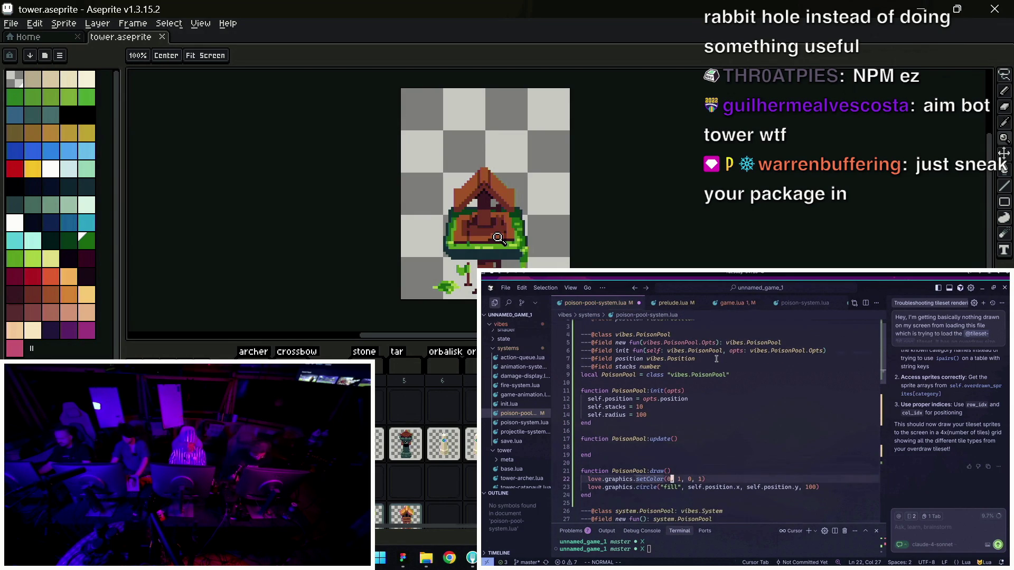
key(j)
key(i)
key(Tab)
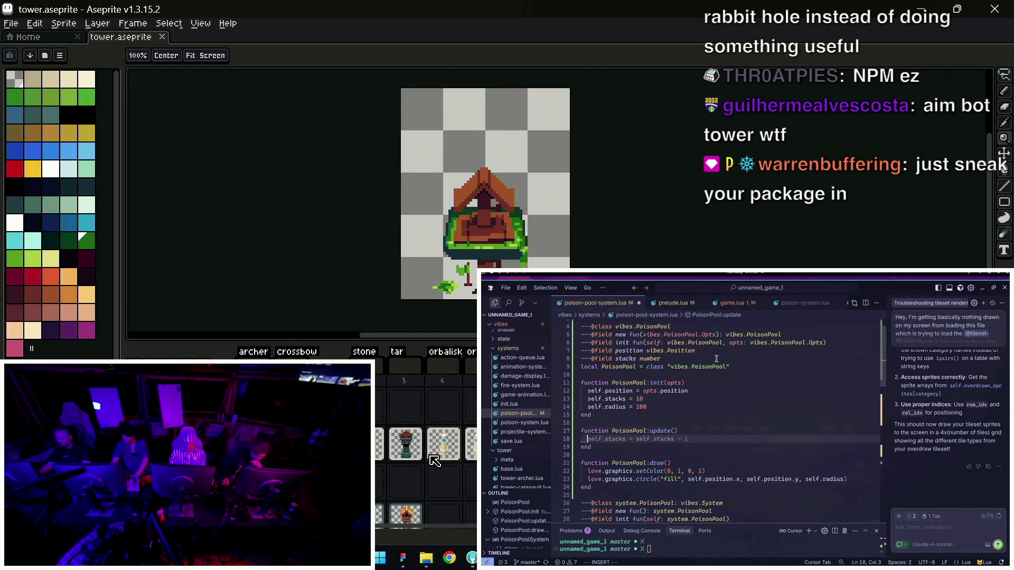
- Write 'local enemies = GameFunctions' in update and add the GameFunctions require at the top
text(ocal enem)
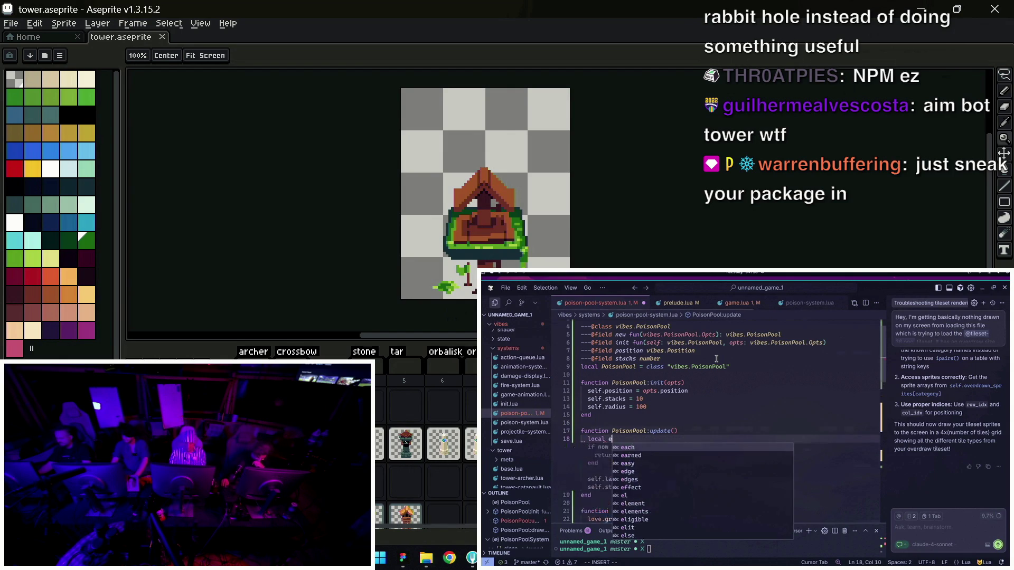
text(ies = Game)
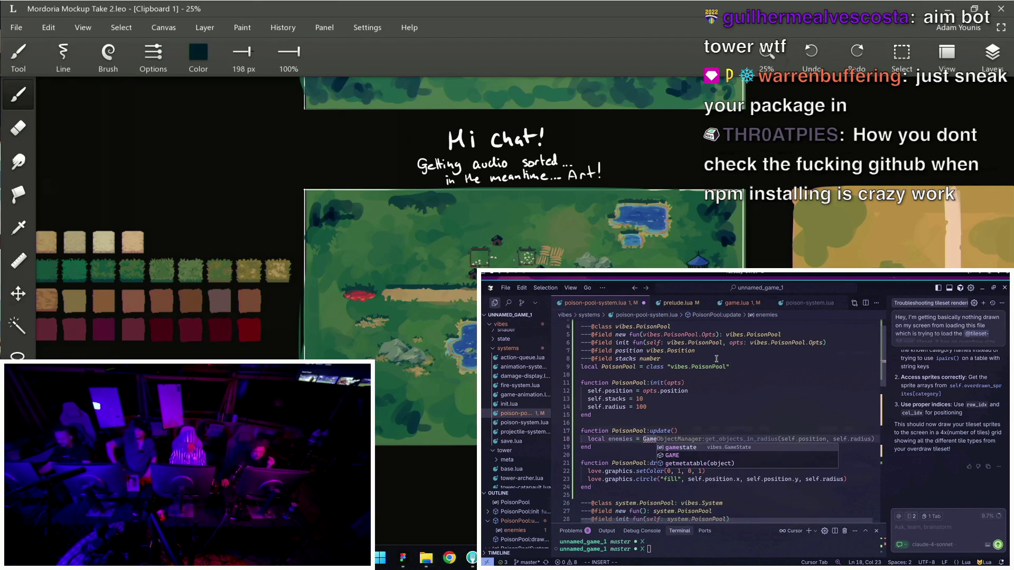
text(Functions)
key(Escape)
text(Olocal GameFu)
key(Tab)
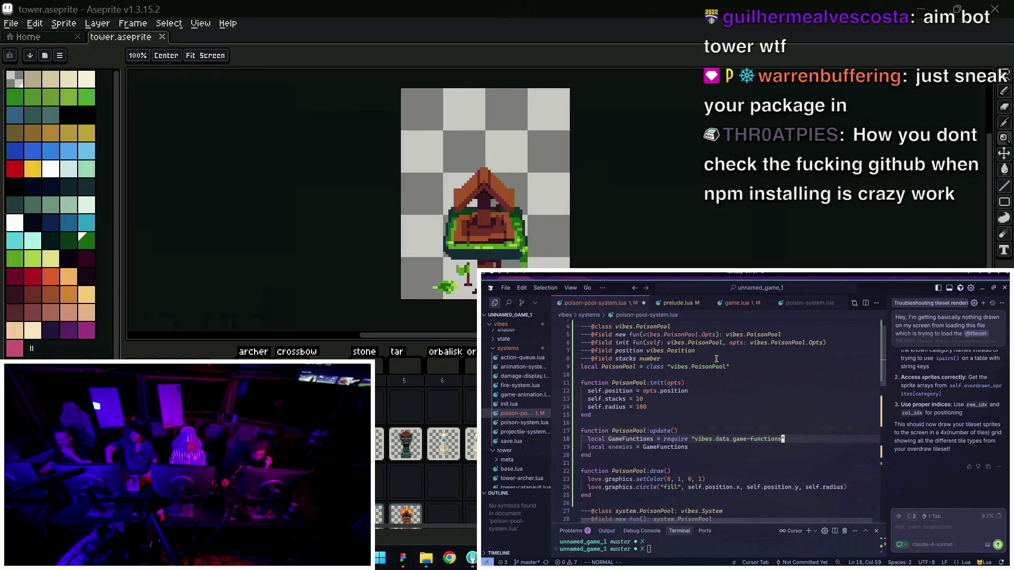
key(Tab)
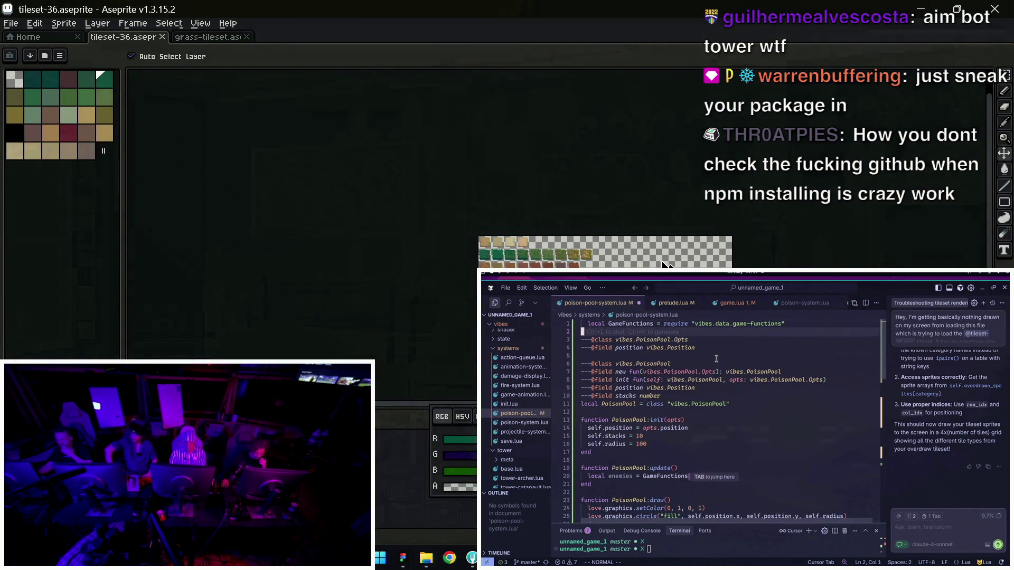
- Accept the suggested loop in PoisonPool:update that adds poison stacks to nearby enemies, and save
key(ctrl+s)
key(j)
key(j)
key(j)
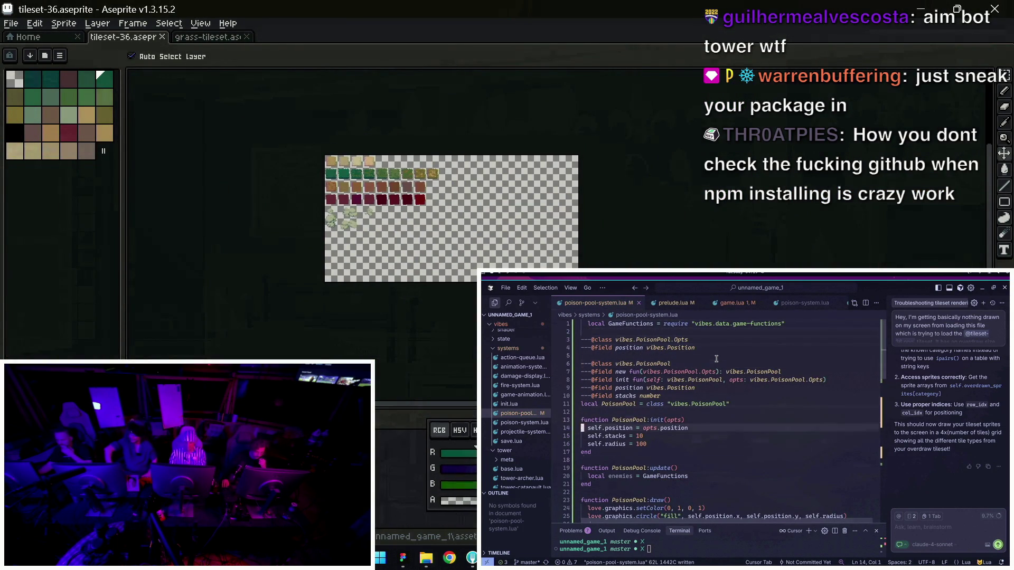
key(j)
key(j)
key(j)
key(A)
key(Tab)
key(Escape)
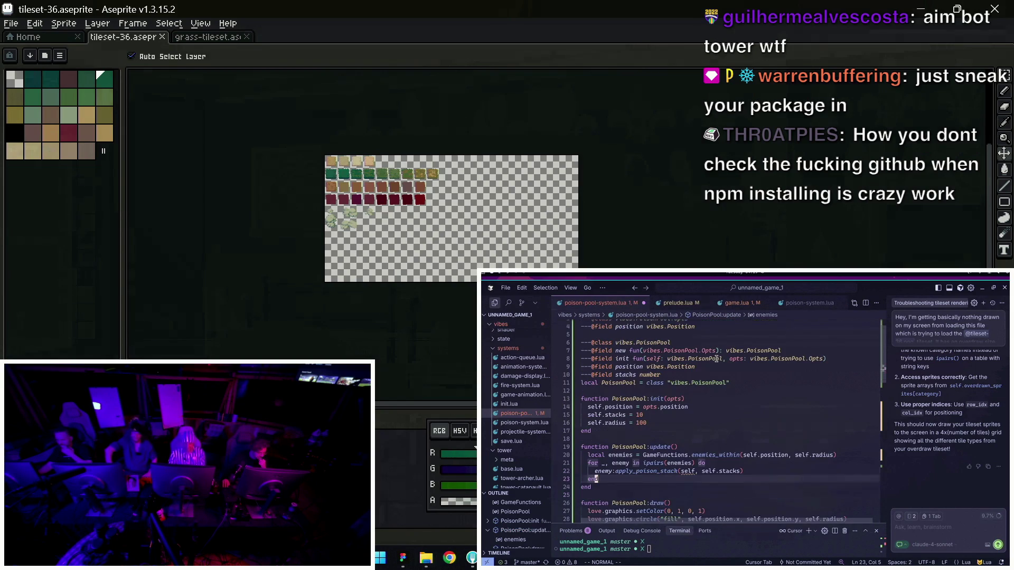
key(ctrl+s)
key(k)
key(w)
key(w)
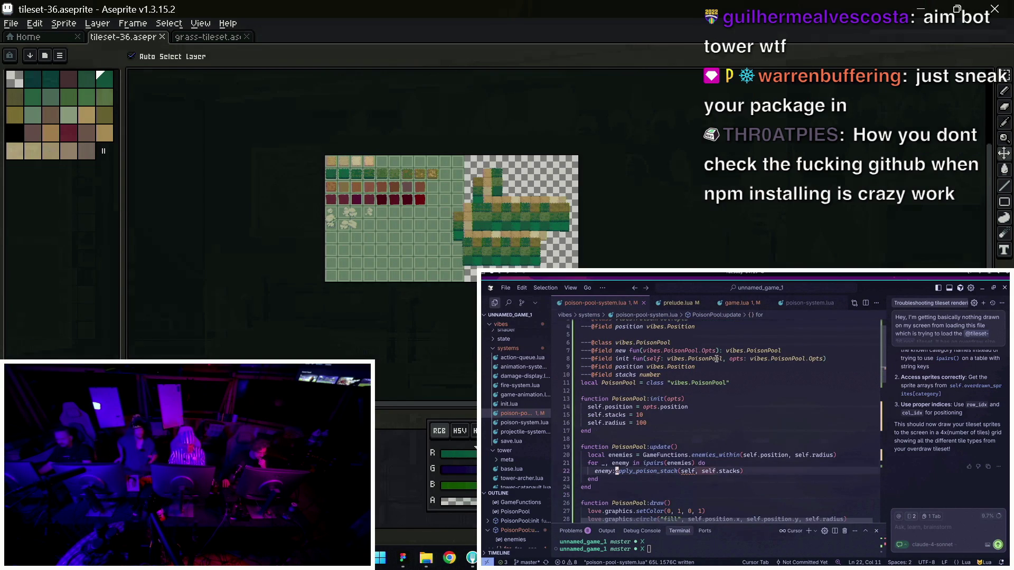
- Replace the suggested poisoned-status if-block with a call beginning 'enemy:apply'
scroll(468, 208, up, 2)
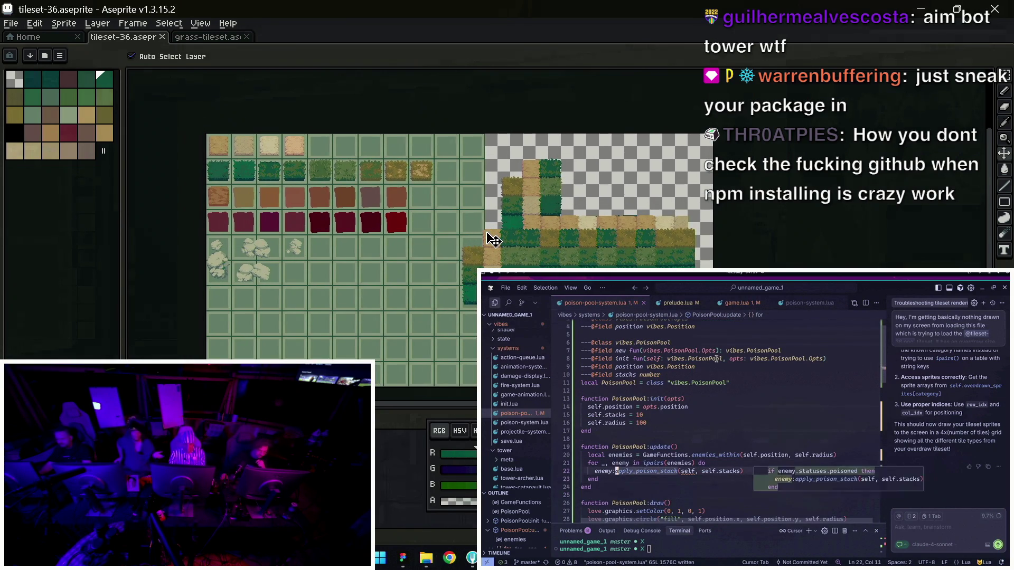
key(Tab)
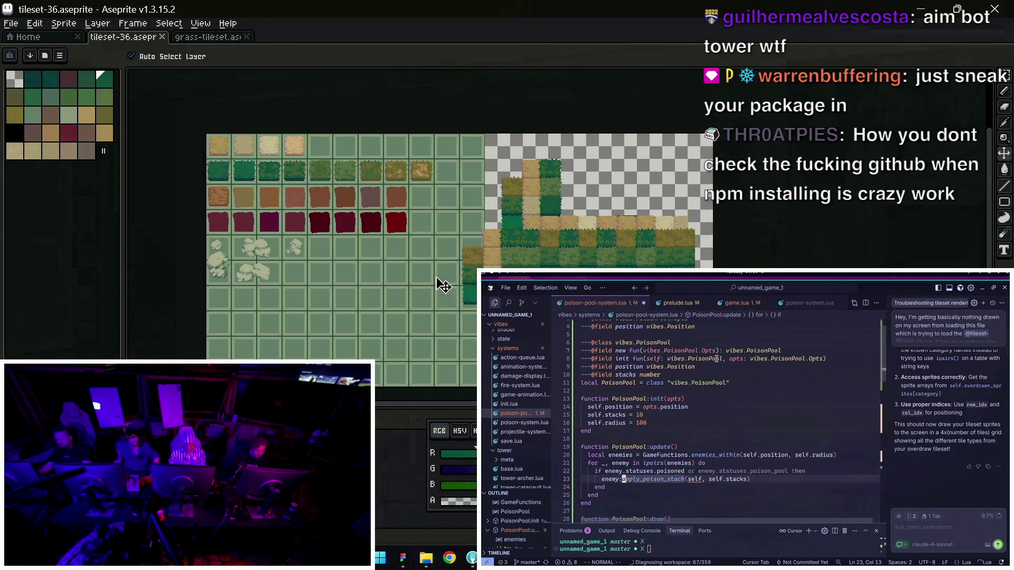
key(k)
key(c)
key(2)
key(j)
drag(464, 259, 458, 284)
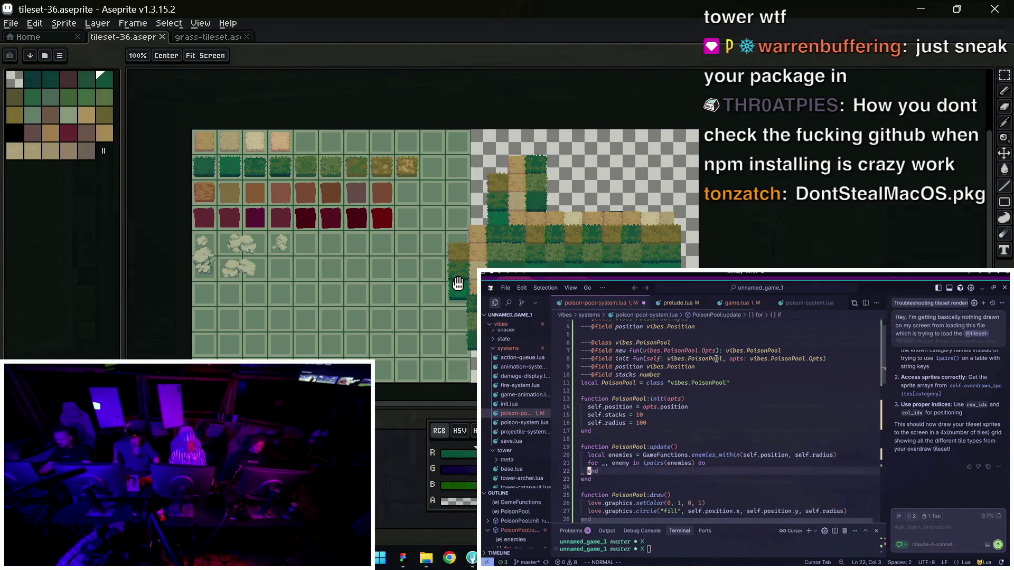
text(enemy:)
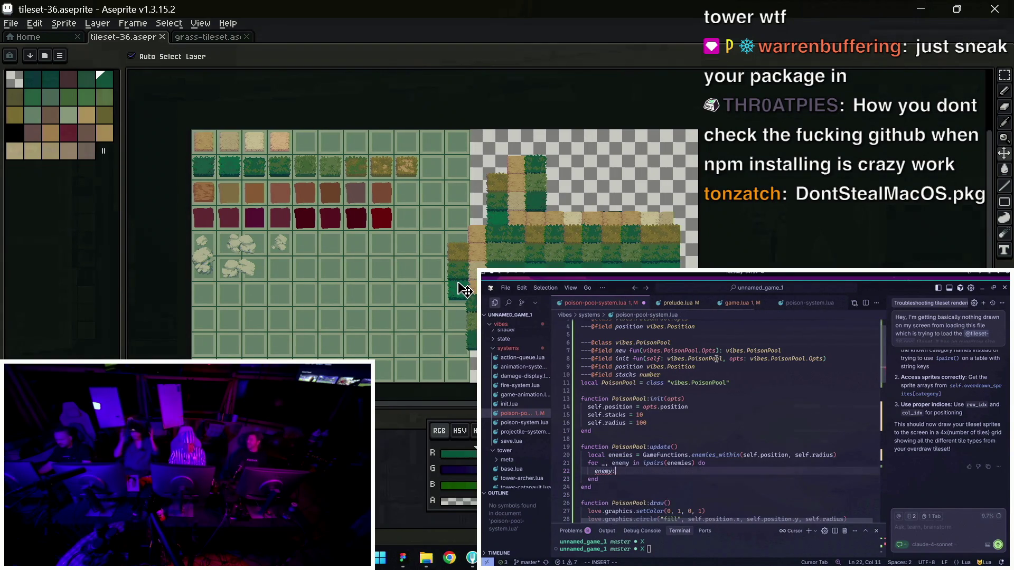
text(apply)
key(Escape)
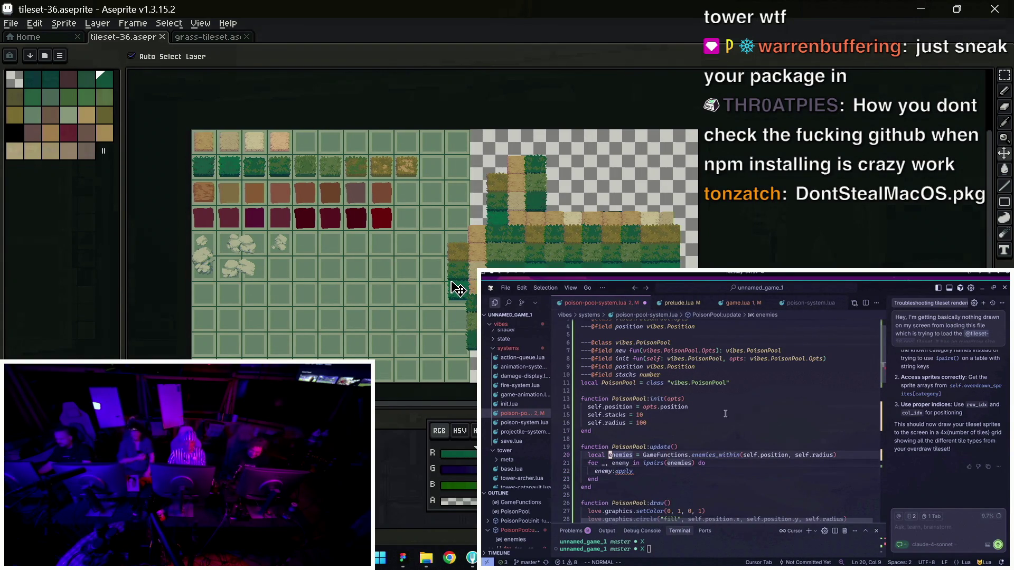
- Complete the call as apply_poison_stack without the extra self argument, checking its definition in base.lua
click(659, 471)
key(Tab)
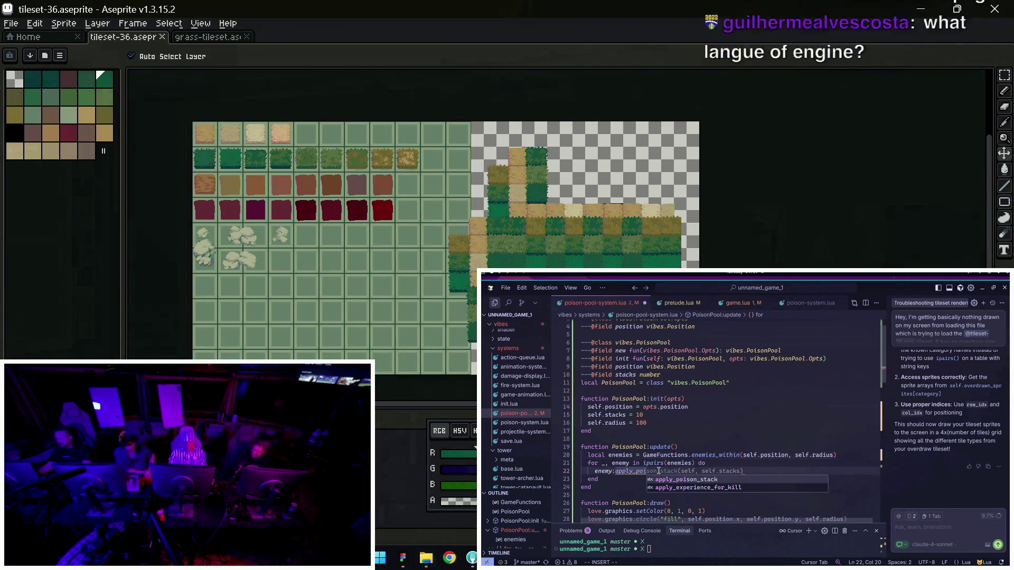
key(b)
key(b)
key(b)
key(d)
key(shift+w)
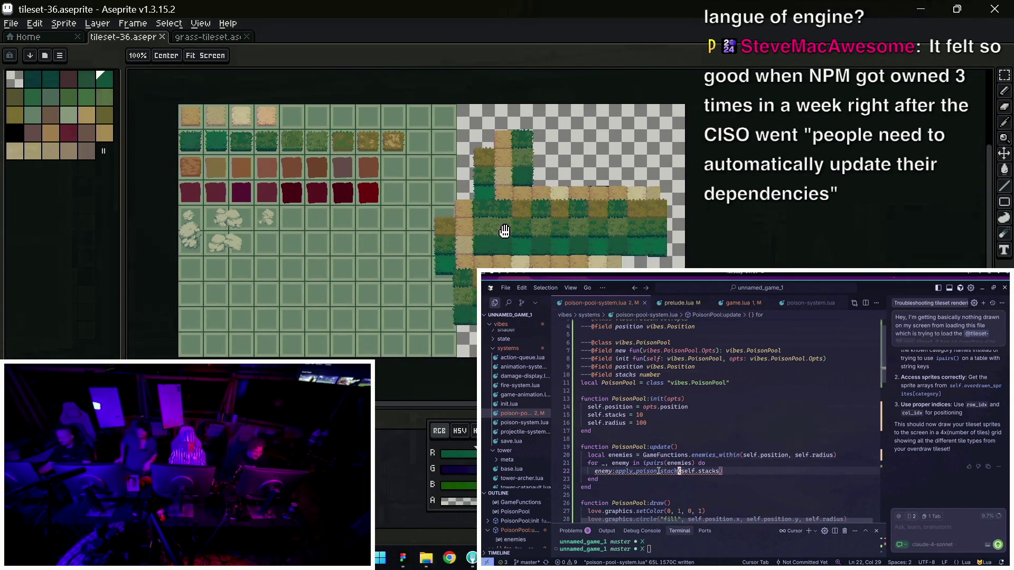
drag(507, 248, 506, 222)
key(Tab)
text(/apply_poison)
key(Return)
key(Return)
key(ctrl+o)
- Nudge the grass patch tiles into place on the tile sheet and start a new 960×480 sprite
drag(489, 257, 493, 236)
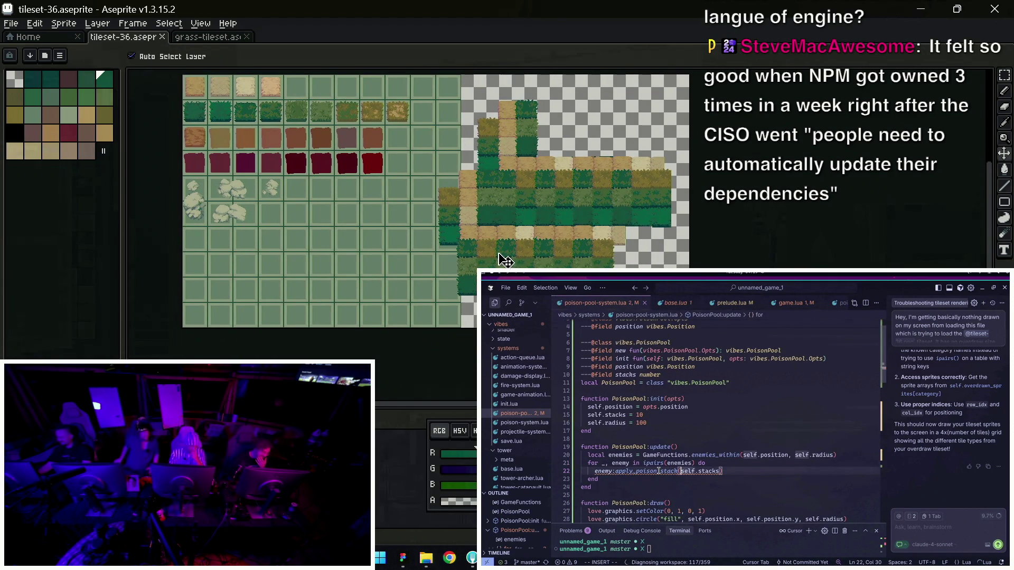
drag(515, 250, 513, 253)
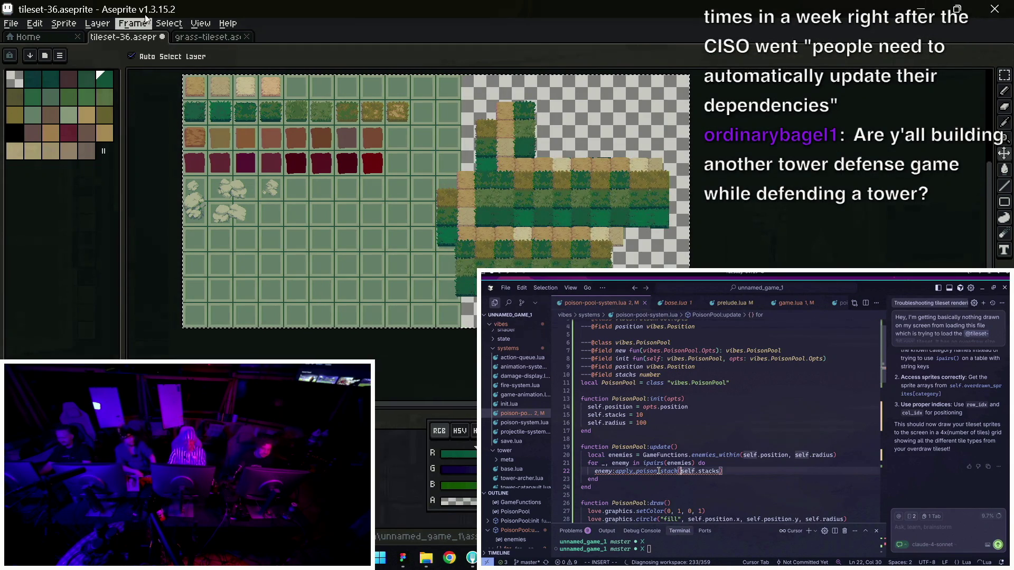
click(11, 23)
click(24, 33)
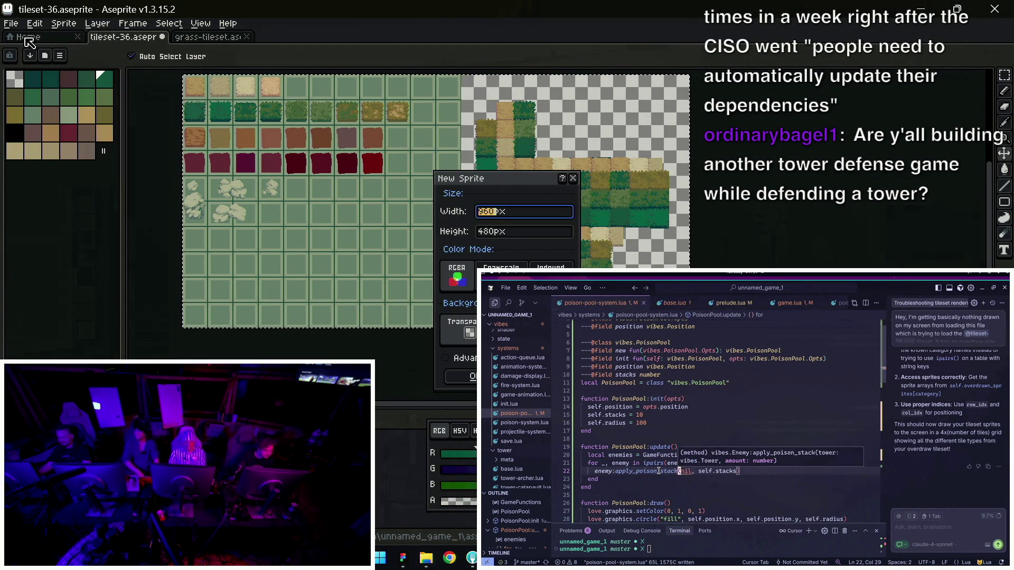
- Create the 960×480 sprite and paste the grass tiles, leaving the paste at the top-left corner
key(Return)
key(ctrl+v)
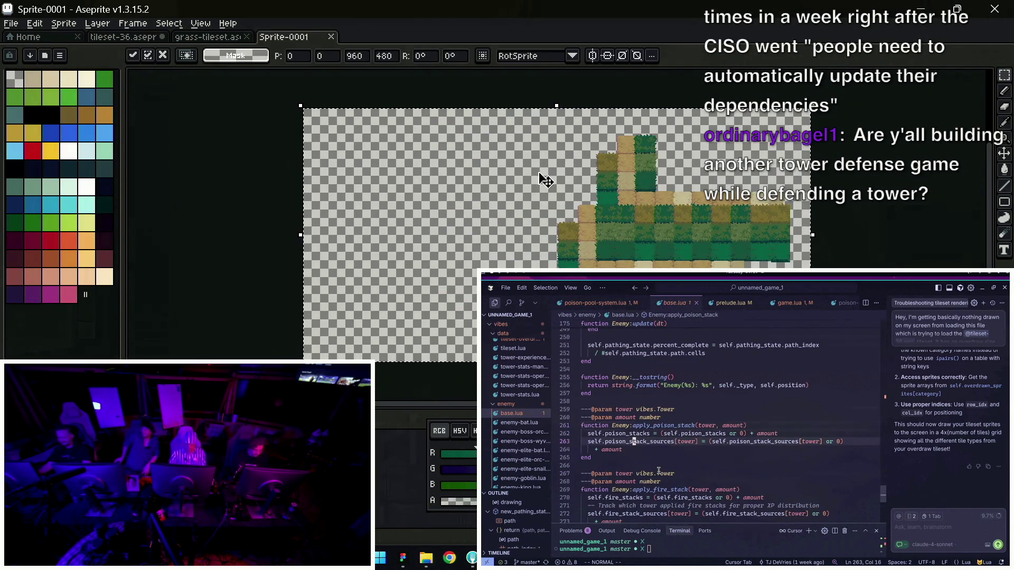
mouse_move(687, 232)
mouse_down()
mouse_move(745, 138)
mouse_move(606, 221)
mouse_move(644, 203)
mouse_move(420, 236)
mouse_move(447, 266)
mouse_up()
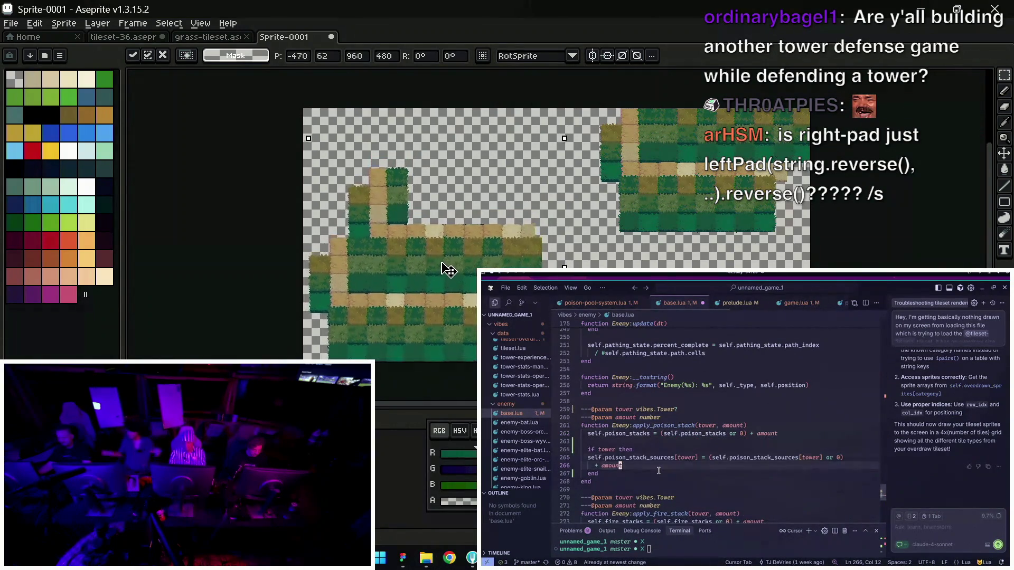
drag(447, 266, 463, 260)
key(ctrl+z)
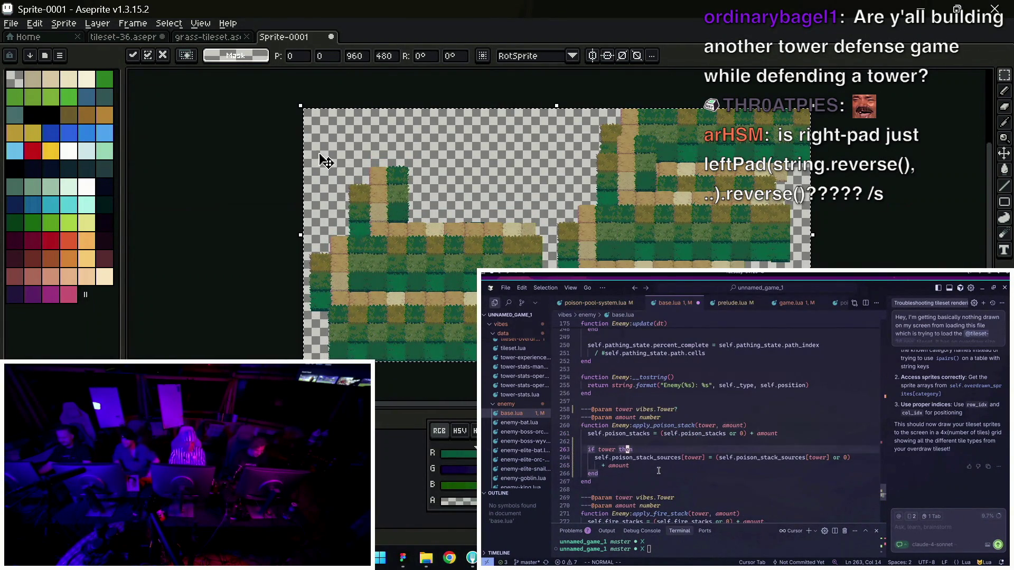
- Flip the pasted tiles horizontally and place the mirrored copy toward the right
click(35, 23)
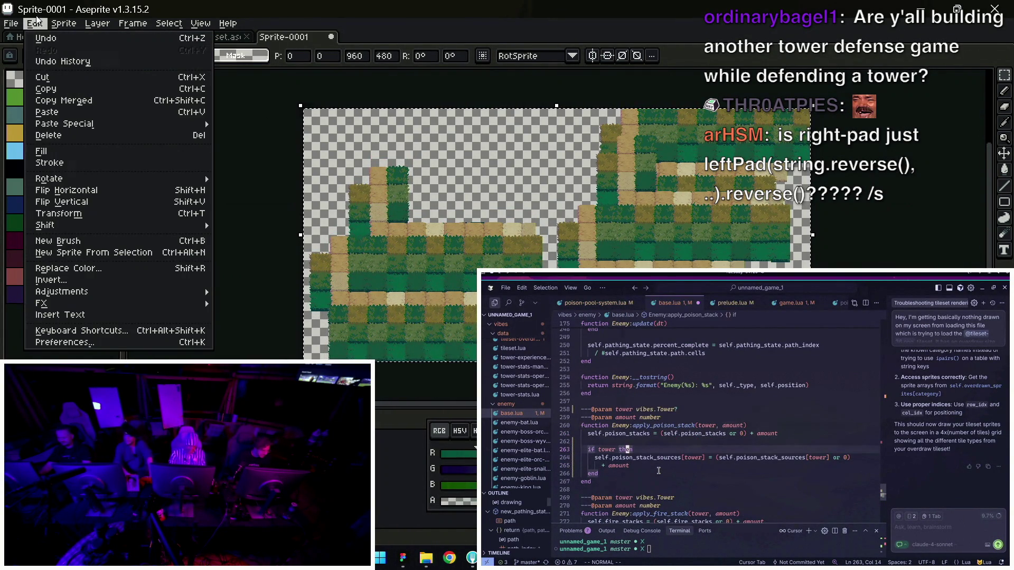
click(128, 190)
drag(524, 242, 617, 263)
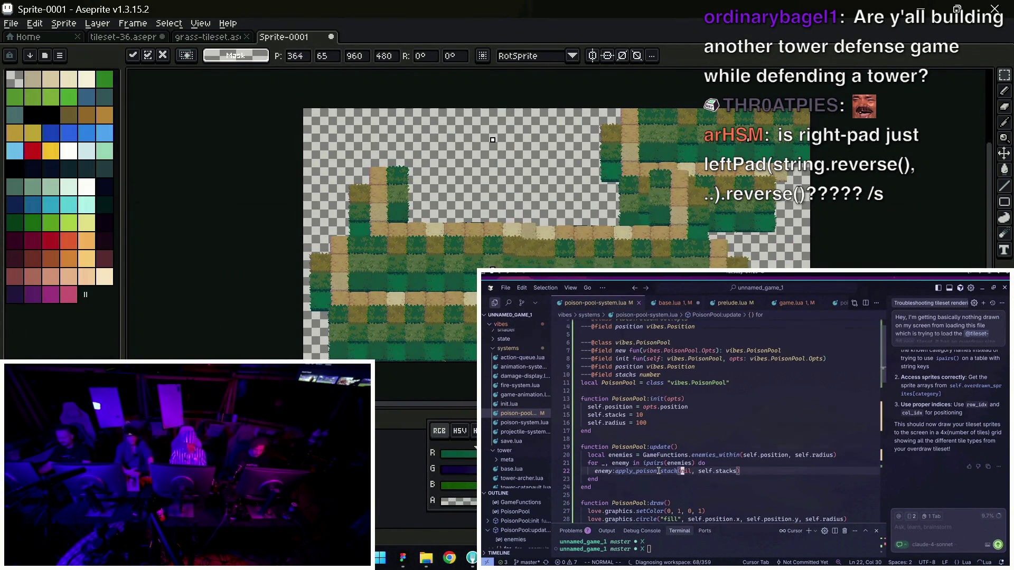
- Move the grass patch slightly up and left on the map
scroll(580, 267, down, 1)
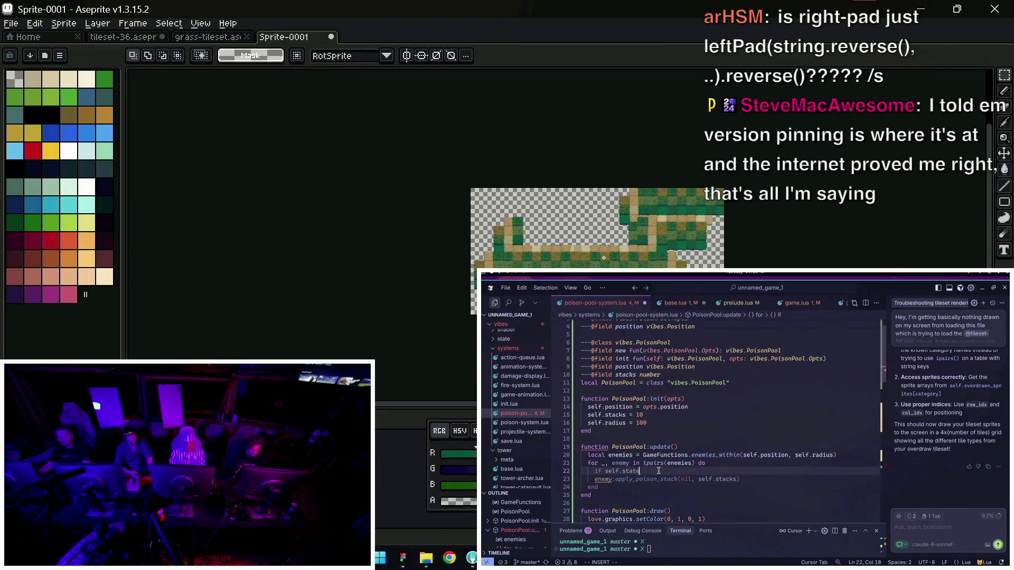
drag(585, 264, 589, 257)
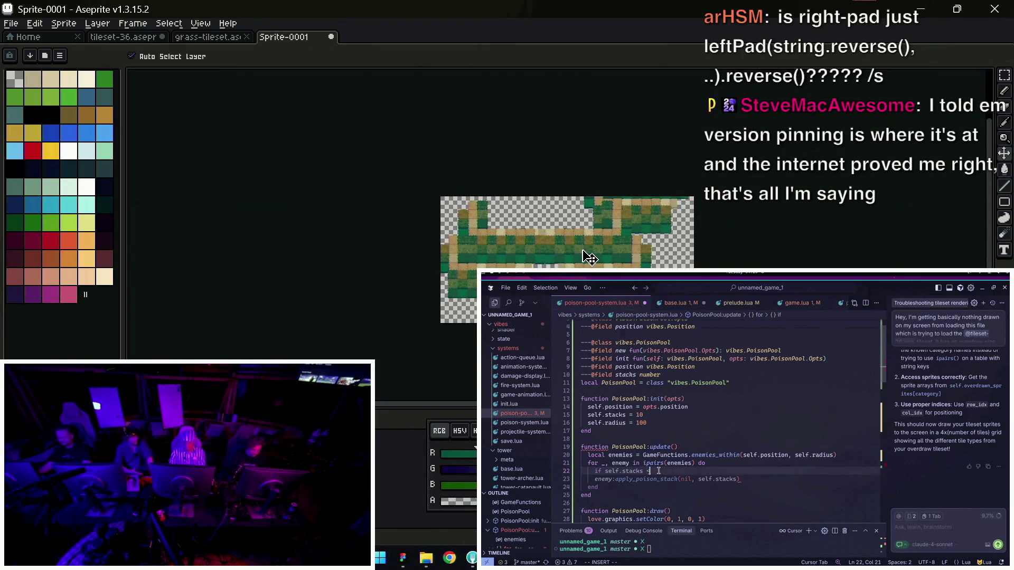
click(592, 255)
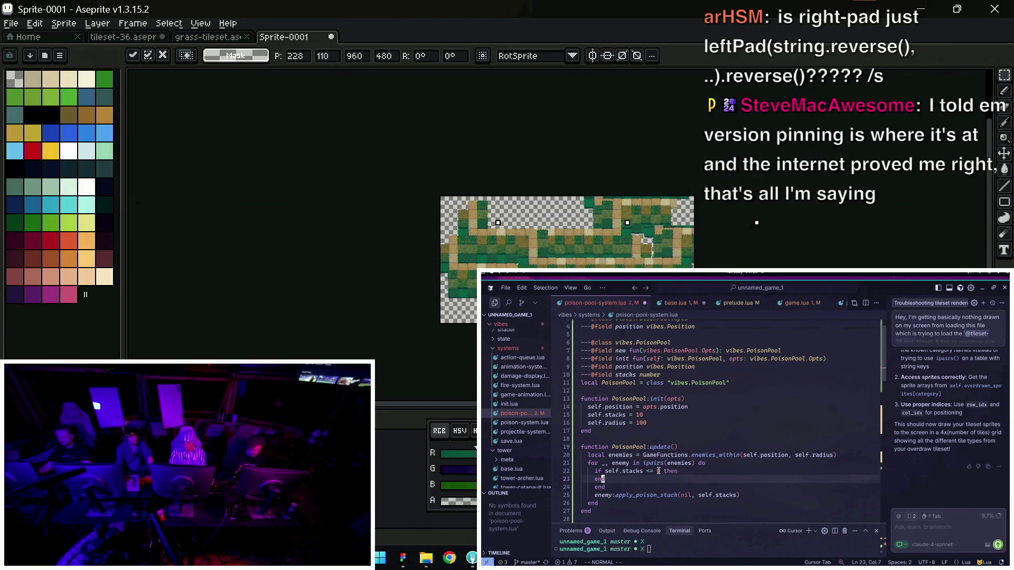
- Add a table.remove line inside the stack-check if-block of PoisonPool:update
key(k)
key(c)
key(c)
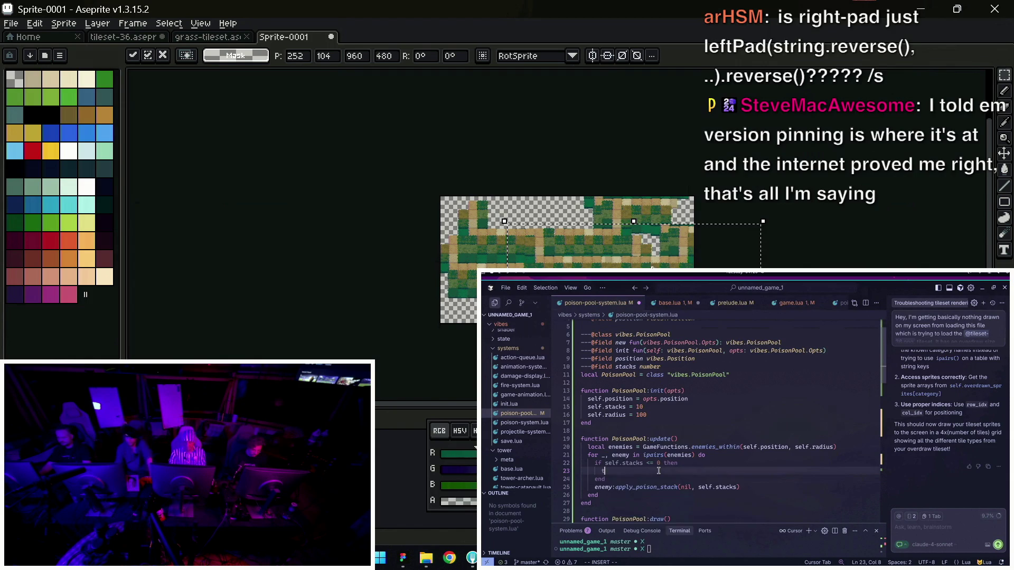
text(table.)
key(Tab)
key(Escape)
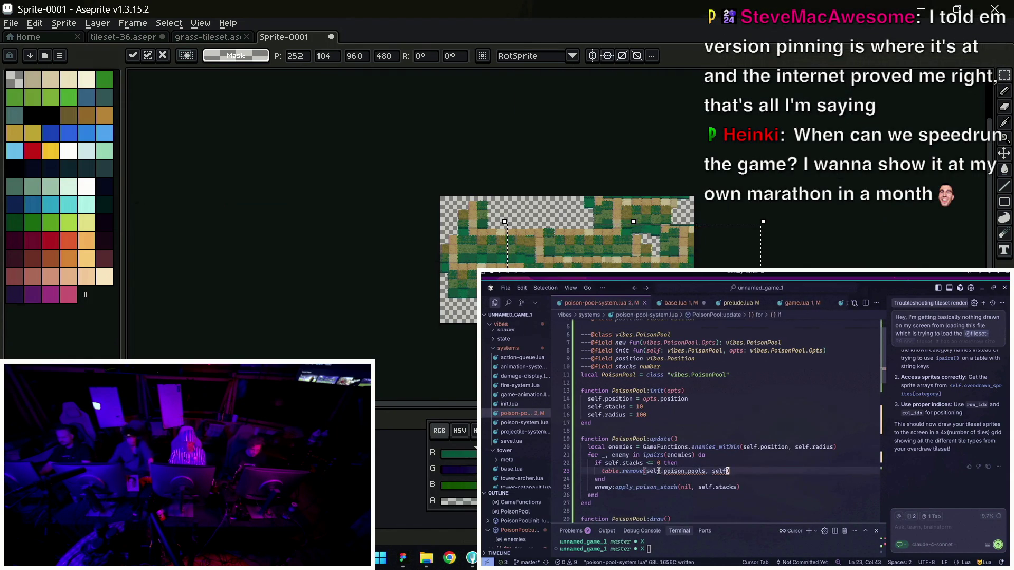
click(657, 470)
- Shift the grass tiles up and left, then paste another copy and commit it
drag(594, 266, 580, 245)
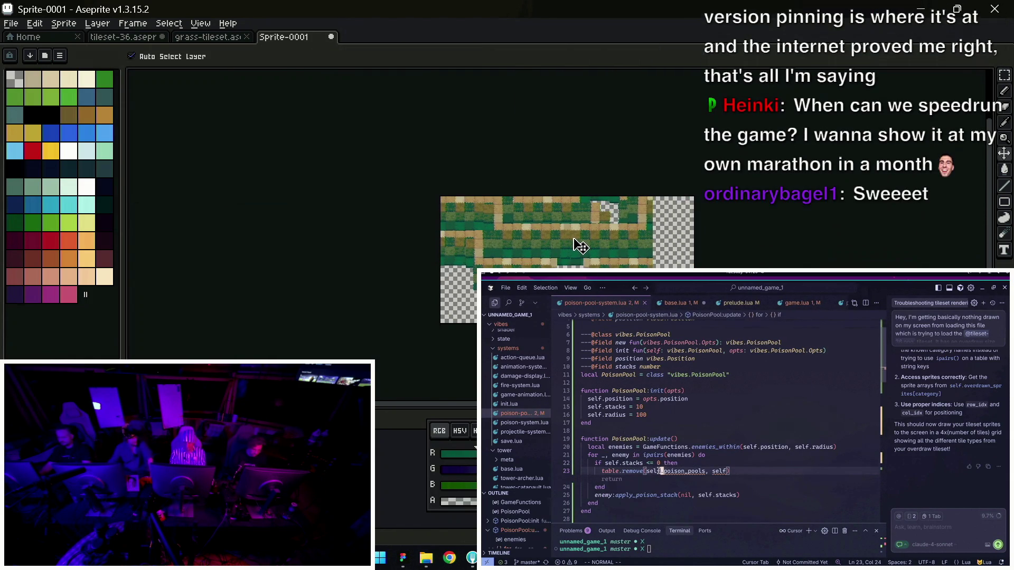
key(ctrl+v)
key(Return)
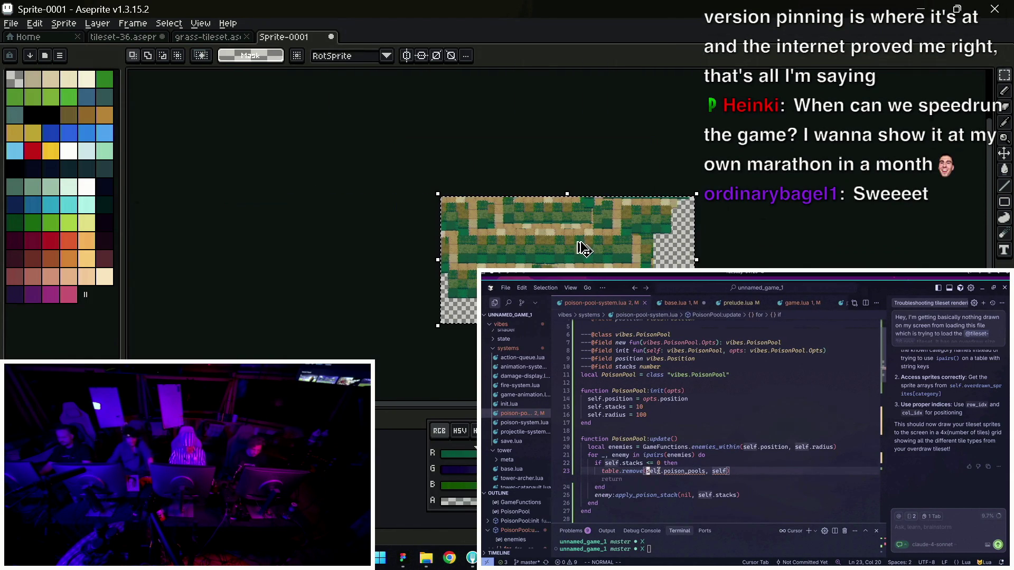
- Paste one more grass-and-dirt copy, align it at the map's top-right, and commit it
key(ctrl+v)
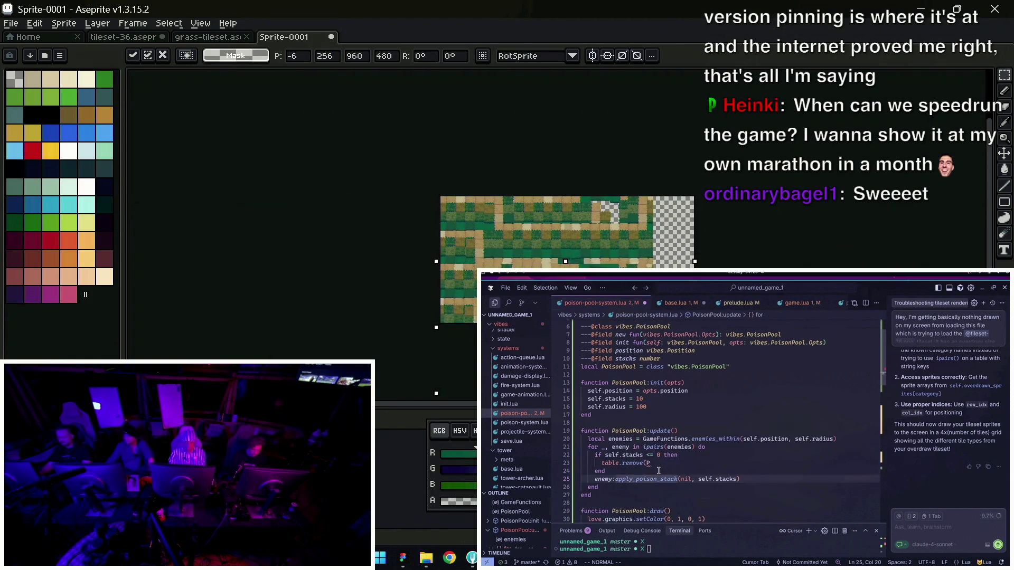
key(u)
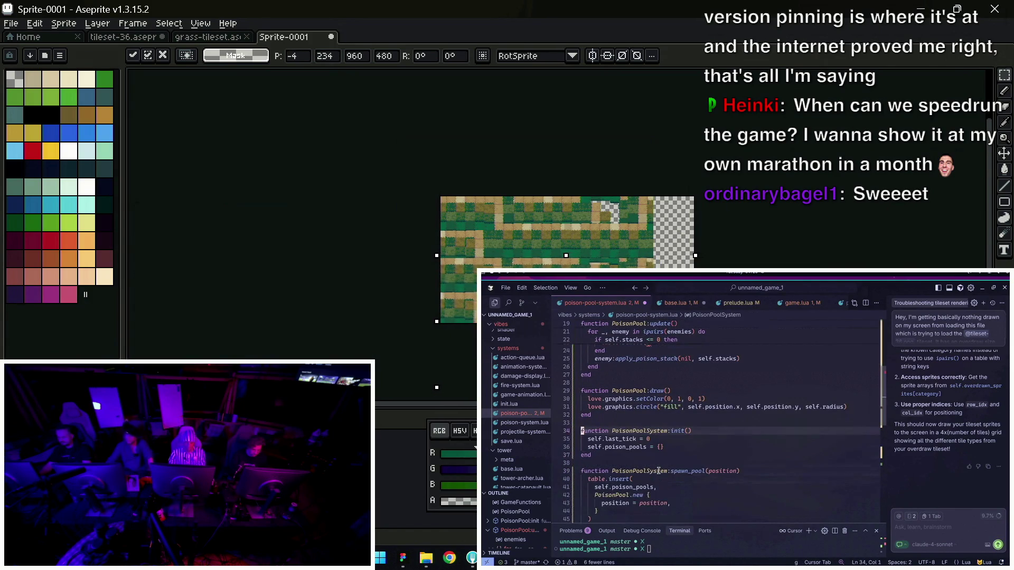
key(g)
key(g)
mouse_move(562, 324)
mouse_down()
mouse_move(677, 263)
mouse_move(624, 264)
mouse_up()
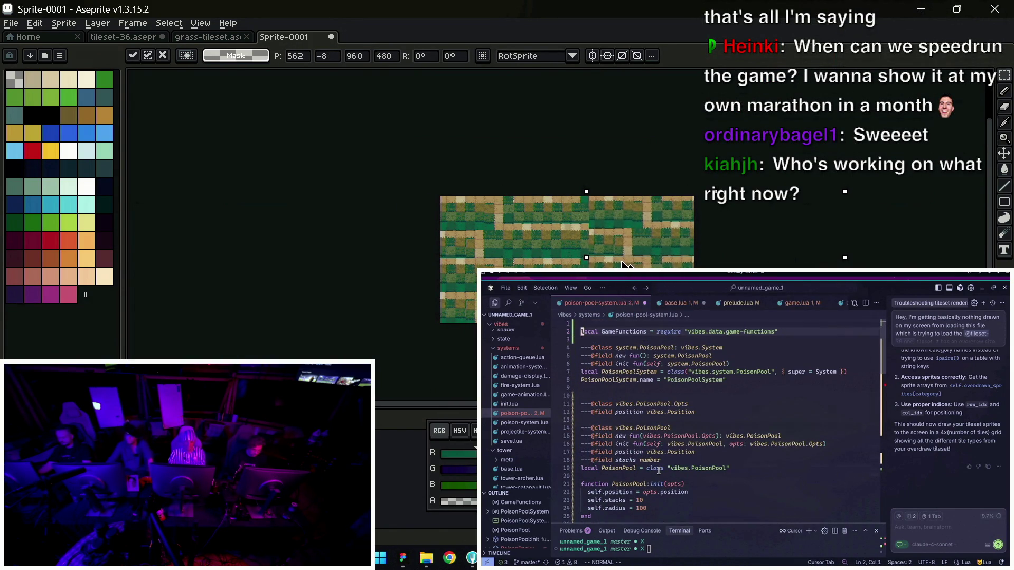
drag(625, 264, 629, 264)
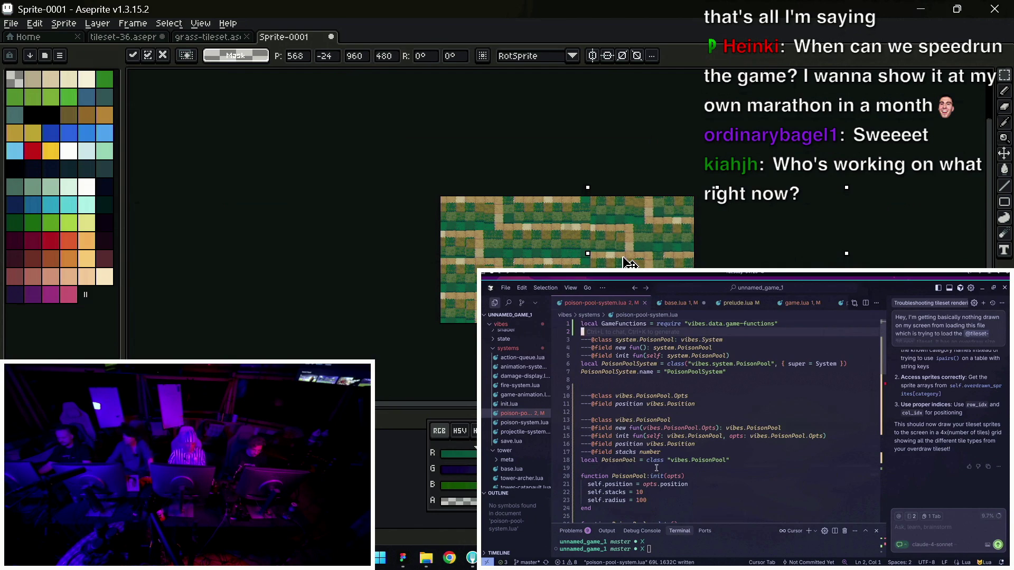
key(Return)
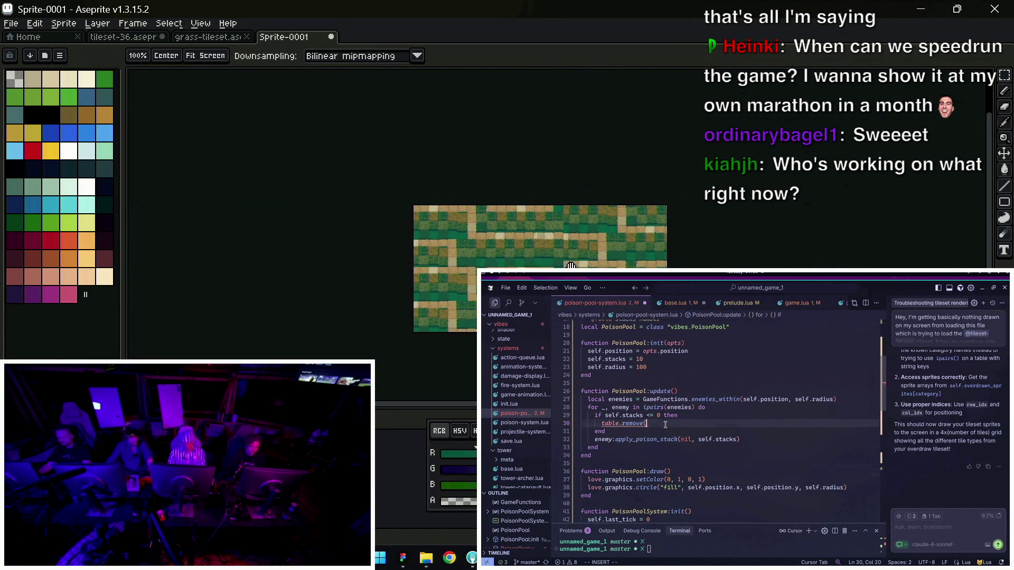
- Select a rectangular block of the map with the marquee and drop it in its new position
scroll(622, 267, up, 1)
key(z)
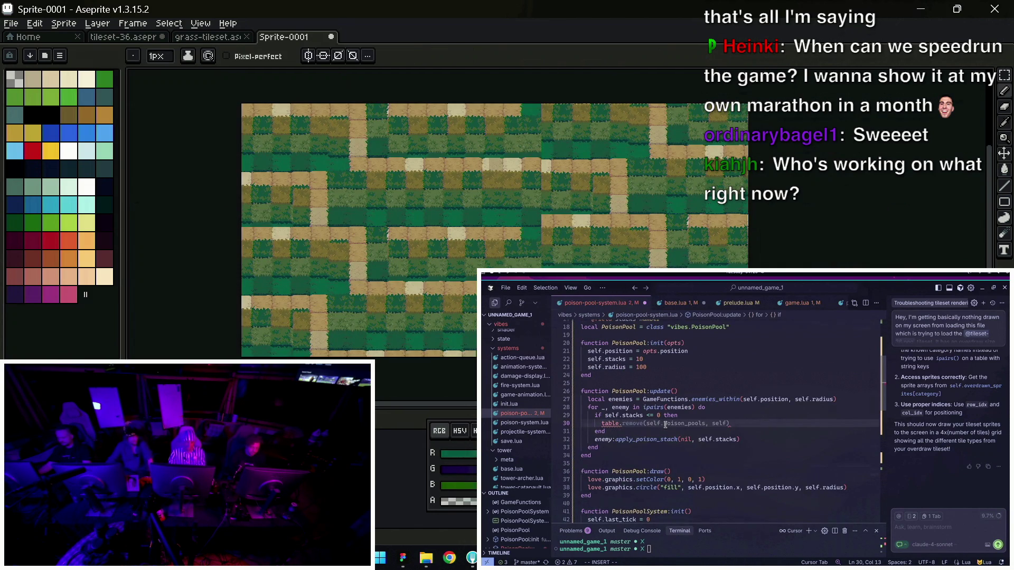
key(z)
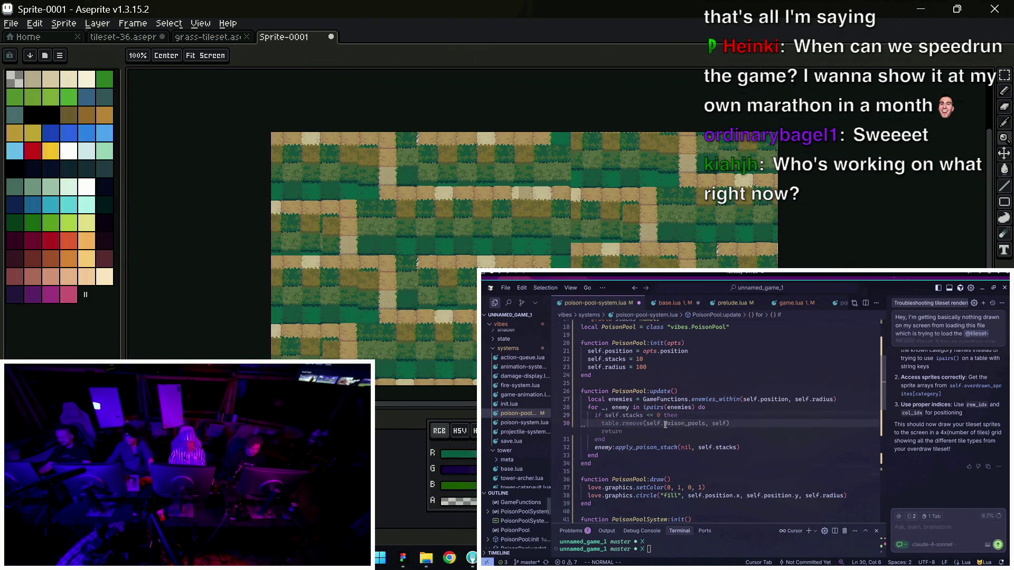
key(m)
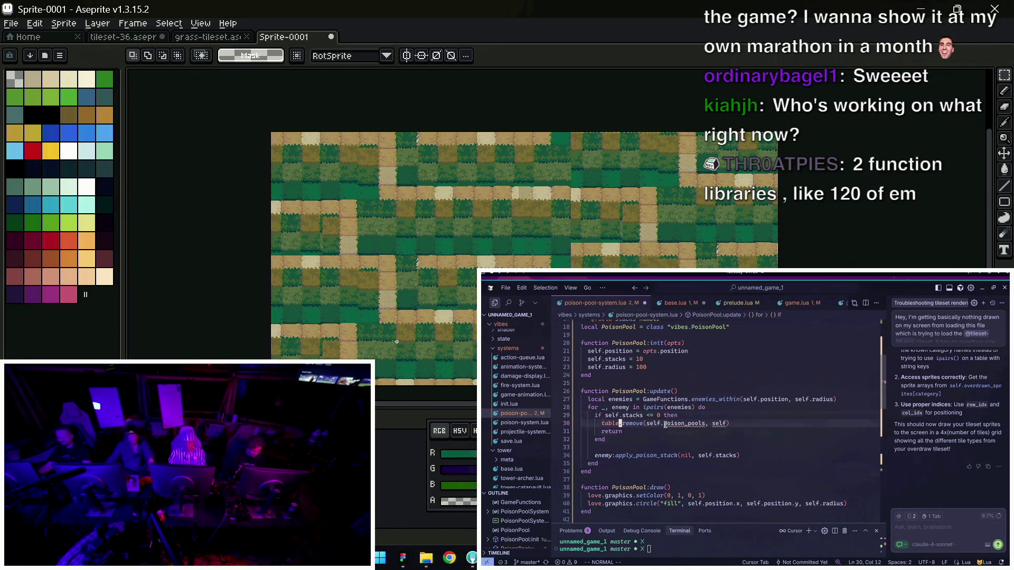
mouse_move(478, 352)
mouse_down()
mouse_move(478, 362)
mouse_move(478, 325)
mouse_up()
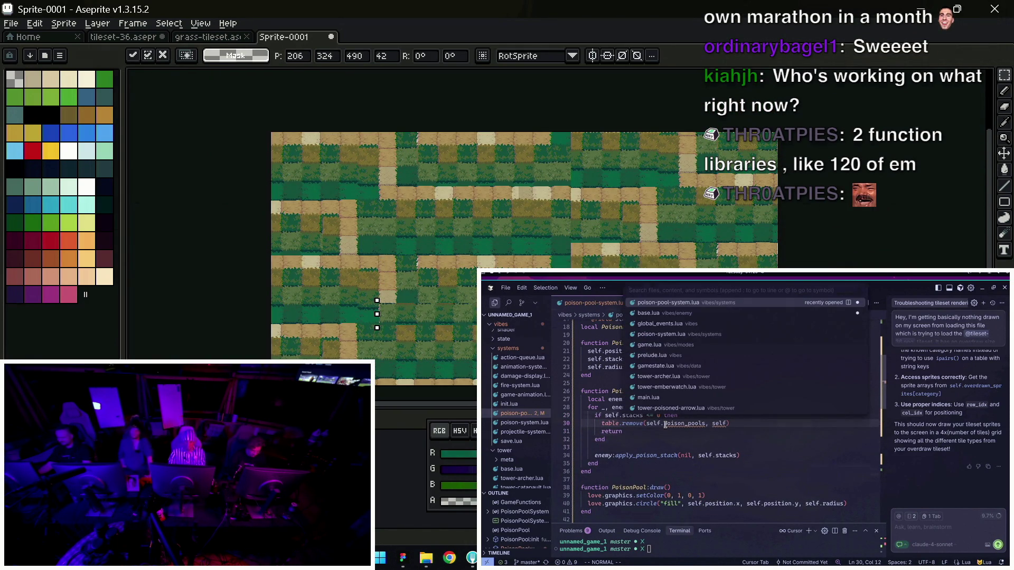
key(Return)
- Move a strip of dirt-path tiles toward the map's left edge
key(z)
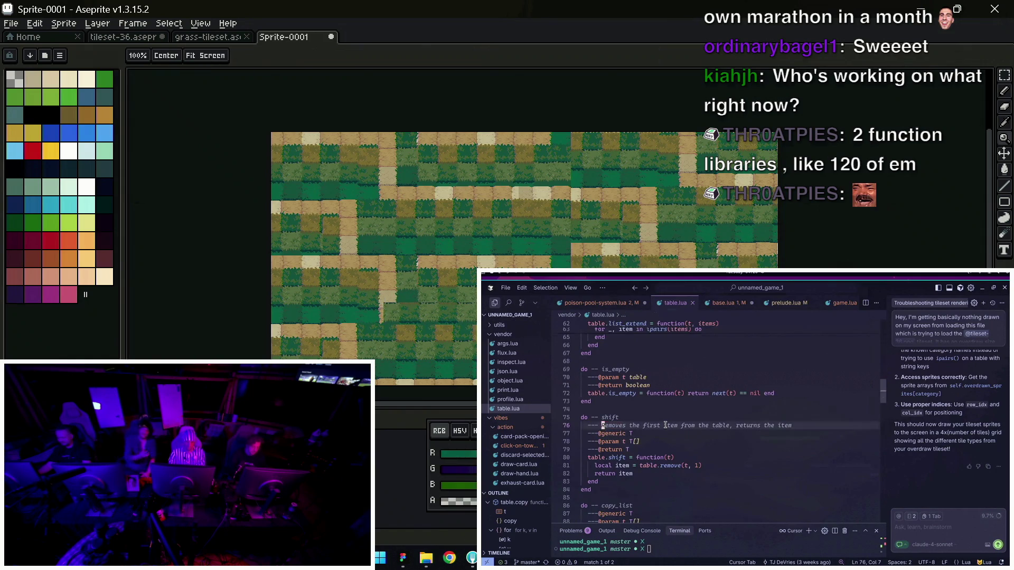
key(minus)
key(plus)
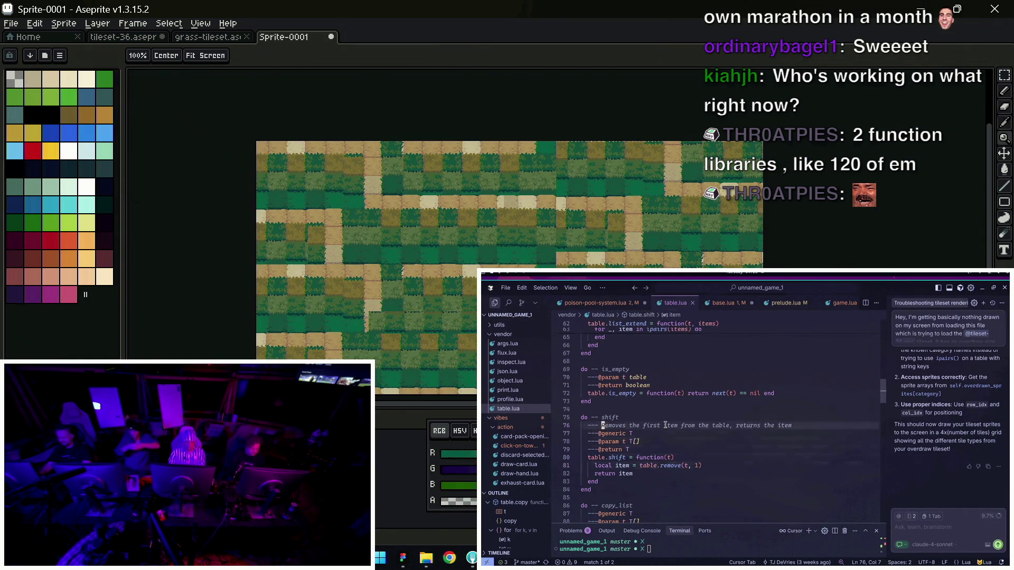
key(i)
key(g)
key(Return)
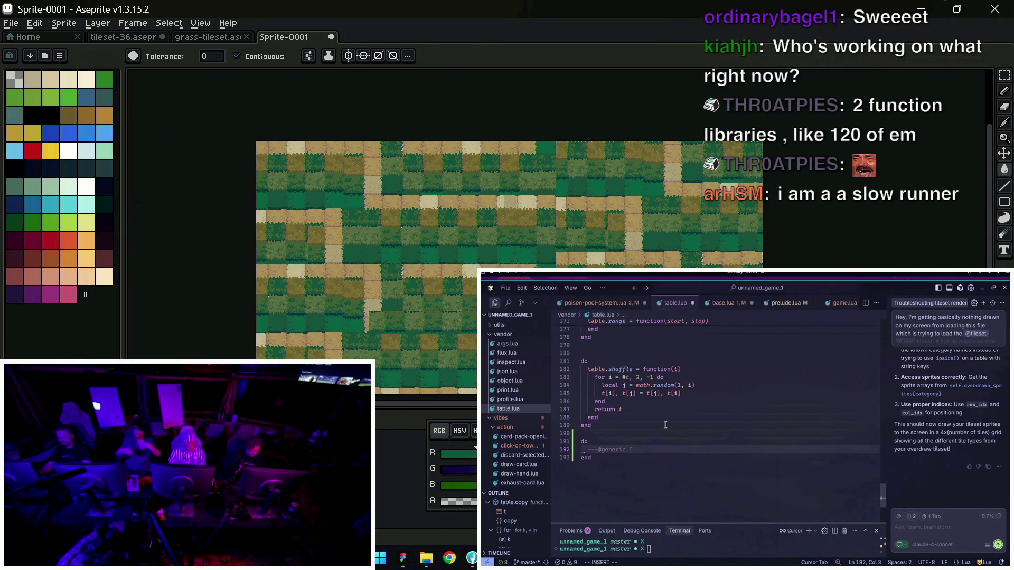
key(m)
drag(391, 258, 452, 226)
mouse_move(379, 208)
mouse_down()
mouse_move(535, 262)
mouse_move(370, 253)
mouse_up()
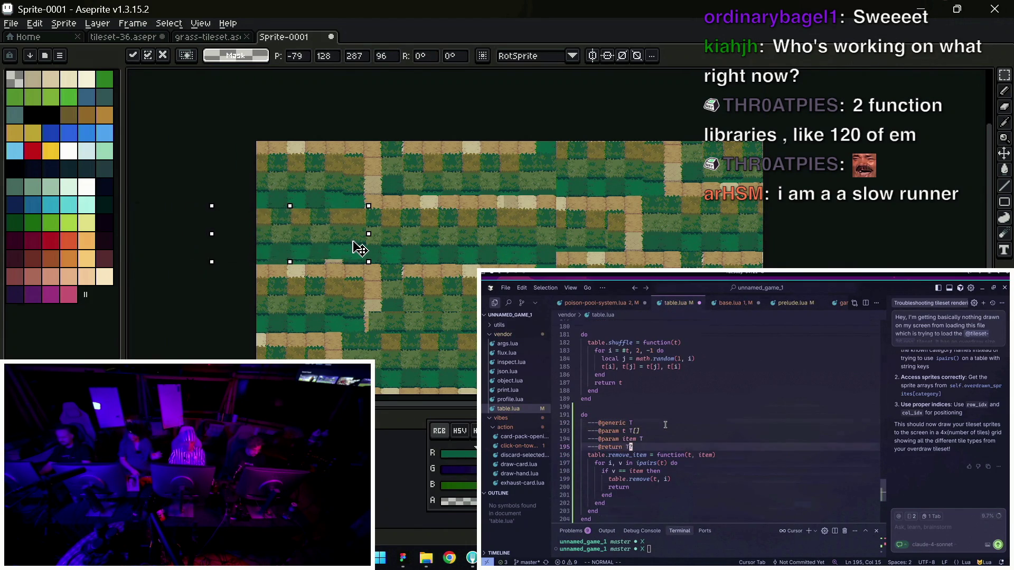
click(353, 276)
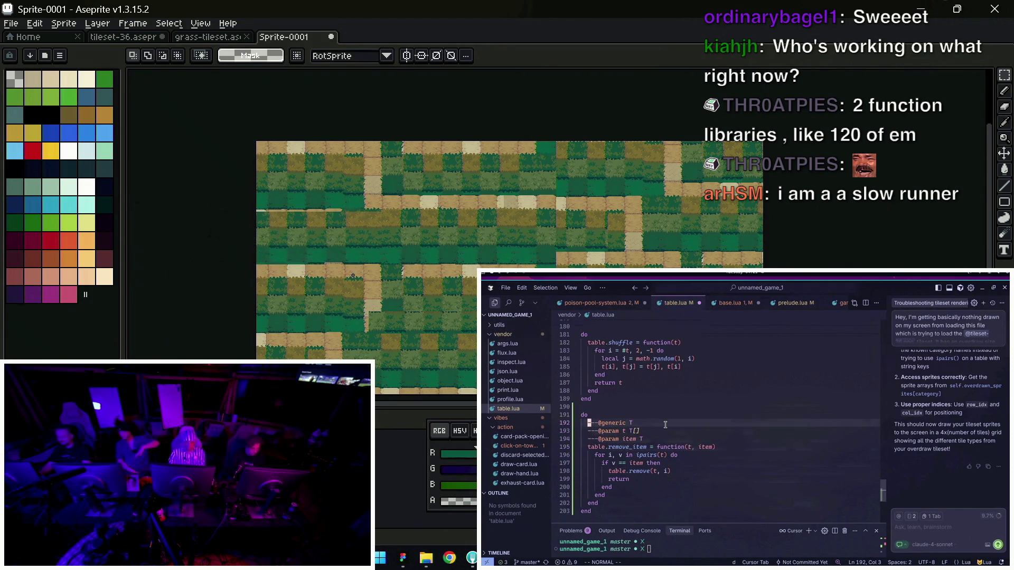
- Draw a dark diagonal pencil line, undo it, and set up a large round brush for bushes
key(z)
scroll(464, 249, down, 3)
scroll(459, 264, up, 1)
scroll(455, 280, up, 2)
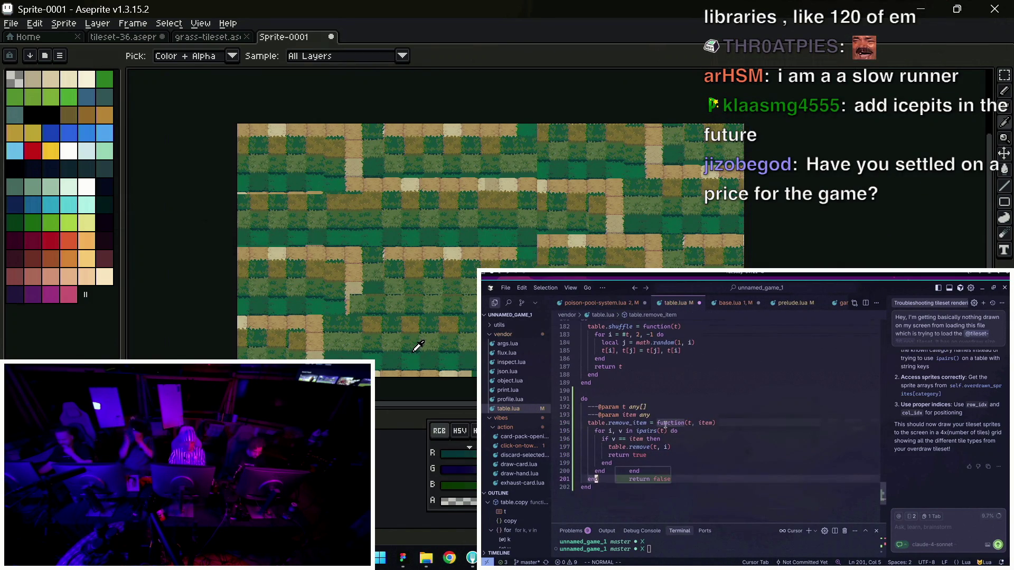
key(b)
drag(277, 262, 350, 238)
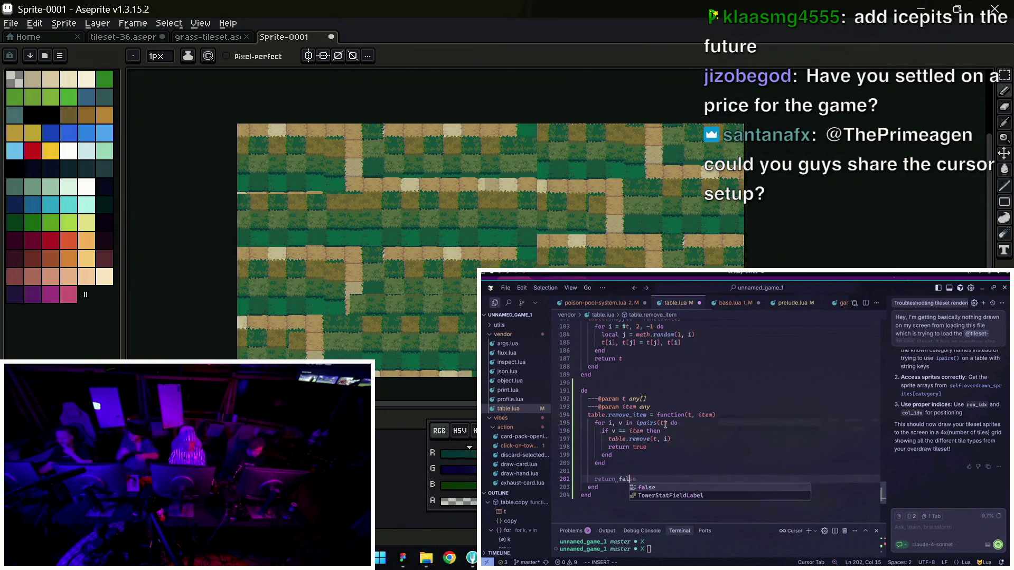
key(e)
key(ctrl+z)
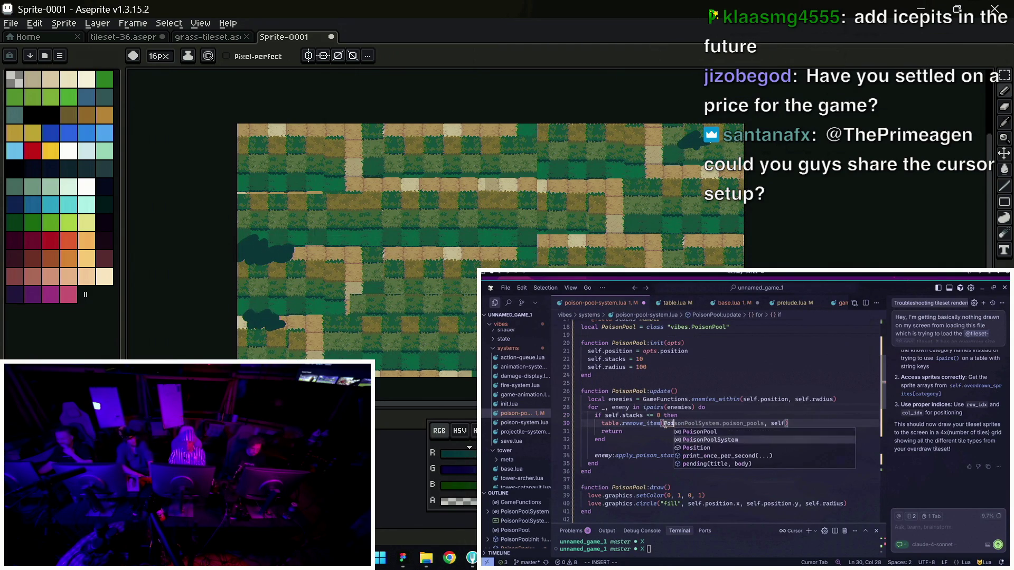
- Paint dark bush blobs at the top-left and top-right, spreading the top-left bush further right
drag(688, 144, 702, 155)
mouse_move(279, 159)
mouse_down()
mouse_move(253, 138)
mouse_move(273, 129)
mouse_move(330, 136)
mouse_up()
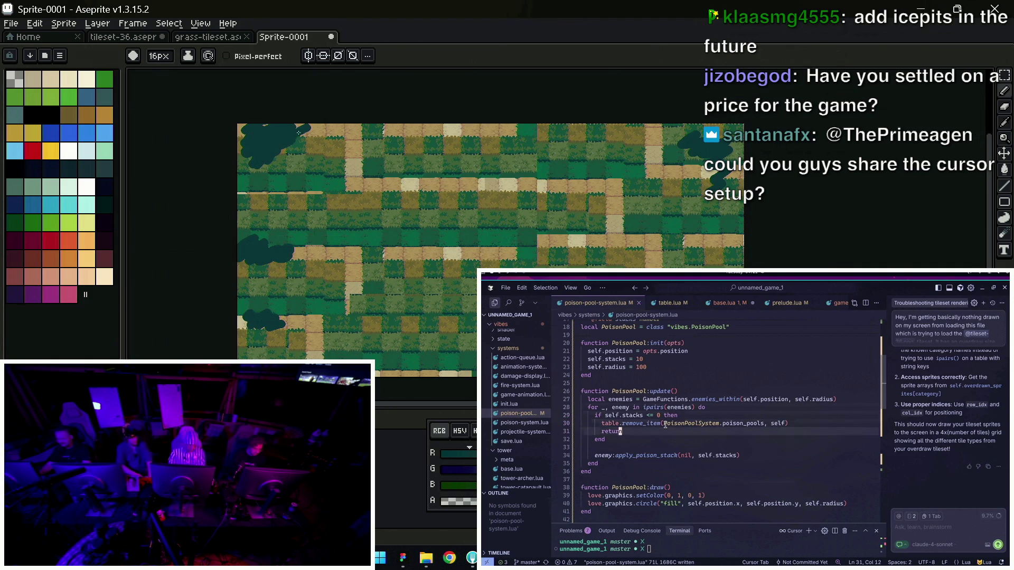
drag(270, 127, 237, 129)
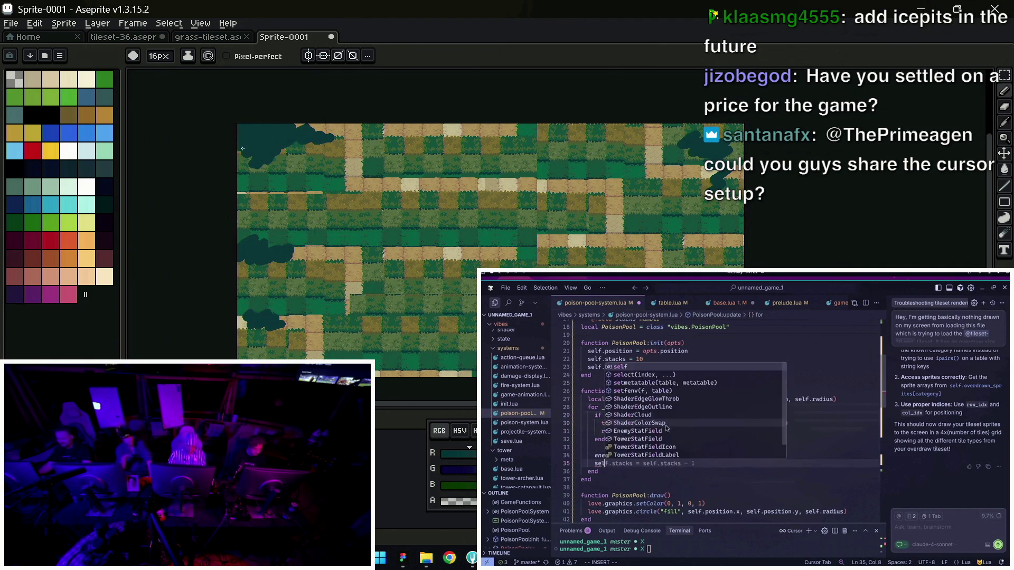
scroll(334, 127, down, 3)
scroll(396, 199, up, 2)
scroll(376, 190, up, 3)
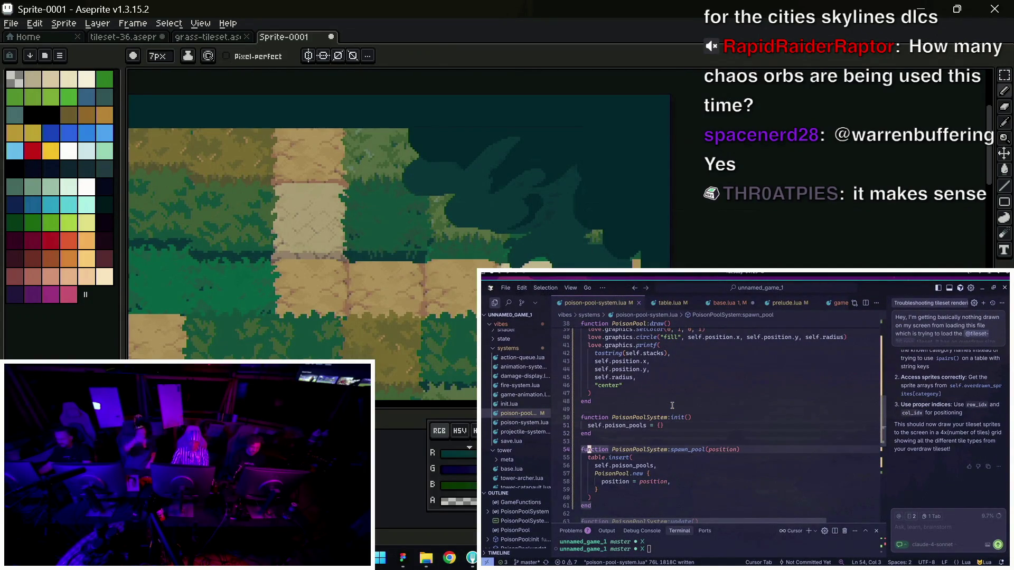
key(e)
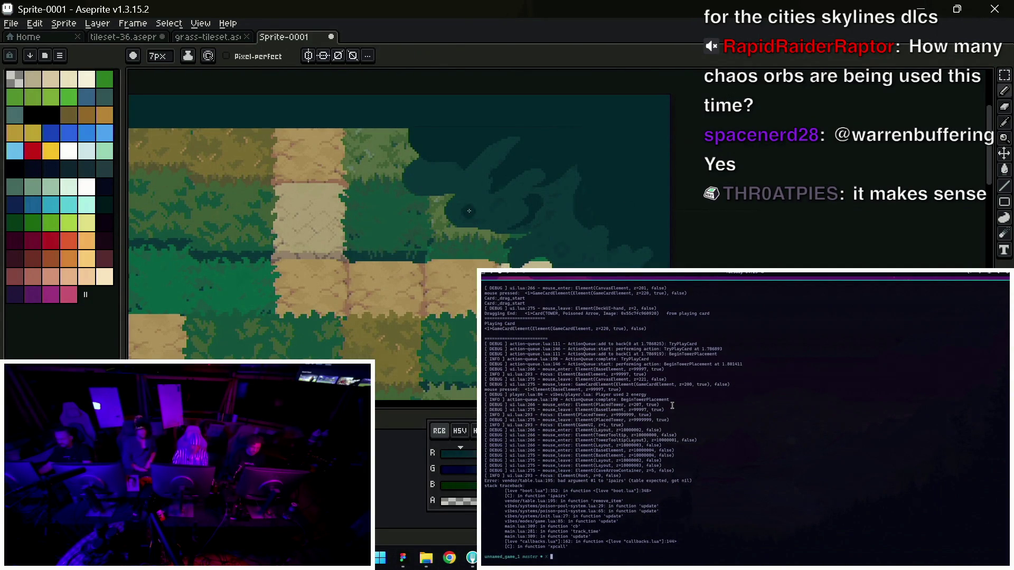
- Select the dark bush beside the dirt path and move it further left
key(e)
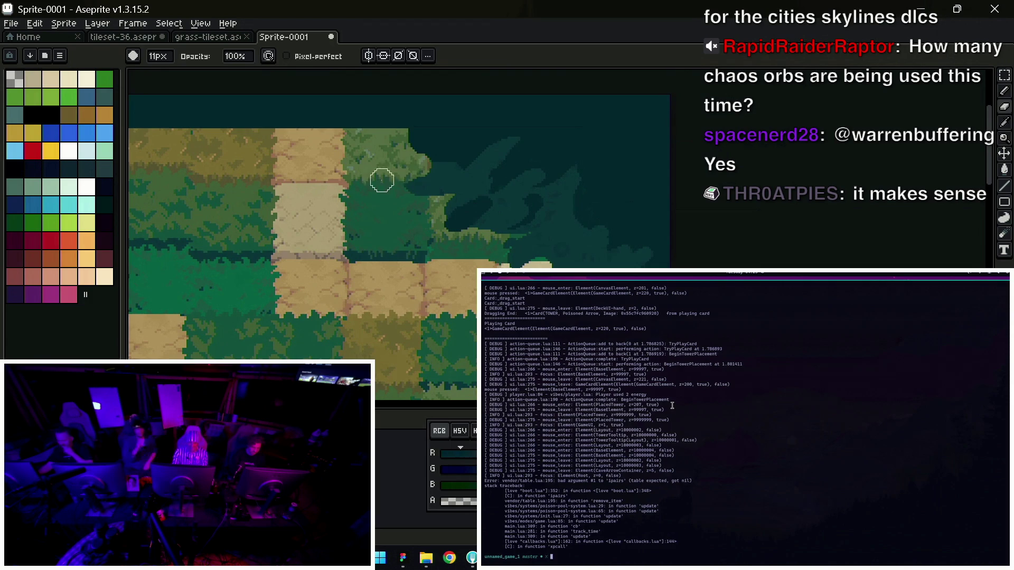
key(b)
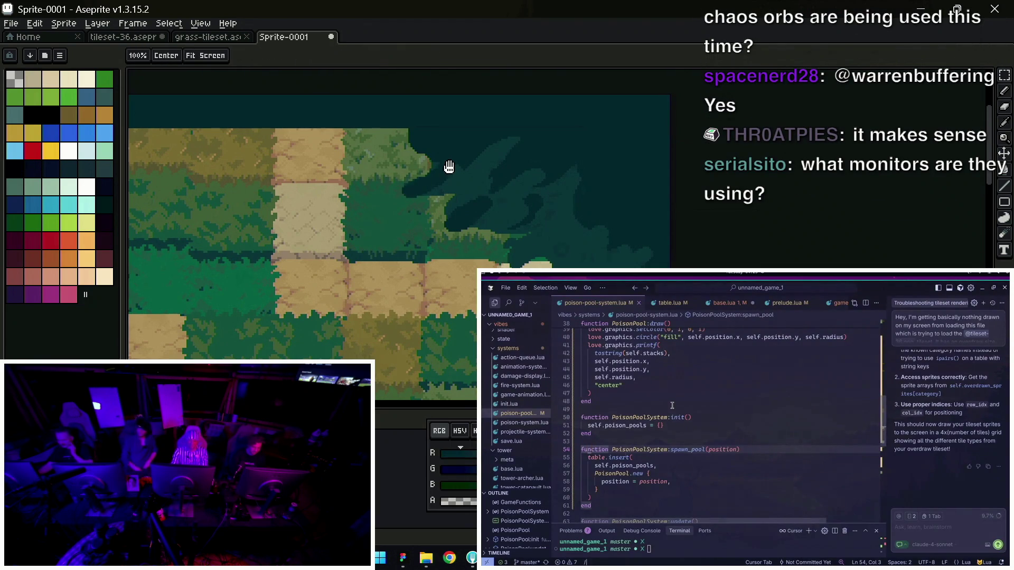
drag(451, 166, 475, 241)
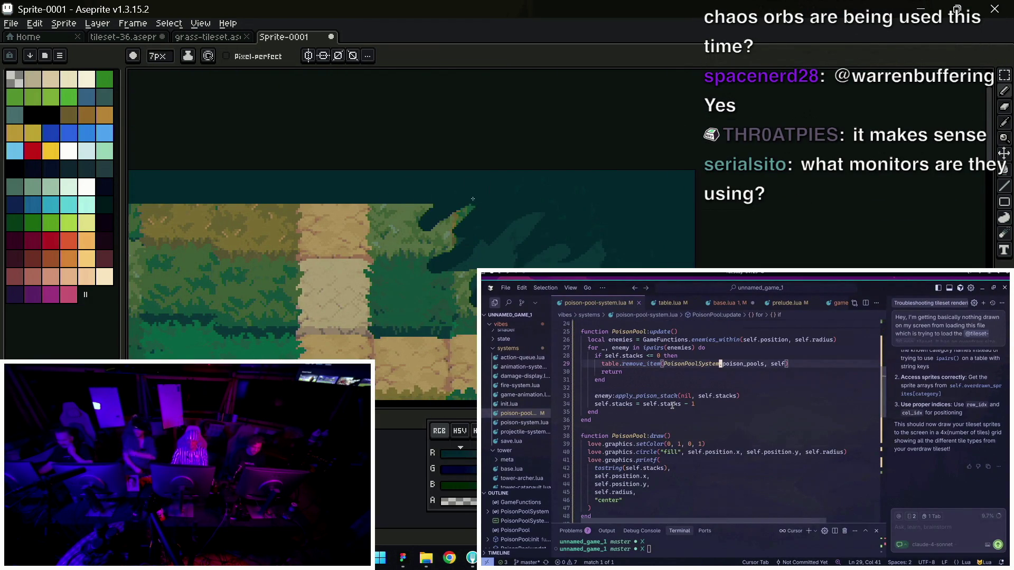
key(z)
scroll(499, 193, down, 3)
scroll(454, 235, up, 1)
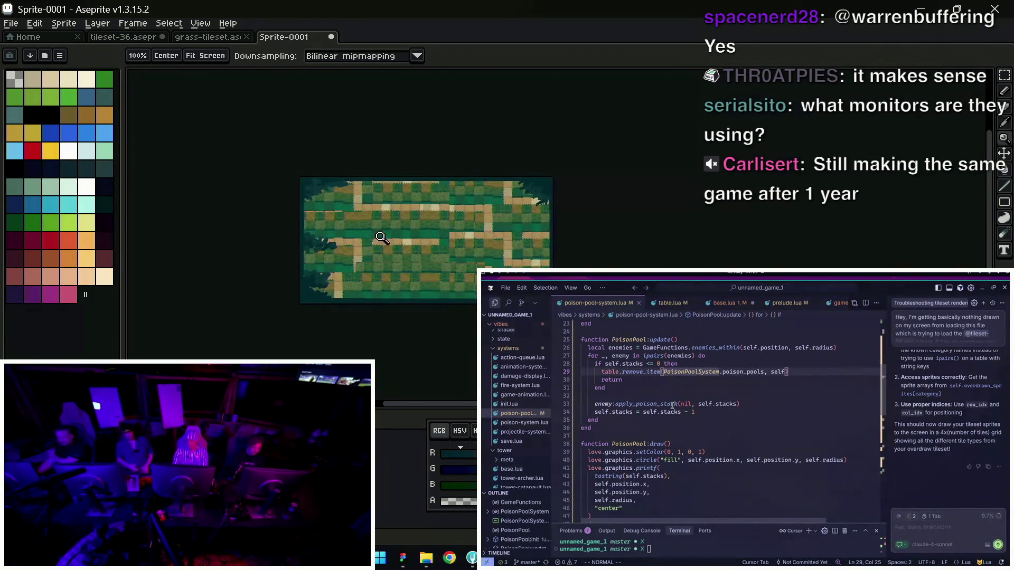
scroll(331, 240, up, 3)
key(m)
drag(264, 207, 374, 277)
drag(338, 248, 293, 249)
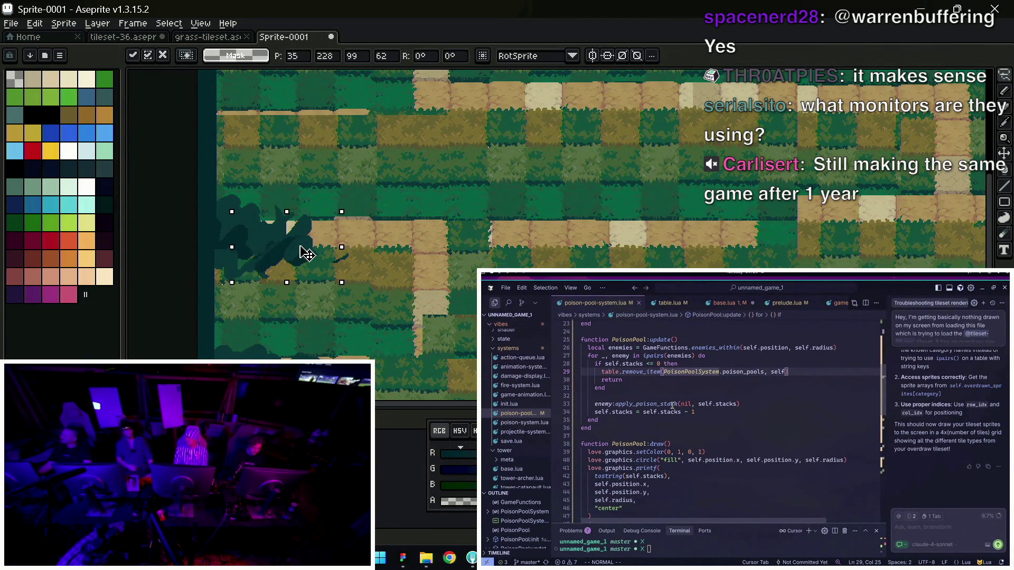
key(b)
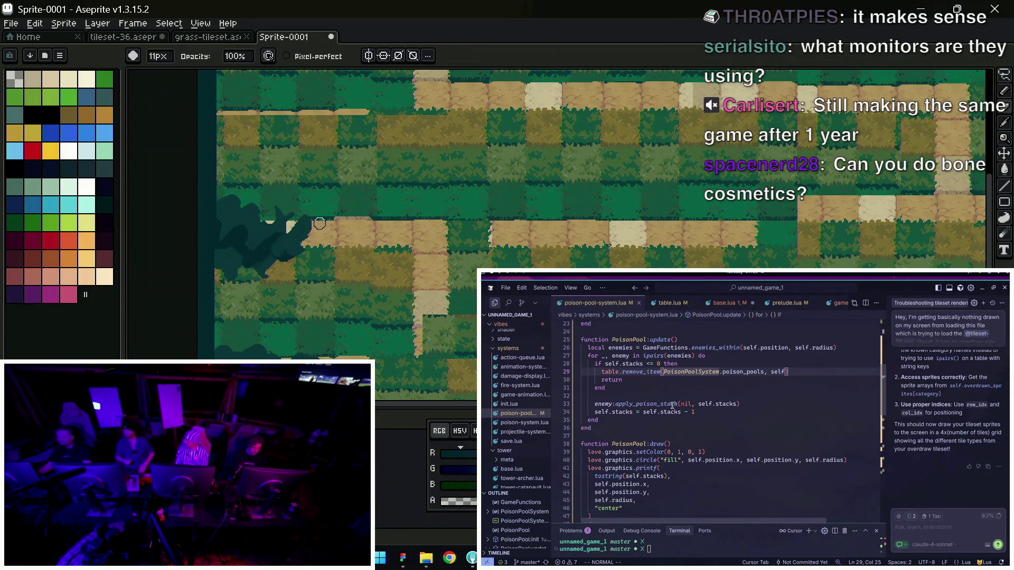
- Sample two dark shades from the bush and pan to the bushes above the path
alt+click(285, 233)
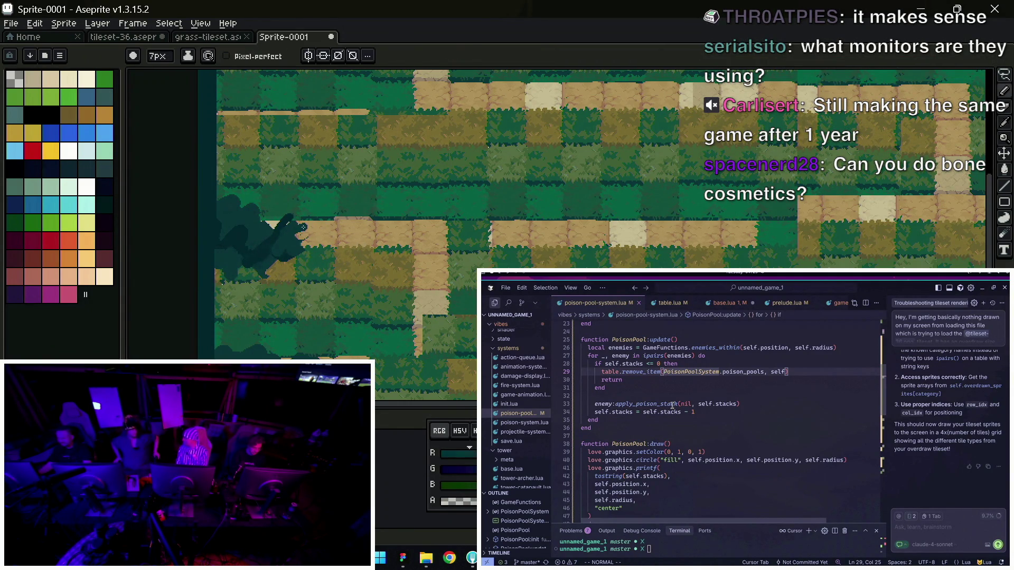
alt+click(280, 244)
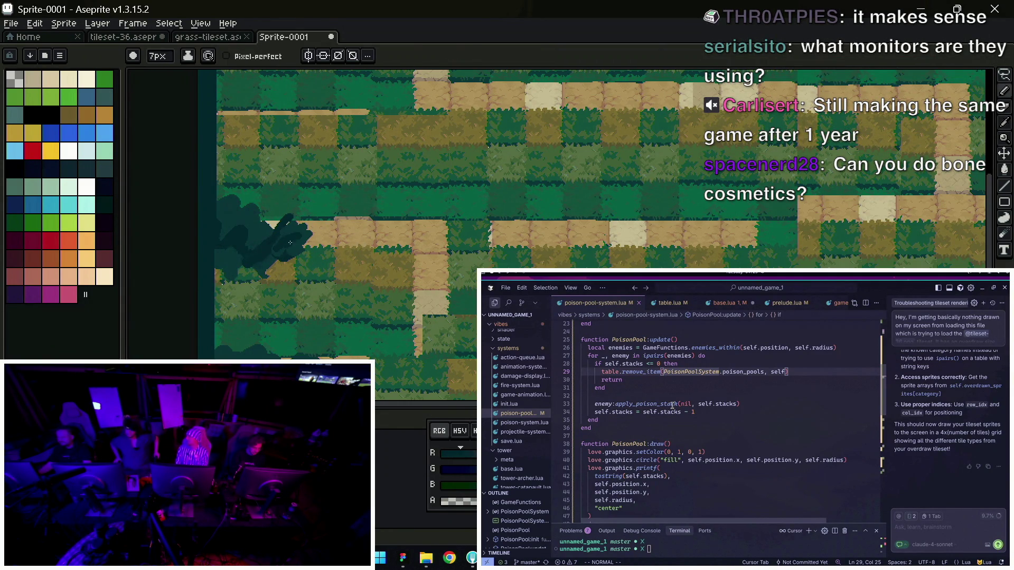
key(z)
scroll(306, 219, down, 5)
scroll(294, 228, up, 3)
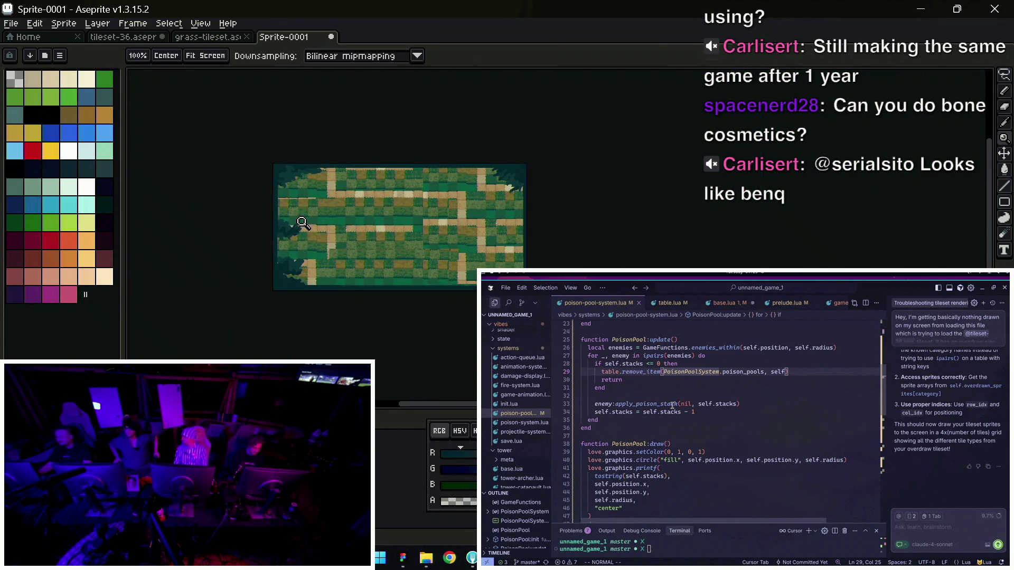
scroll(317, 219, up, 4)
key(b)
drag(312, 165, 354, 234)
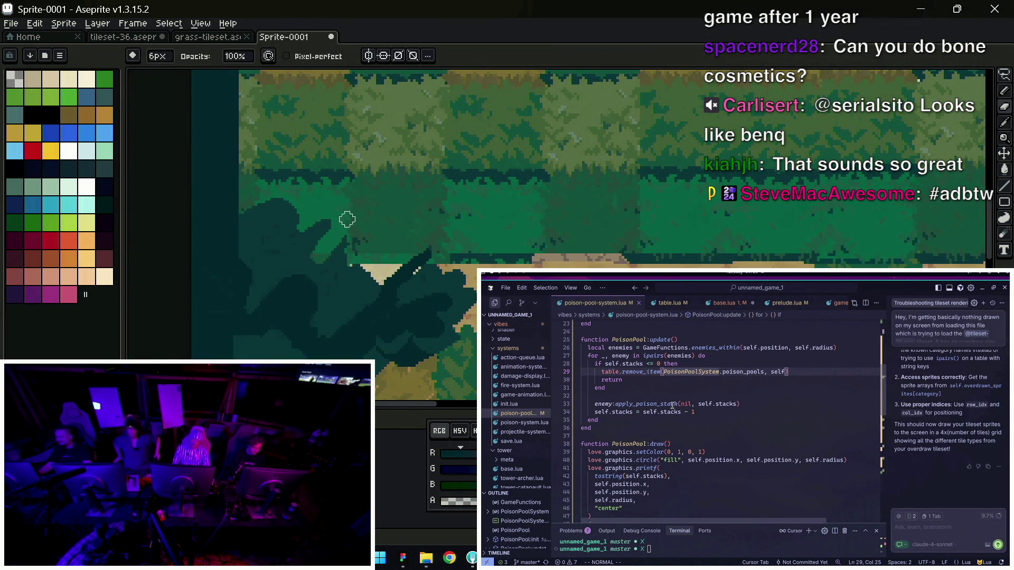
key(e)
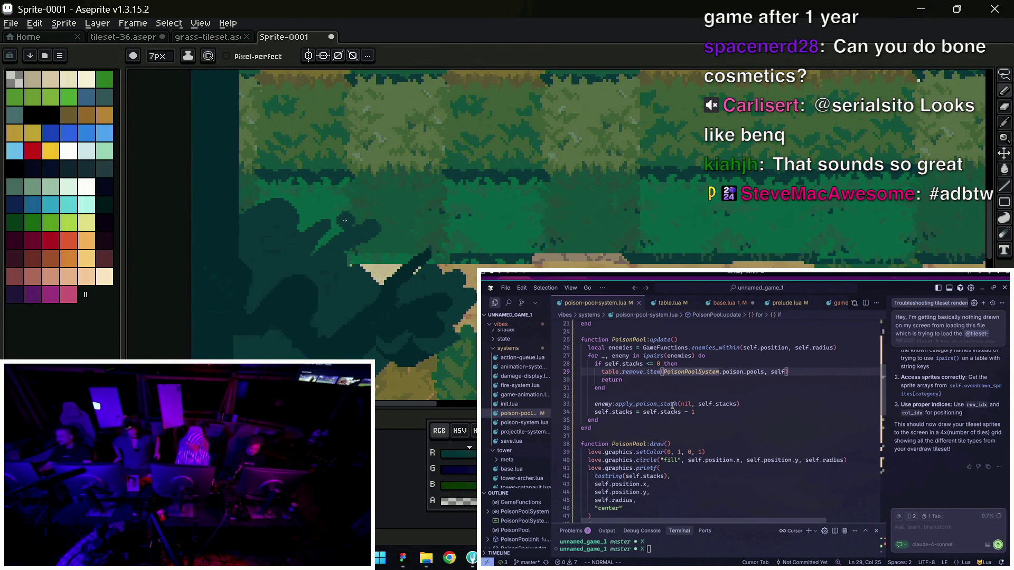
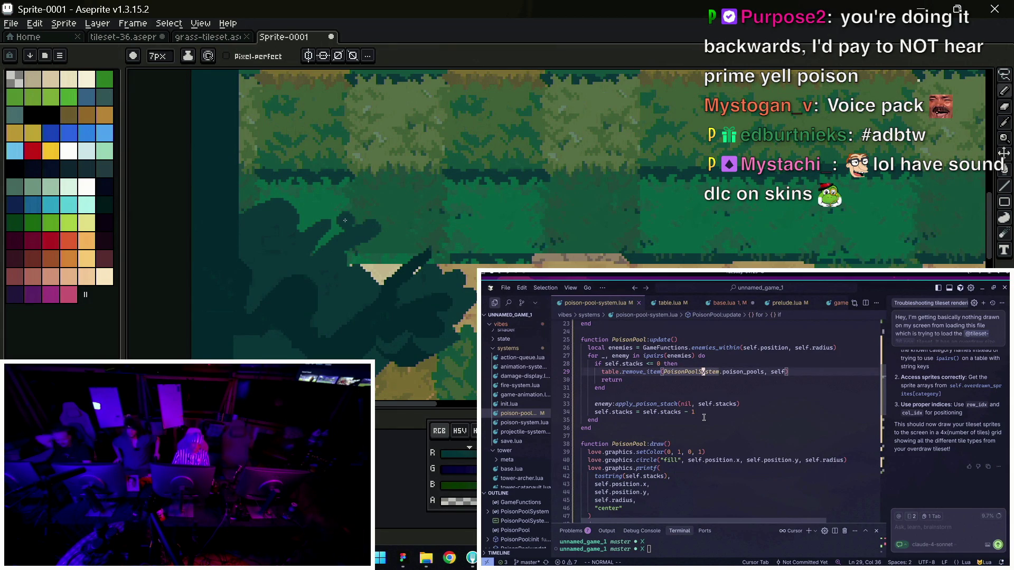
- Undo a stray deletion in PoisonPool:update and begin a local declaration at the top of the file
key(d)
key(a)
key(p)
key(u)
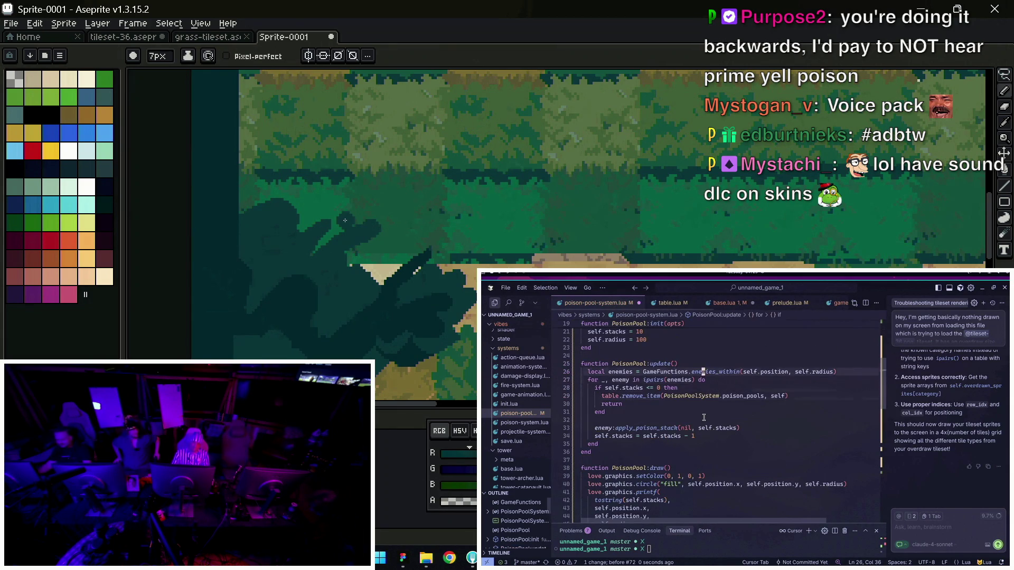
key(g)
key(g)
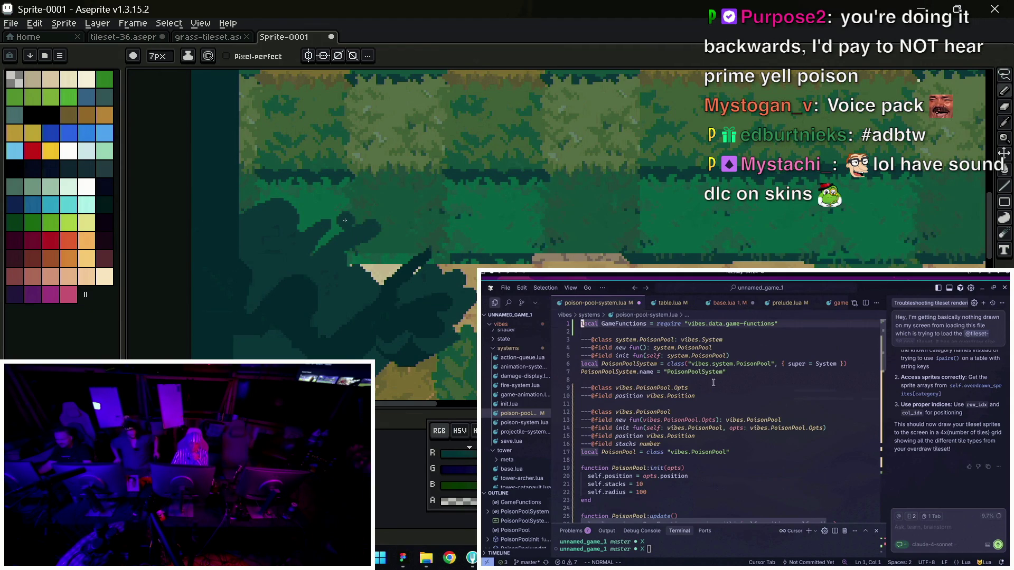
text(j)
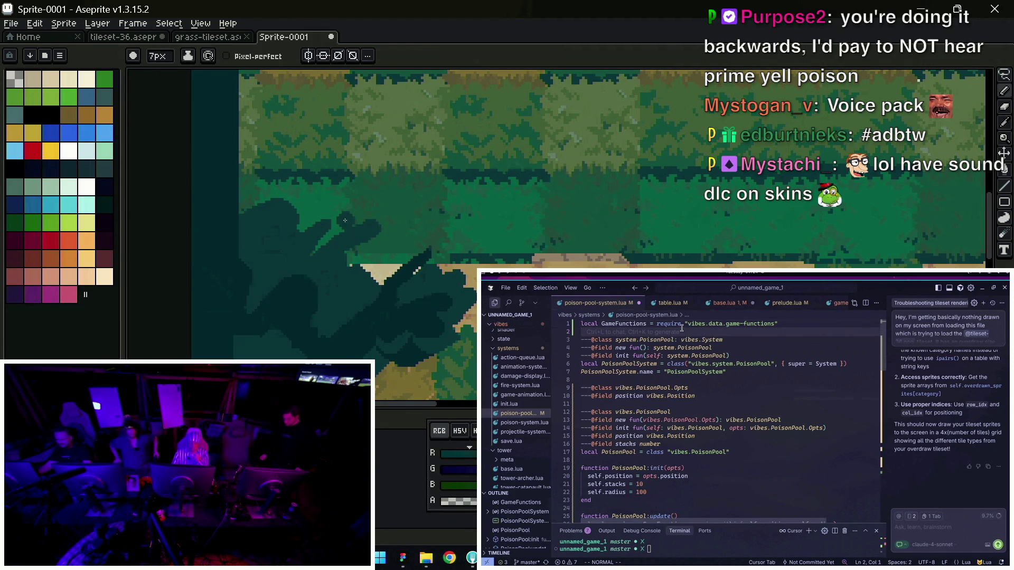
text(olocal Po)
key(Escape)
- Change the last line to 'system = PoisonPoolSystem.new()' followed by 'return system'
key(shift+g)
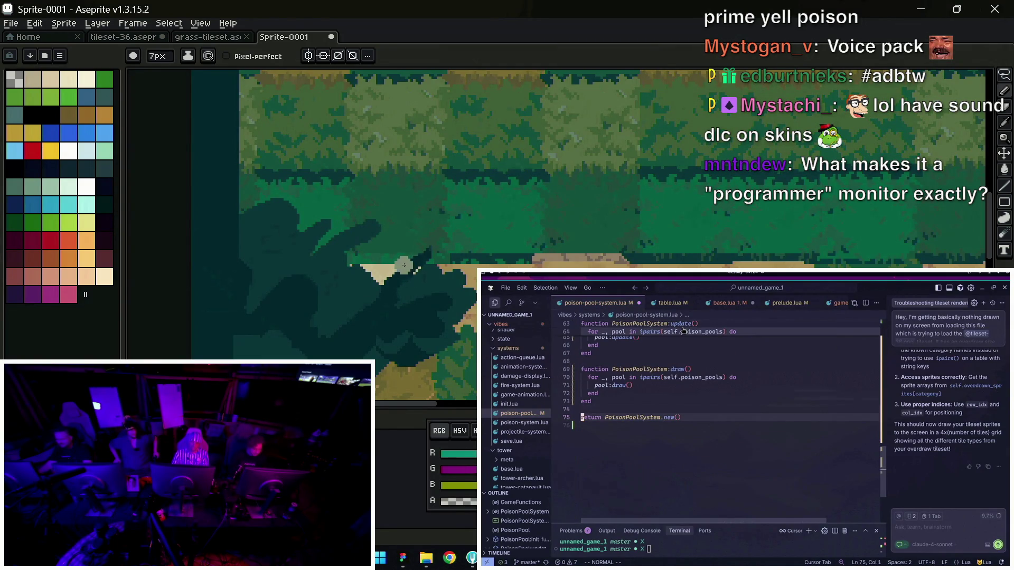
text(PoisonPool =)
key(Home)
text(system)
key(ctrl+Delete)
key(End)
key(Return)
key(Return)
text(return syste)
drag(336, 262, 408, 284)
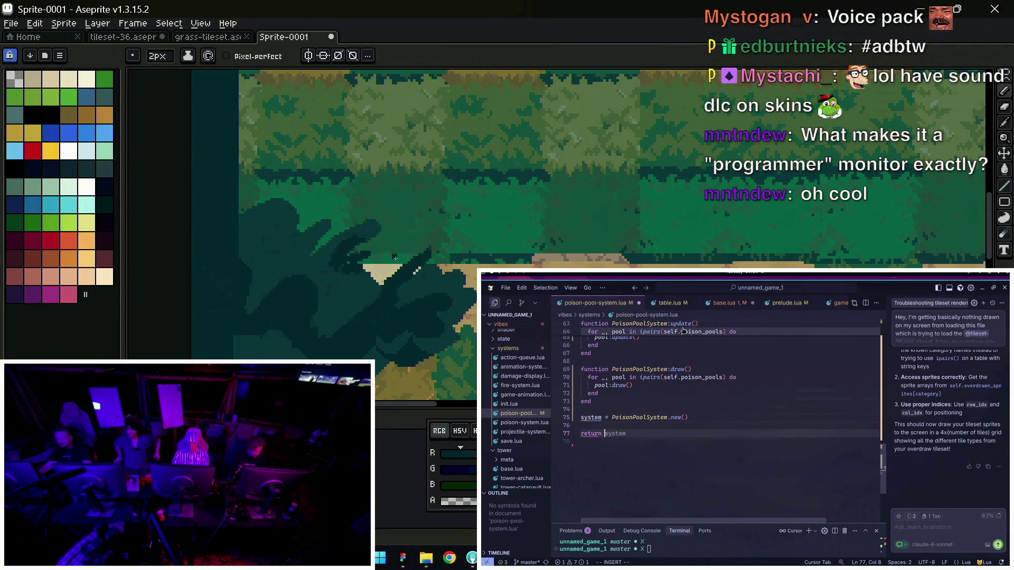
key(Escape)
- Declare 'local system = nil' under the require line and save the file with :w
scroll(408, 284, down, 2)
key(g)
key(g)
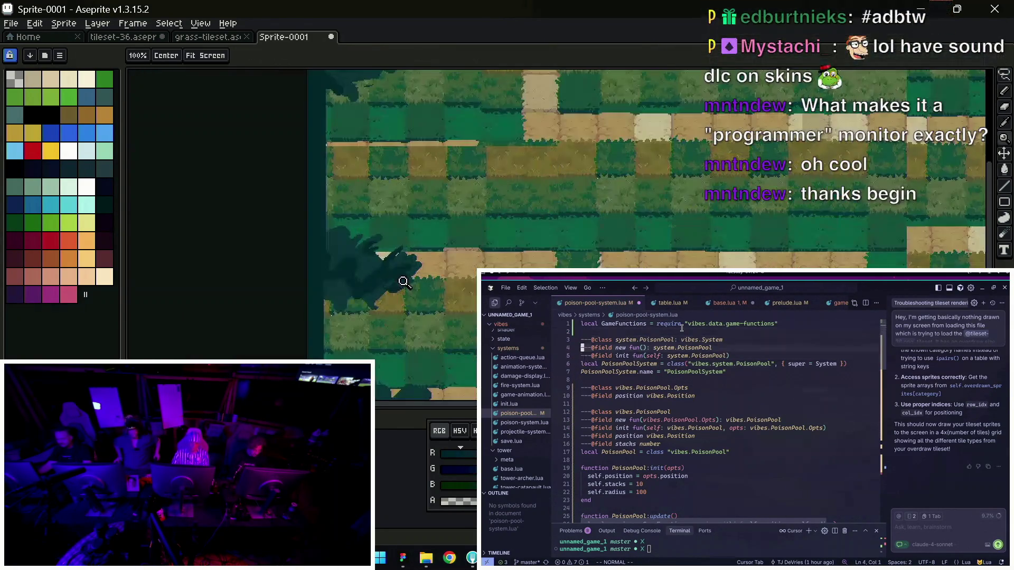
key(m)
key(o)
key(Return)
text(local system)
key(ctrl+z)
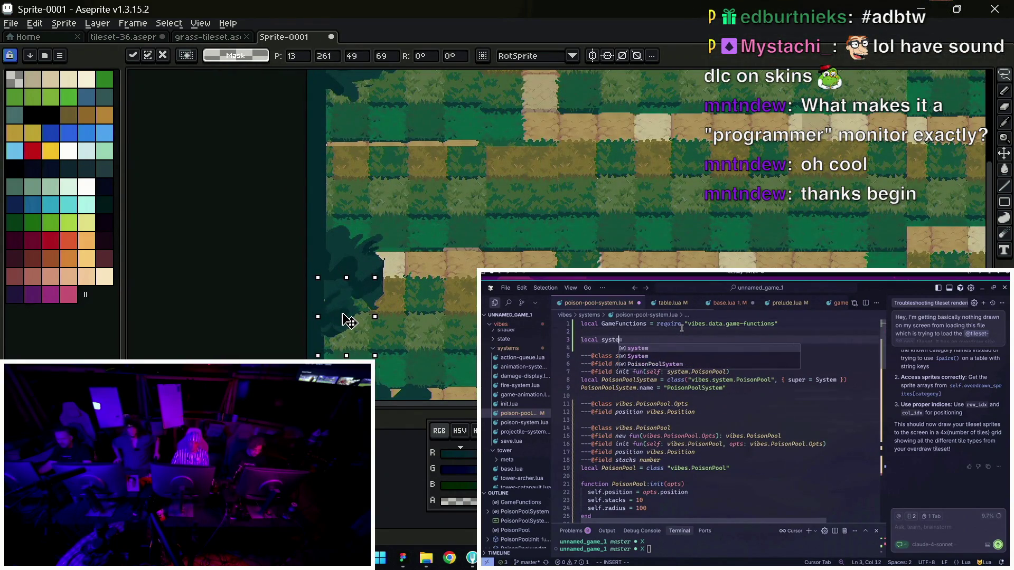
text(= nil)
key(Escape)
text(:w)
key(Return)
key(b)
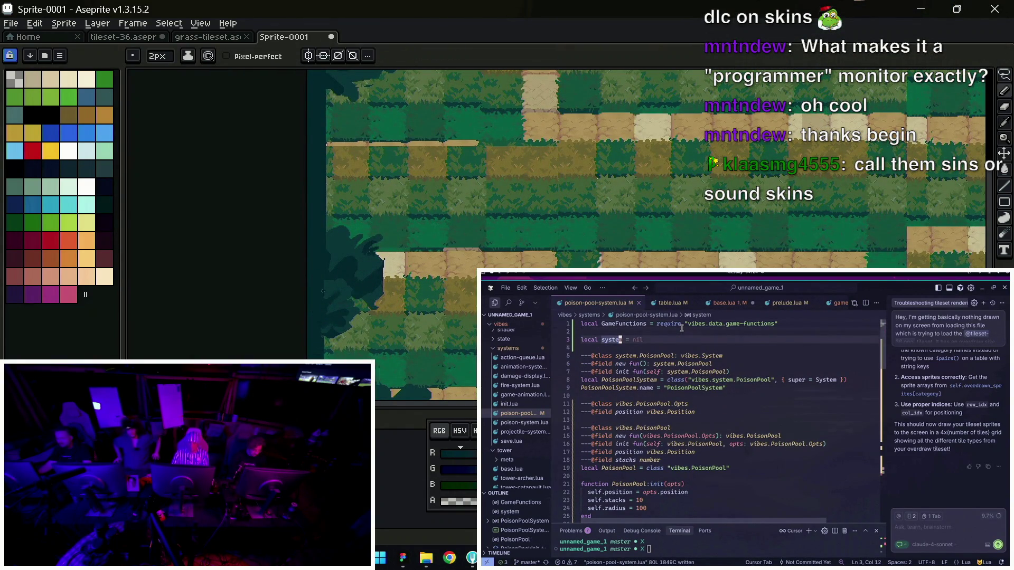
- Search for 'pools' to reach the poison_pools use on line 31, then go to the terminal
scroll(374, 265, down, 4)
text(= nil)
key(Escape)
key(k)
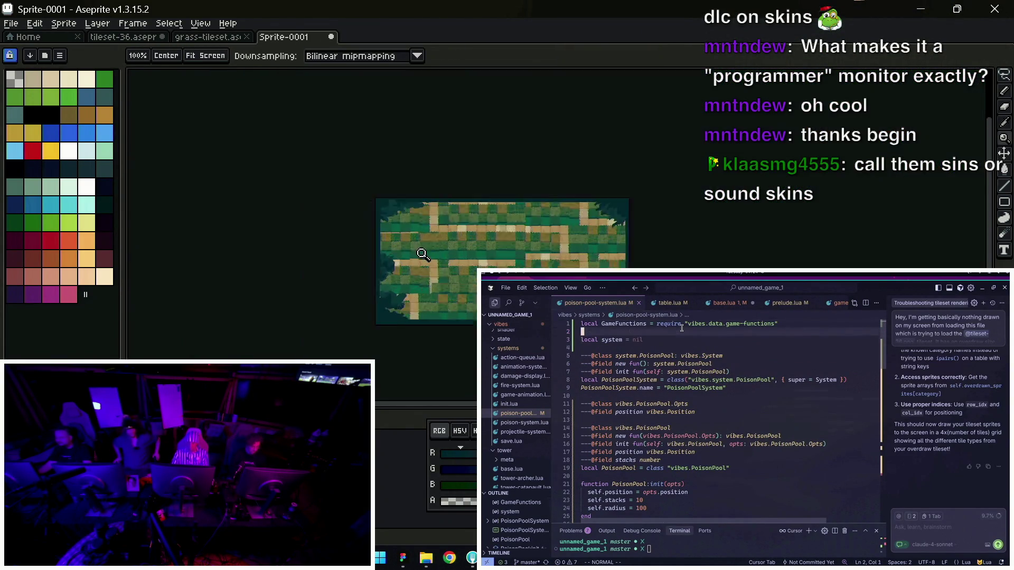
scroll(365, 272, up, 4)
key(e)
alt+click(364, 276)
text(b/pools)
key(Return)
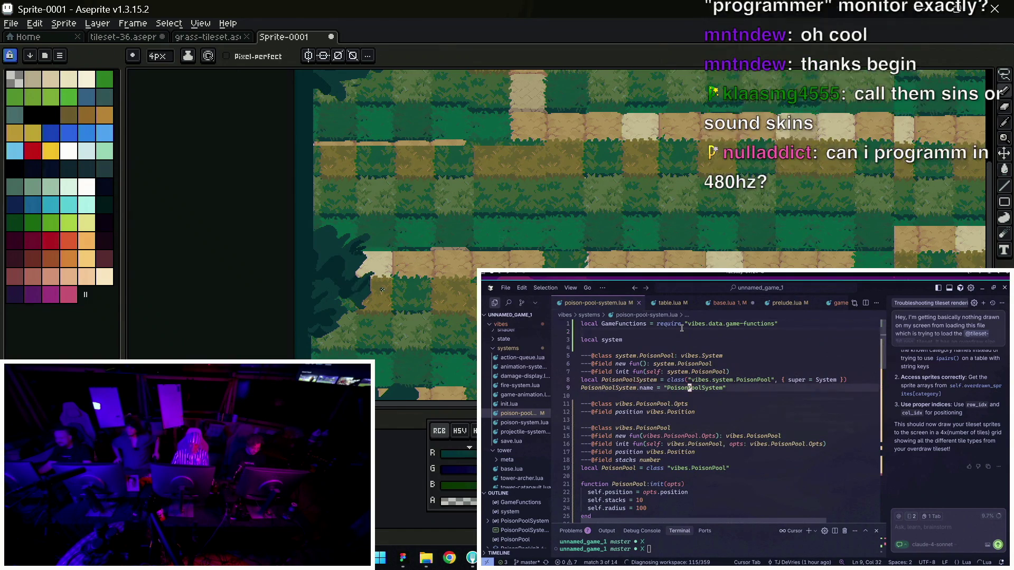
key(n)
key(n)
key(n)
key(plus)
key(plus)
key(plus)
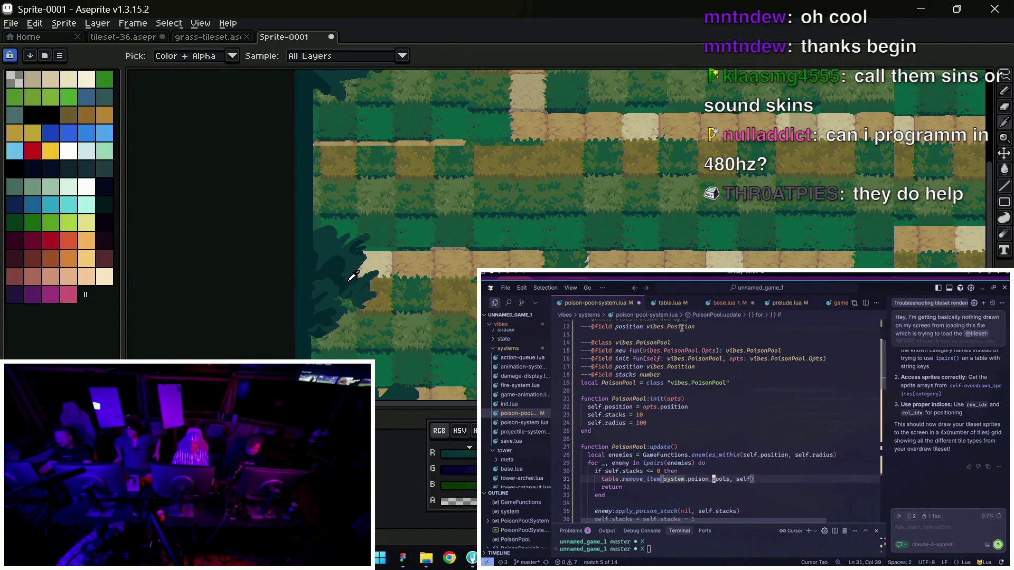
key(alt+Tab)
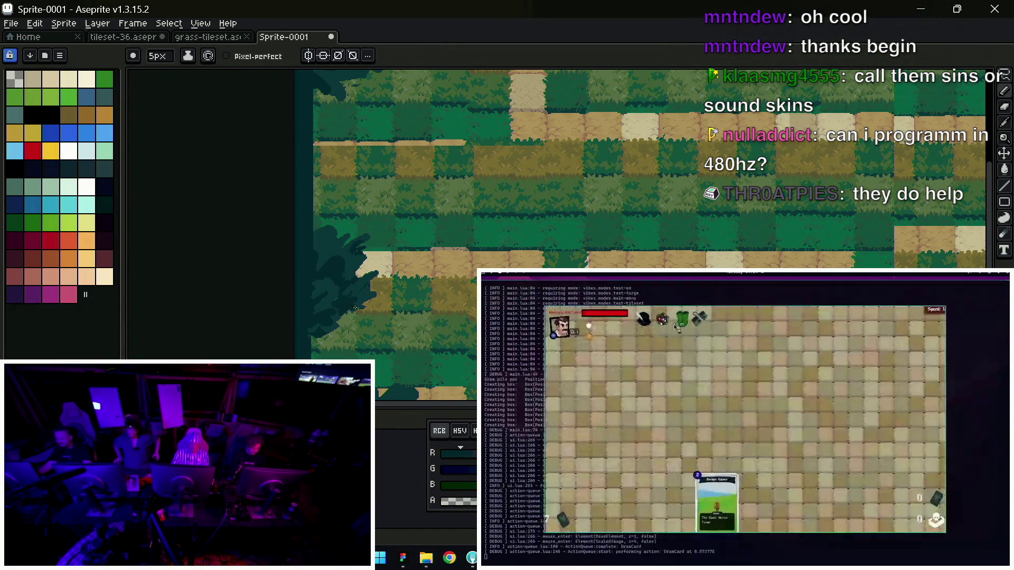
- Launch the game and discard the Damage cards from the hand
key(e)
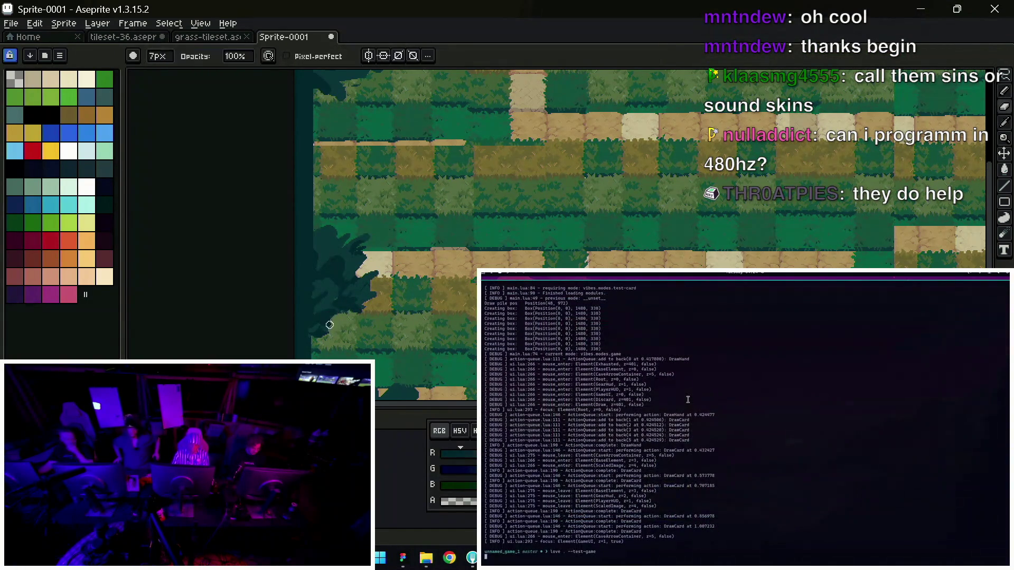
key(z)
scroll(373, 325, down, 5)
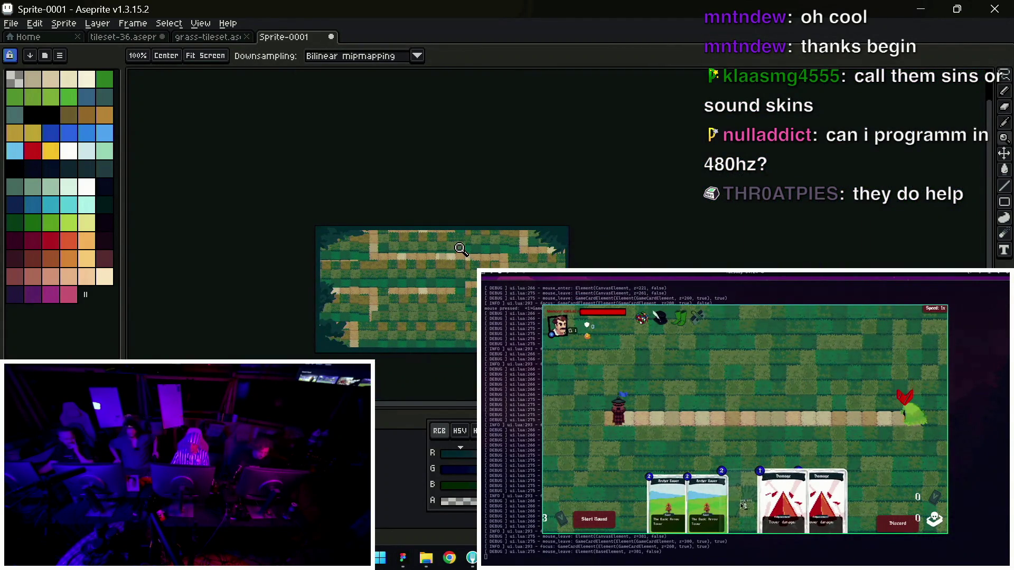
click(898, 526)
scroll(446, 276, up, 5)
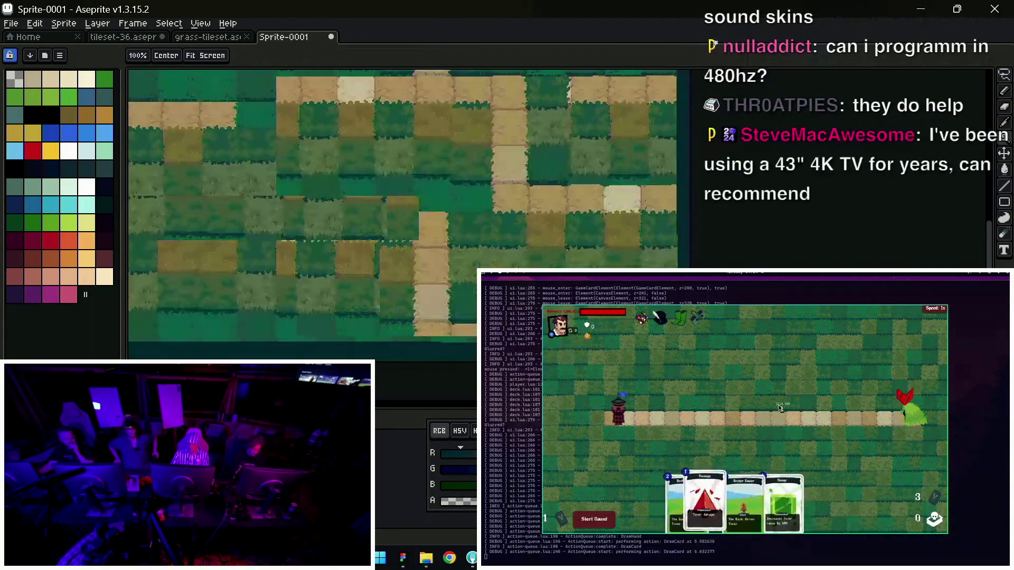
key(b)
- Place a tower from a card onto the map beside the path near the enemy
drag(708, 501, 803, 413)
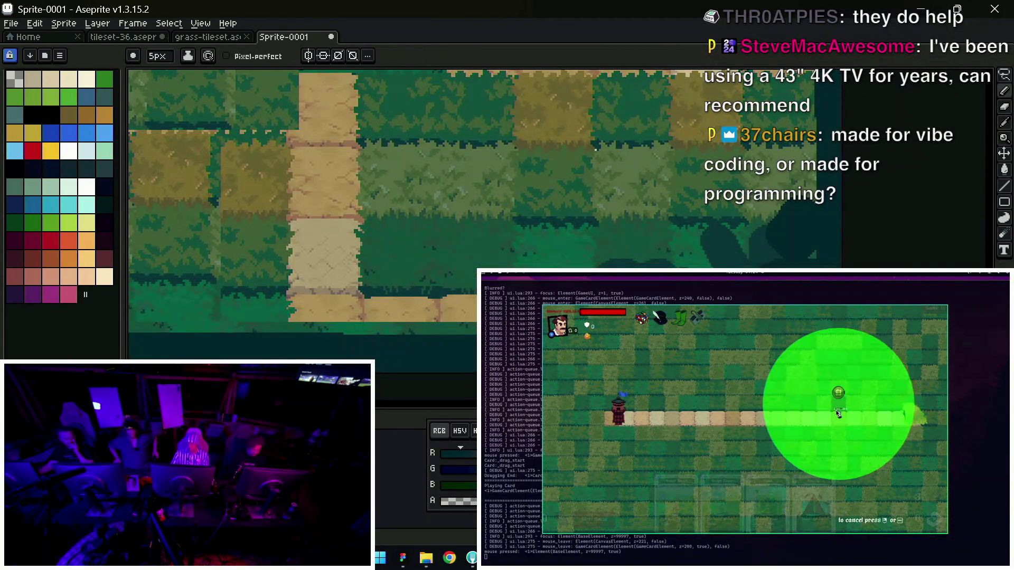
click(847, 414)
key(i)
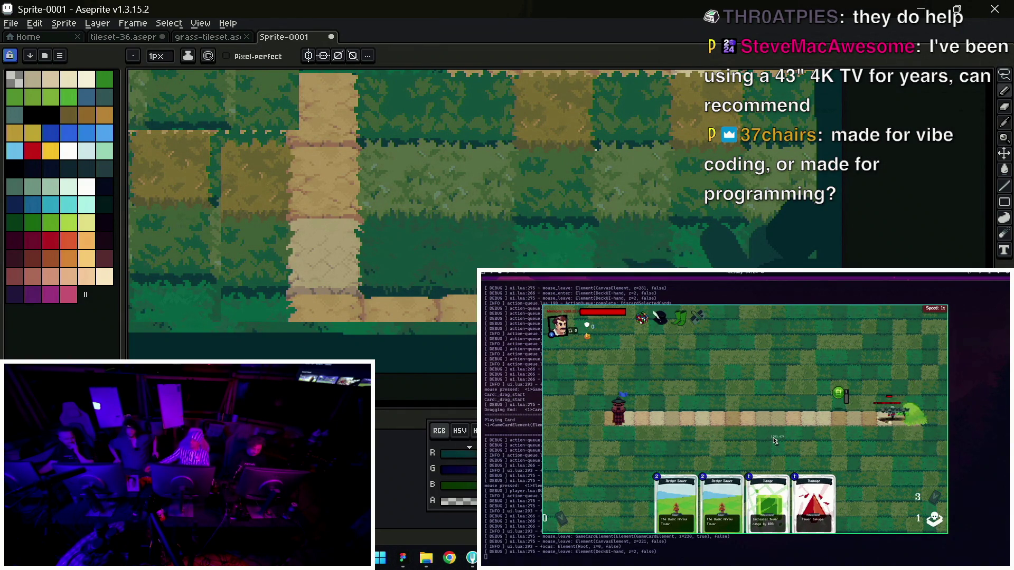
key(g)
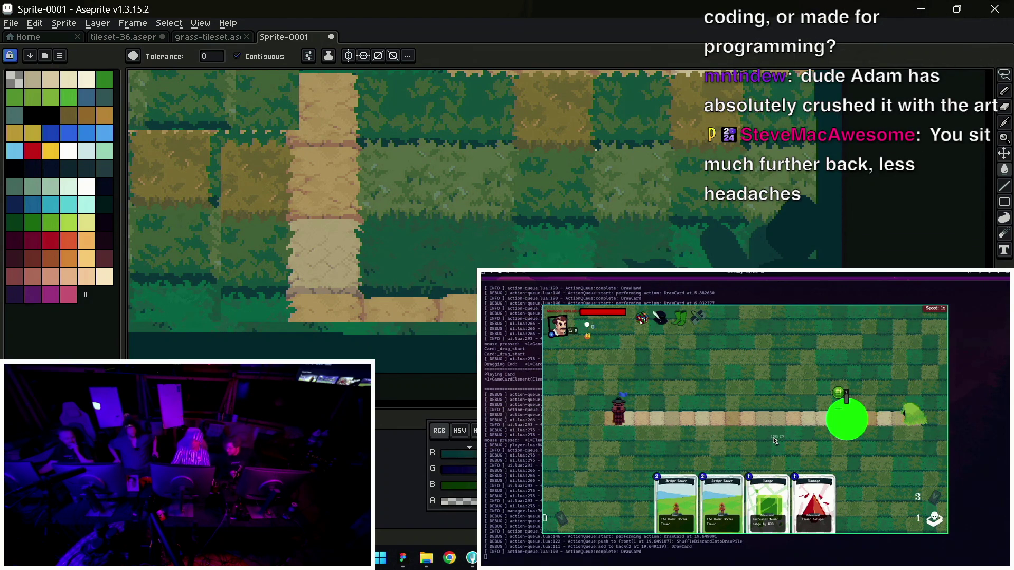
key(z)
scroll(431, 268, down, 5)
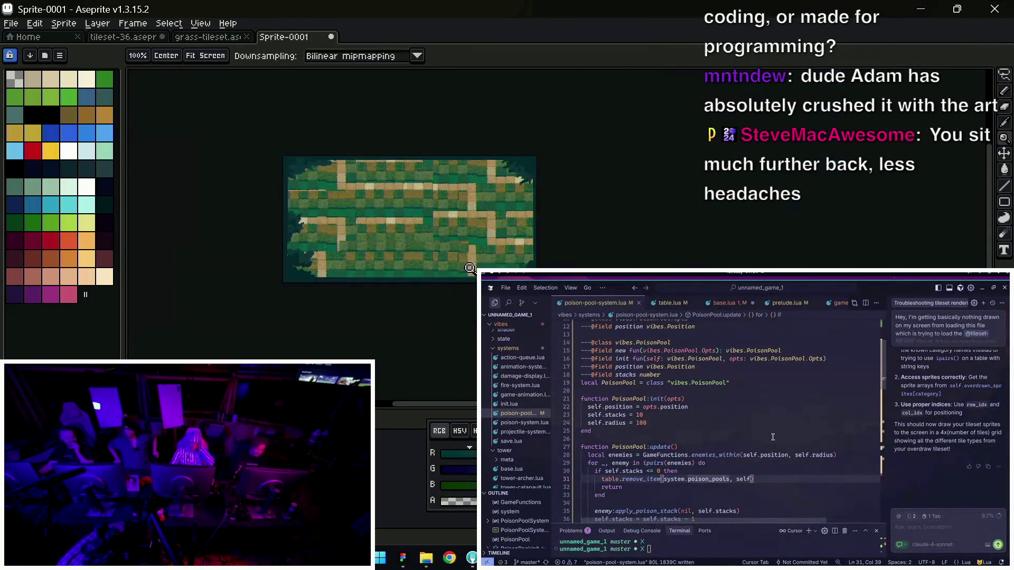
- Add 'self.enemies_applied = {}' on a new line after 'self.radius = 100' in PoisonPool:init
click(431, 268)
click(389, 258)
click(294, 276)
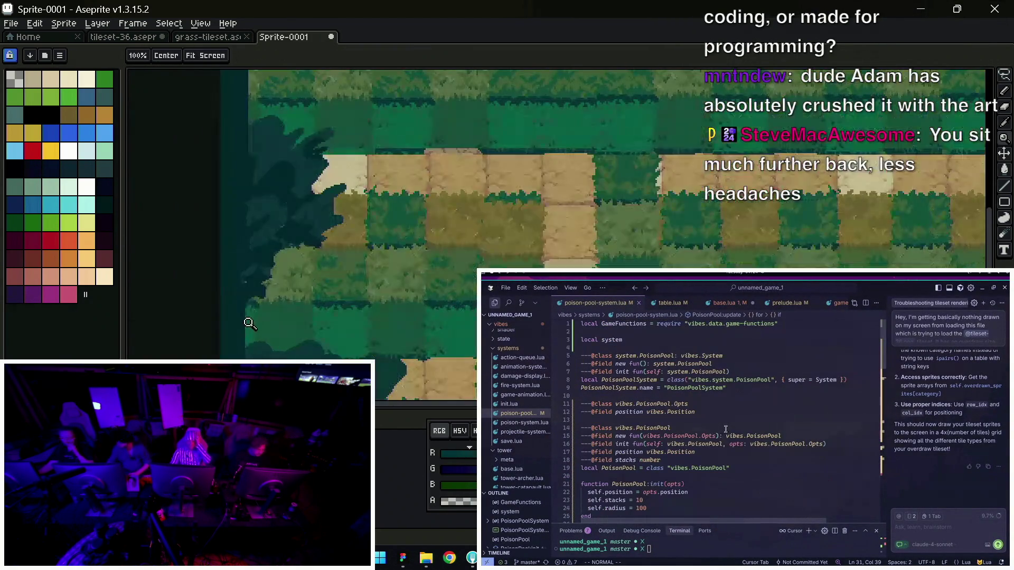
scroll(248, 336, down, 2)
scroll(735, 424, down, 5)
key(b)
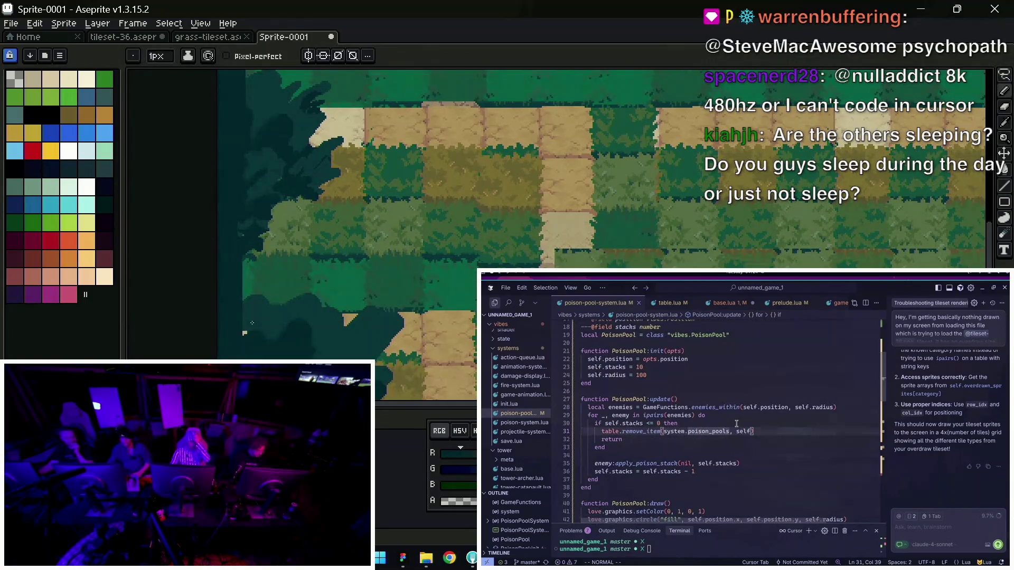
click(668, 377)
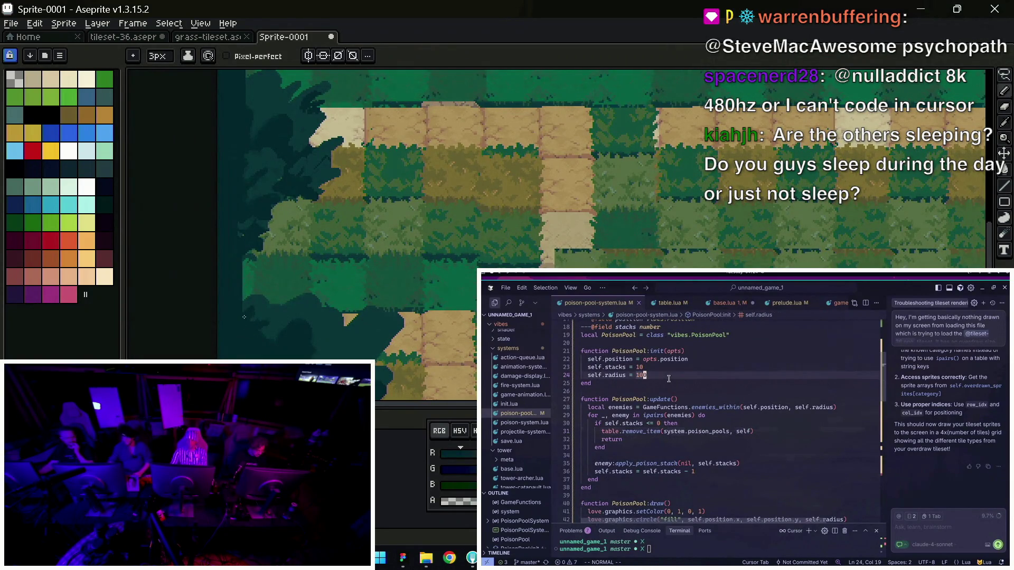
key(Return)
text(self.radius_)
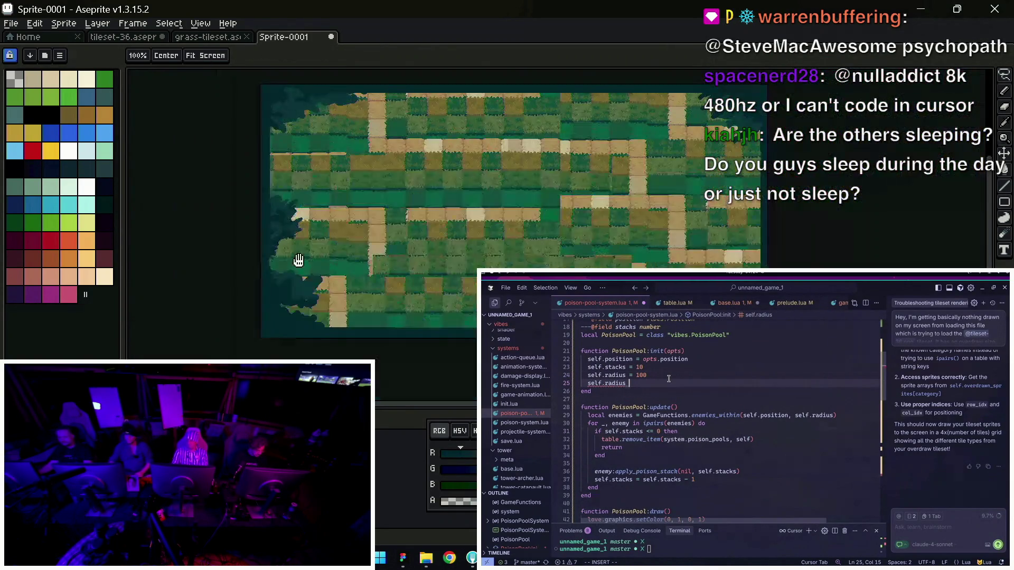
- Add an 'if self.enemies_applied[enemy] then' check inside the update loop over enemies
scroll(448, 243, down, 4)
drag(448, 242, 456, 249)
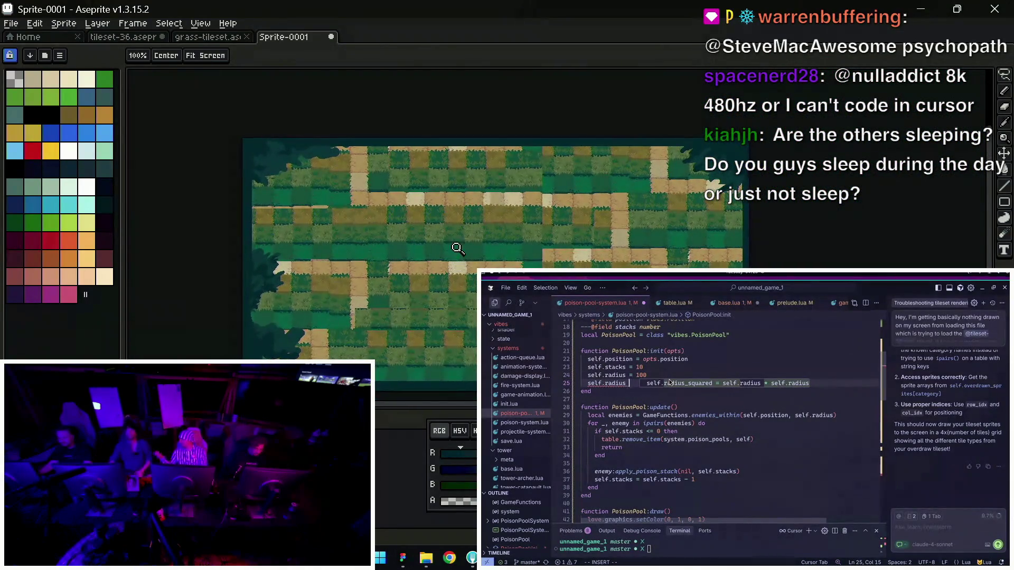
scroll(418, 181, up, 4)
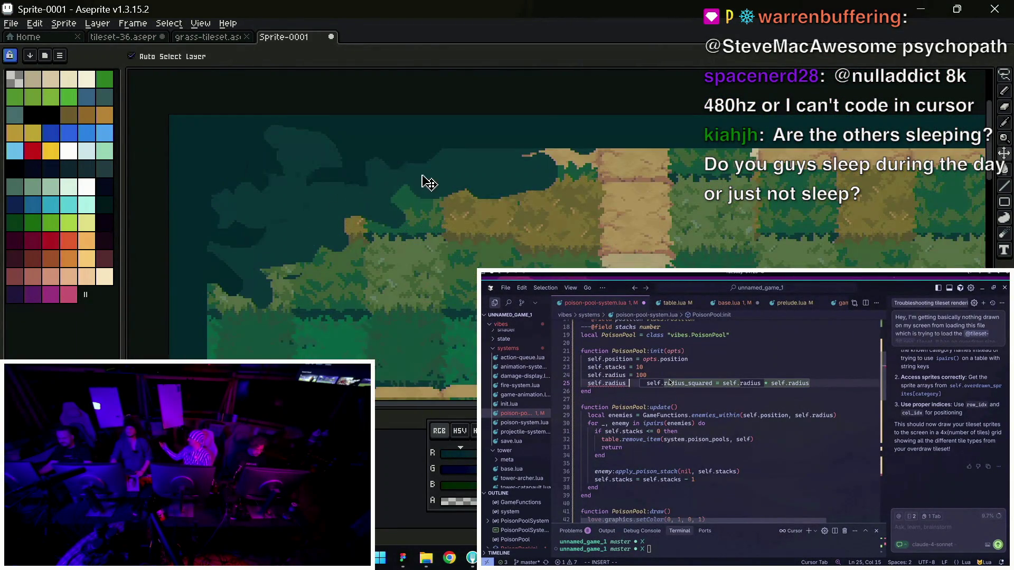
key(plus)
drag(473, 176, 487, 201)
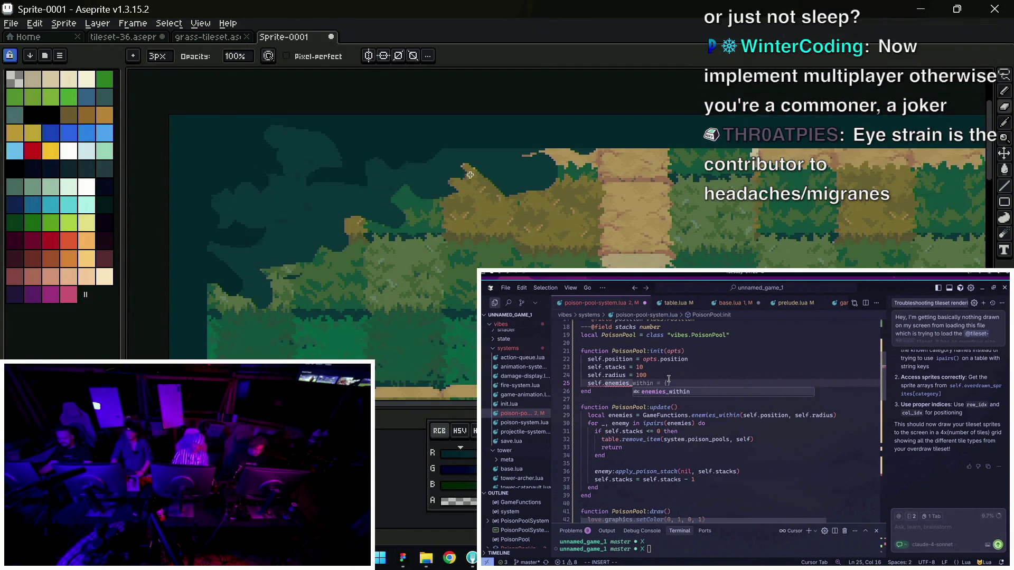
drag(501, 205, 518, 155)
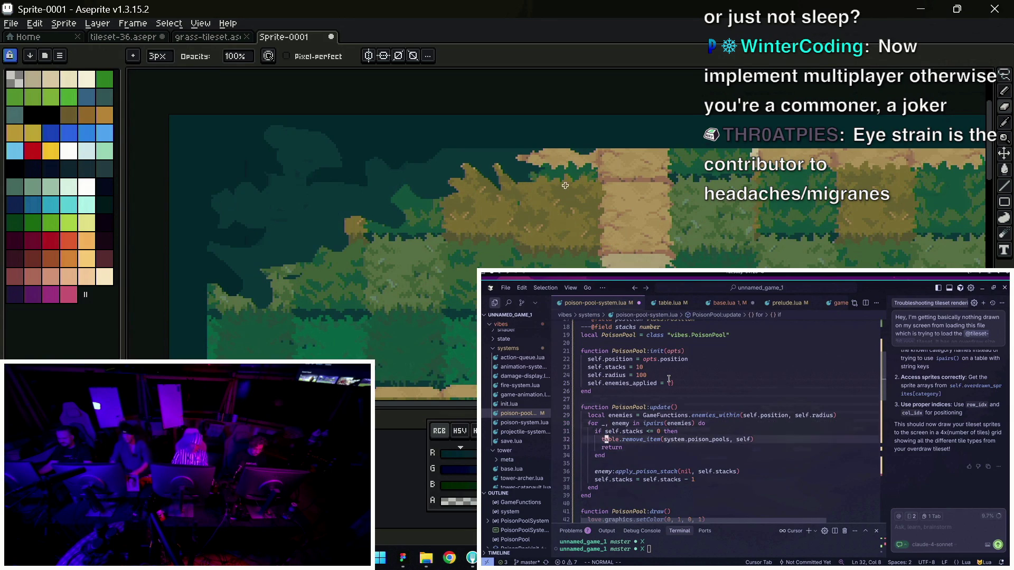
key(z)
scroll(536, 197, down, 5)
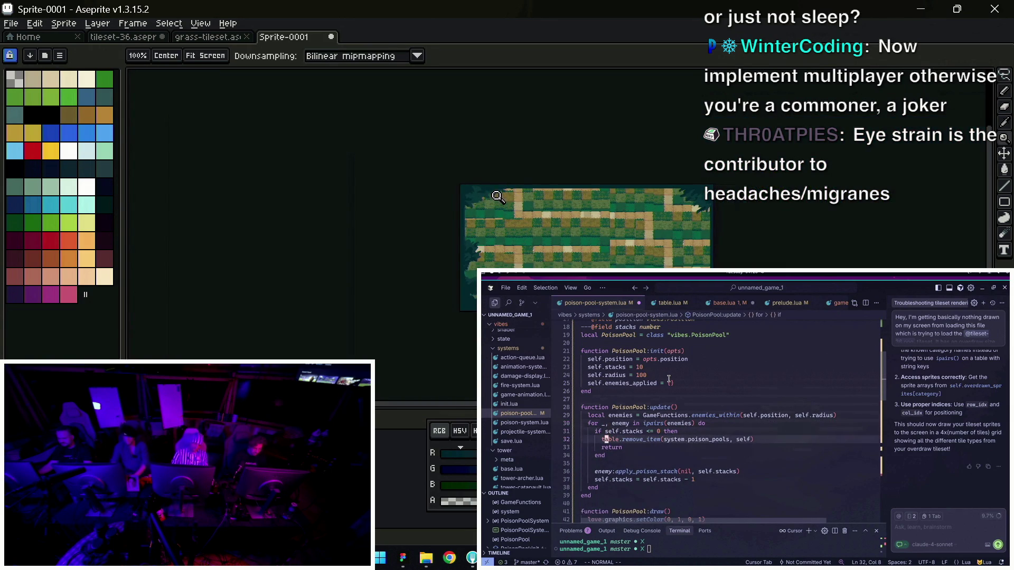
scroll(497, 196, up, 5)
key(b)
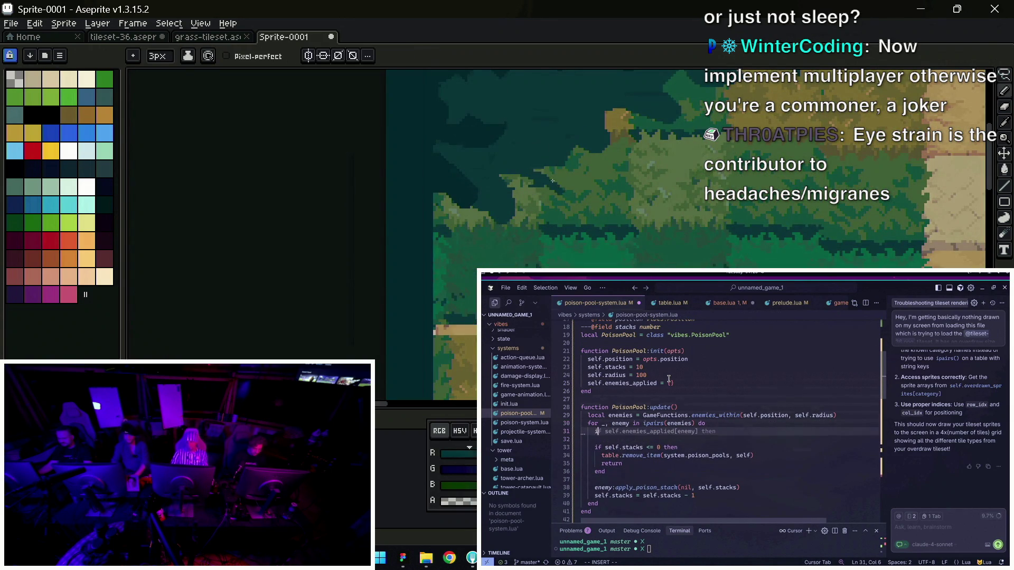
text(if)
- Accept Cursor's suggested poison application inside the enemies_applied check
key(z)
scroll(528, 158, down, 2)
scroll(491, 174, down, 2)
scroll(491, 151, down, 1)
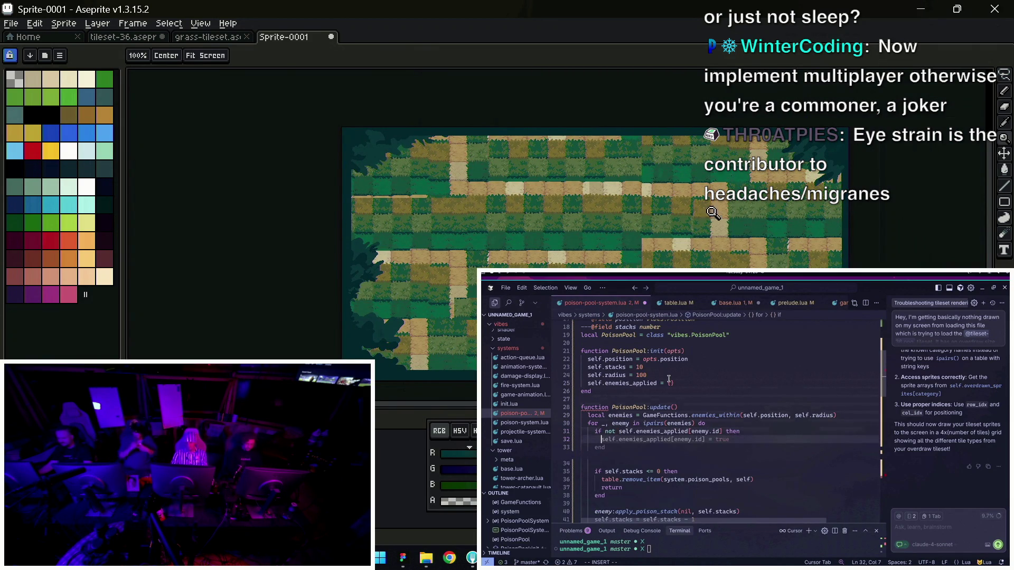
scroll(683, 229, up, 1)
scroll(683, 211, up, 1)
key(b)
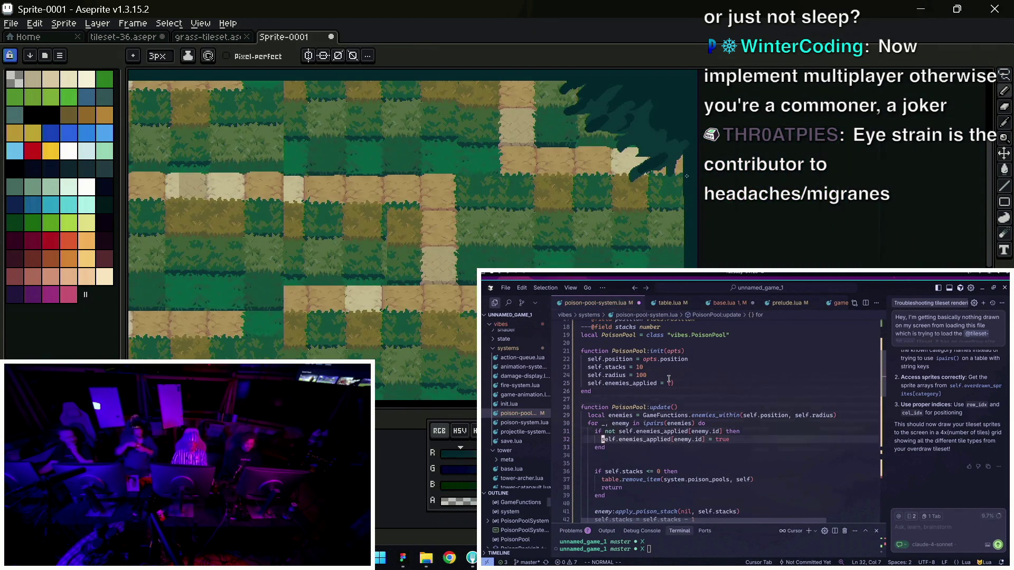
scroll(681, 178, up, 3)
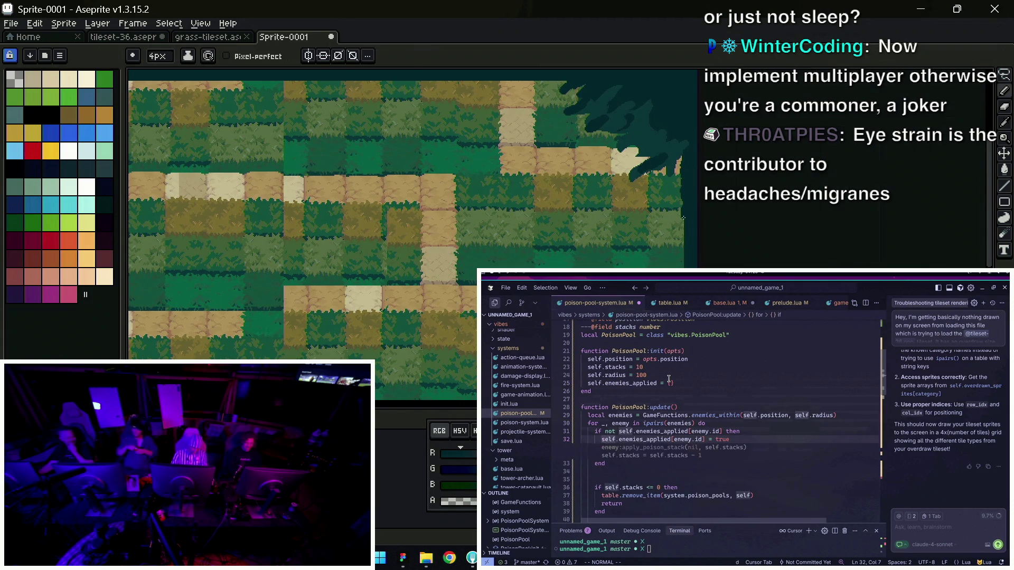
drag(692, 308, 695, 247)
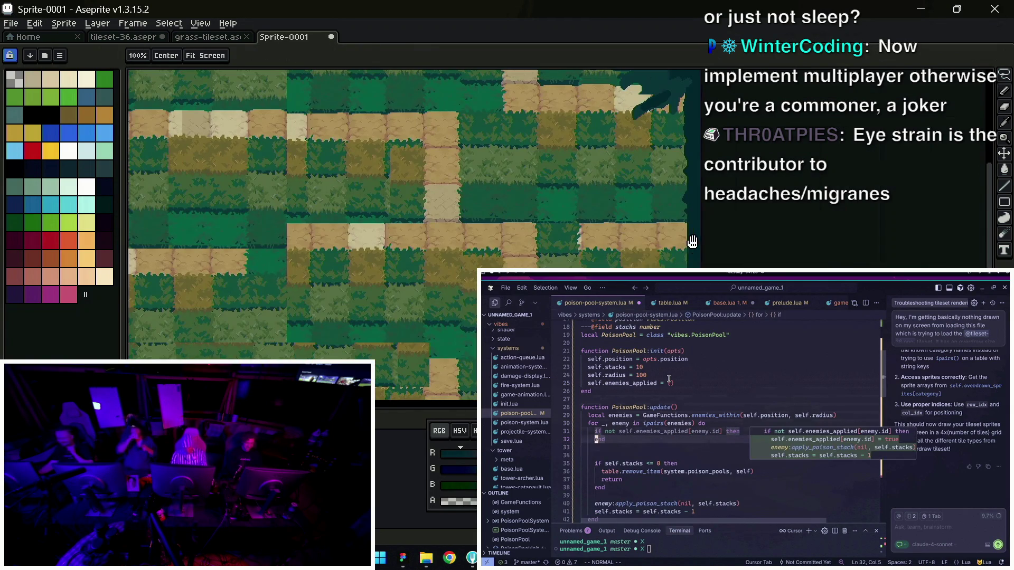
key(Tab)
key(Tab)
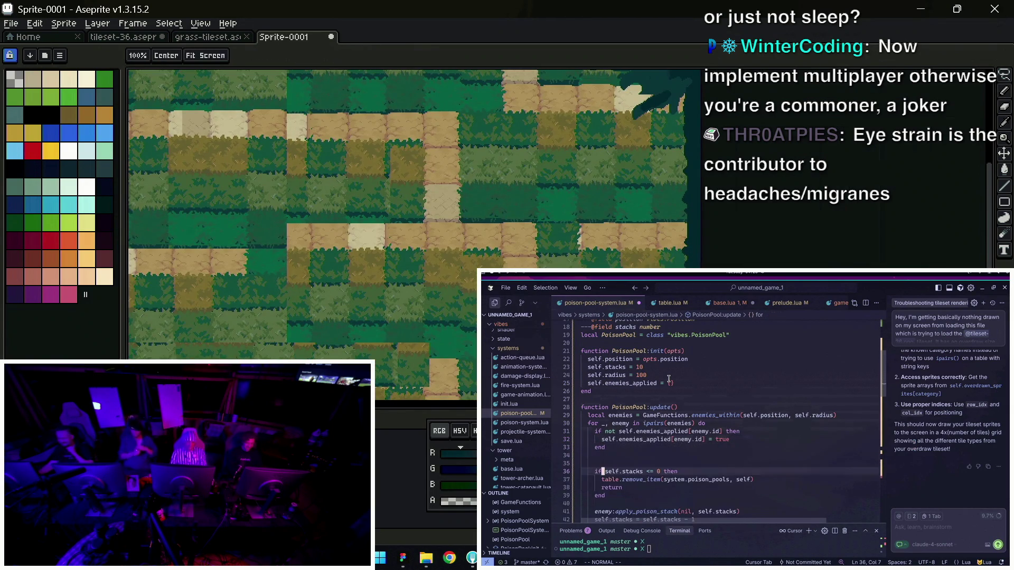
- Move the stack countdown block inside the enemy check, save, and relaunch with 'love . --test-game'
key(shift+v)
key(j)
key(j)
key(j)
key(j)
key(j)
key(j)
key(j)
key(d)
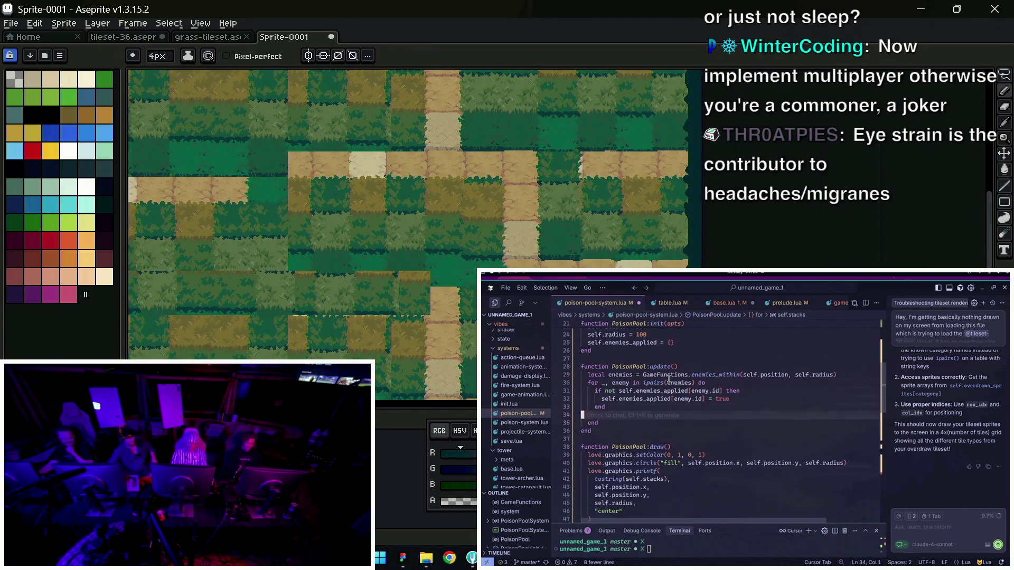
key(u)
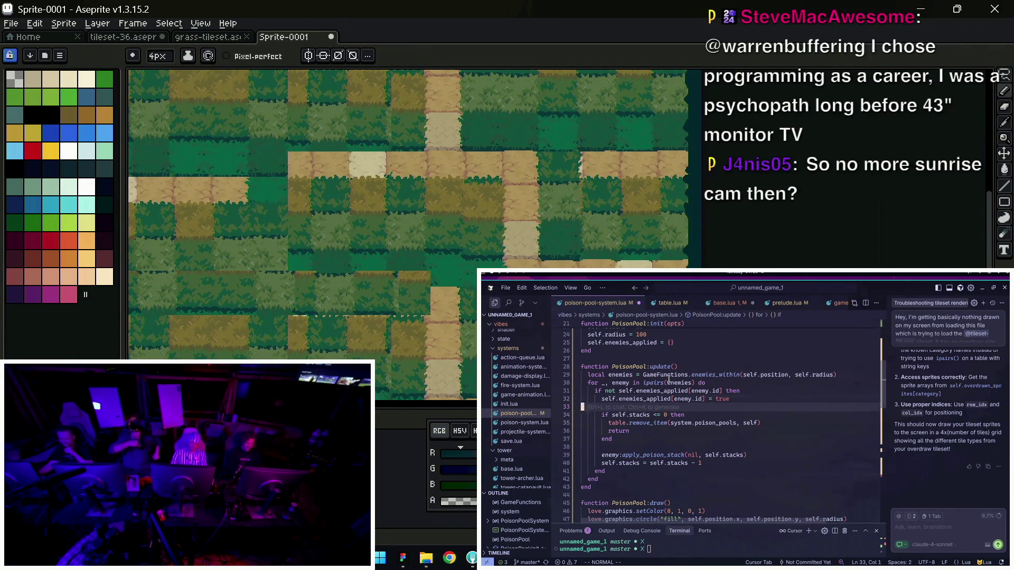
key(k)
key(k)
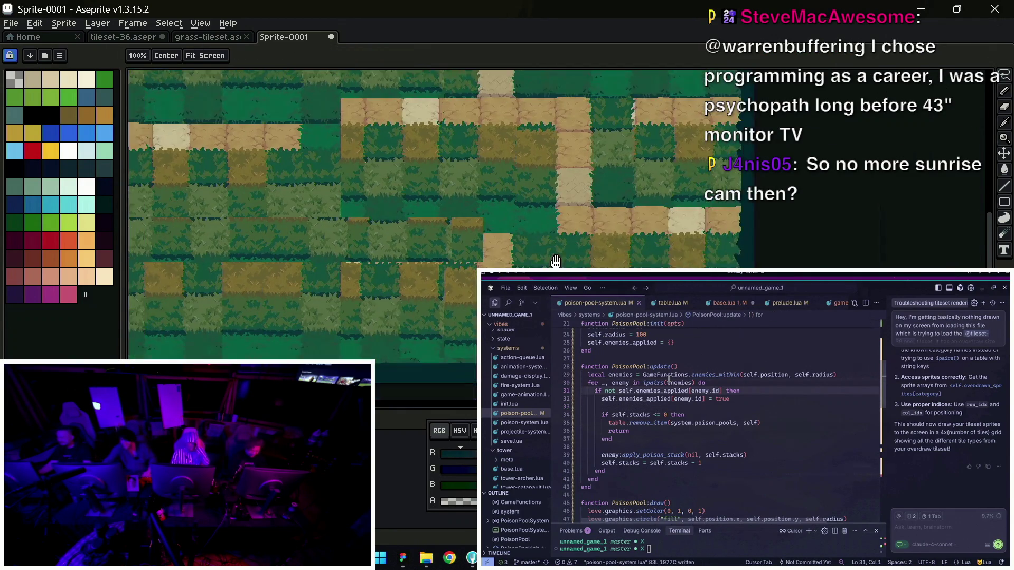
key(alt+Tab)
key(Up)
key(Return)
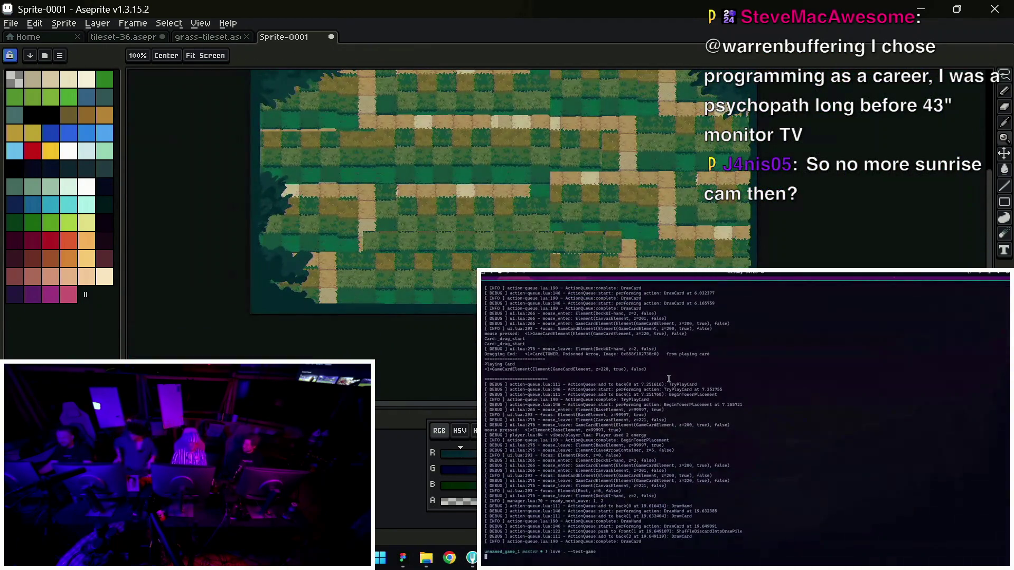
- Restart the game and drag a tower card onto the board beside the path
key(i)
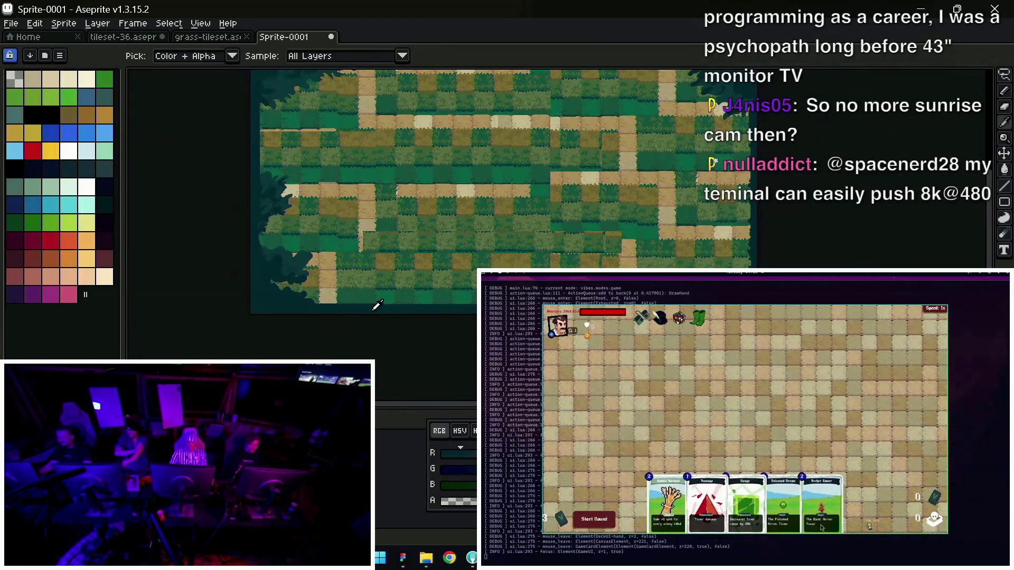
key(b)
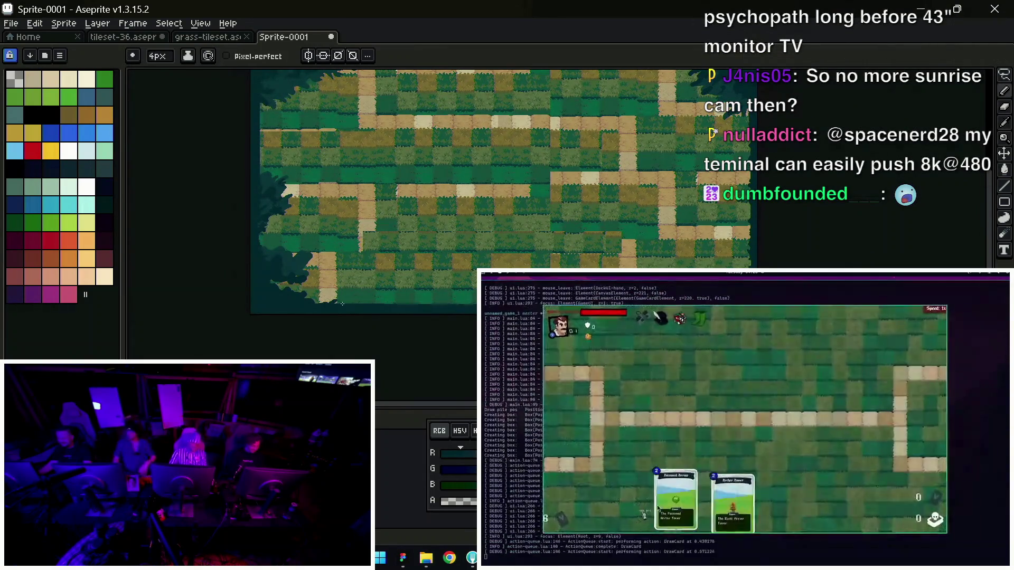
drag(681, 502, 618, 414)
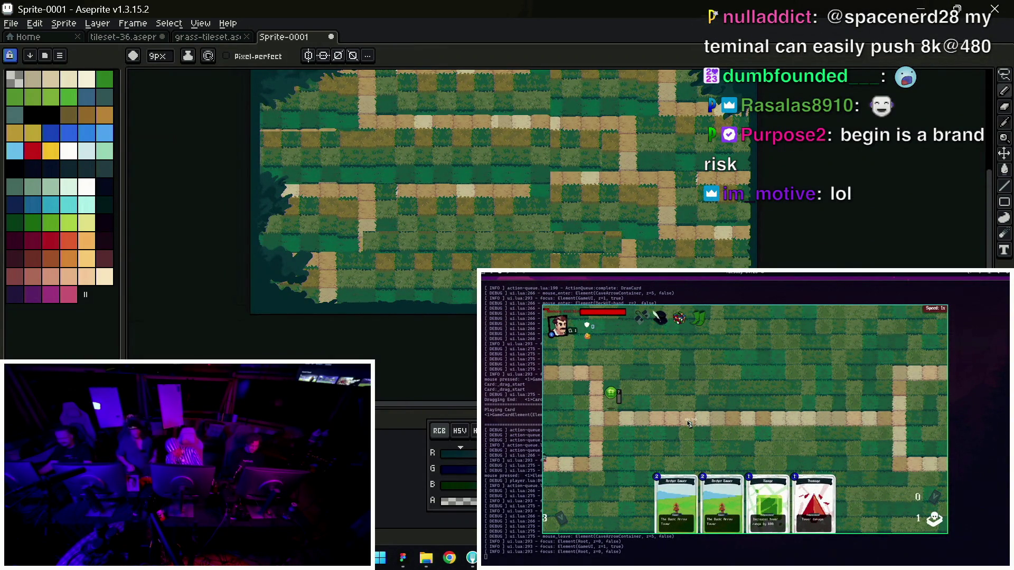
drag(265, 193, 318, 240)
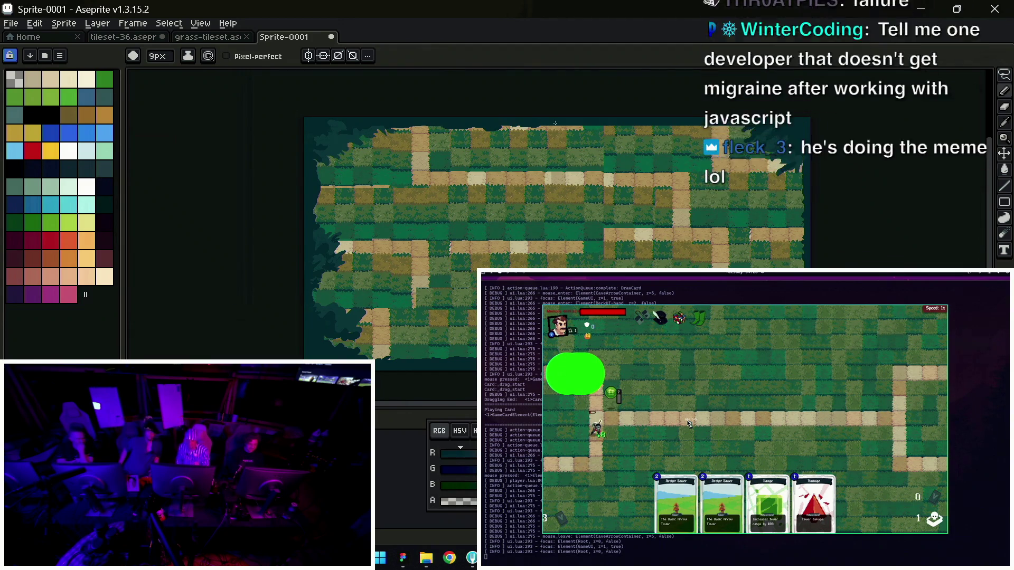
- Set the game speed to 2x, watch the green poison pools land, then close the game
click(935, 313)
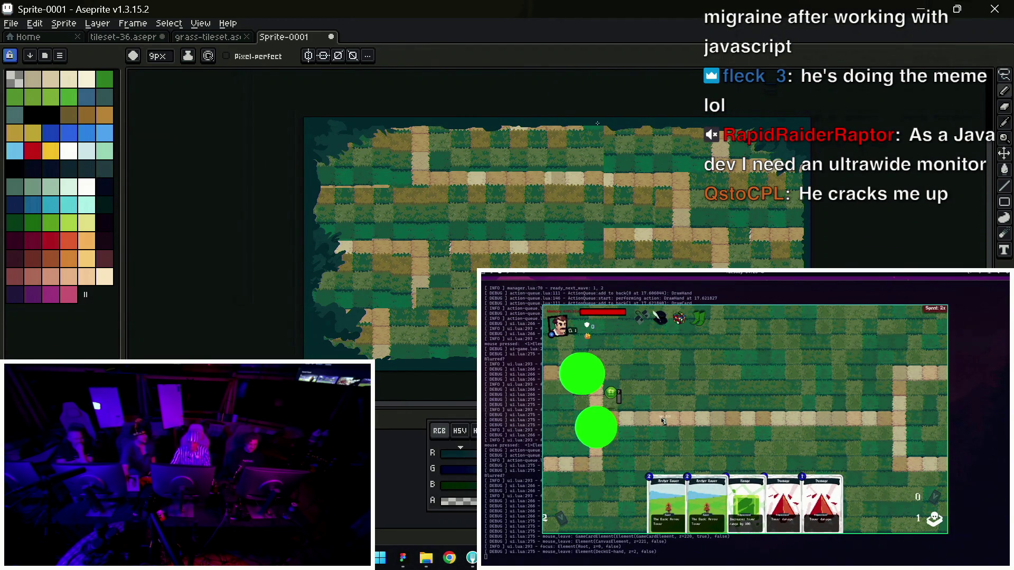
scroll(597, 123, down, 1)
scroll(562, 218, up, 1)
drag(563, 218, 545, 212)
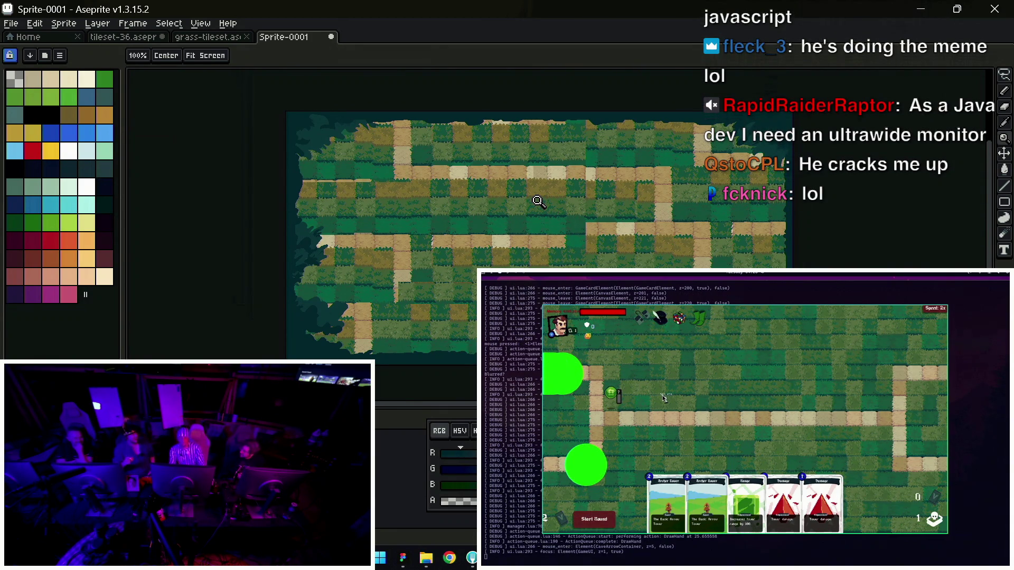
key(Escape)
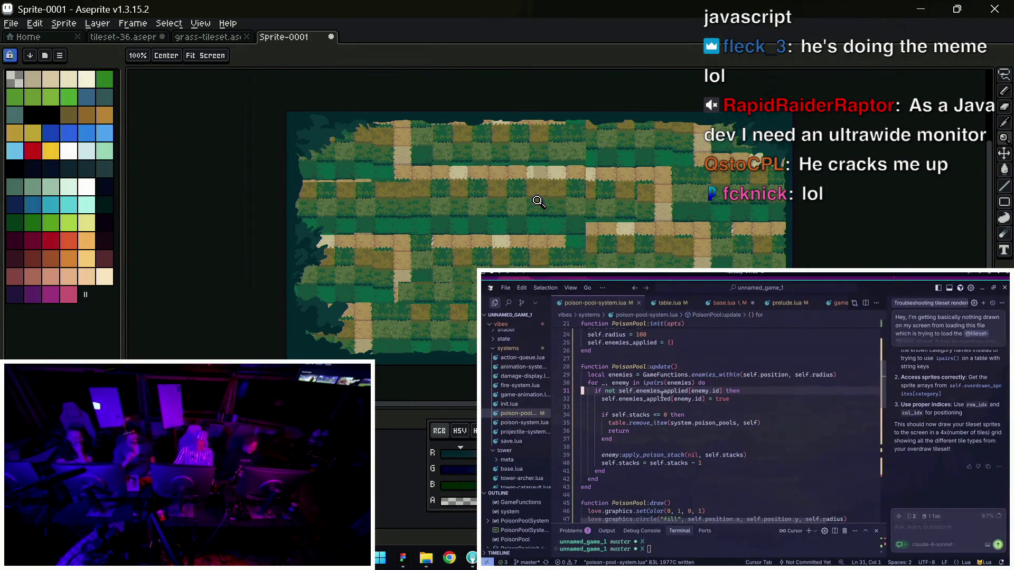
- Change the pool radius from 100 to 1 and save poison-pool-system.lua
scroll(664, 393, up, 2)
scroll(774, 429, up, 1)
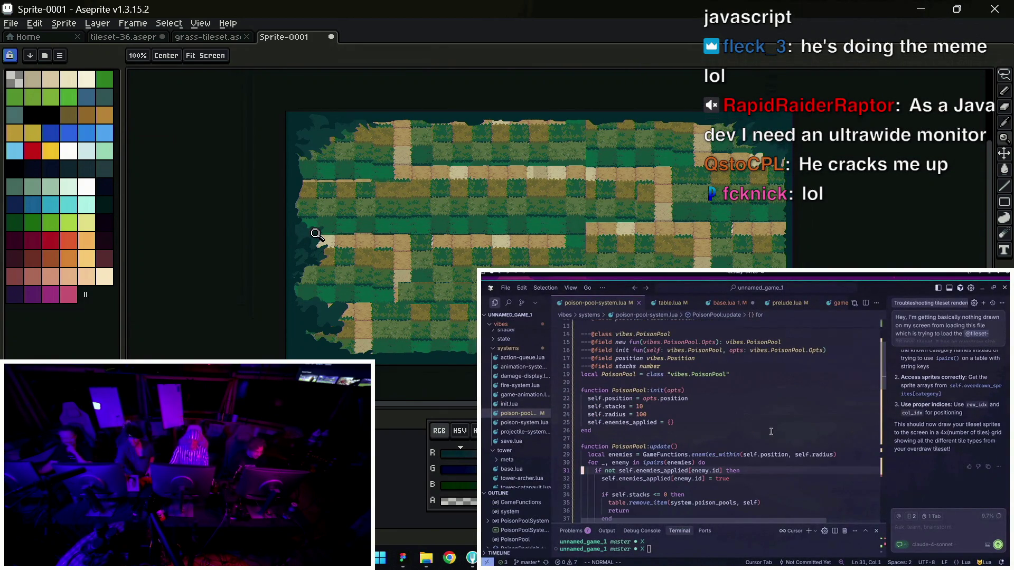
key(v)
click(668, 414)
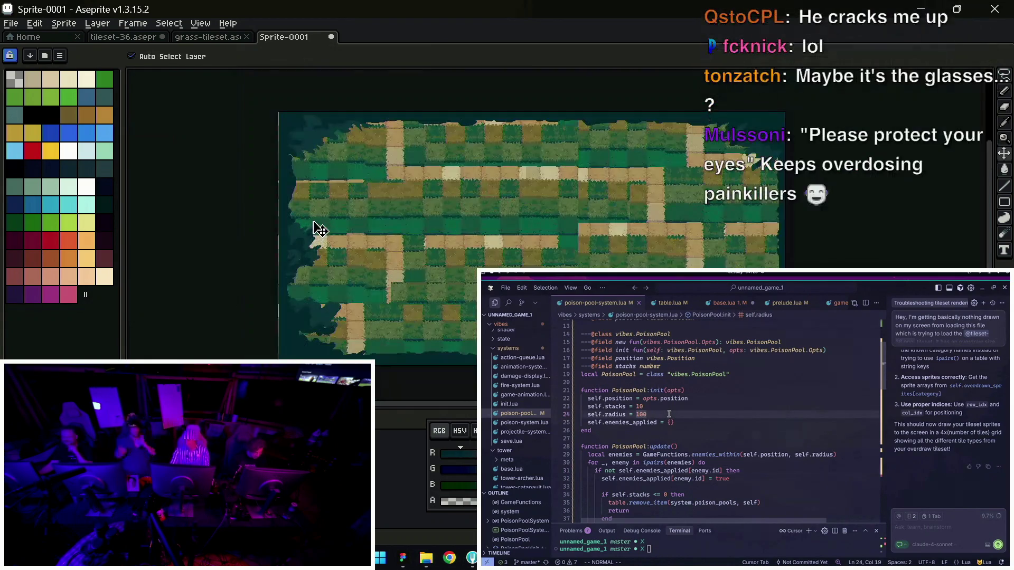
key(m)
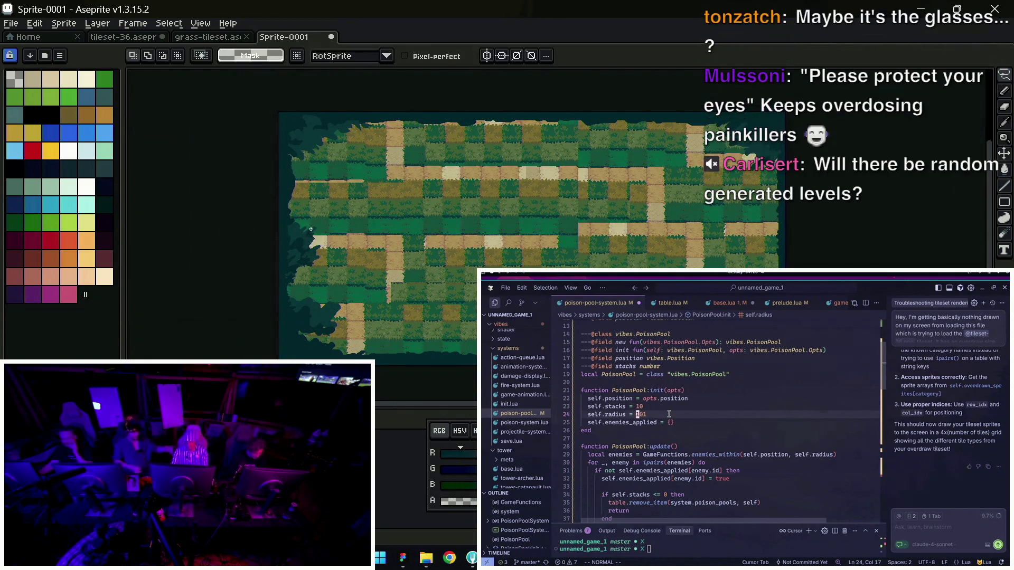
drag(302, 291, 321, 253)
key(l)
key(D)
key(j)
key(j)
key(j)
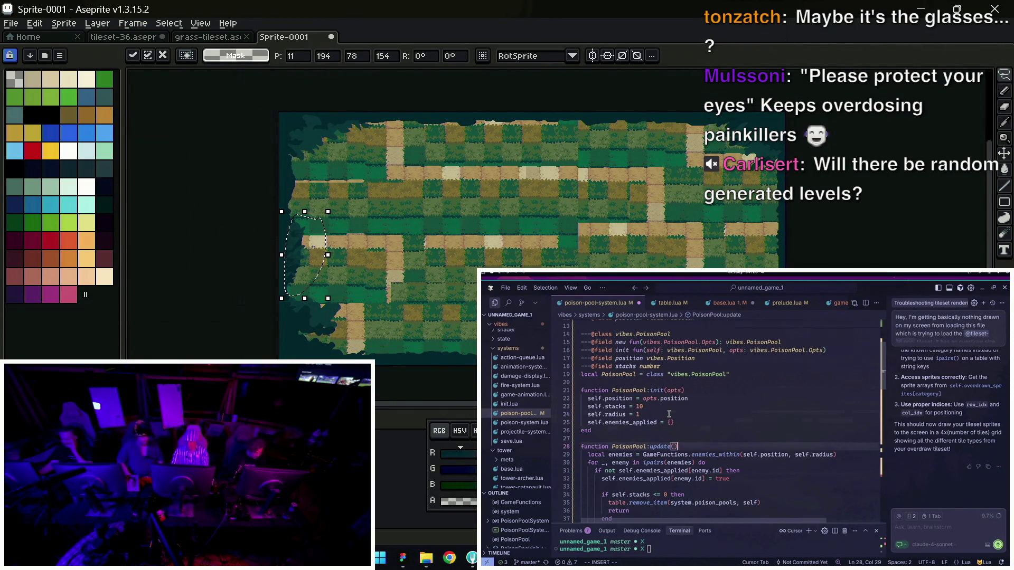
key(A)
text(l)
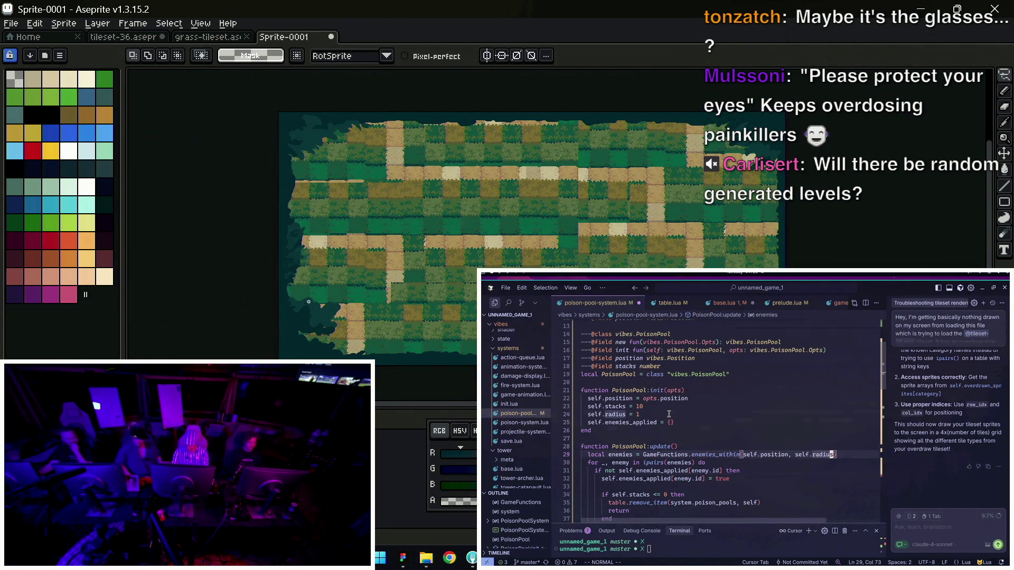
text(* Config.)
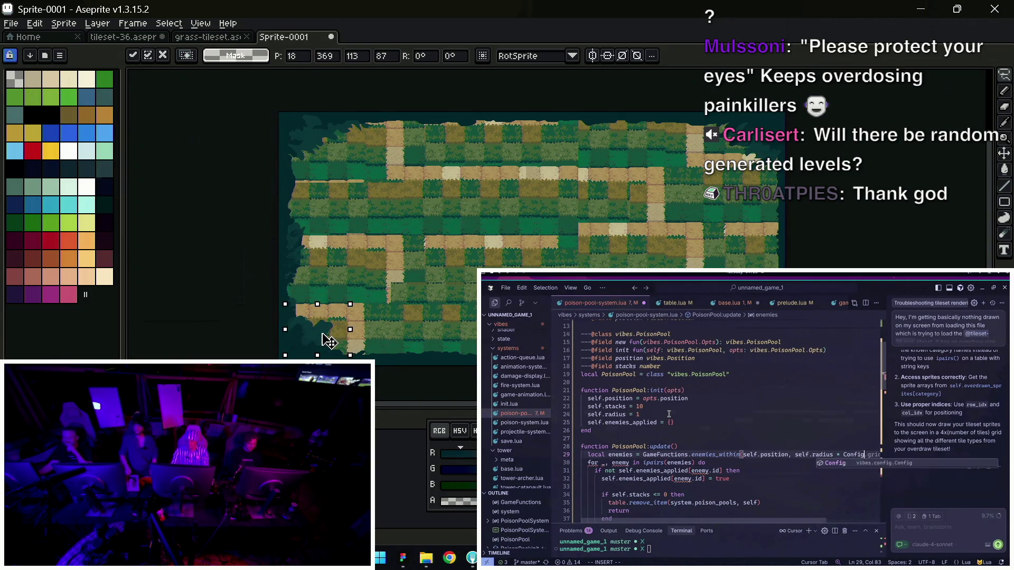
text(z)
key(Escape)
text(u)
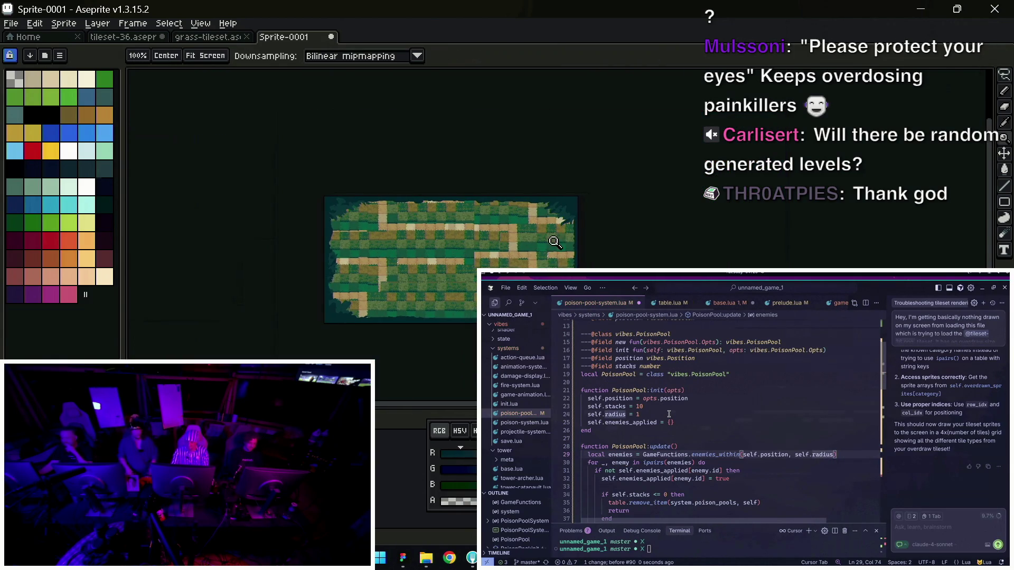
text(:w)
key(Return)
- Start appending a multiplier to the love.graphics.circle radius argument in PoisonPool:draw
scroll(342, 299, up, 3)
key(k)
drag(573, 313, 573, 225)
scroll(669, 414, down, 3)
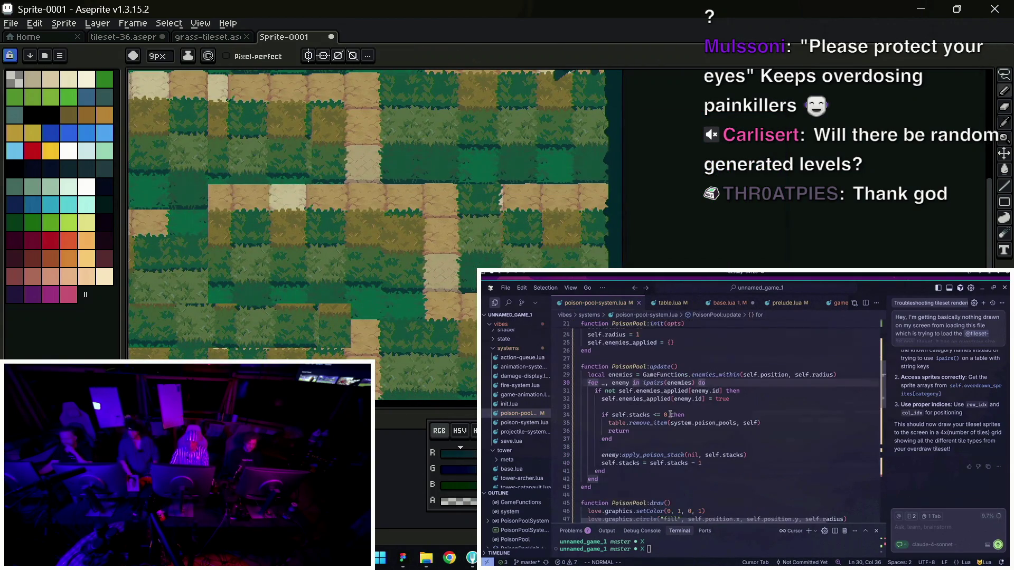
scroll(668, 414, down, 2)
click(836, 467)
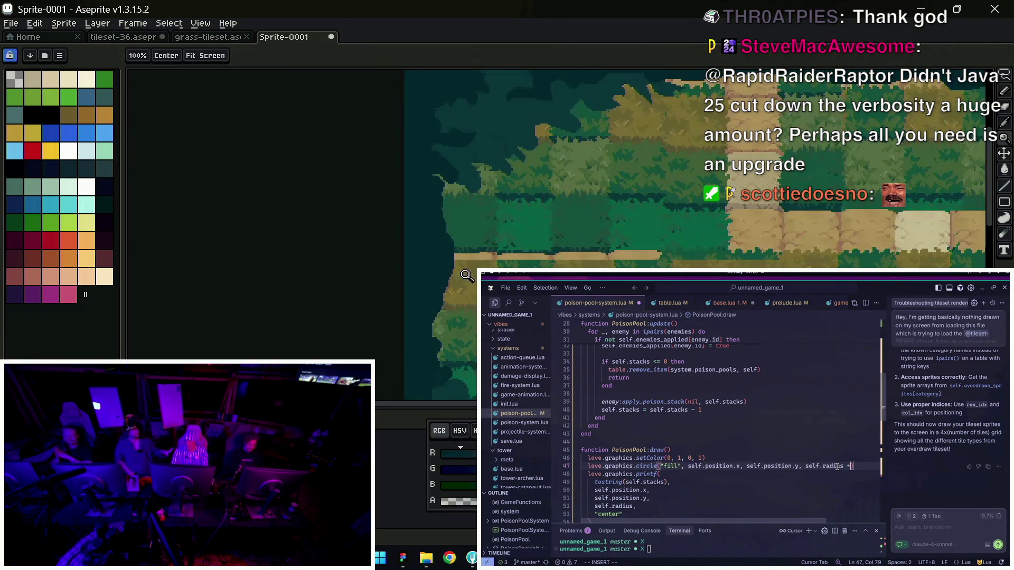
scroll(473, 253, up, 3)
text(ius * 10)
key(BackSpace)
key(BackSpace)
- Complete the circle radius as 'self.radius * Config.grid.cell_size' and save
scroll(442, 225, down, 3)
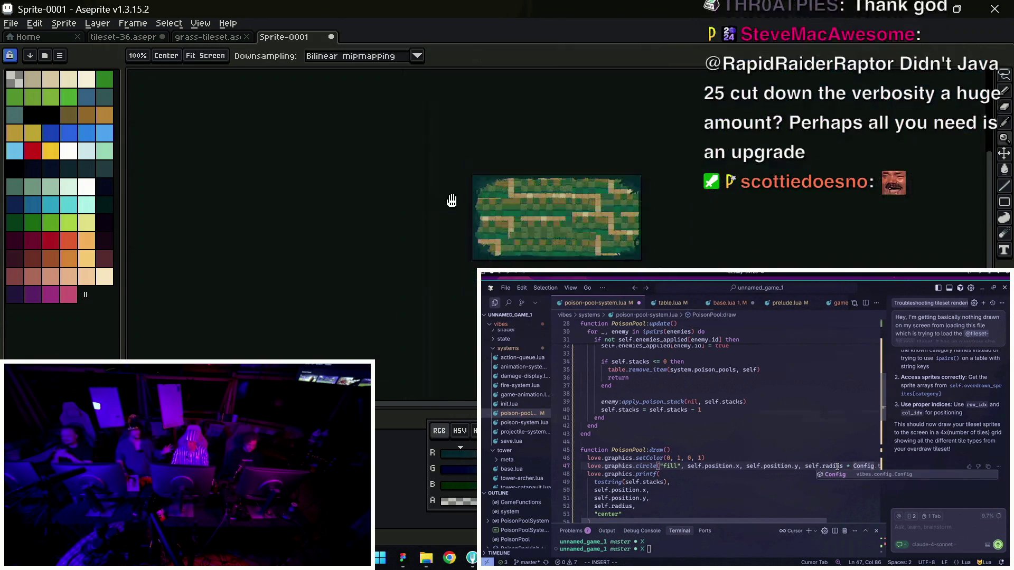
text(Config.ti)
scroll(531, 229, up, 3)
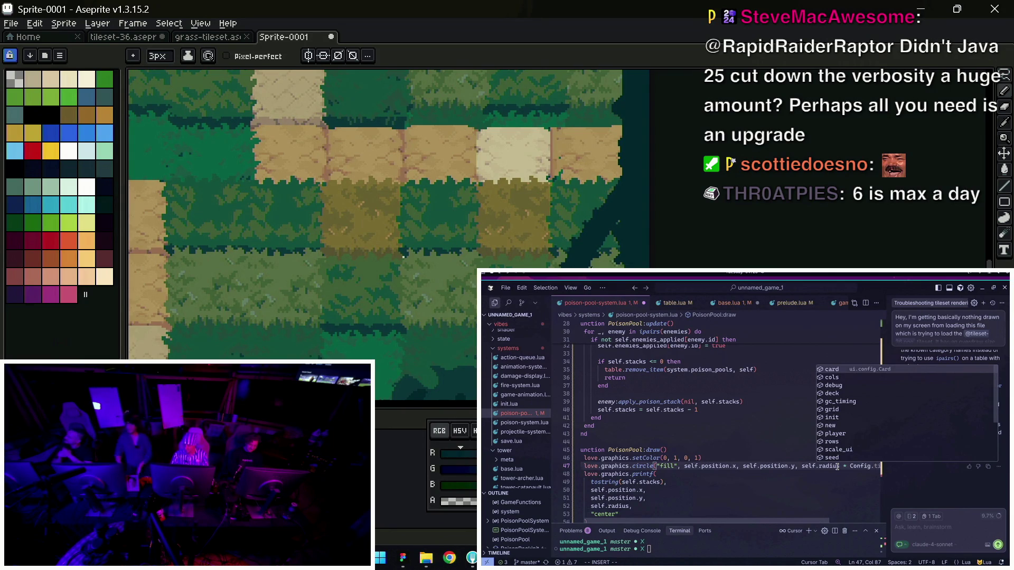
key(BackSpace)
key(BackSpace)
text(grid)
scroll(449, 262, down, 1)
scroll(449, 263, down, 1)
text(.cell_size)
scroll(558, 238, down, 2)
key(Escape)
text(:w)
key(Return)
- Reformat the circle call across several lines, fix its indentation, save, and relaunch the game
key(shift+alt+f)
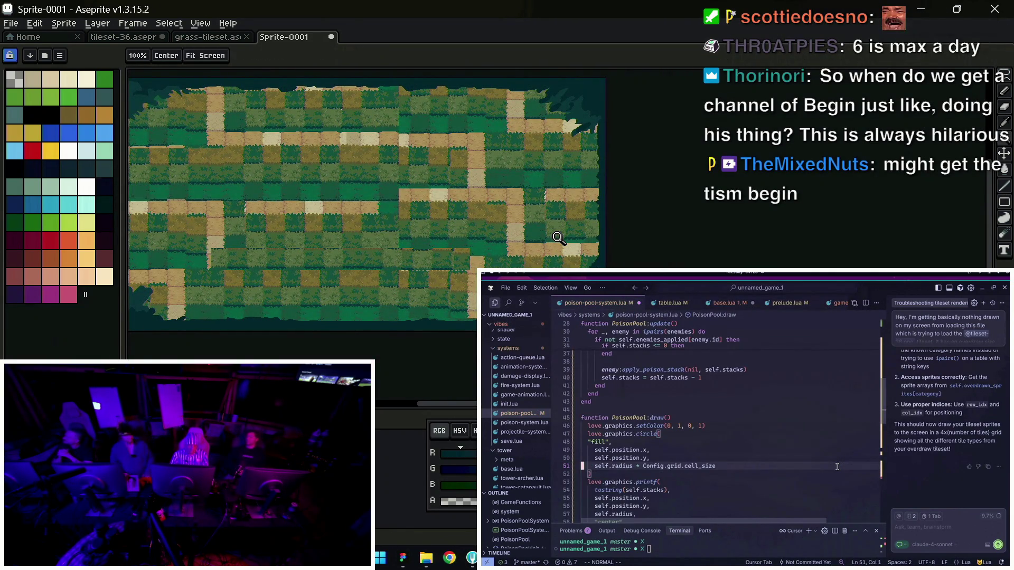
text(0k:w)
key(Return)
key(k)
key(k)
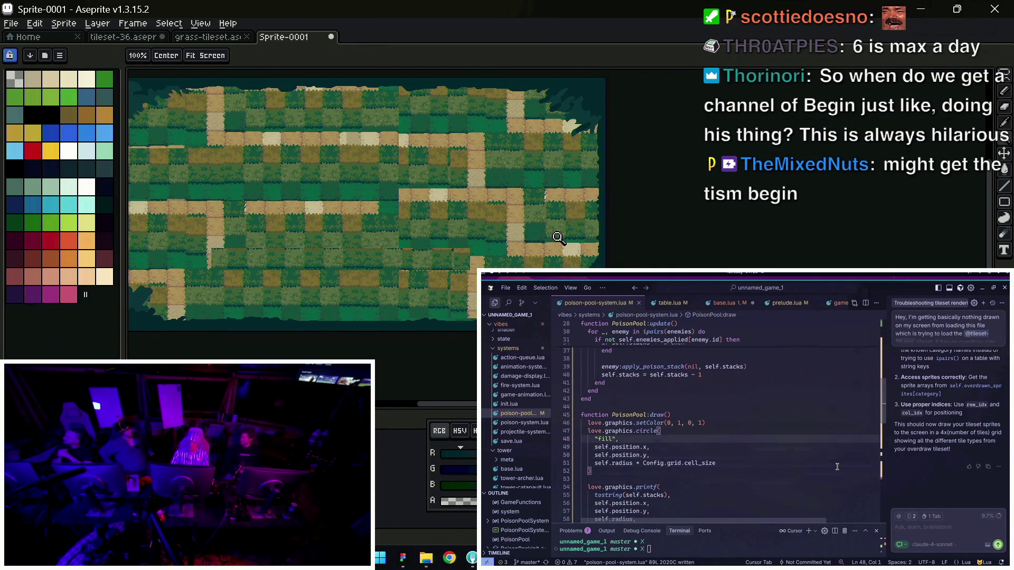
key(F5)
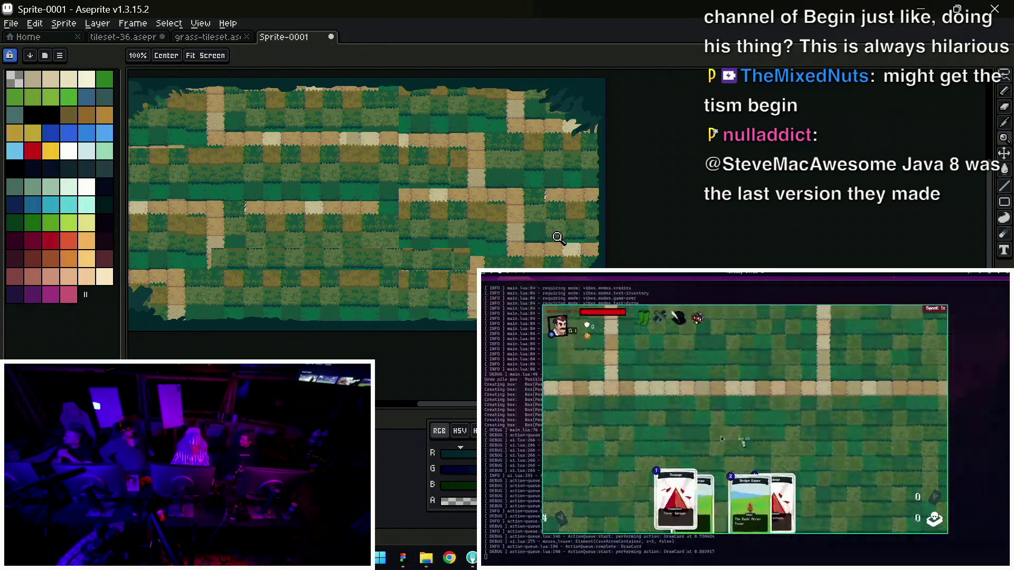
- Place a tower card beside the path on the right of the enemy route
drag(686, 496, 660, 399)
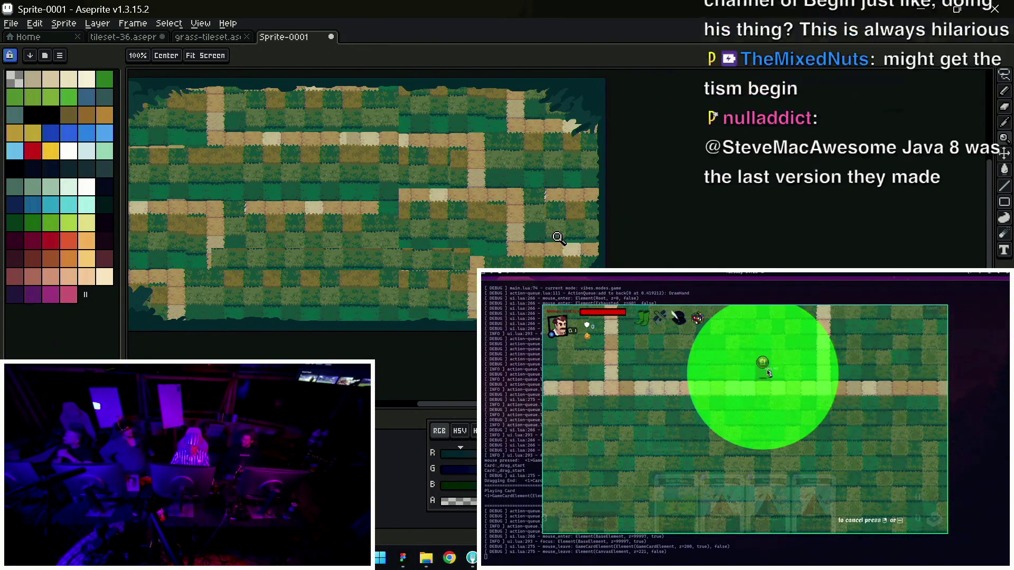
drag(768, 373, 844, 373)
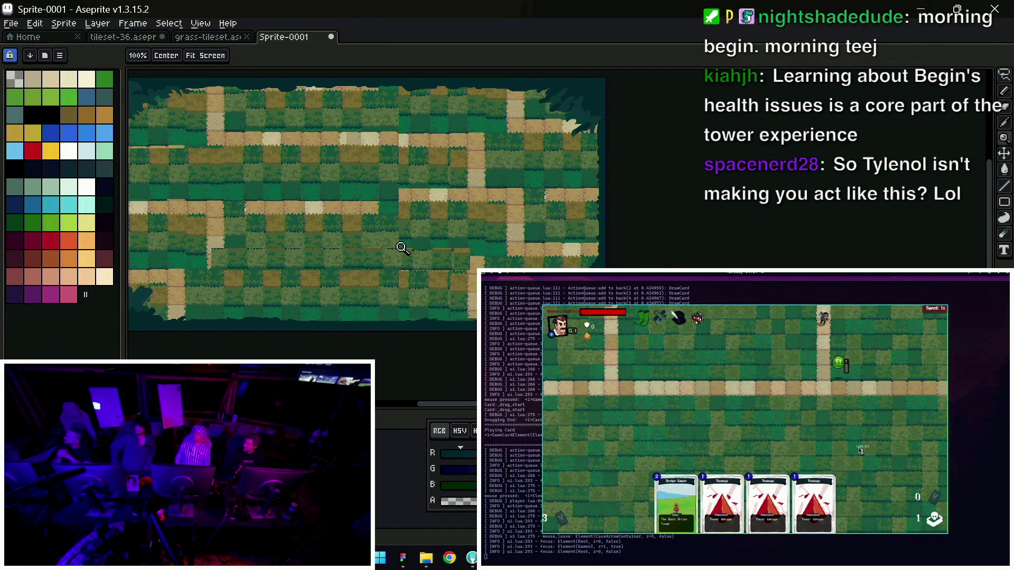
scroll(422, 266, down, 2)
scroll(450, 285, up, 2)
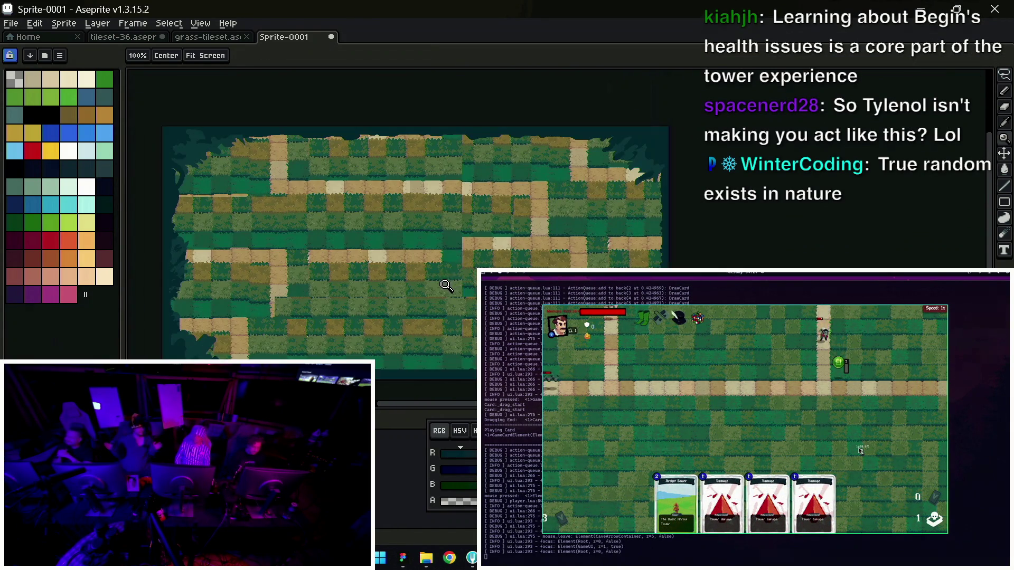
scroll(449, 285, down, 2)
scroll(456, 277, up, 2)
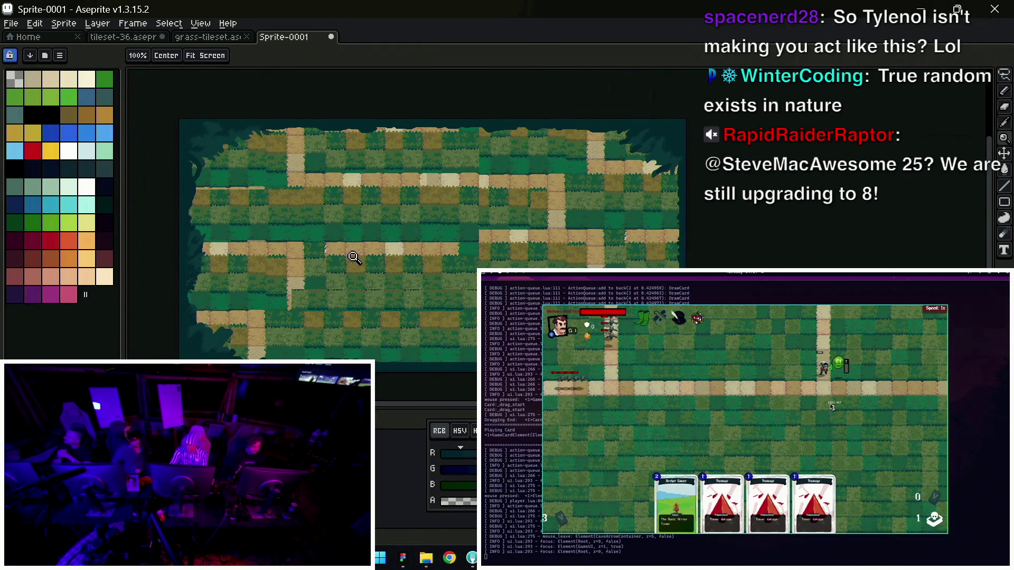
scroll(195, 158, up, 3)
- Switch the wave to 2x speed and watch until a green poison pool spawns
key(b)
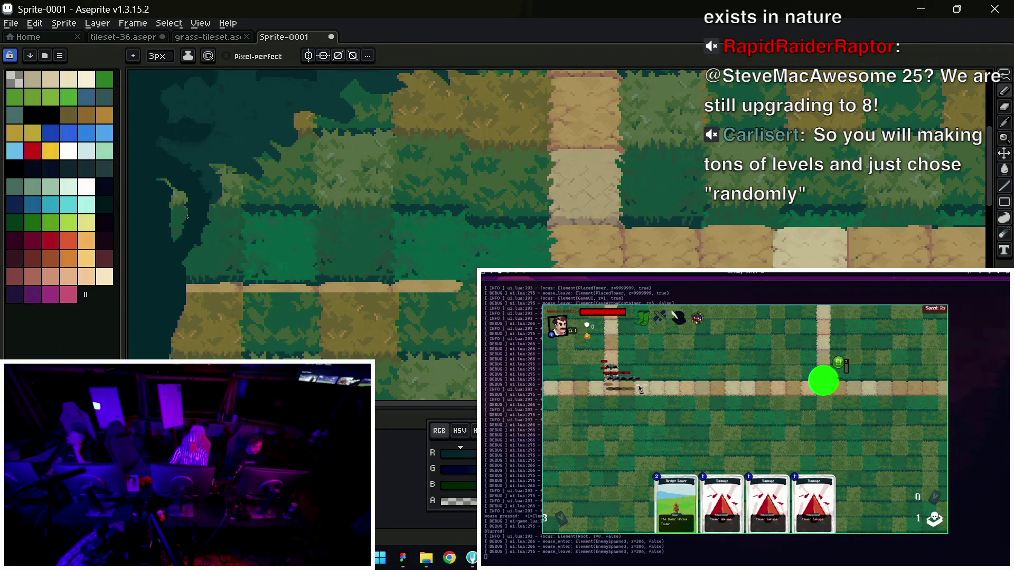
key(z)
scroll(226, 219, down, 3)
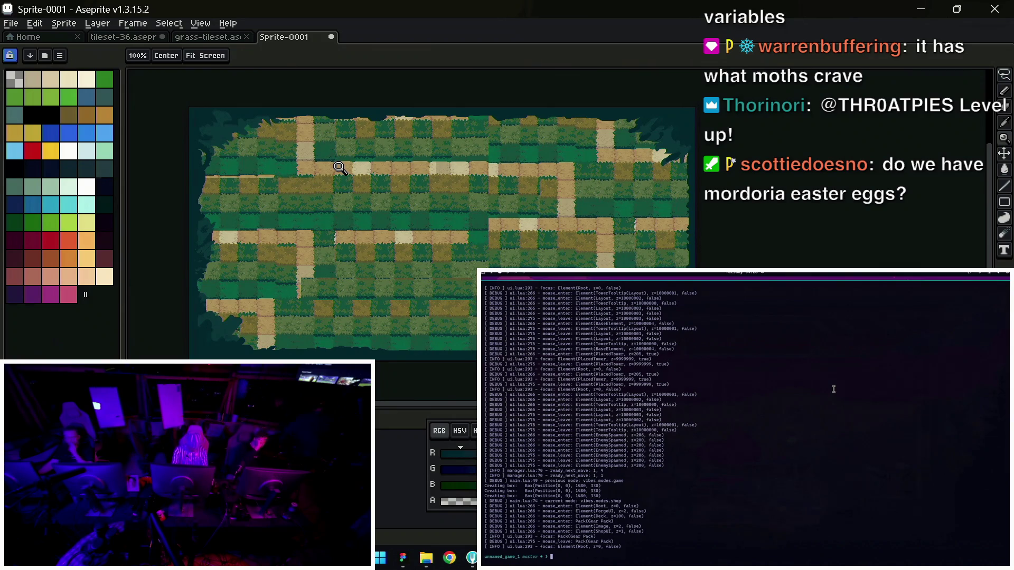
- Run `git status` in Terminal, then return to poison-pool-system.lua in Cursor
text(git statu)
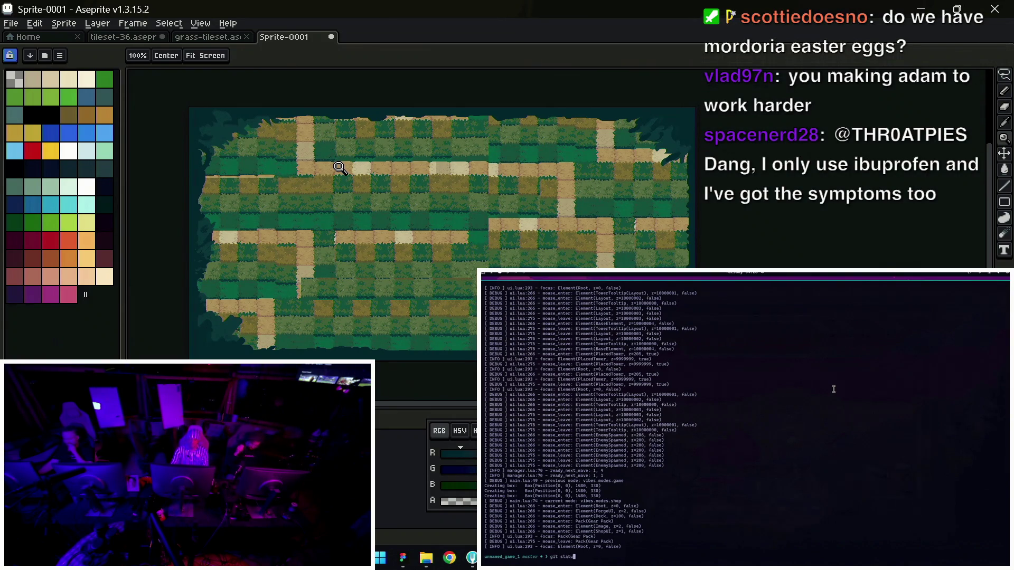
text(s)
key(Return)
key(alt+Tab)
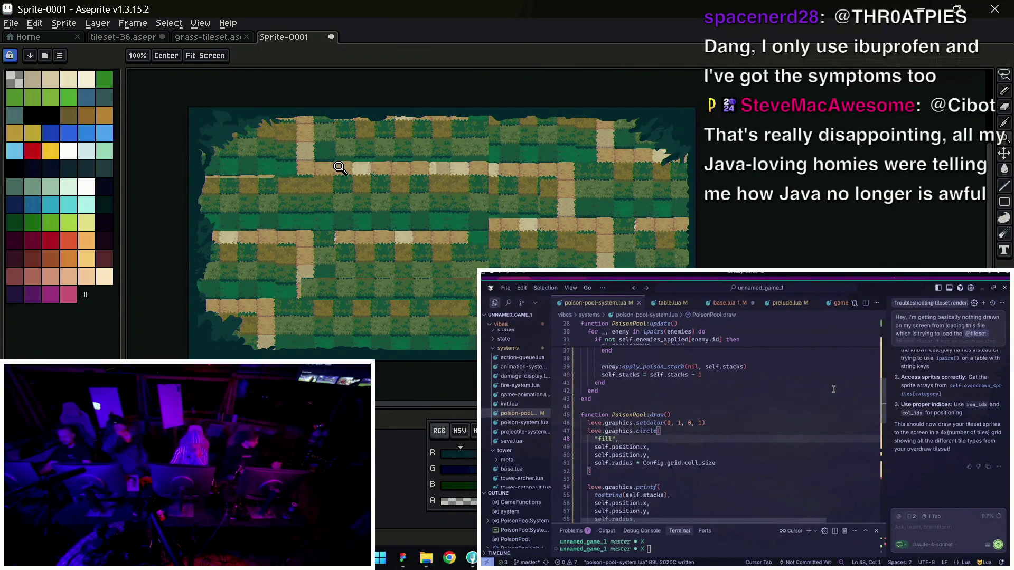
- Insert '-- TODO: Probably need a true asset for this.' above the setColor call in PoisonPool:draw
click(670, 423)
key(O)
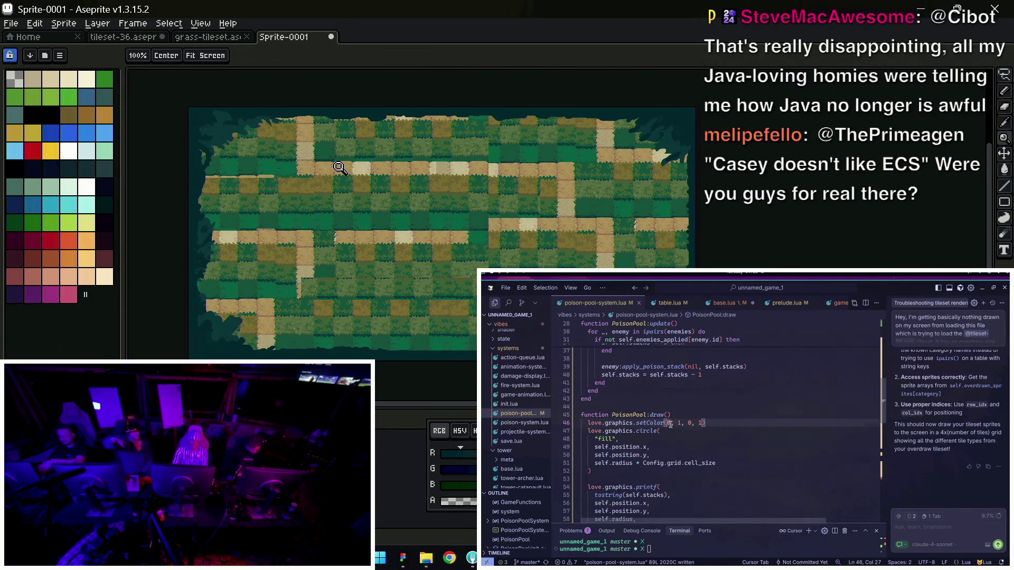
text(-- TODO: A)
text(y need a true asset for this.)
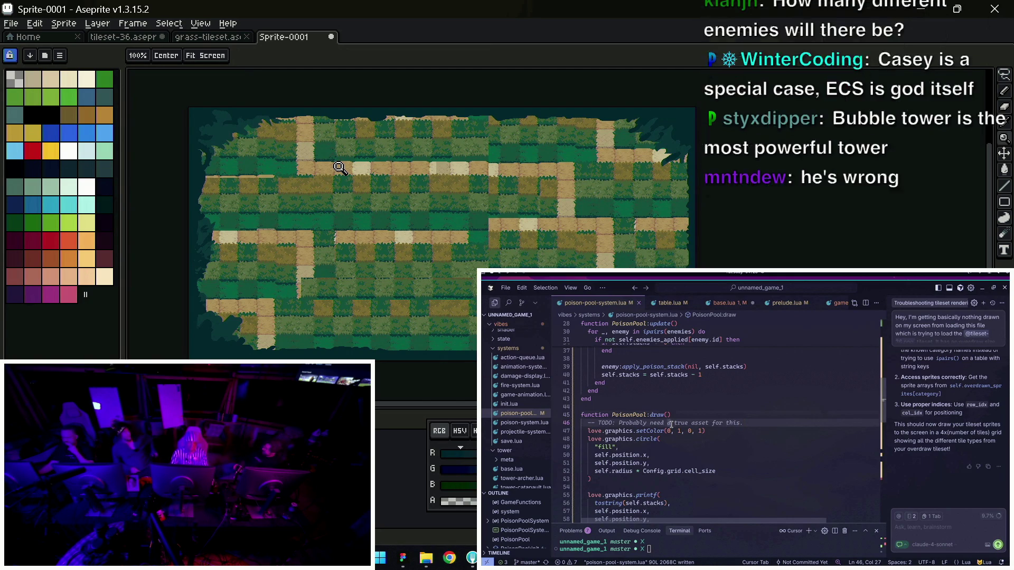
key(ctrl+p)
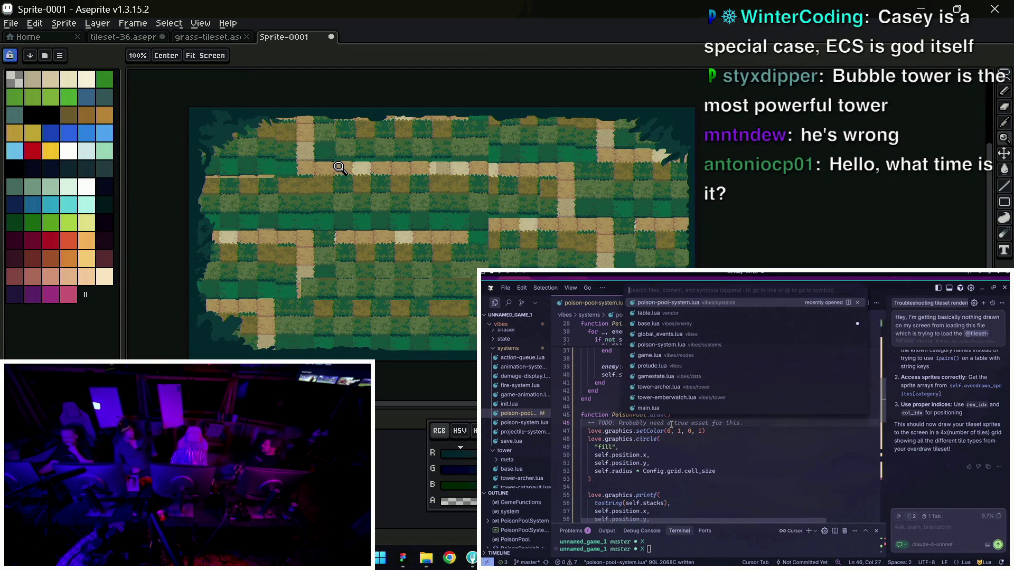
- In tower-poisoned-arrow.lua, set _projectile_texture to sprites.projectile_arrow and save
text(poisoned)
key(Return)
text(j)
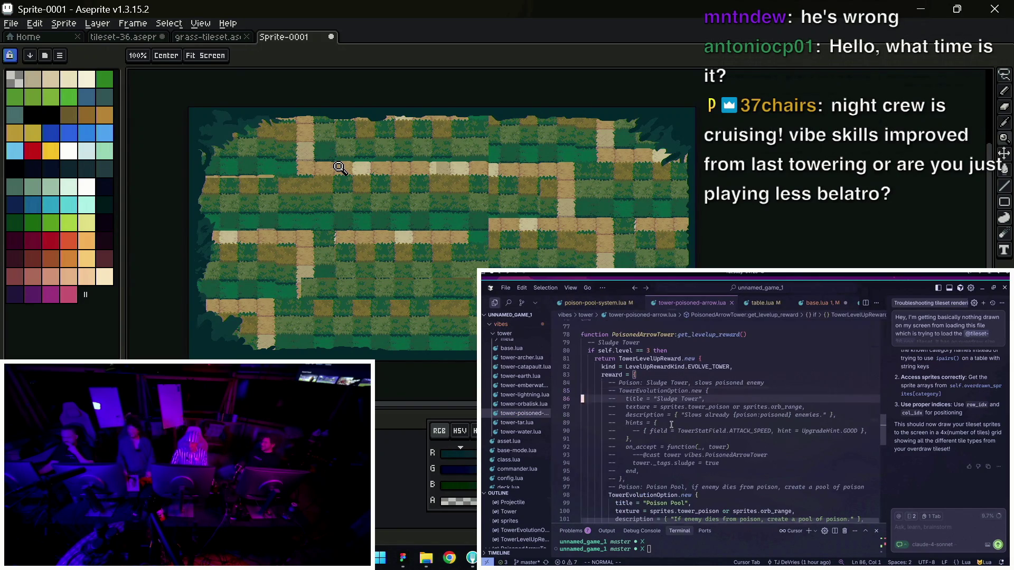
text(set)
key(Return)
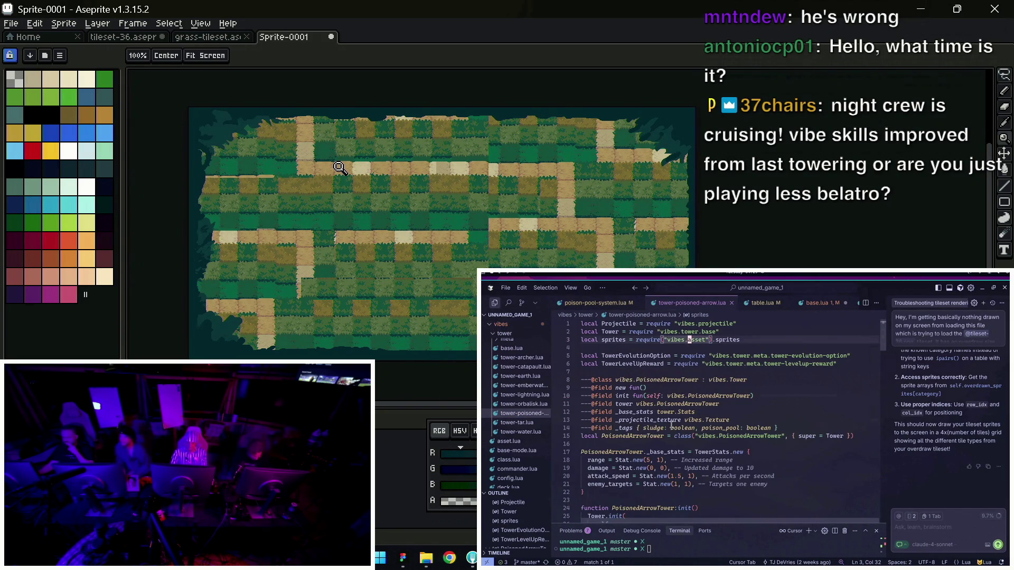
text(/sprites)
key(Return)
key(n)
key(n)
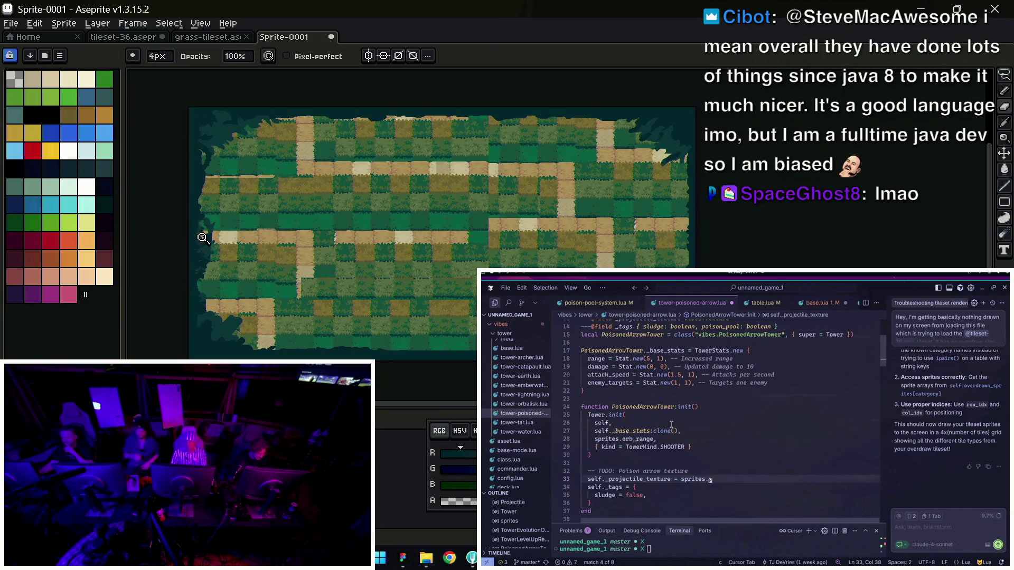
scroll(203, 234, up, 4)
key(c)
key(w)
key(Escape)
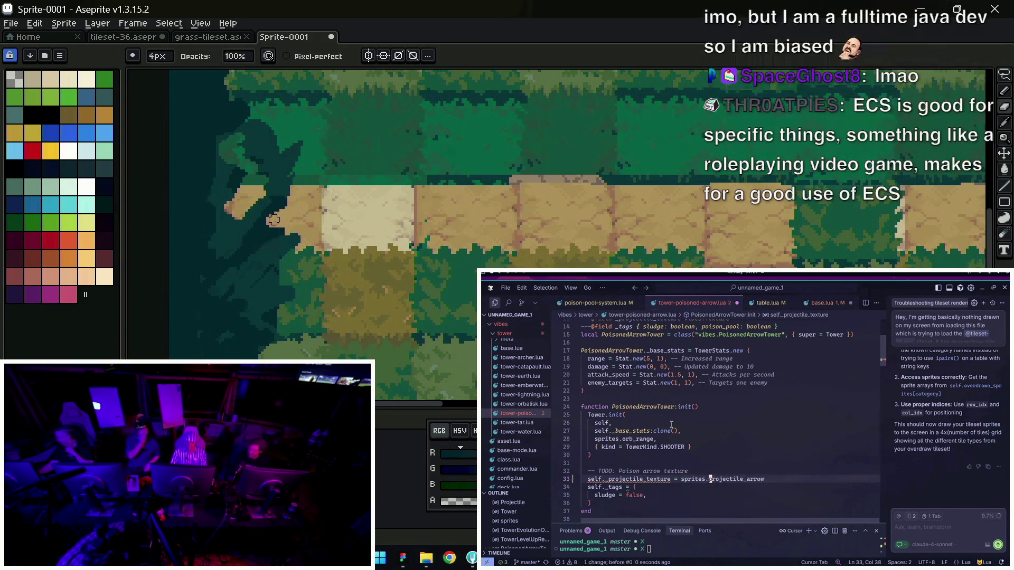
text(:w)
key(Return)
- Add a tower_poisoned_arrow sprite entry to asset.lua
key(ctrl+p)
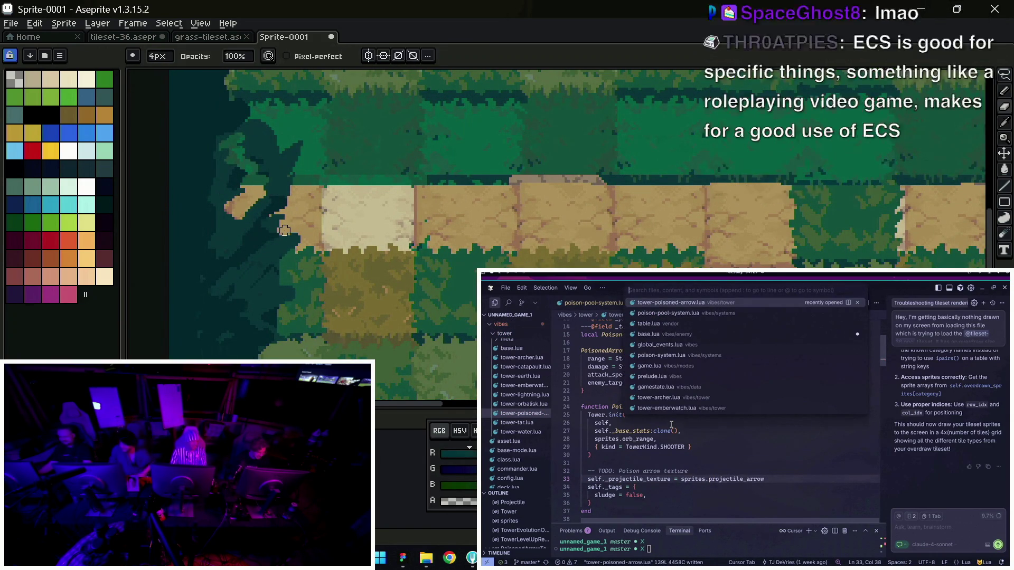
scroll(290, 222, up, 1)
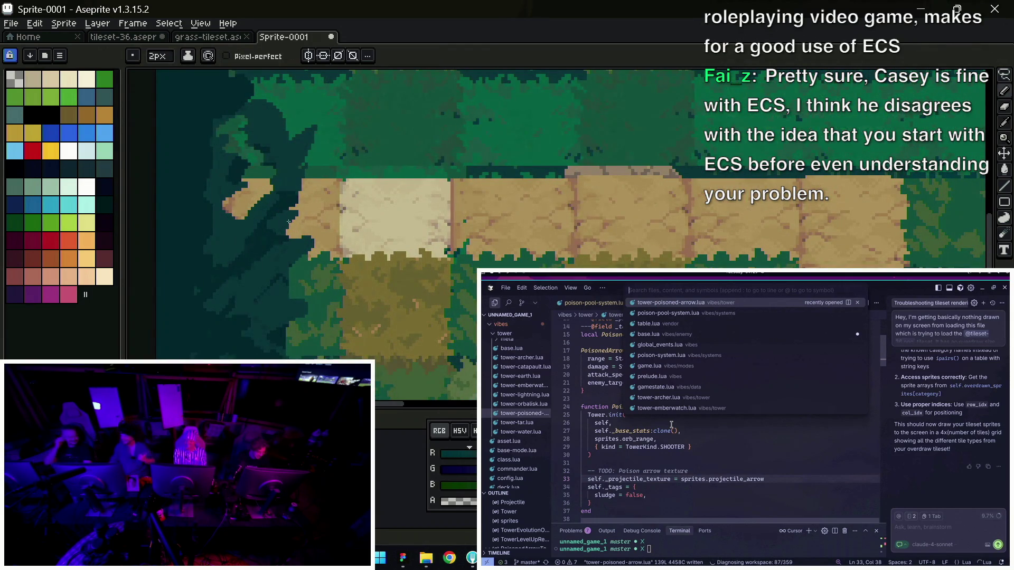
drag(328, 238, 312, 230)
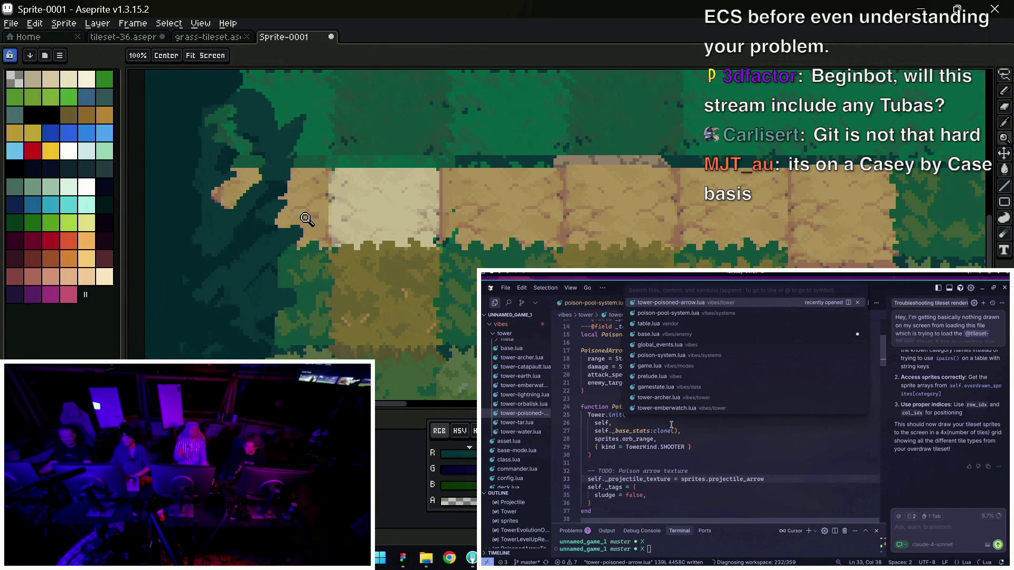
key(b)
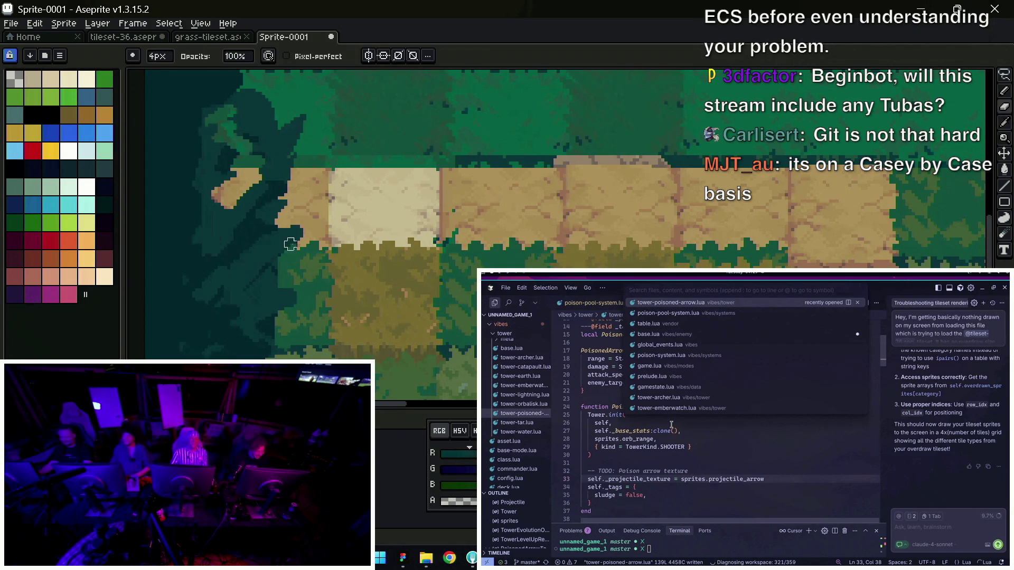
key(ctrl+v)
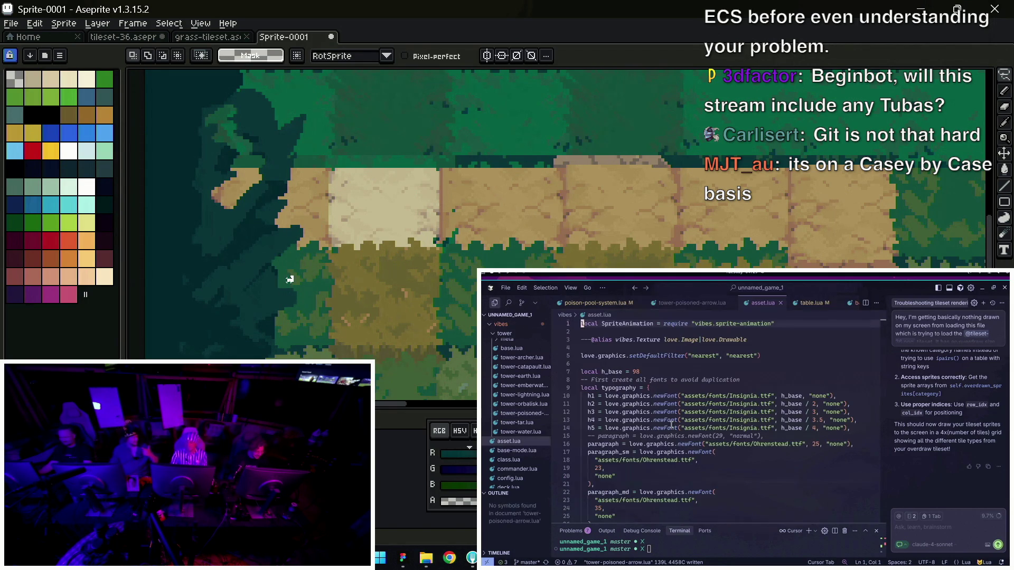
key(Return)
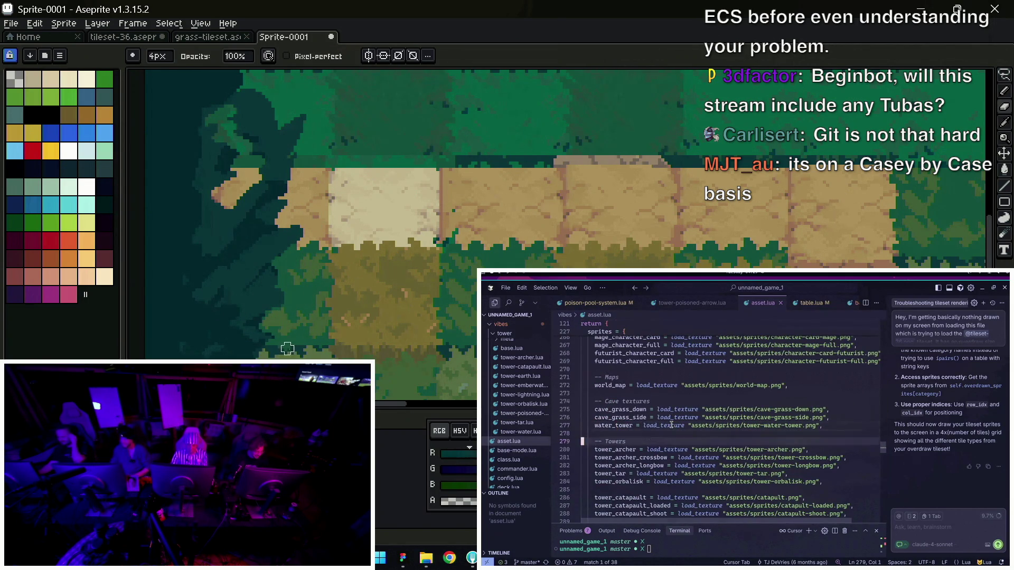
key(z)
scroll(352, 279, down, 3)
scroll(391, 269, up, 2)
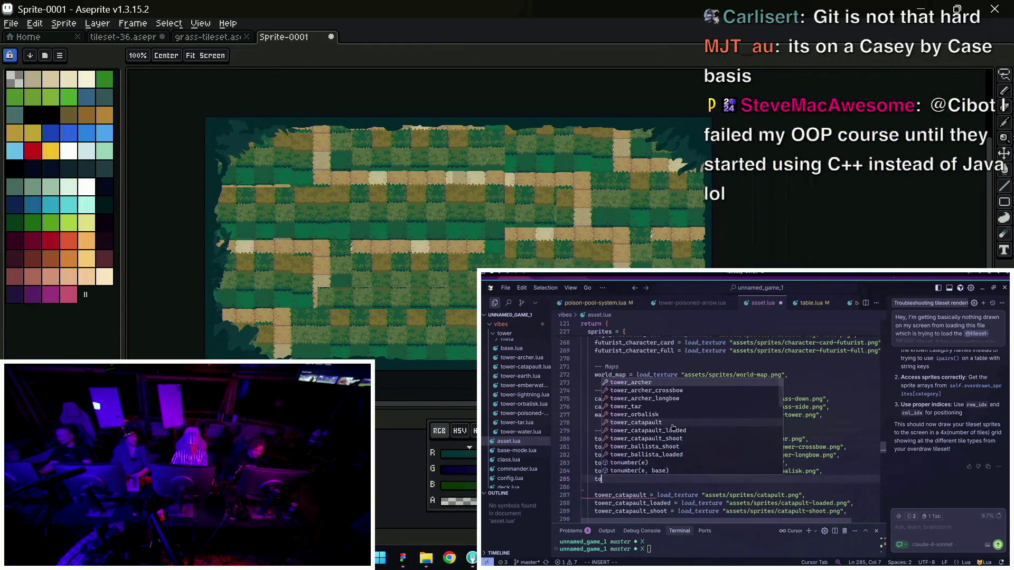
scroll(296, 232, up, 3)
text(bpoison)
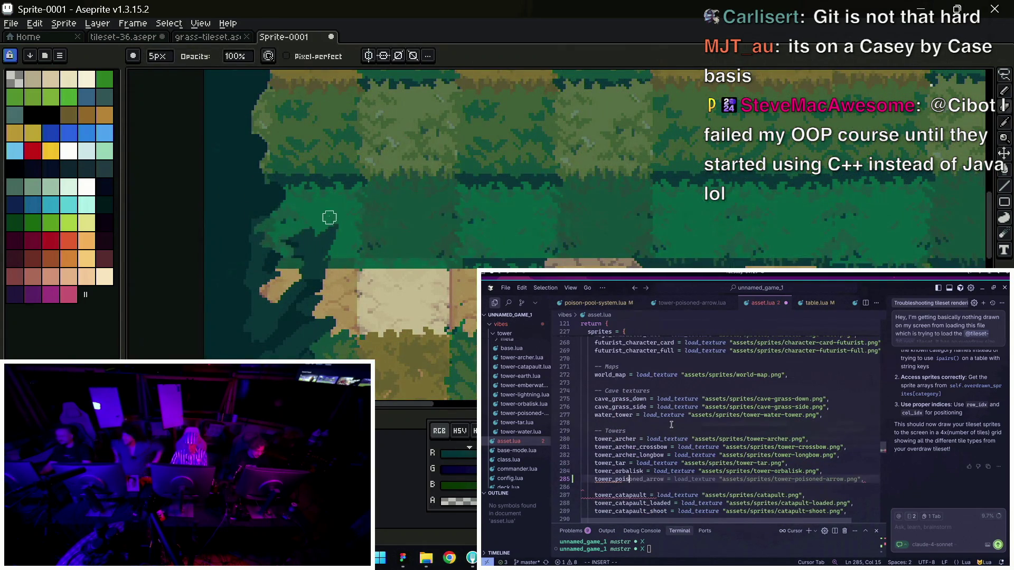
text(e)
key(Tab)
key(Escape)
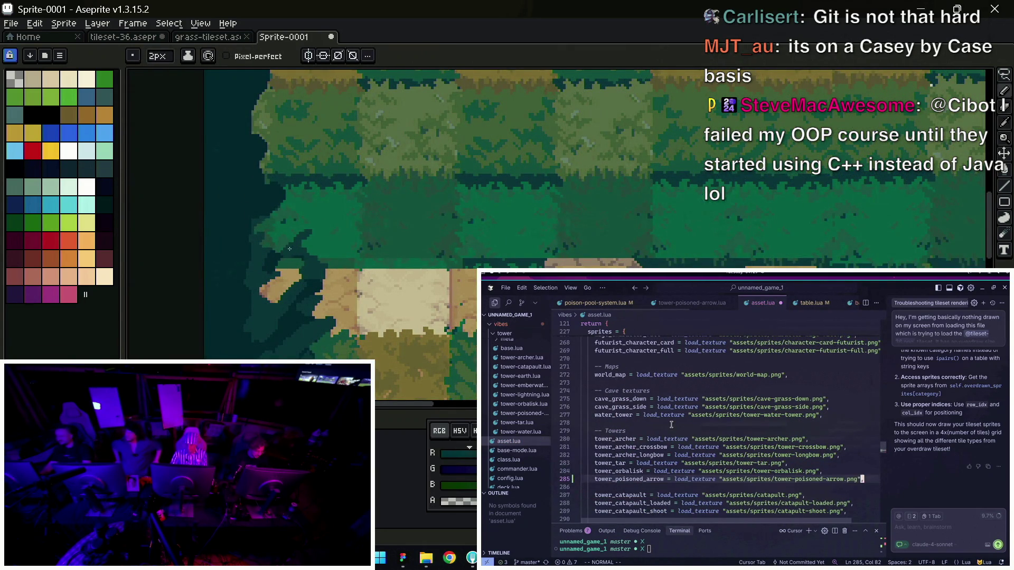
- Change the new sprite's path to load assets/sprites/tower-poison.png
key(ctrl+p)
text(tower poison)
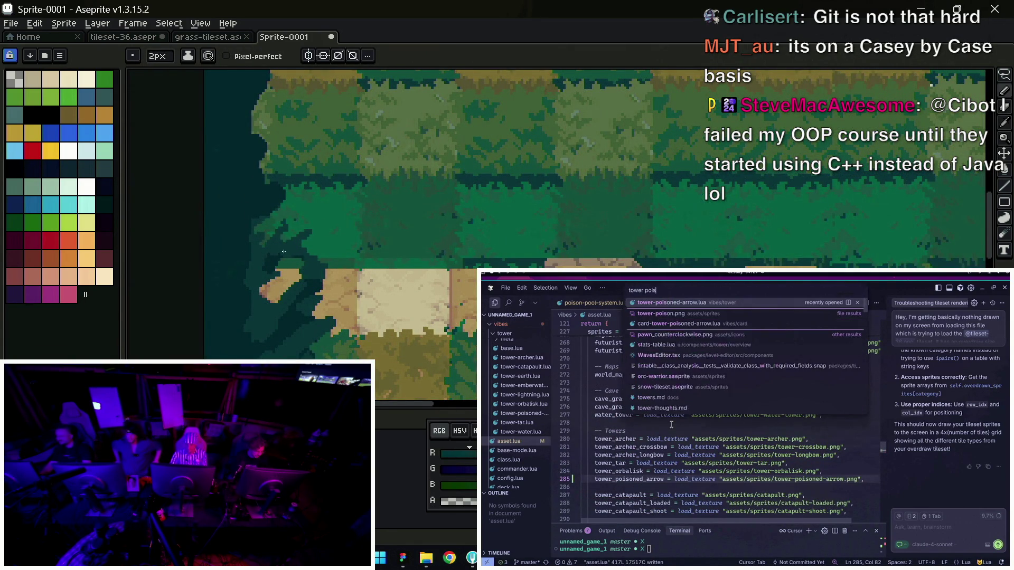
key(Escape)
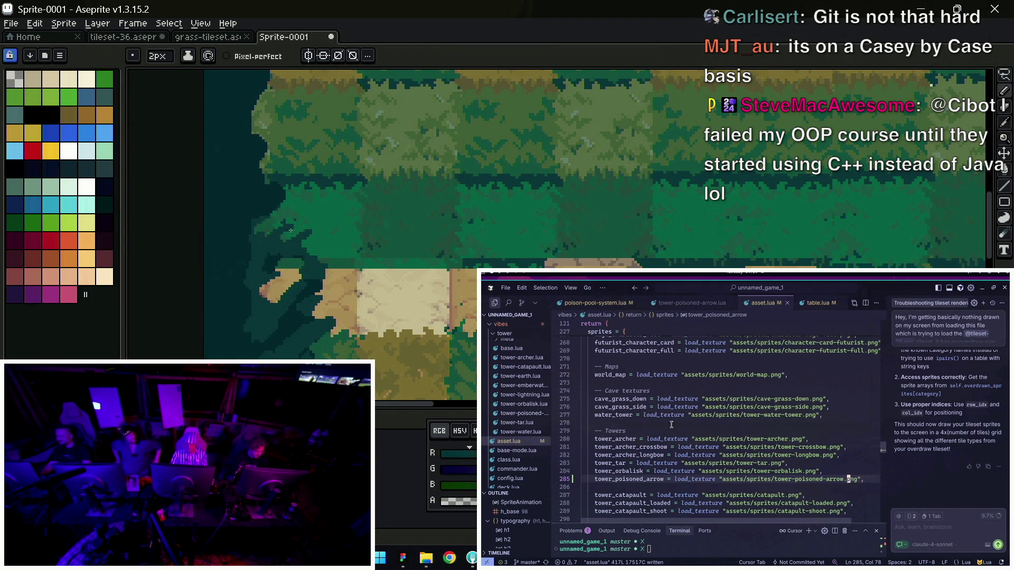
key(b)
key(b)
key(c)
key(t)
key(period)
text(poison)
key(Escape)
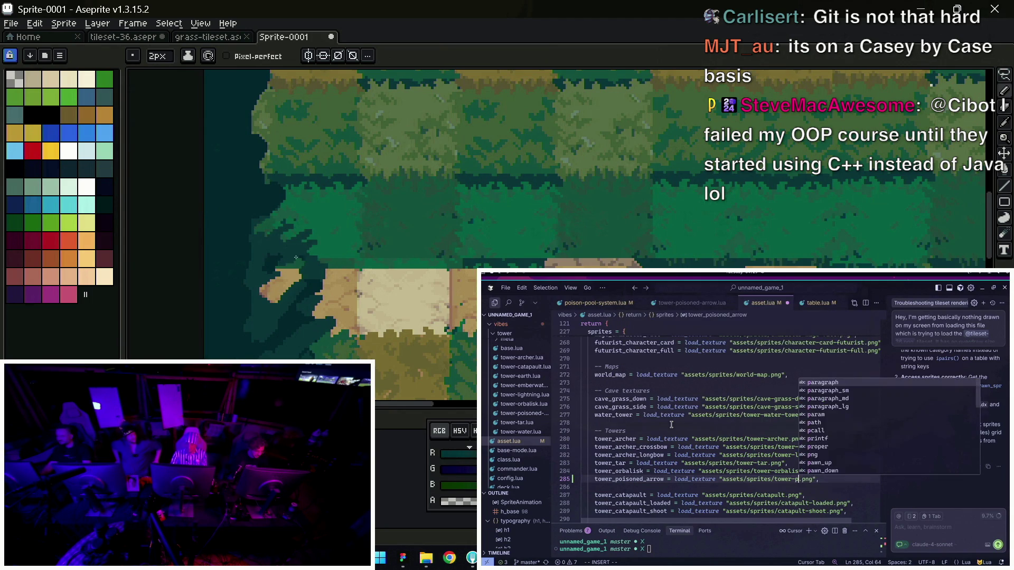
key(z)
- Review asset.lua and switch back to tower-poisoned-arrow.lua
scroll(349, 227, down, 3)
scroll(350, 227, up, 2)
key(b)
key(e)
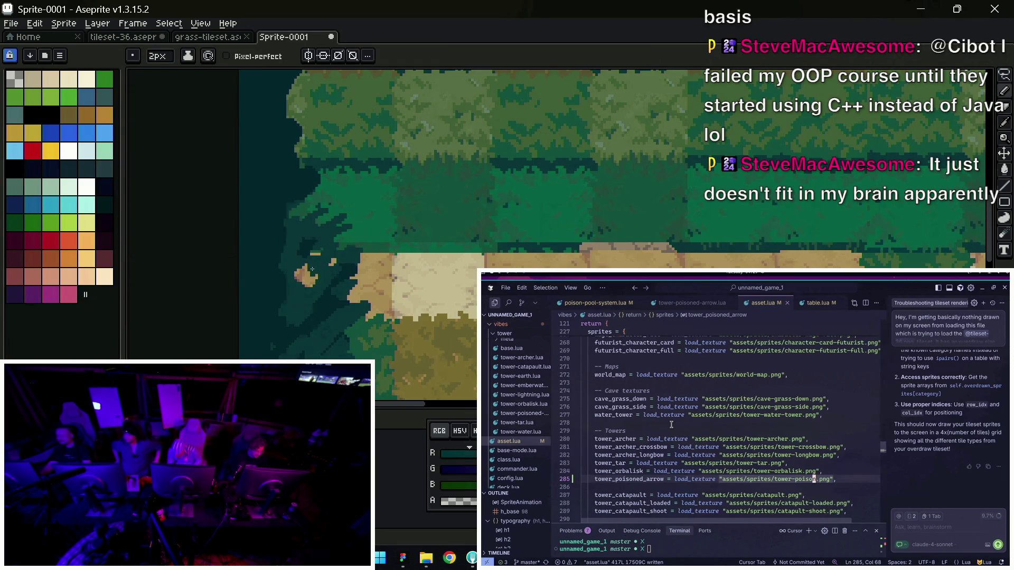
key(h)
scroll(310, 272, down, 2)
scroll(317, 294, up, 2)
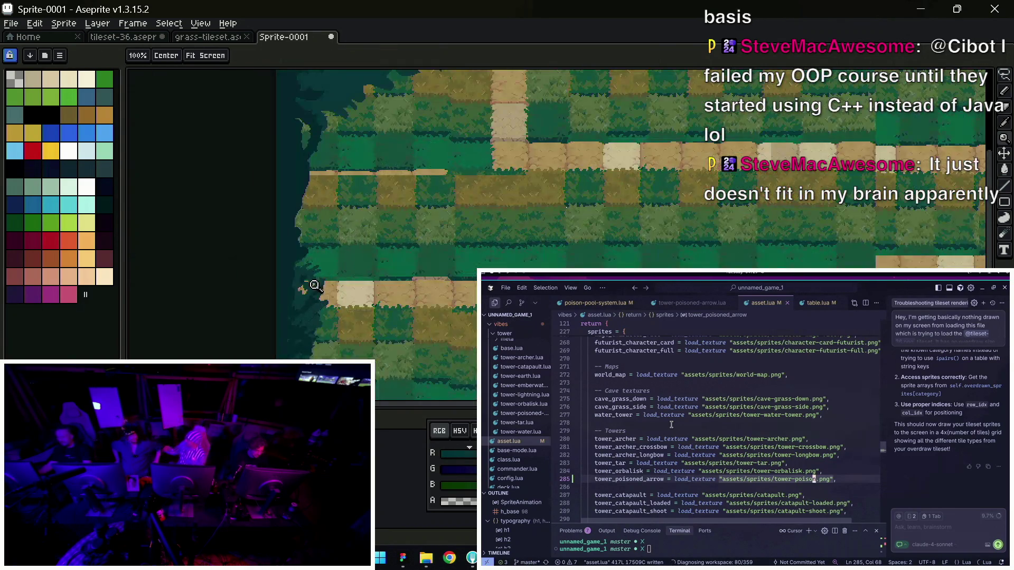
drag(315, 299, 336, 198)
key(b)
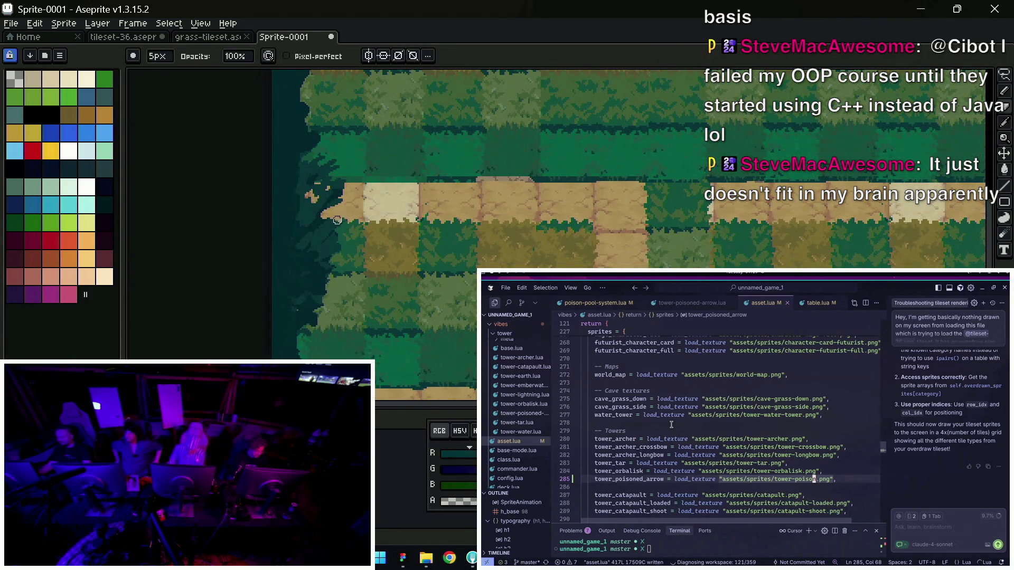
key(b)
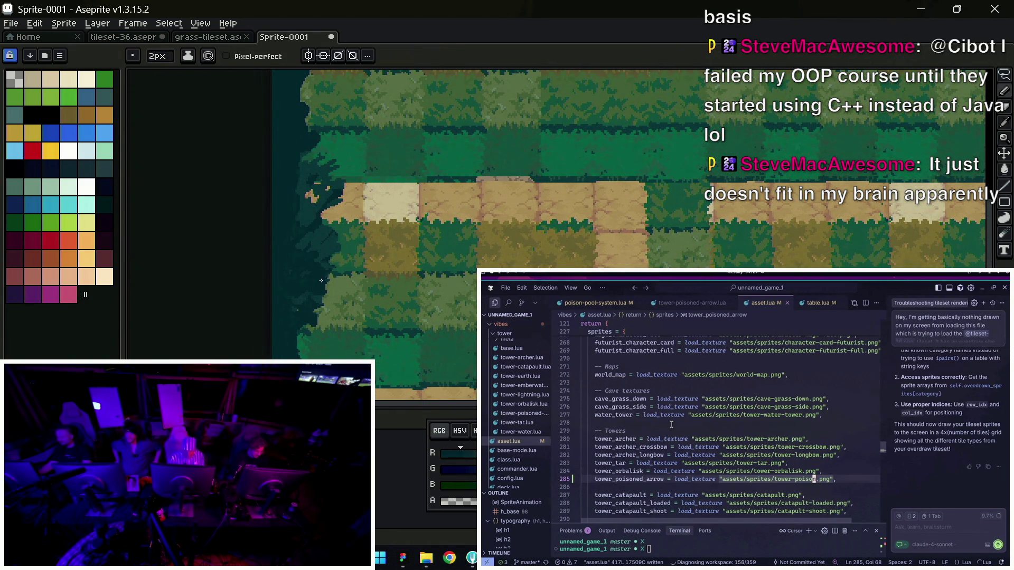
key(ctrl+Tab)
- Undo the last edit on the projectile texture line and return to the top of the file
key(ctrl+z)
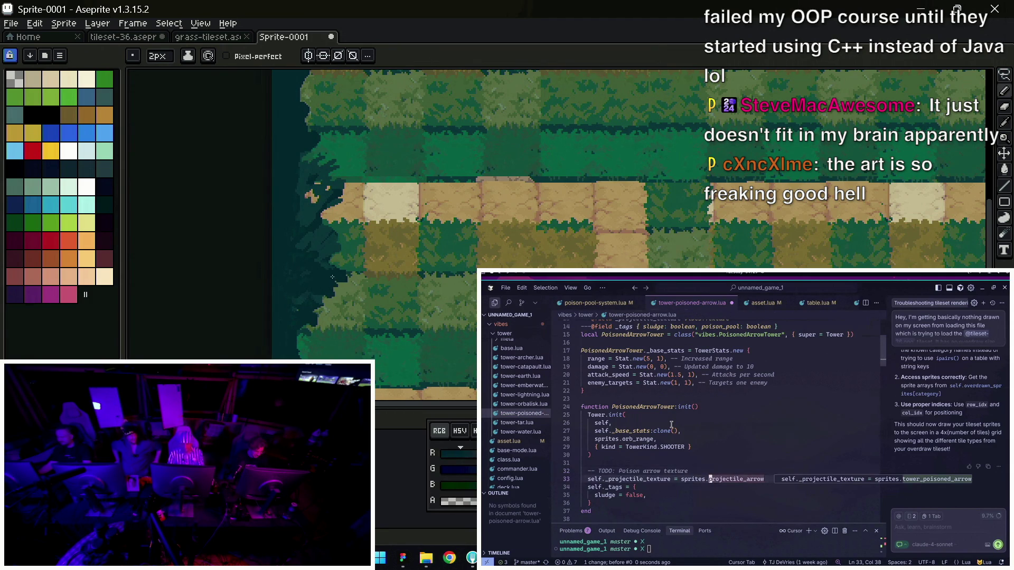
key(n)
key(n)
key(n)
key(n)
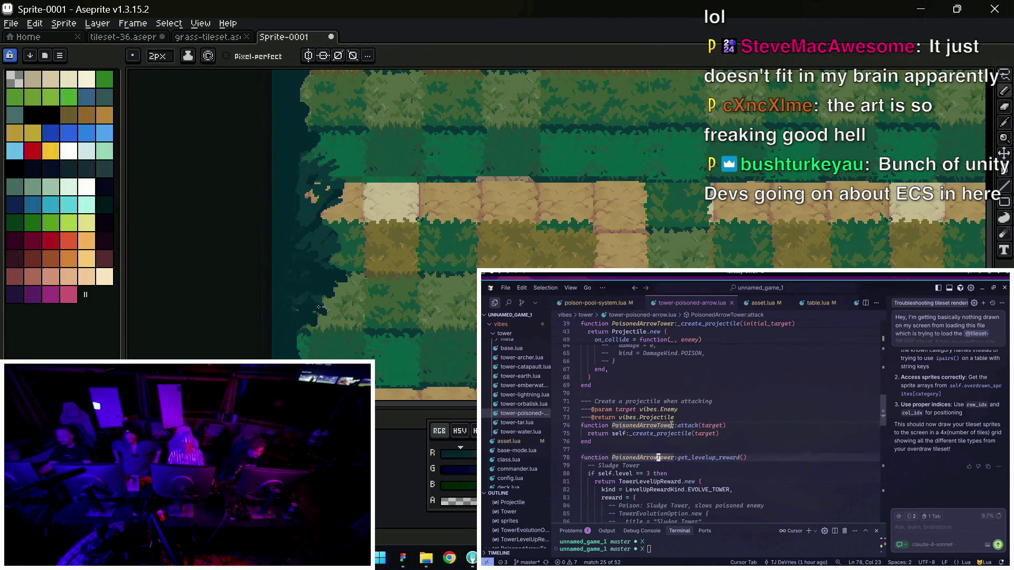
key(z)
scroll(330, 265, down, 5)
scroll(415, 240, up, 2)
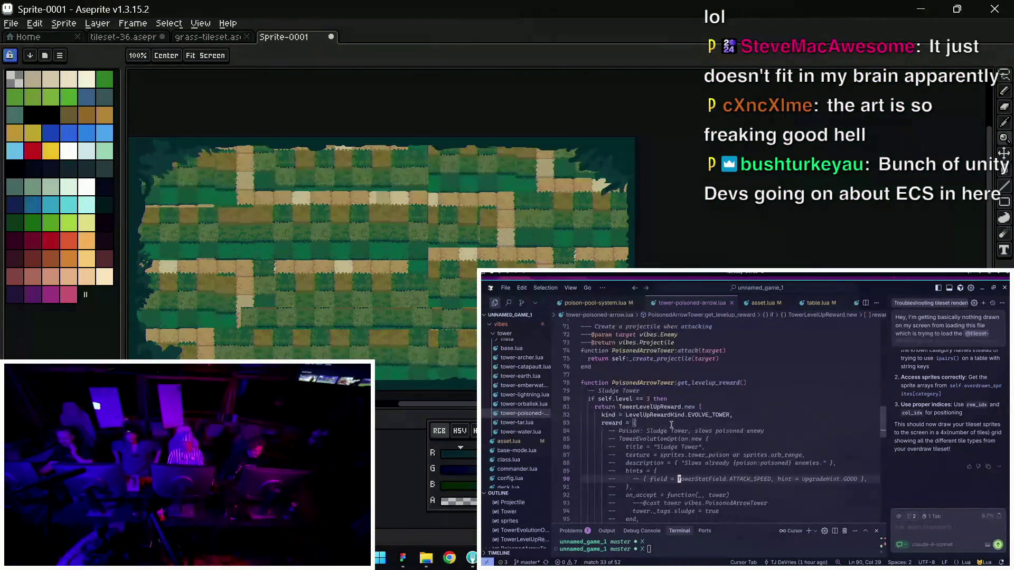
key(g)
key(g)
scroll(416, 240, up, 2)
scroll(413, 201, up, 2)
- Set the Poison Pool upgrade texture to sprites.tower_poisoned_arrow or sprites.orb_range and save
text(b/texture)
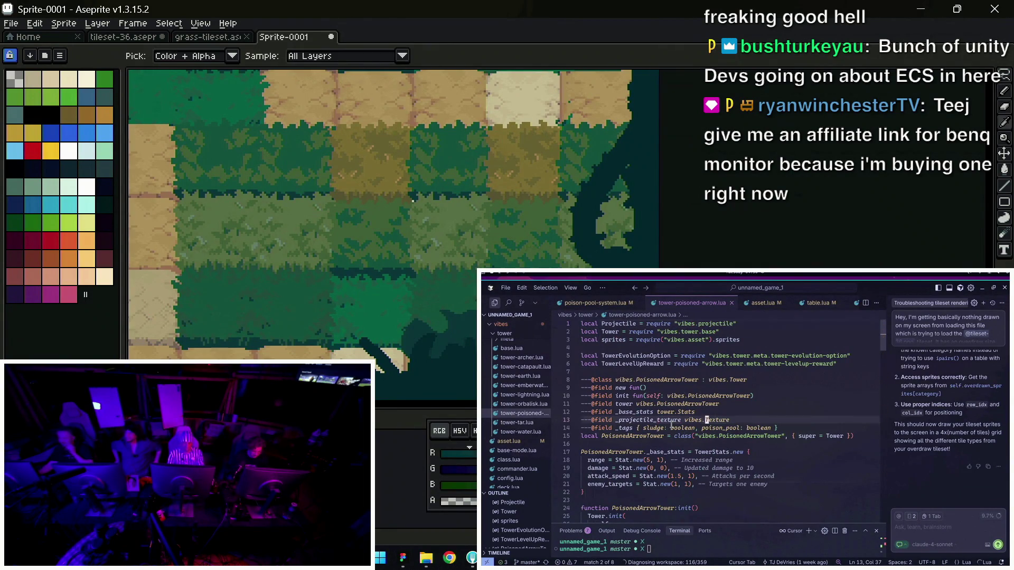
key(Return)
key(n)
key(n)
key(n)
key(n)
key(n)
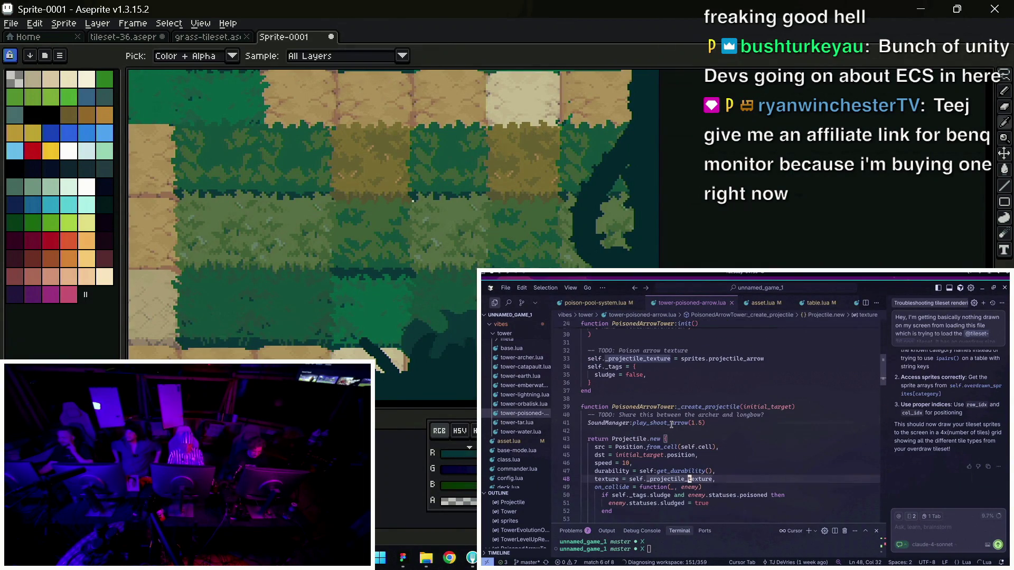
key(n)
key(n)
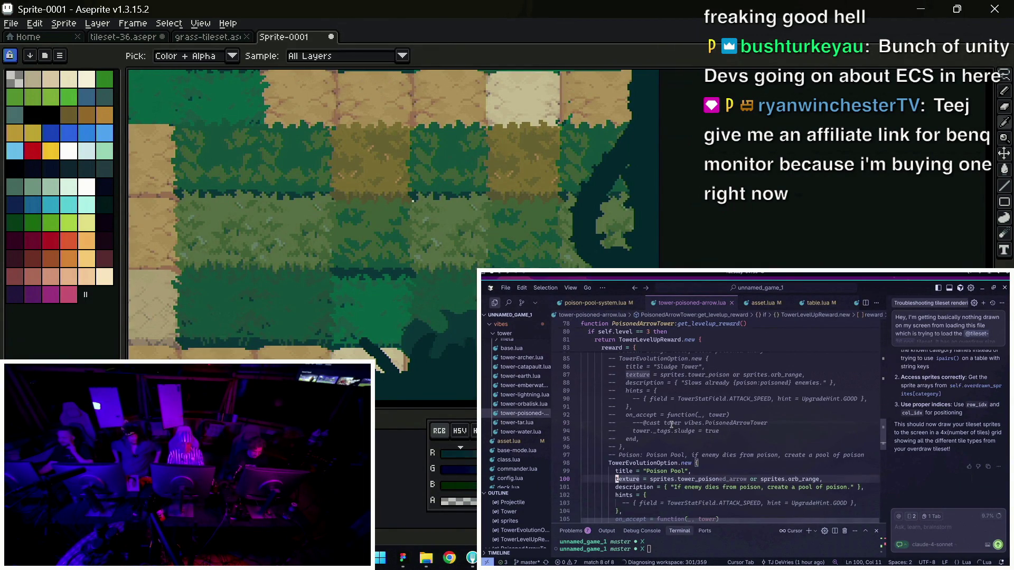
key(n)
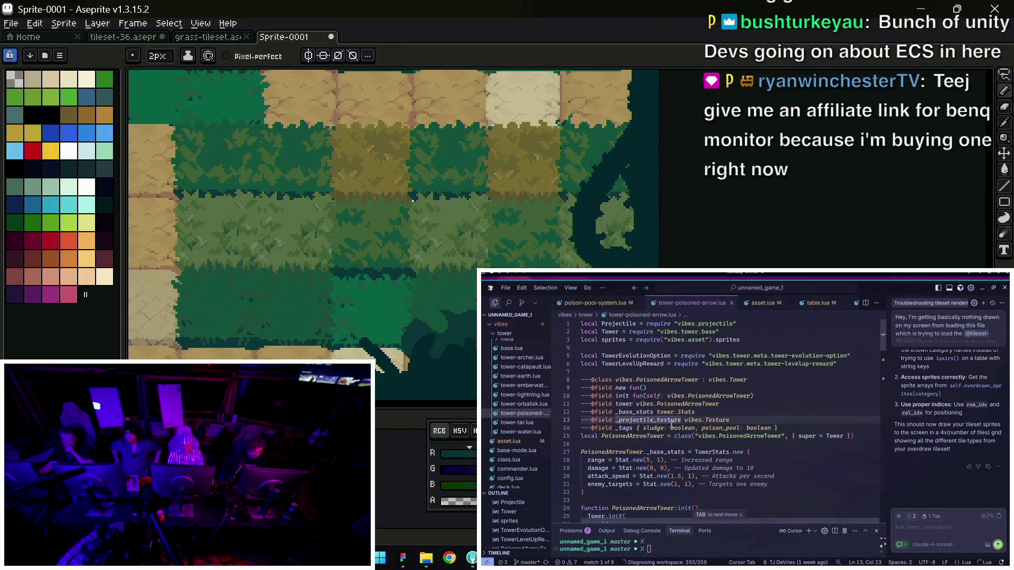
key(shift+n)
key(Tab)
key(ctrl+s)
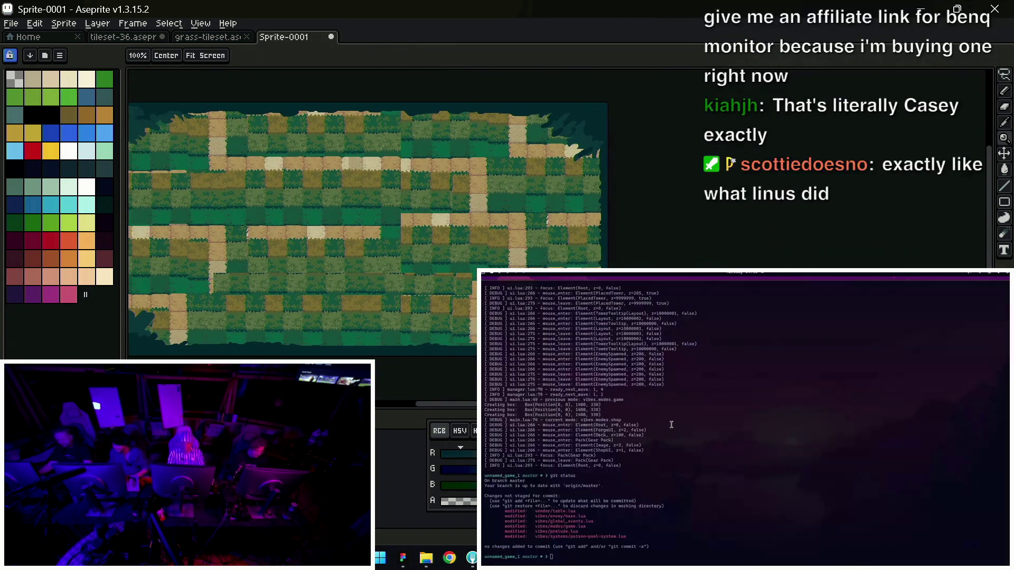
- Set the card texture in card-tower-poisoned-arrow.lua to sprites.tower_poisoned_arrow
key(n)
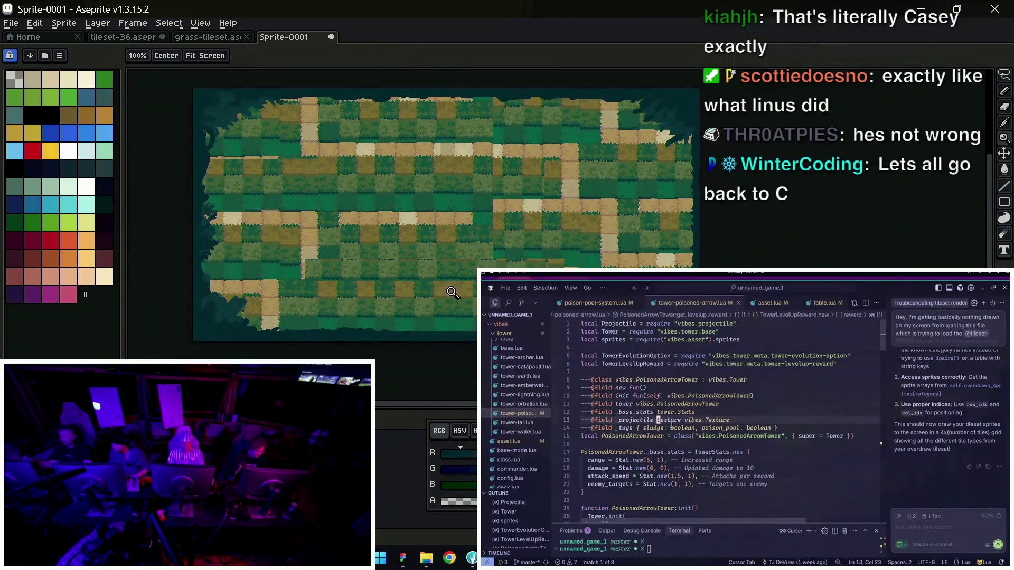
key(ctrl+p)
text(tower card)
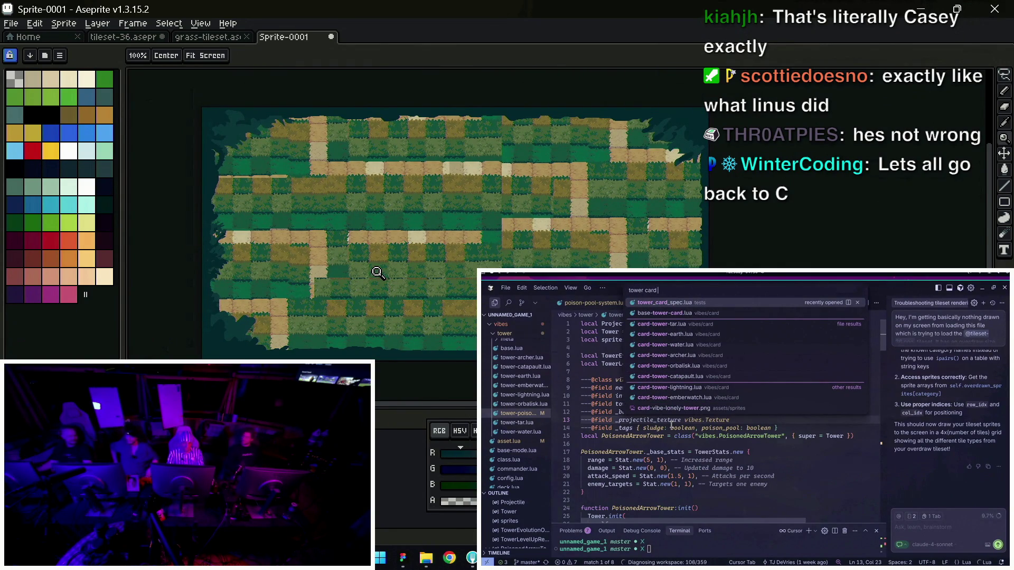
text( poison)
key(Return)
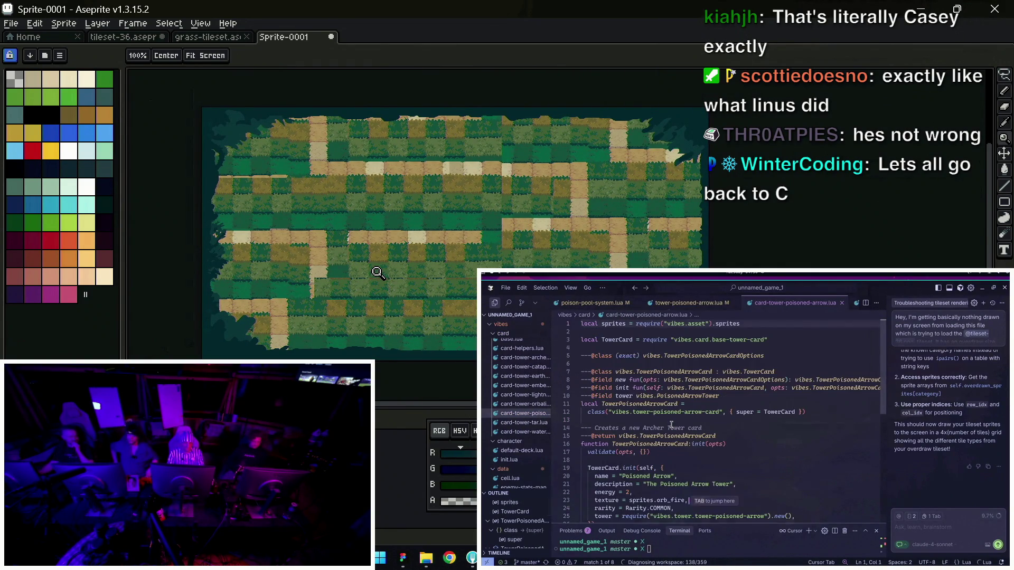
key(Tab)
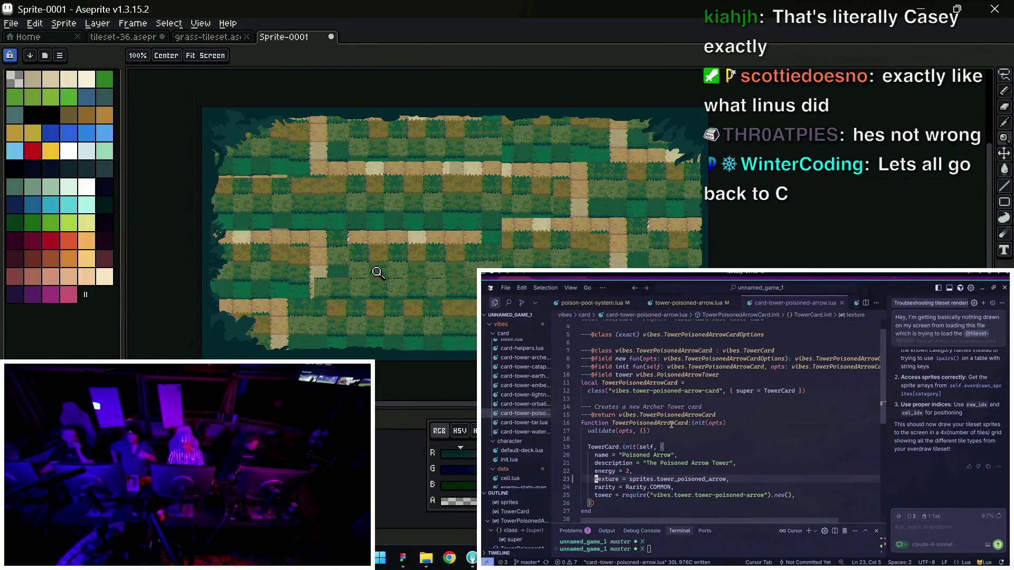
- Run git status in Terminal to review the modified files
key(alt+Tab)
key(Return)
scroll(220, 309, up, 5)
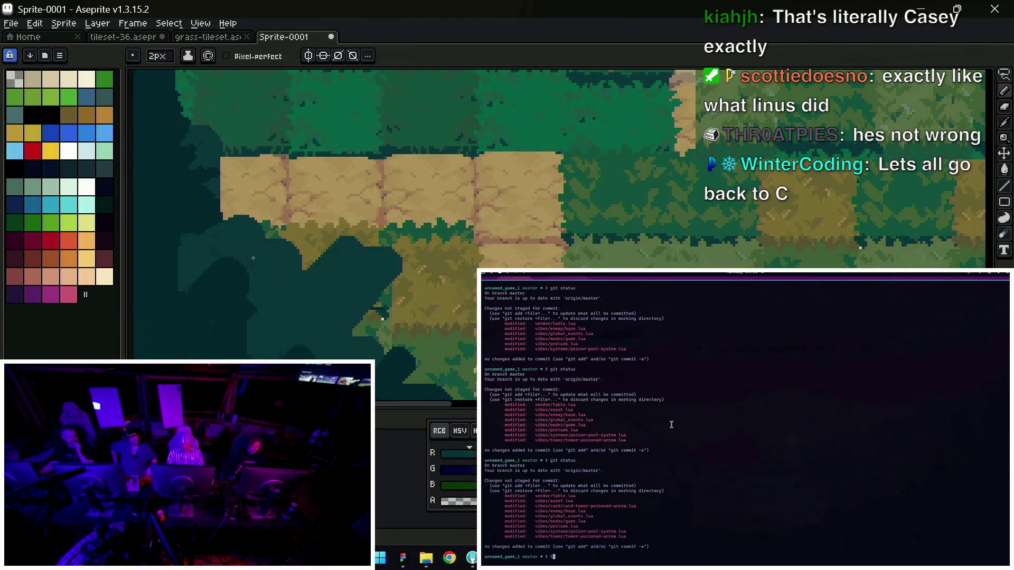
- Launch the game with `love . --test-game` and try placing a Poisoned Arrow tower
key(BackSpace)
key(BackSpace)
key(BackSpace)
text(love . --test-game)
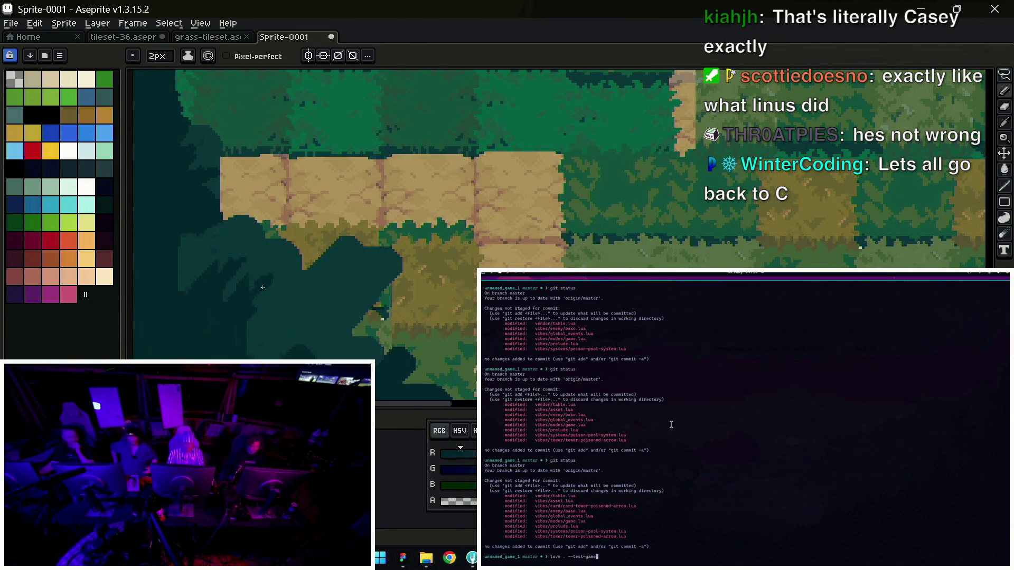
key(Return)
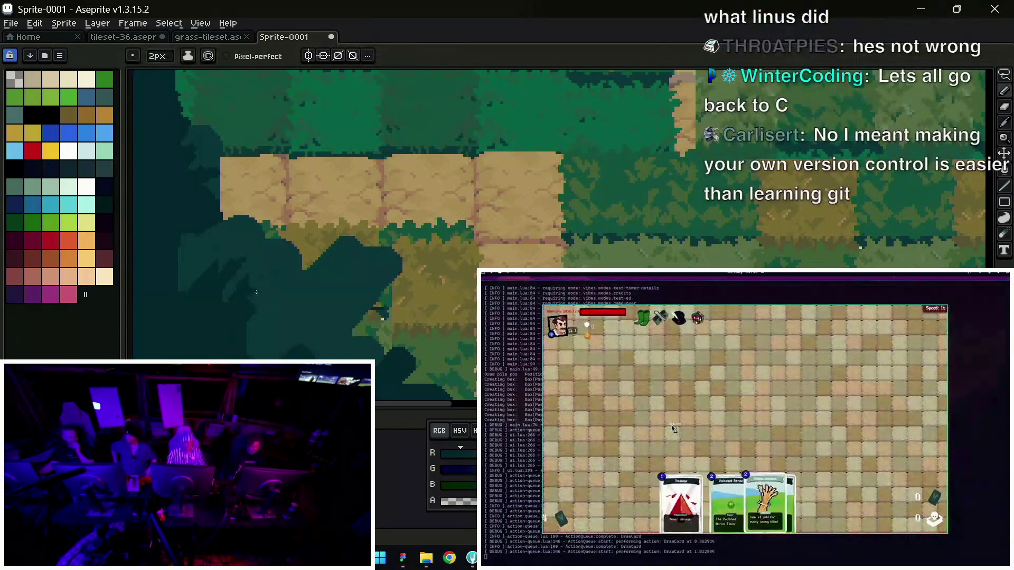
key(b)
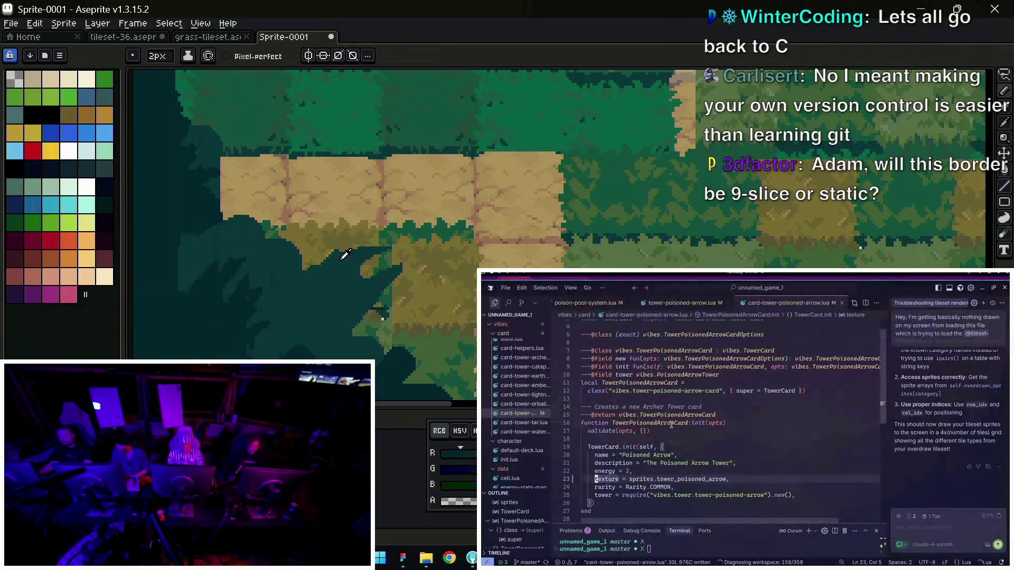
key(b)
- Make tower-poisoned-arrow.lua pass sprites.tower_poisoned_arrow as the Tower.init texture, then close the game
key(ctrl+Page_Up)
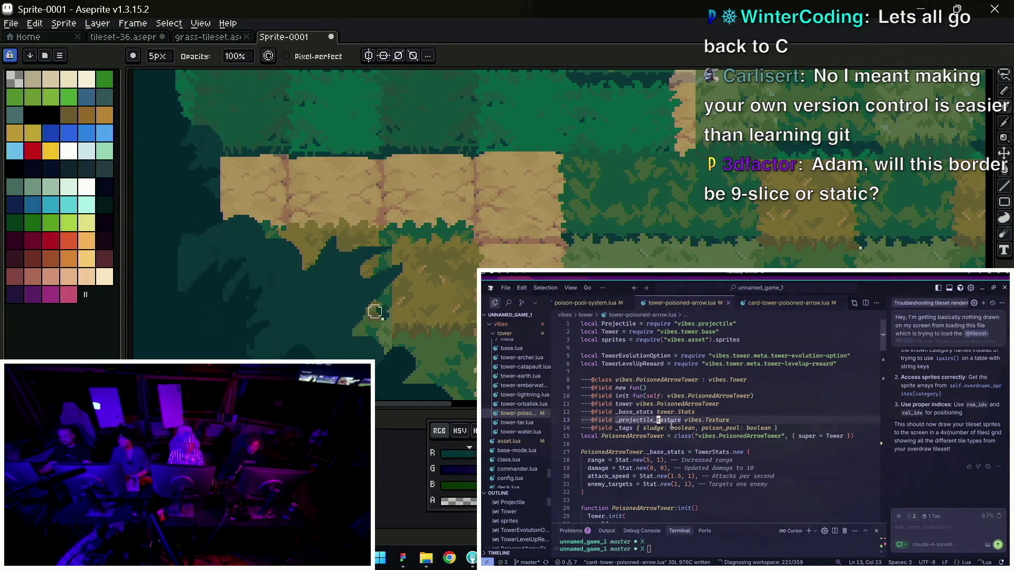
key(Up)
key(Up)
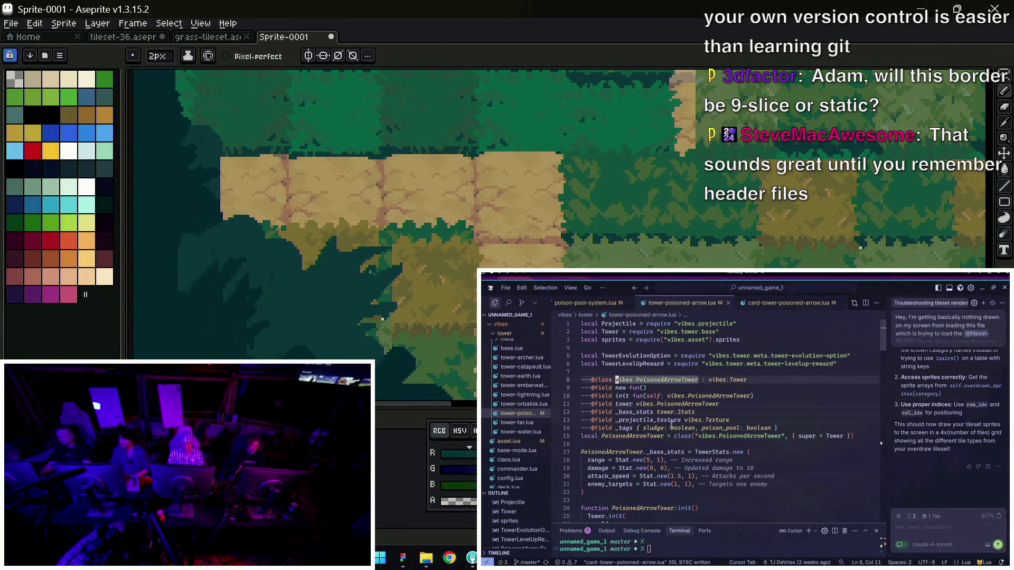
key(q)
mouse_move(311, 229)
mouse_down()
mouse_move(401, 324)
mouse_move(362, 277)
mouse_up()
key(Delete)
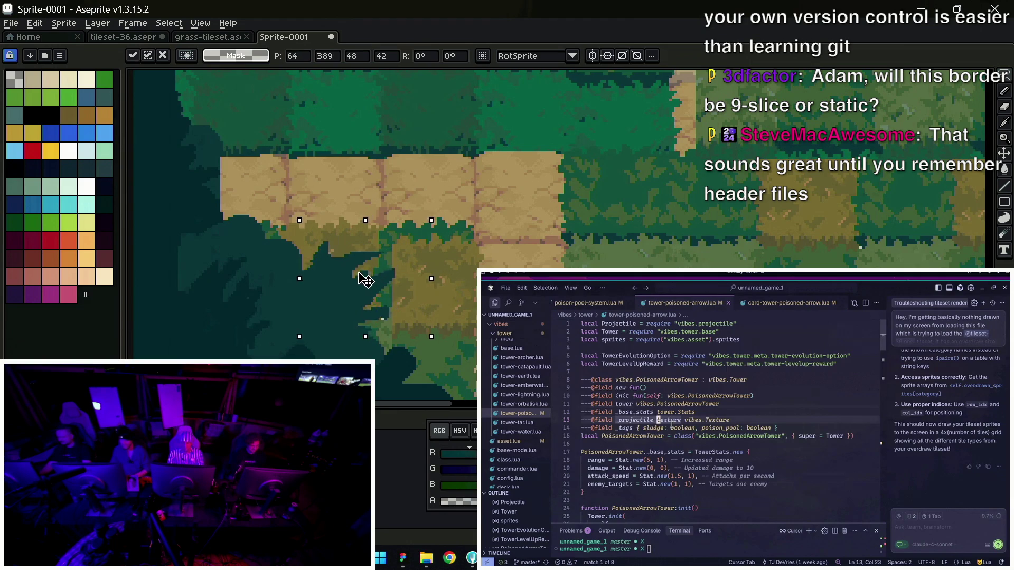
key(b)
key(z)
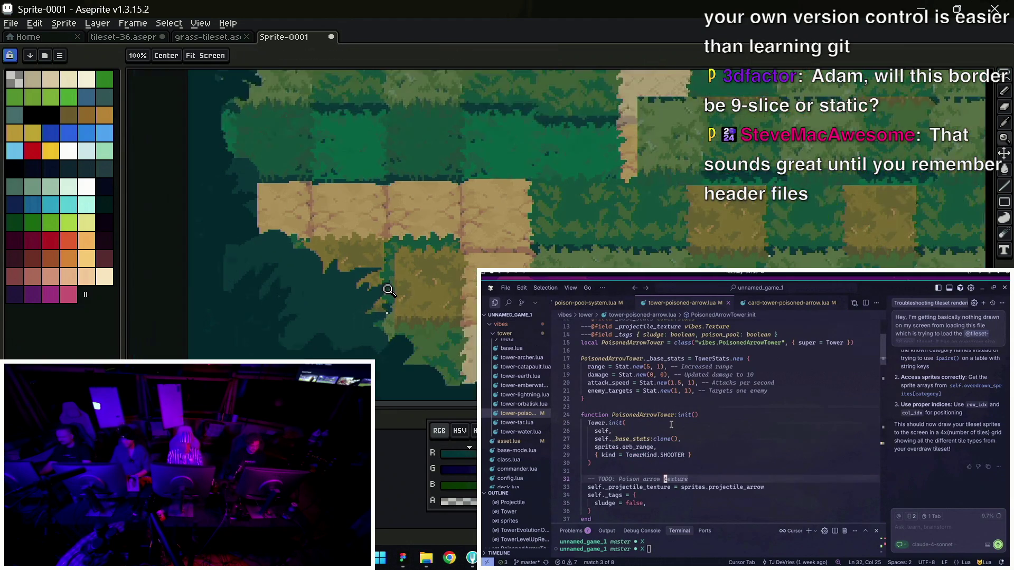
scroll(384, 289, down, 2)
scroll(372, 256, down, 2)
scroll(386, 262, down, 1)
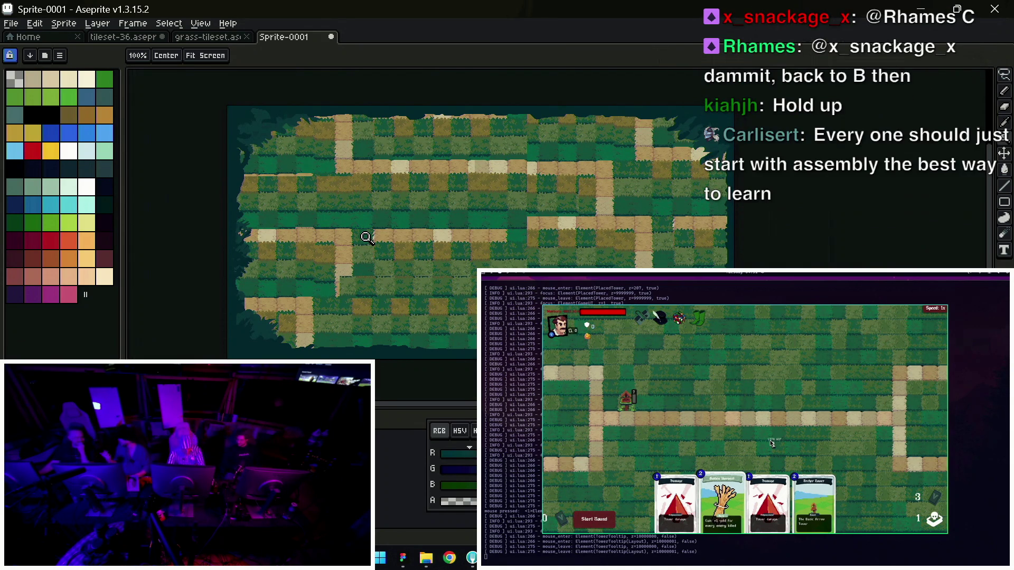
key(Escape)
key(ctrl+p)
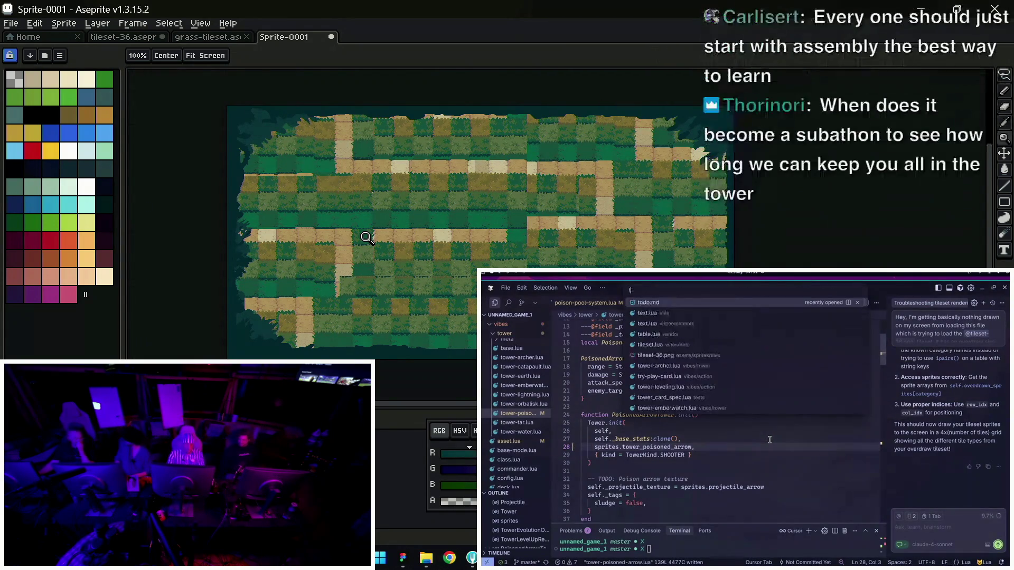
- Add a todo.md bullet asking for a cool hand-drawn level border a teammate made, and save
text(todo)
key(Return)
text(- )
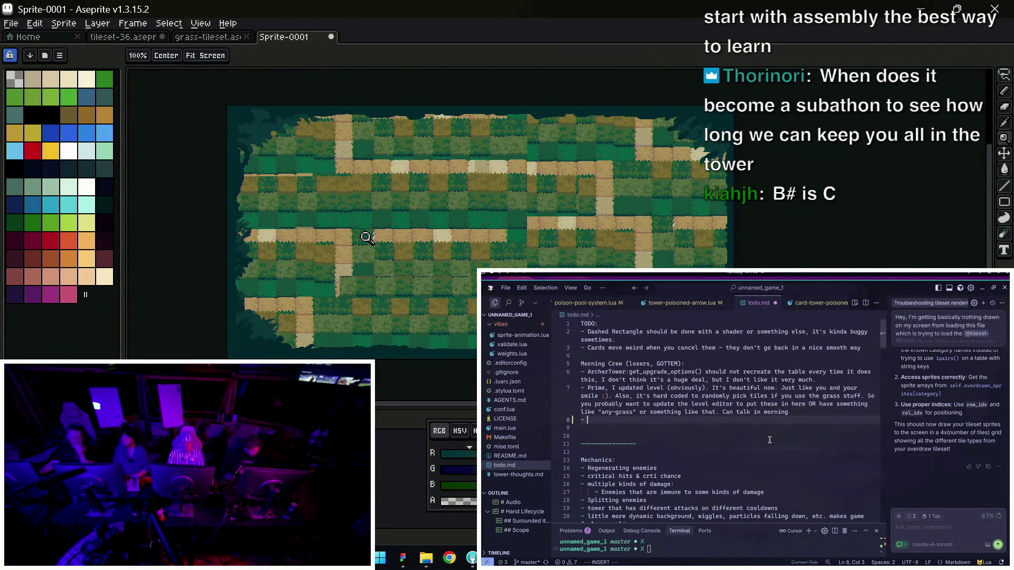
text(Can we p)
key(ctrl+s)
text(cool hand-dr)
key(Escape)
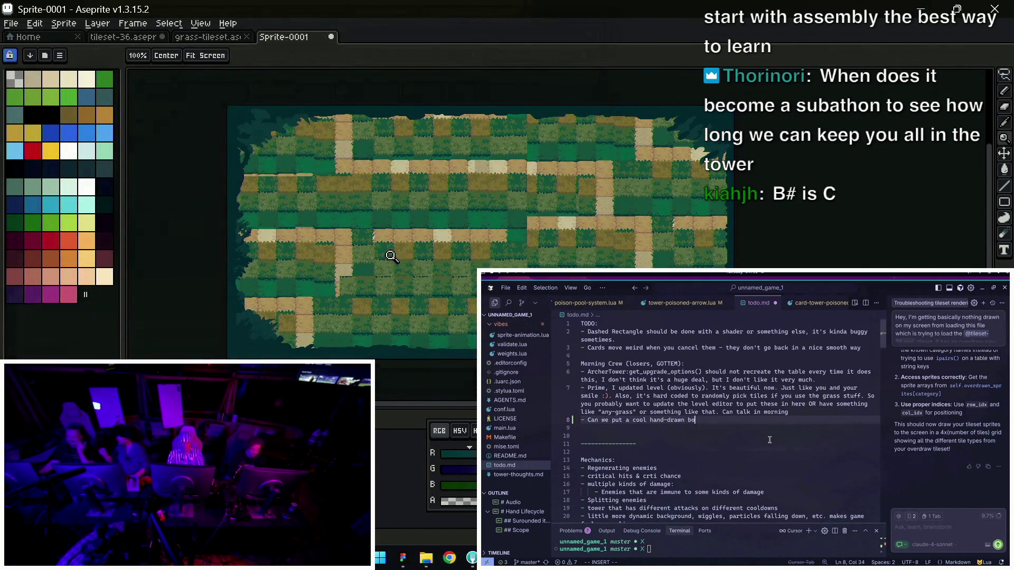
text(tha A)
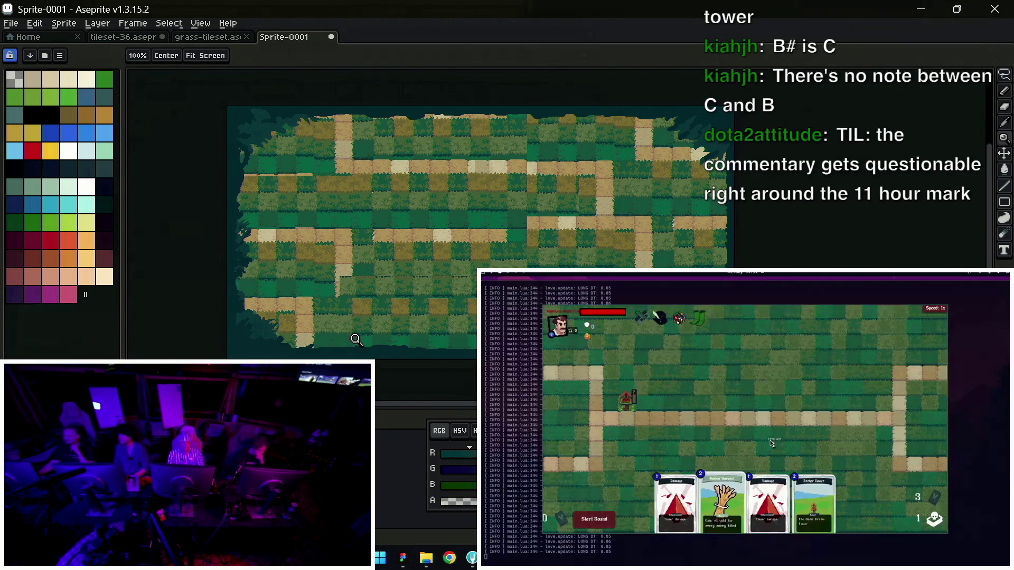
text(iz)
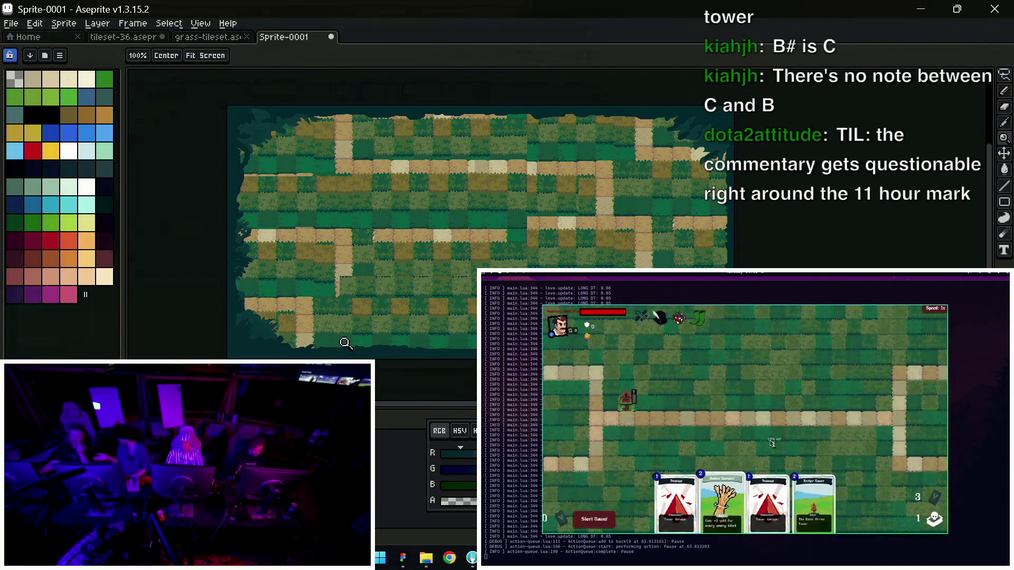
text(b)
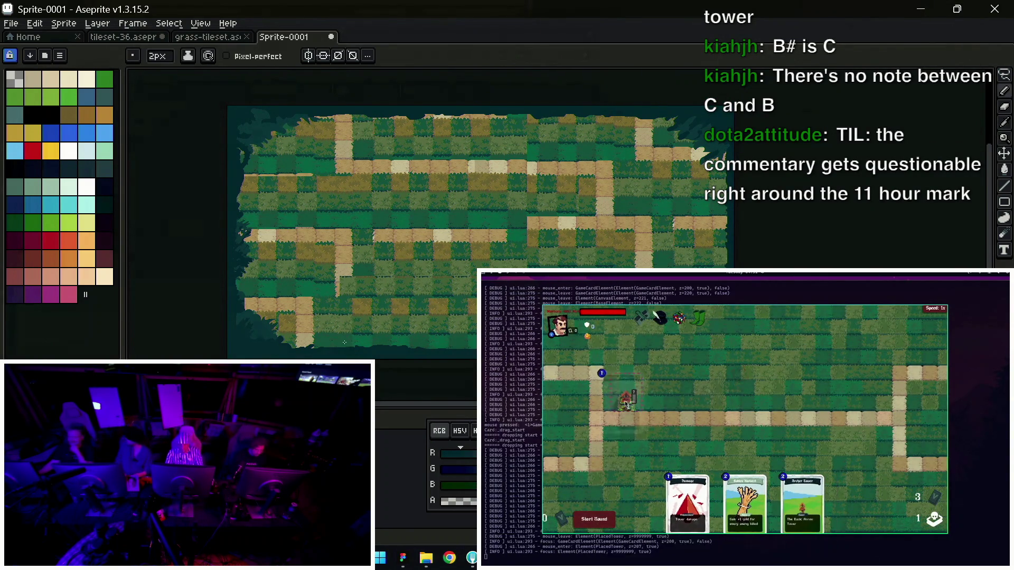
key(Escape)
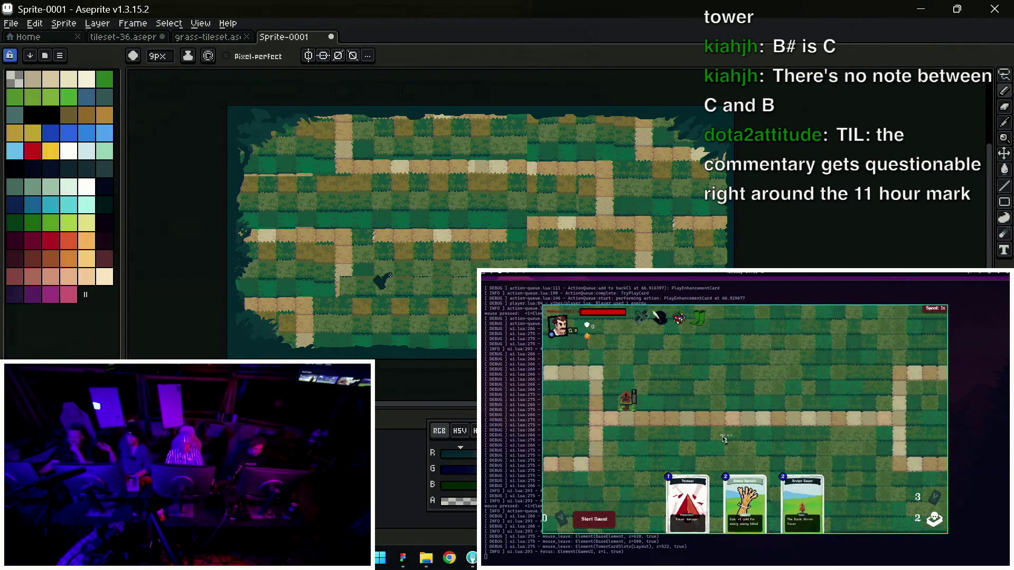
- Review the poison-pool changes in the git diff pager
key(i)
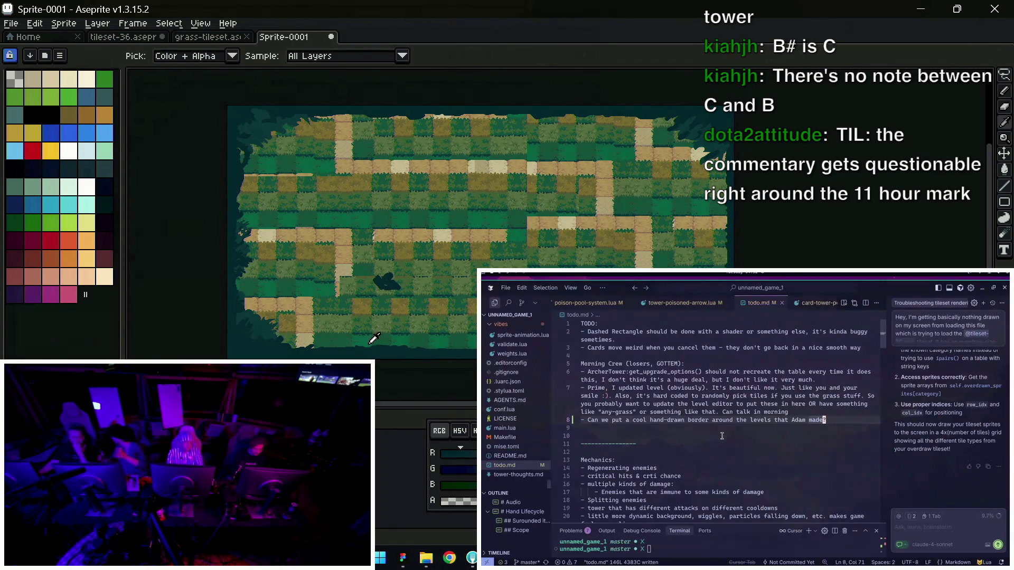
key(b)
key(z)
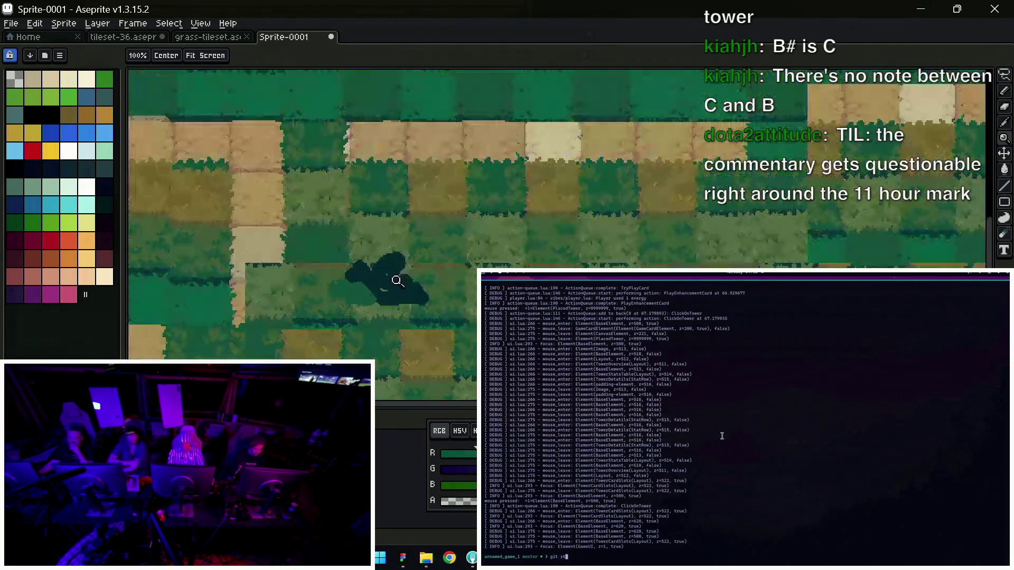
click(377, 285)
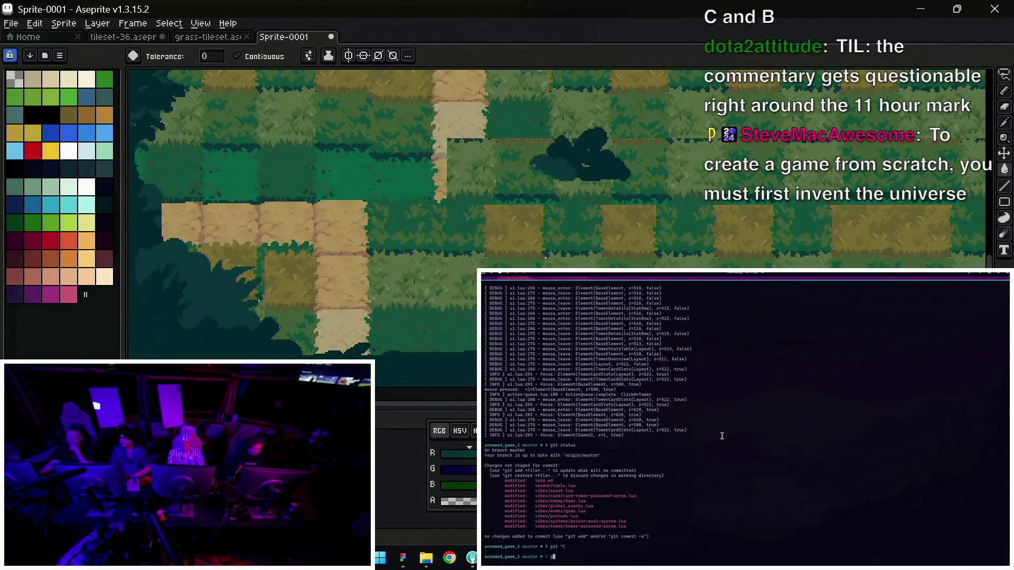
drag(552, 160, 484, 233)
key(b)
key(minus)
key(minus)
key(minus)
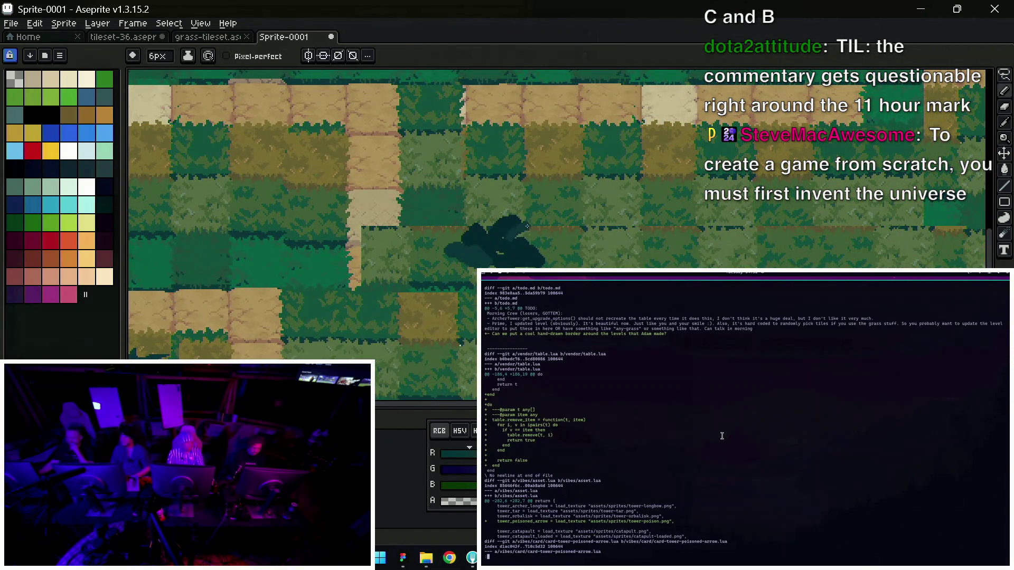
key(h)
scroll(484, 256, down, 3)
scroll(485, 256, up, 3)
key(b)
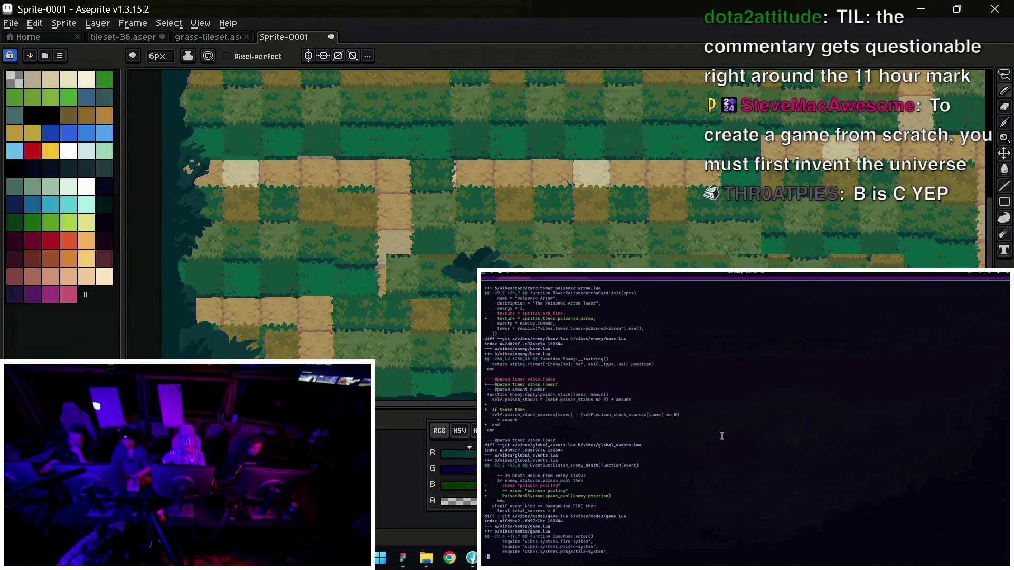
key(h)
scroll(461, 285, down, 5)
scroll(461, 285, up, 2)
scroll(439, 248, up, 3)
key(b)
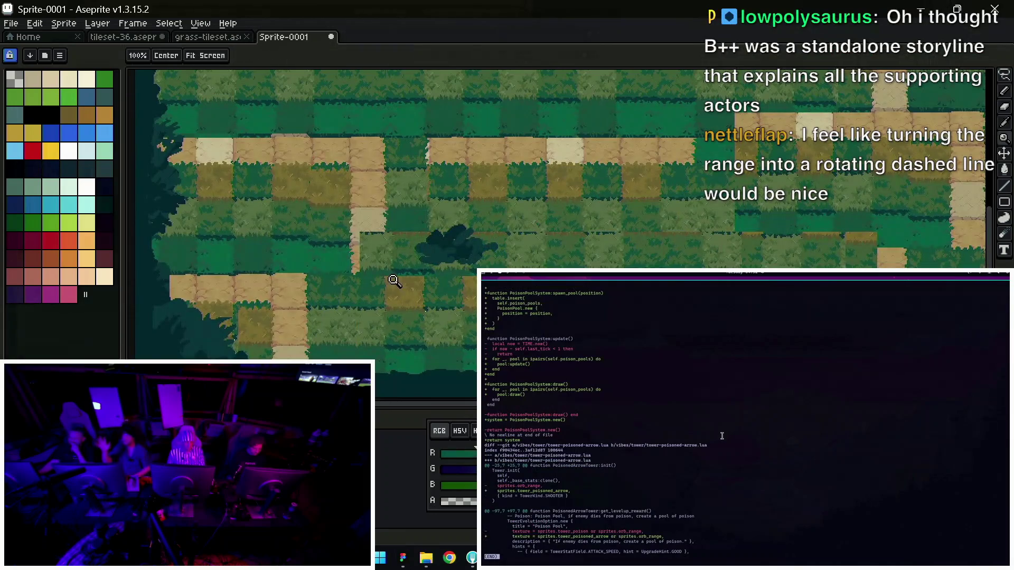
- Exit the pager and run `stylua .`, which fails with 'command not found'
key(q)
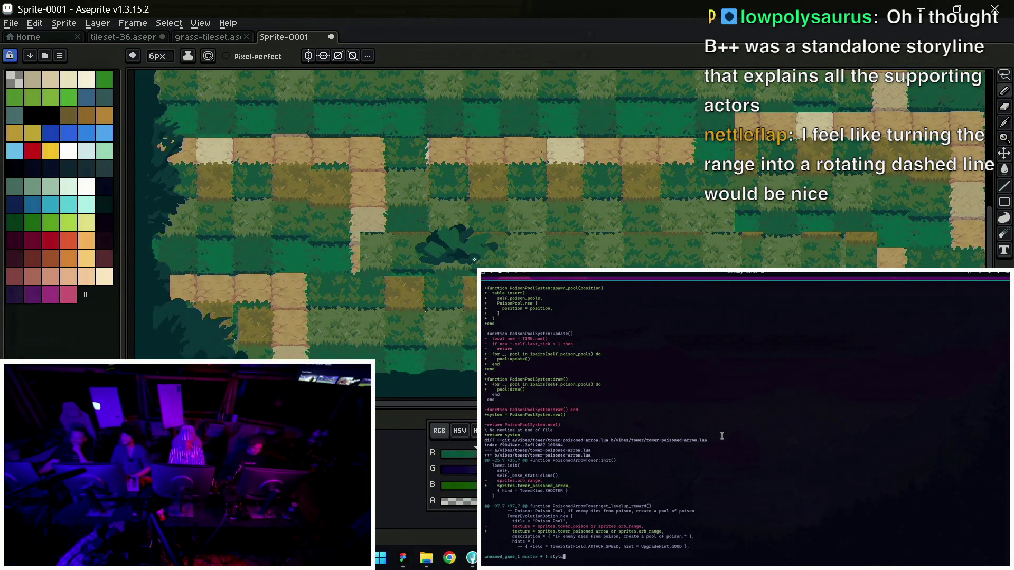
text(a .)
key(Return)
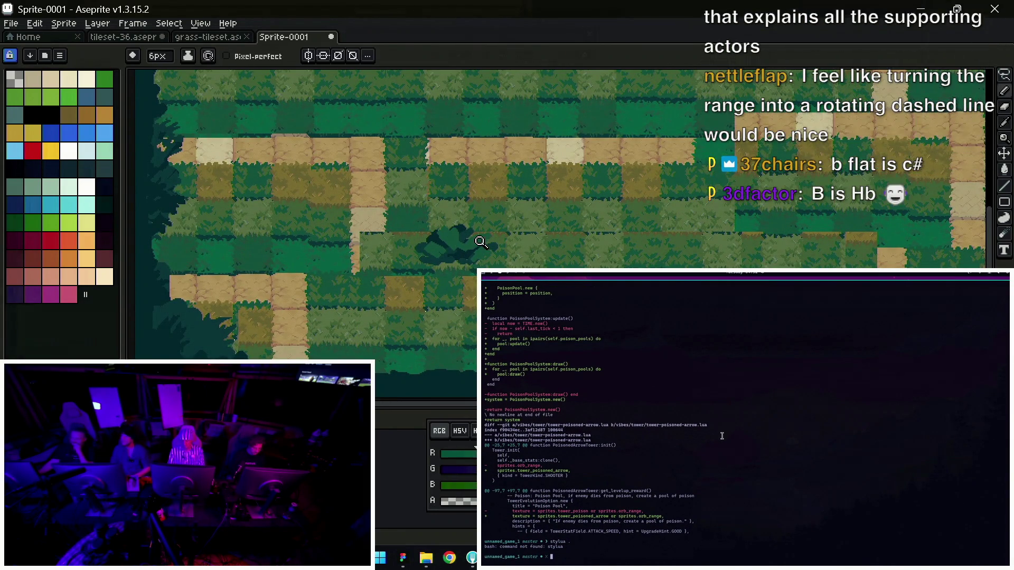
scroll(477, 242, down, 5)
scroll(498, 235, up, 3)
scroll(509, 233, up, 4)
alt+click(457, 244)
text(yay -S sty)
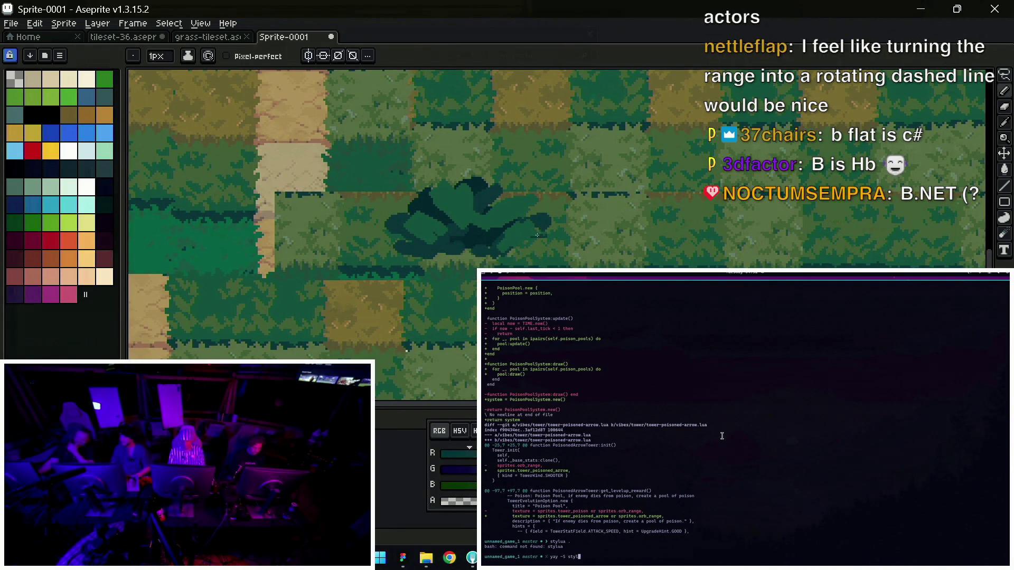
- Install stylua with yay, entering the sudo password and confirming the install
text(ua)
key(Return)
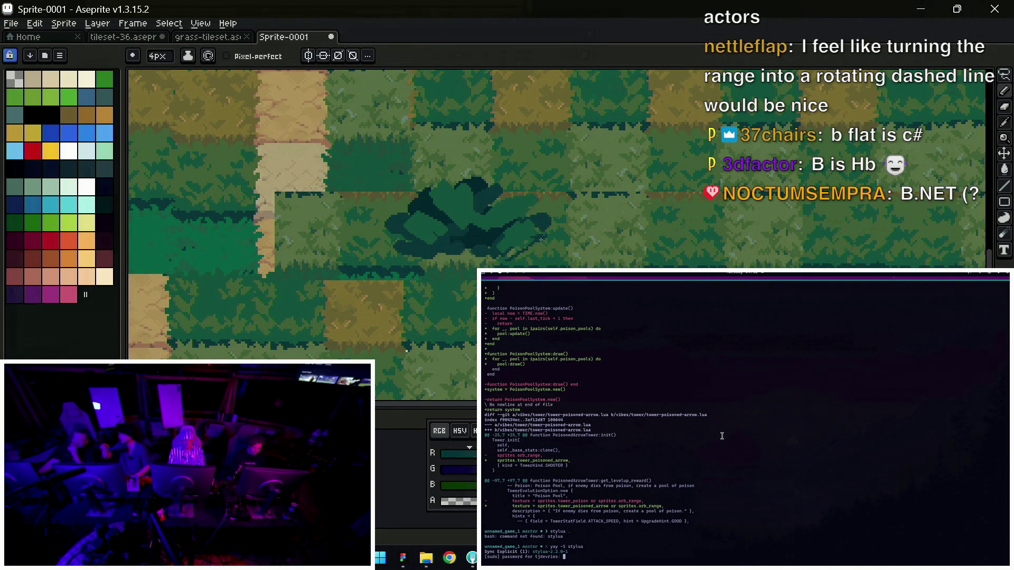
key(Return)
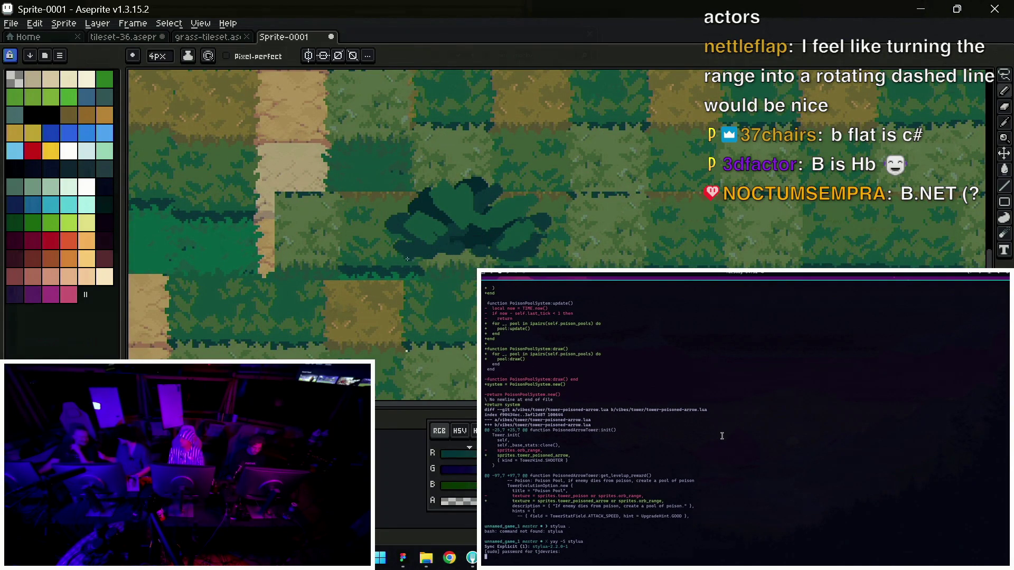
key(alt)
alt+click(420, 252)
key(alt)
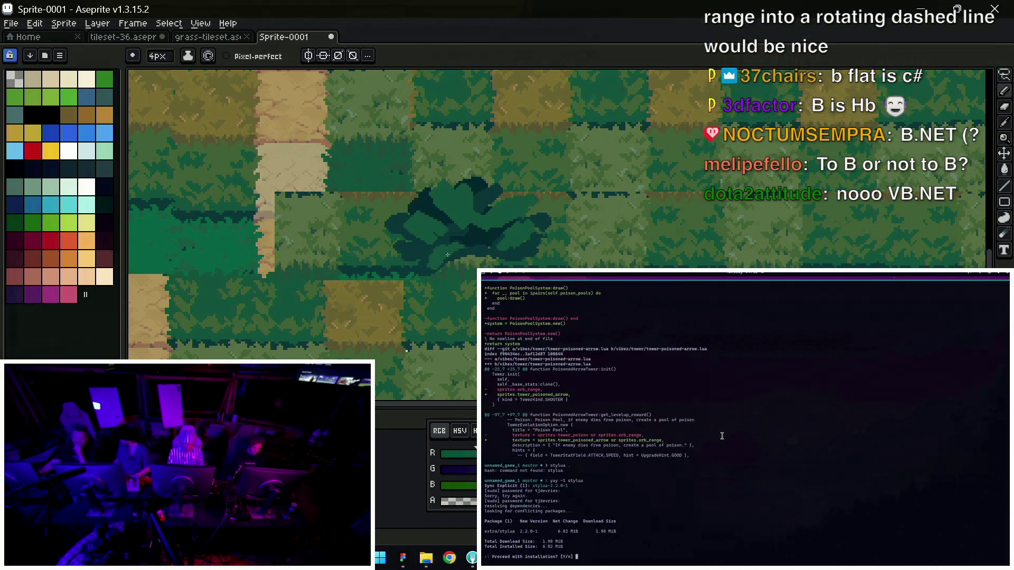
text(y)
alt+click(444, 255)
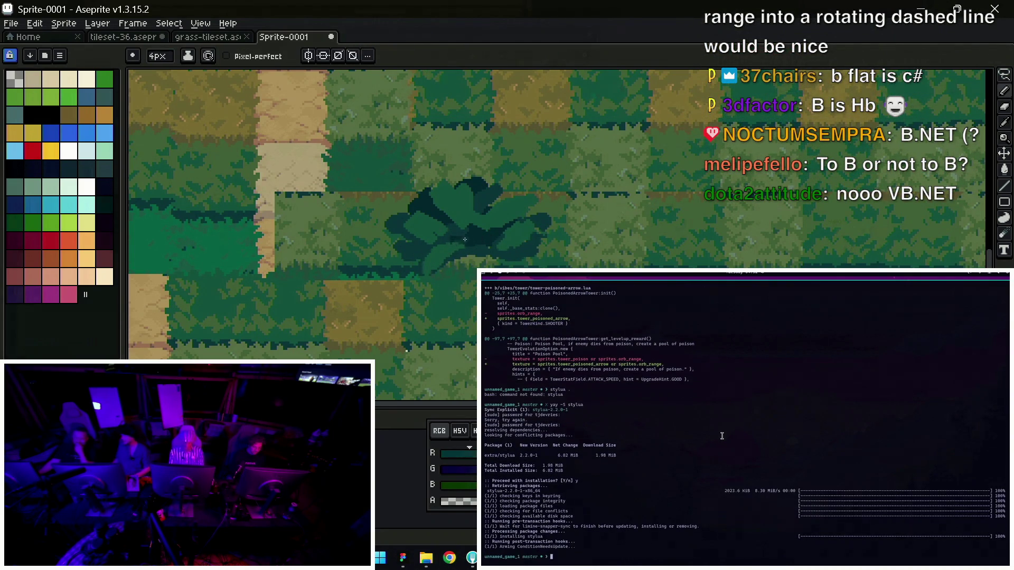
- Run 'stylua .' to format the whole project
scroll(472, 236, down, 3)
scroll(446, 232, up, 2)
scroll(507, 221, up, 1)
key(alt)
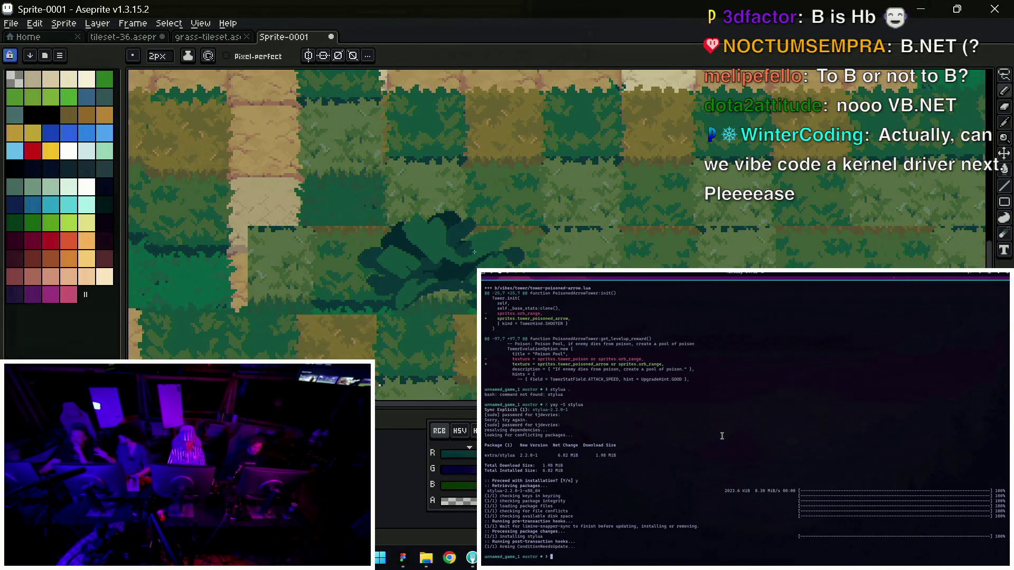
scroll(470, 254, down, 1)
scroll(475, 248, down, 1)
scroll(486, 242, up, 2)
- Check git status and page through the git diff of the formatting changes
text(git s)
key(Return)
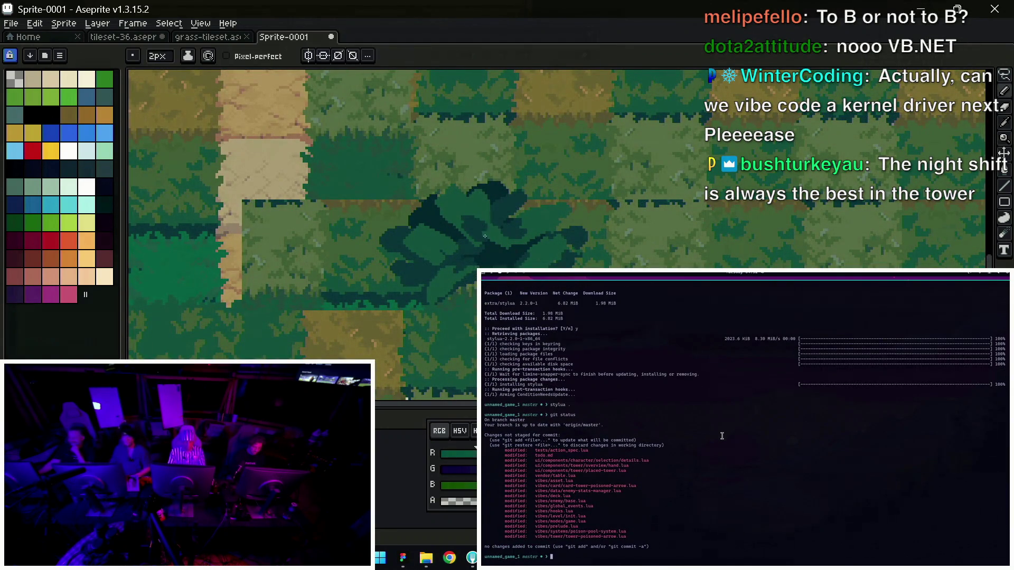
text(diff)
key(Return)
scroll(722, 435, down, 5)
scroll(721, 435, down, 5)
scroll(722, 436, down, 5)
scroll(722, 436, down, 5)
scroll(721, 435, down, 5)
text(q)
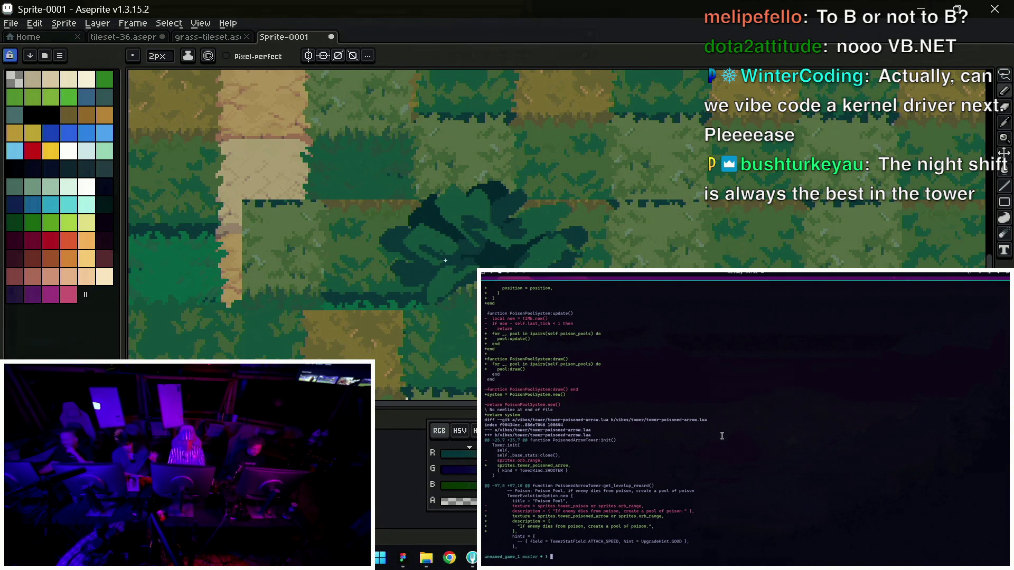
text(it diff)
key(Return)
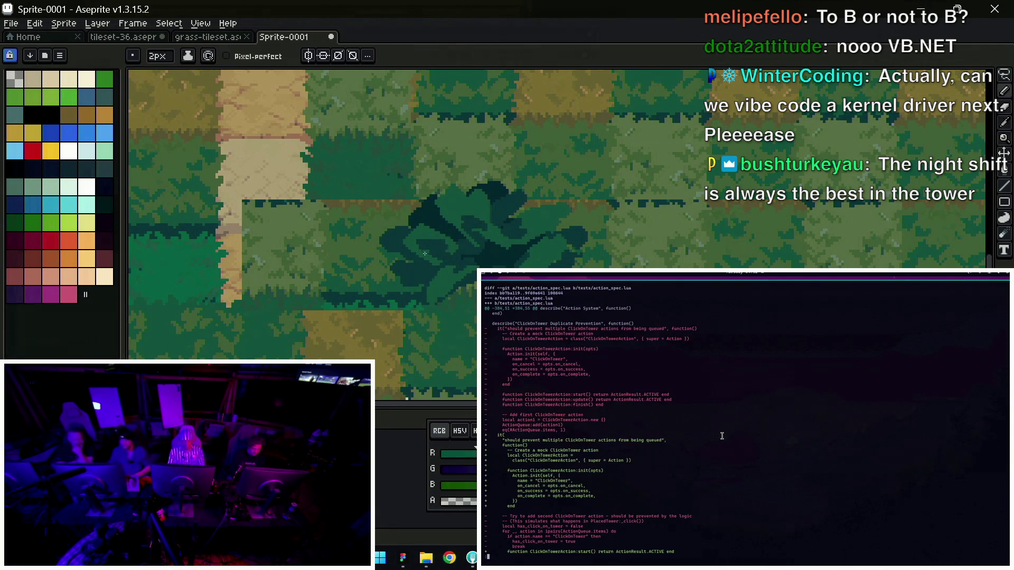
- Quit the diff pager and check which files are modified with git status
key(z)
scroll(464, 237, down, 3)
text(qgi)
scroll(490, 222, up, 4)
scroll(493, 222, up, 2)
text(t status)
key(Return)
- Stage all changes, commit them with message 'stylua', and push to origin master
text(git add .)
key(Return)
text(git commit -m 'stylua')
key(Return)
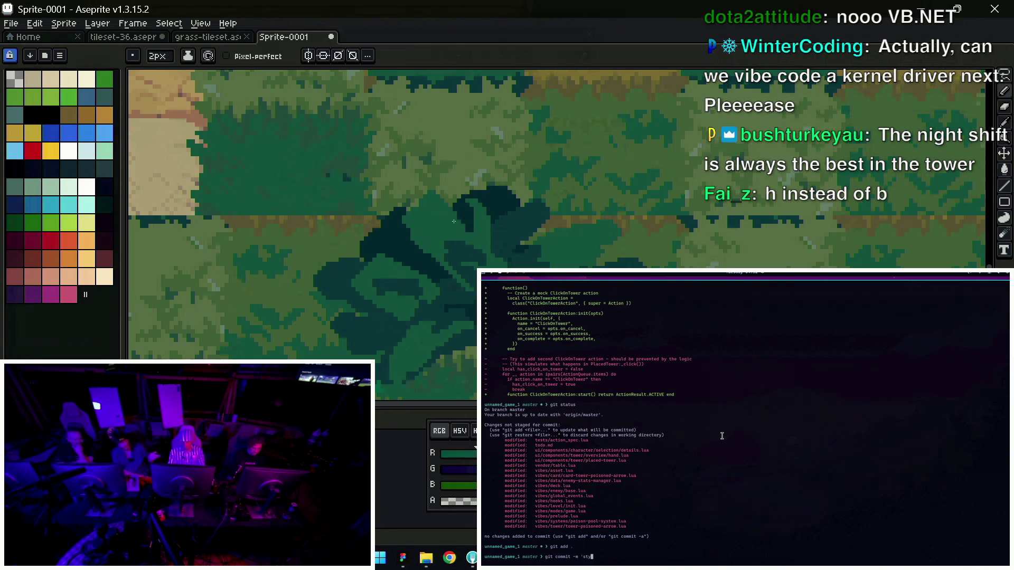
text(er › git pu)
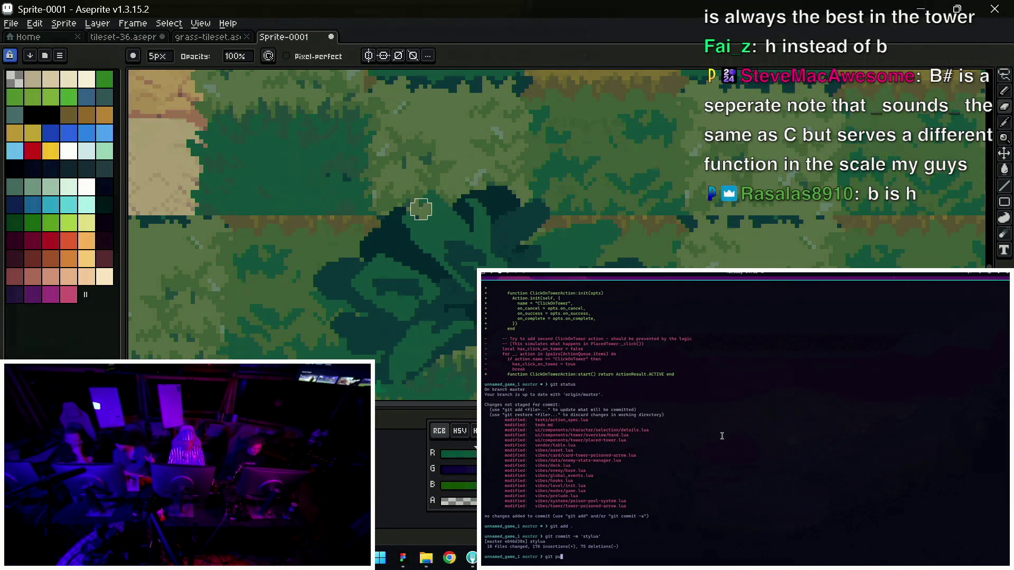
text(sh)
key(Return)
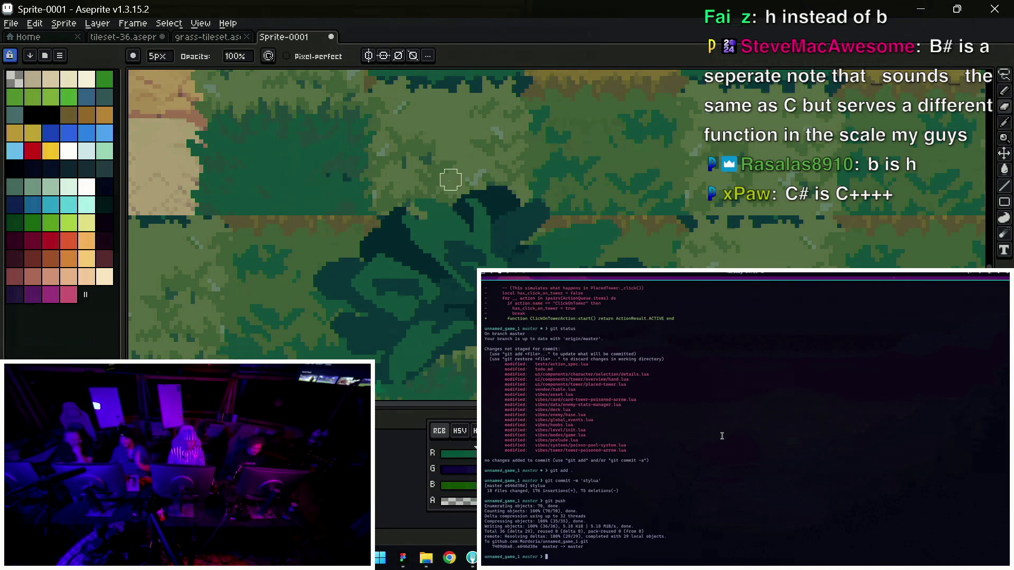
- Show the git log with the 'stylua' commit on top
key(z)
scroll(460, 188, down, 1)
scroll(471, 195, down, 1)
scroll(505, 207, up, 3)
text(bog)
key(Return)
key(i)
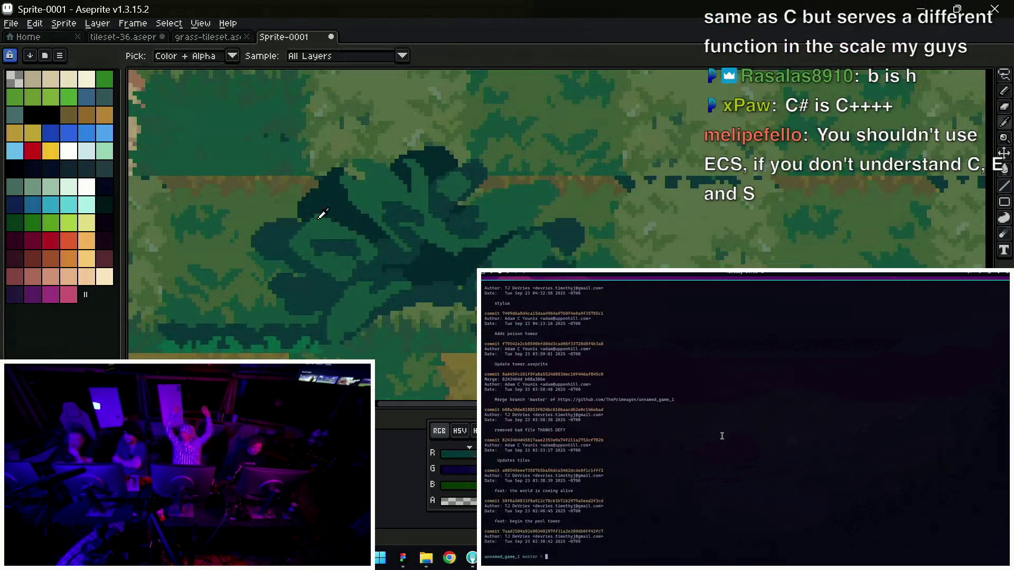
key(b)
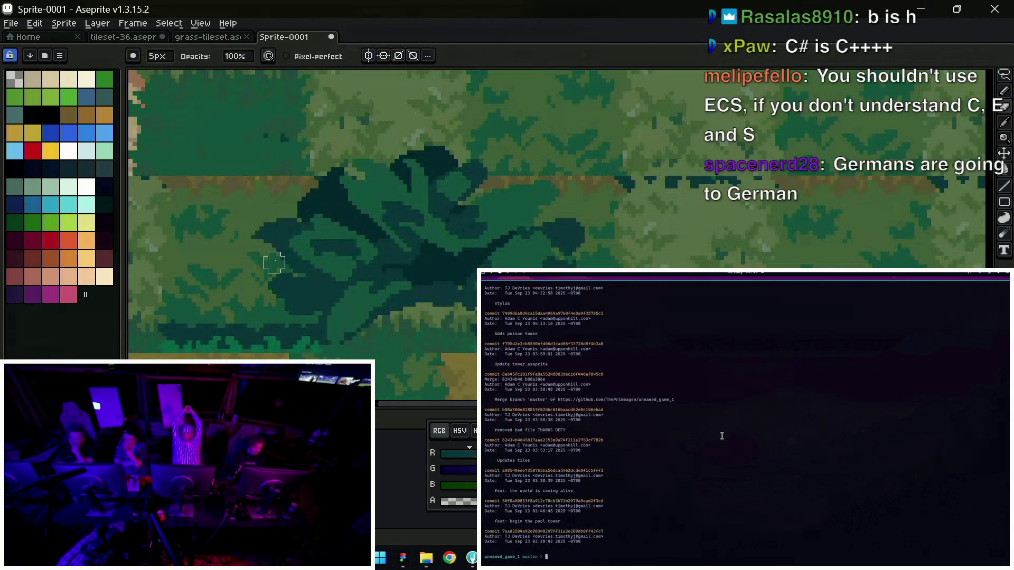
key(z)
scroll(274, 260, down, 3)
scroll(382, 227, up, 1)
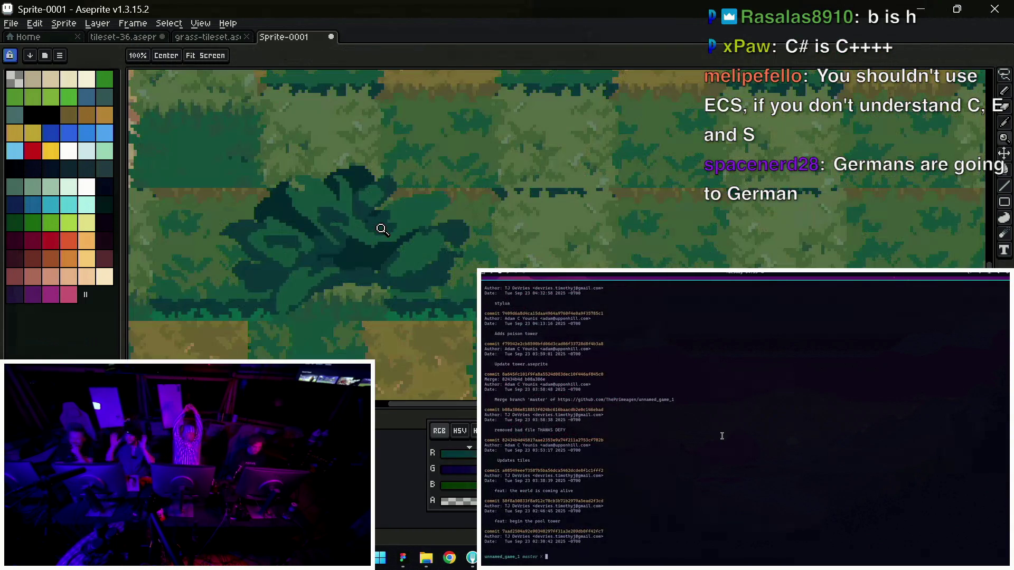
scroll(375, 230, down, 3)
scroll(374, 230, down, 1)
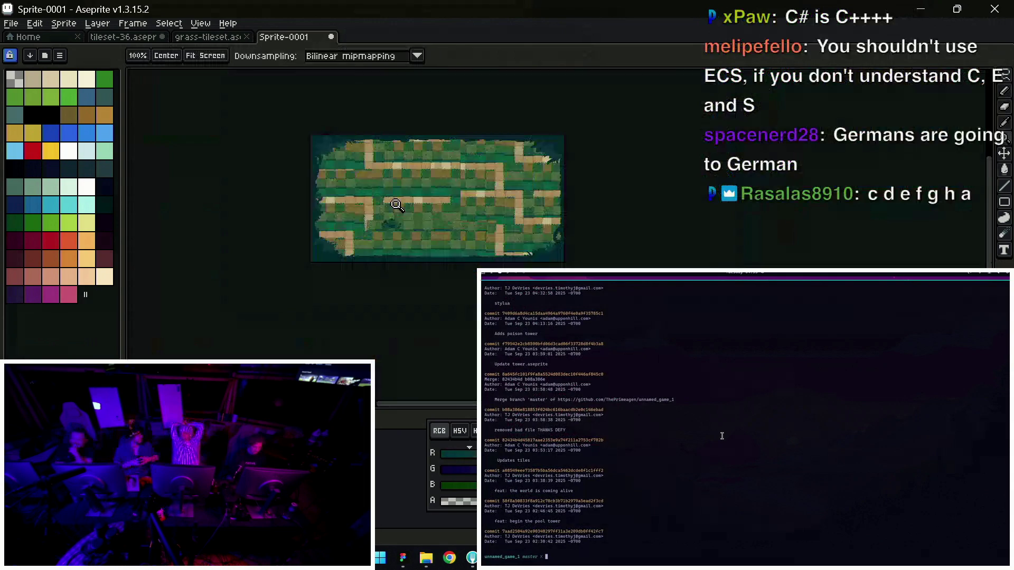
scroll(396, 235, up, 1)
scroll(401, 236, up, 3)
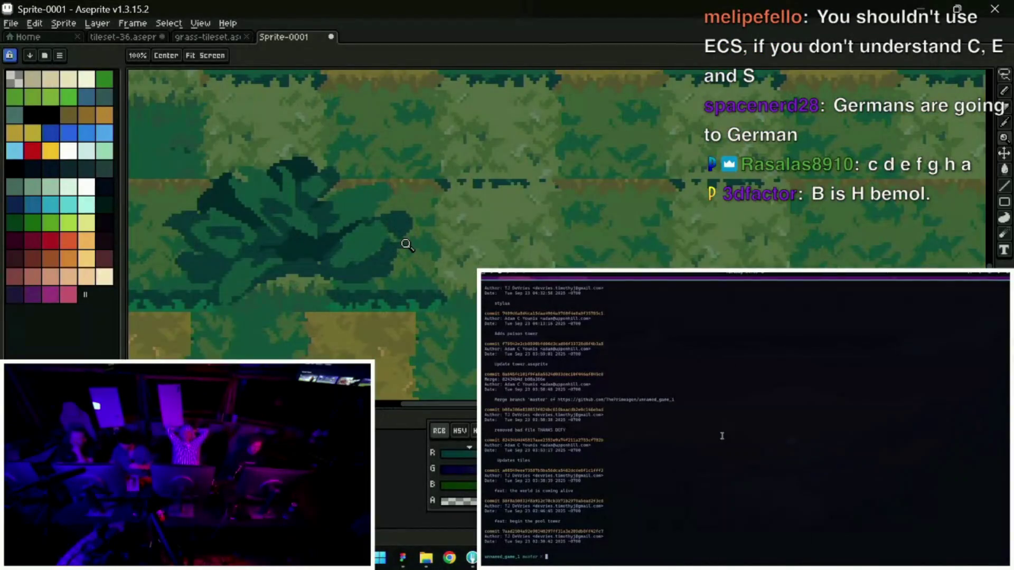
key(b)
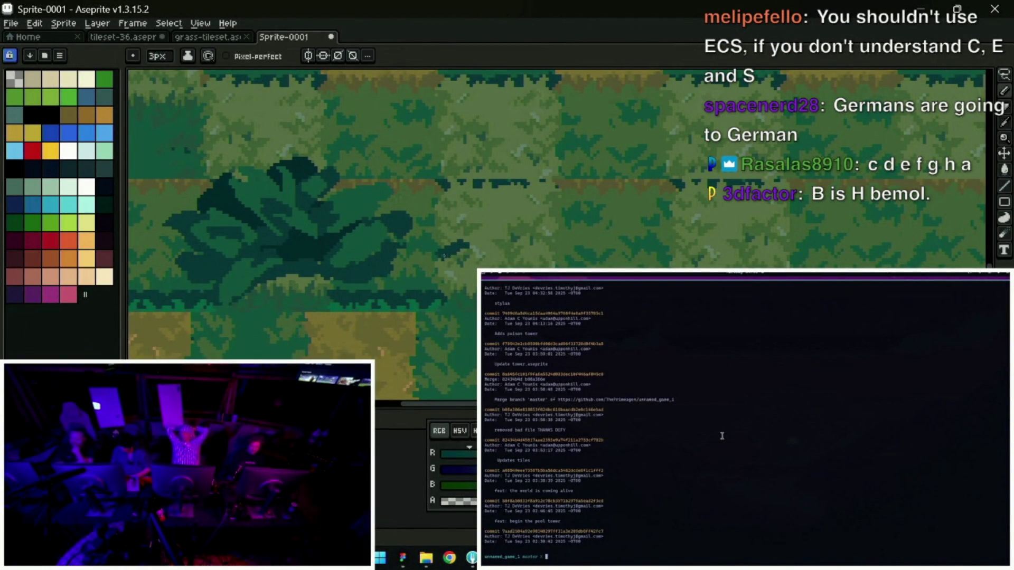
key(z)
scroll(467, 247, down, 1)
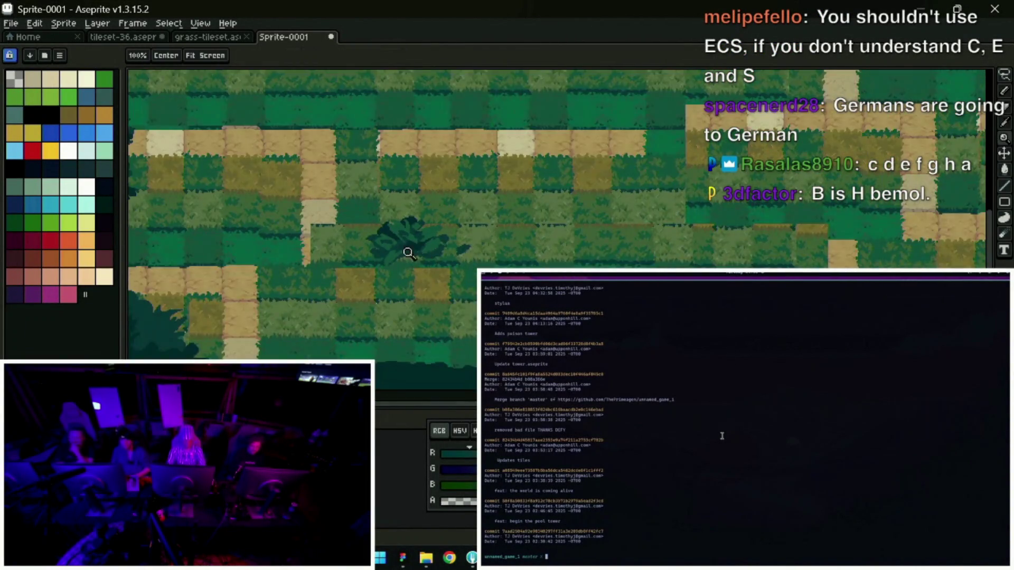
scroll(349, 249, down, 1)
scroll(349, 249, up, 3)
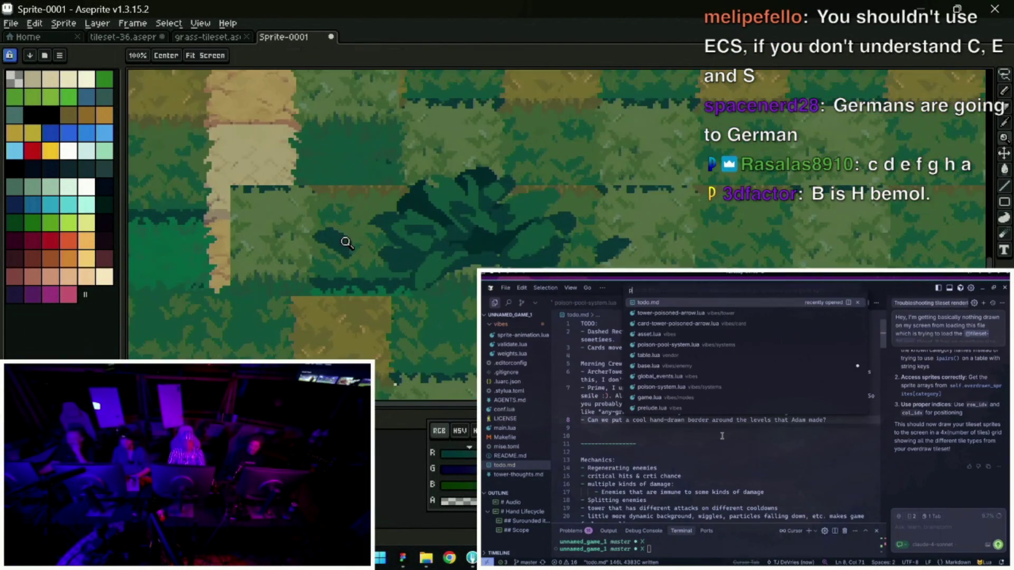
key(i)
key(b)
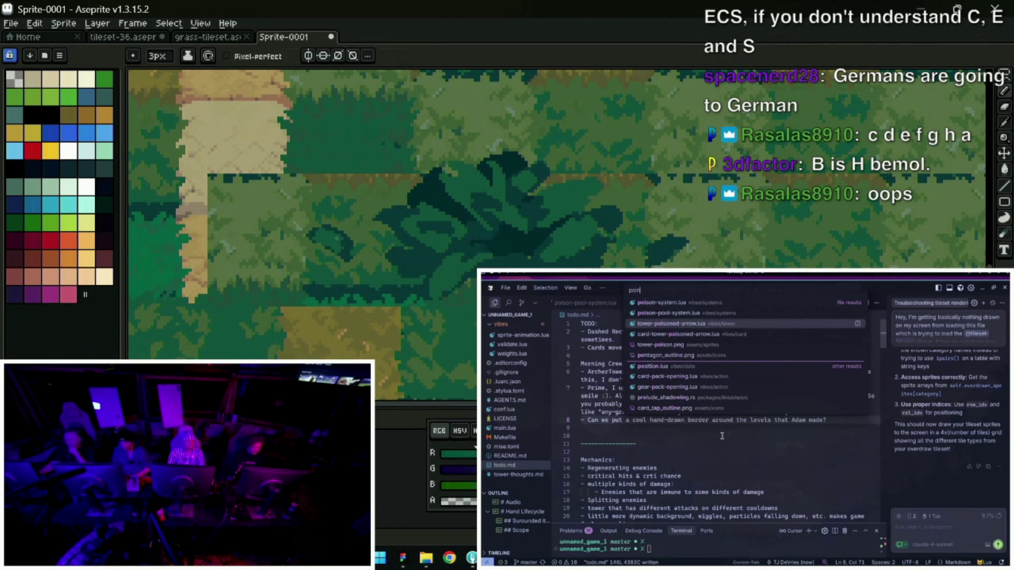
key(e)
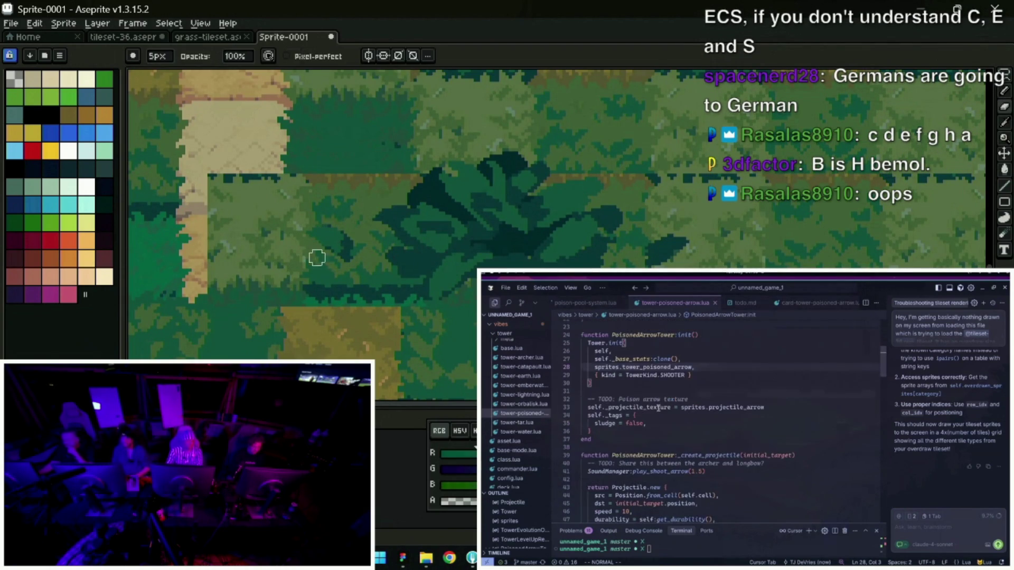
key(i)
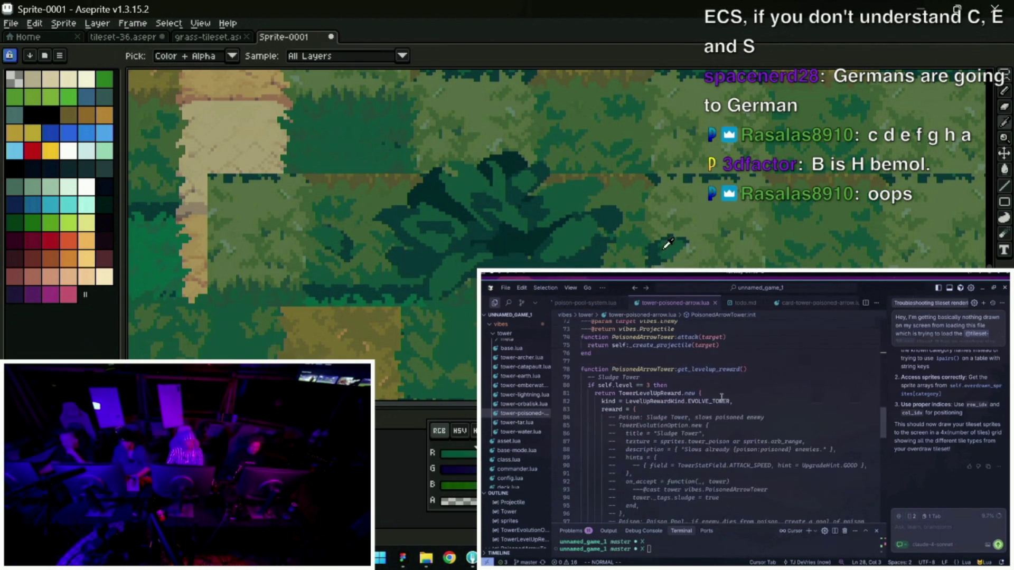
key(b)
key(e)
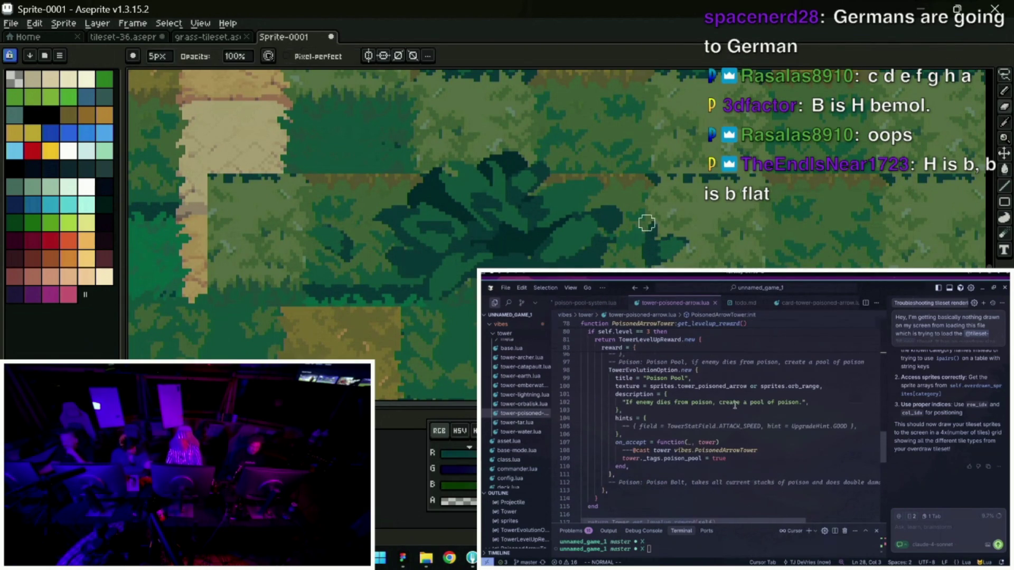
key(i)
key(b)
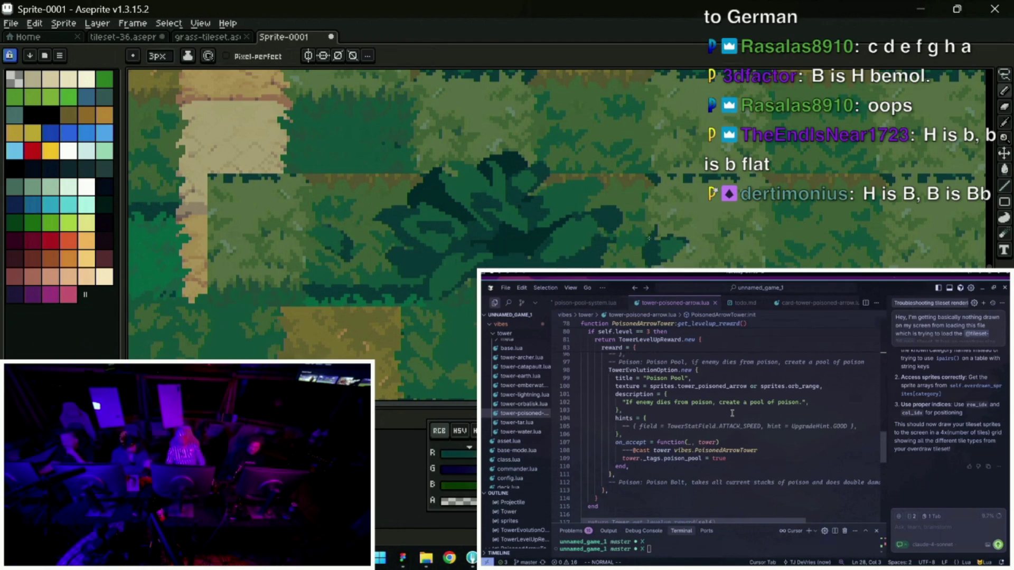
key(e)
key(i)
key(b)
key(i)
key(b)
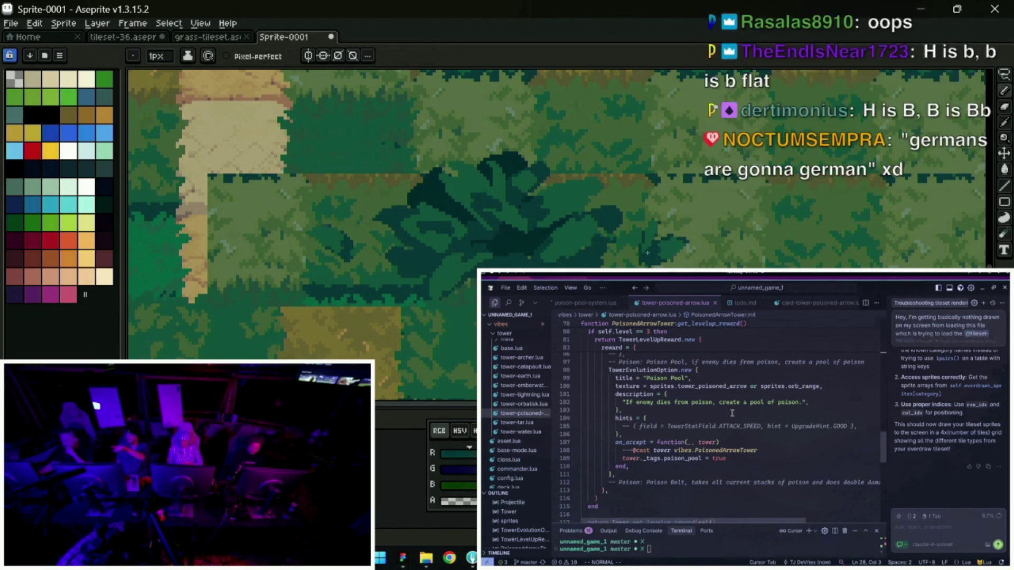
key(z)
scroll(647, 236, down, 1)
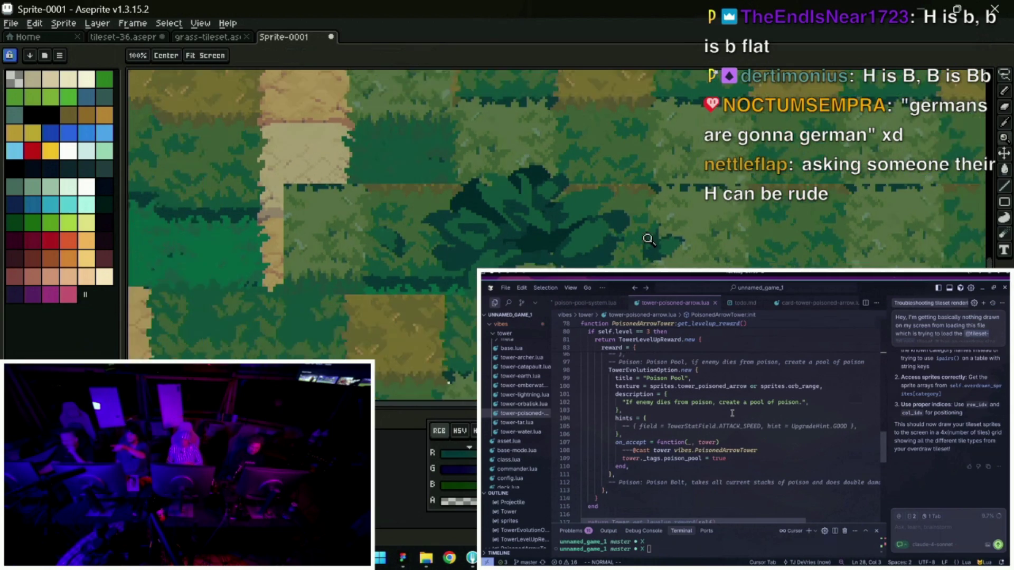
scroll(681, 213, down, 1)
scroll(668, 218, up, 3)
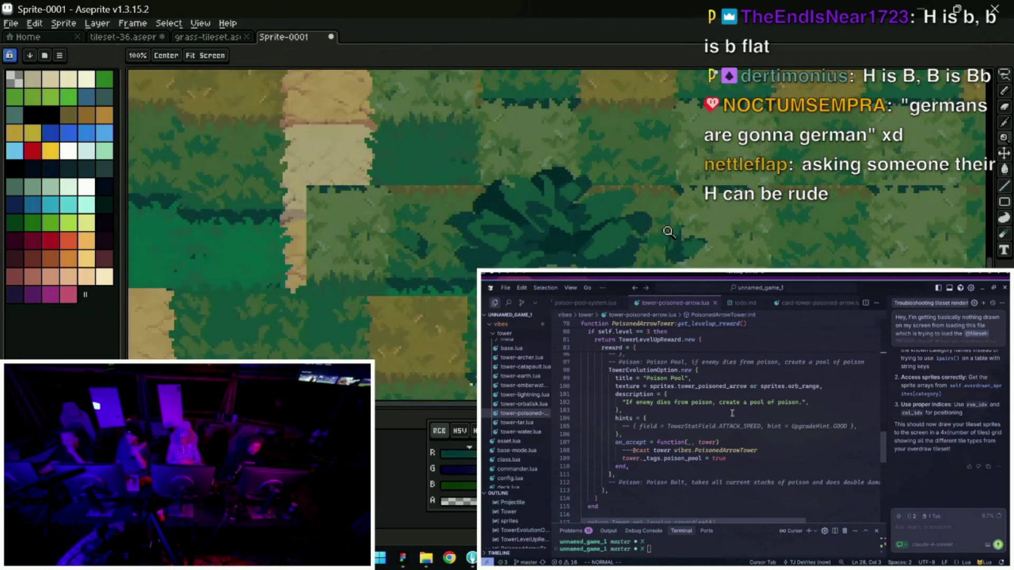
key(b)
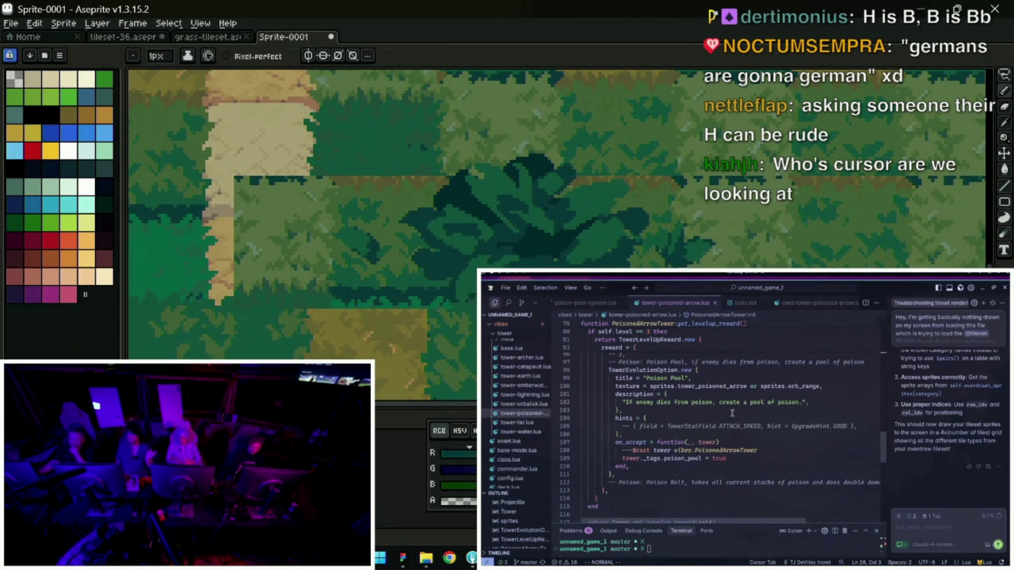
key(e)
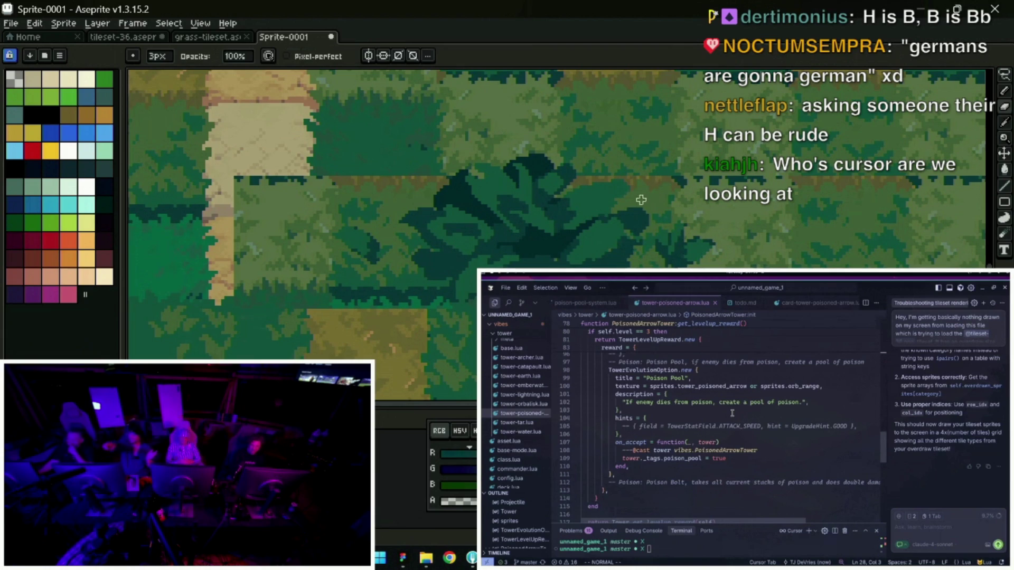
key(i)
key(b)
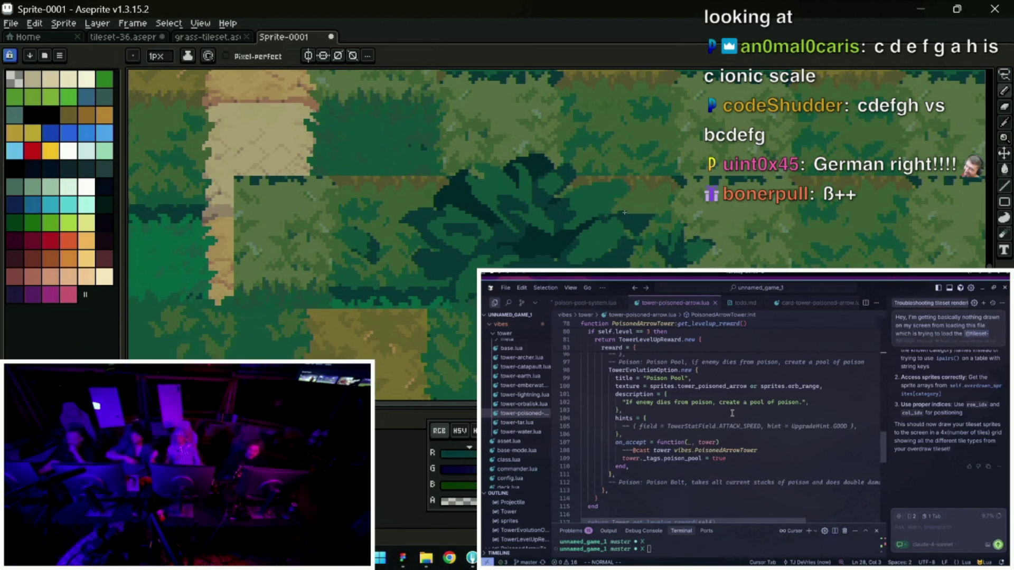
key(z)
key(i)
key(v)
key(b)
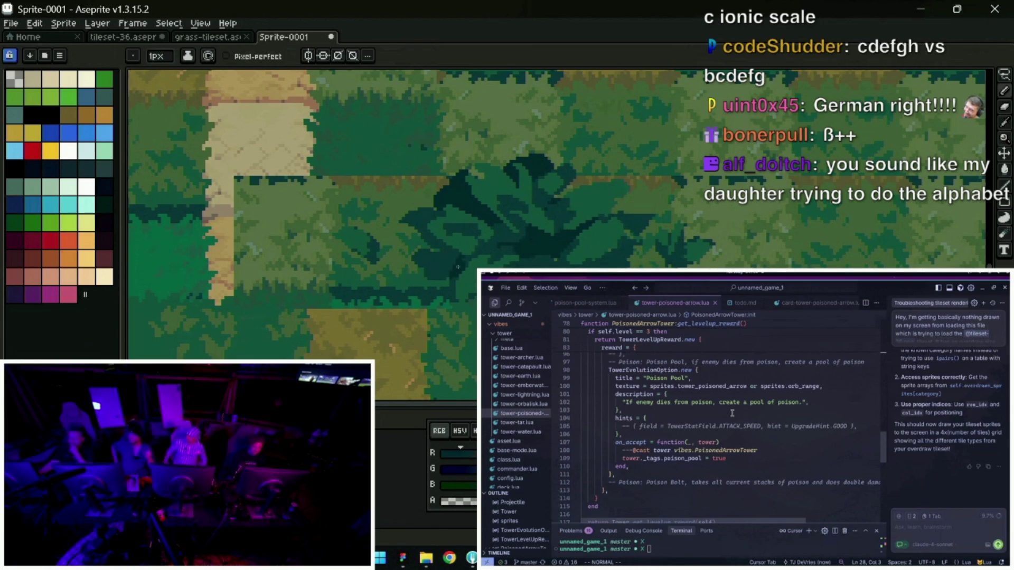
key(w)
key(e)
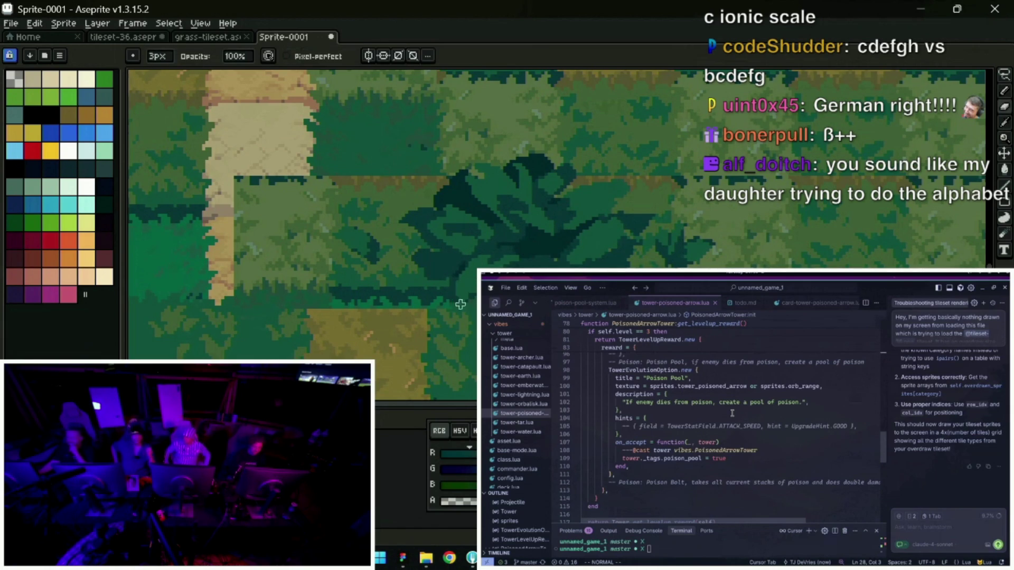
key(z)
scroll(537, 248, down, 3)
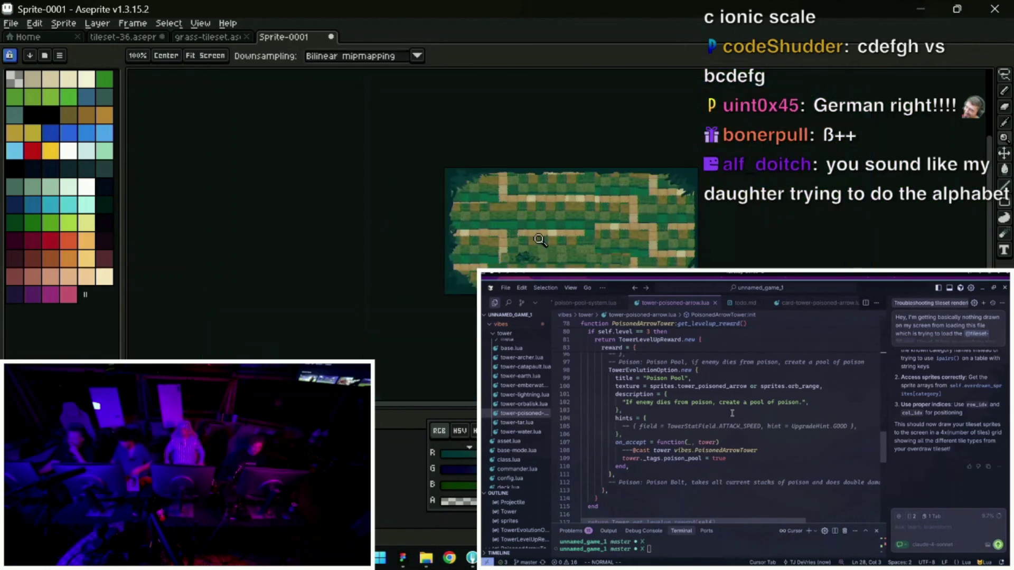
scroll(548, 253, up, 3)
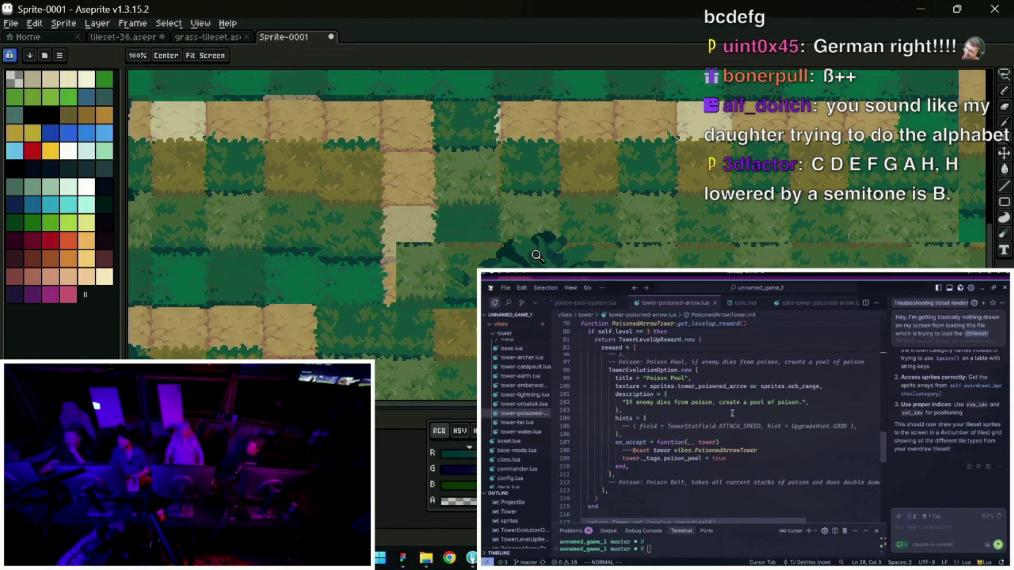
key(m)
key(w)
key(b)
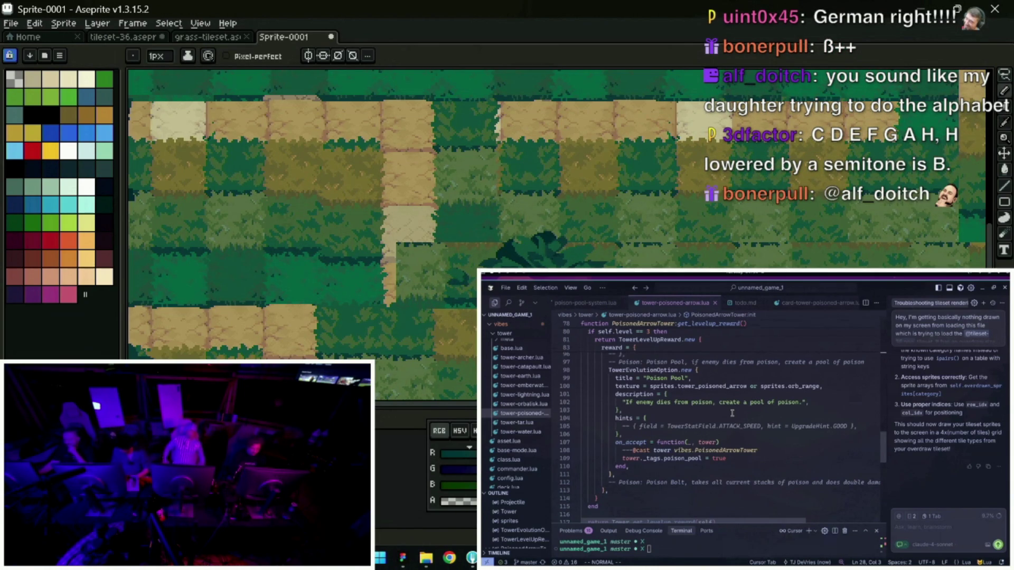
key(z)
scroll(617, 252, down, 2)
scroll(617, 252, up, 4)
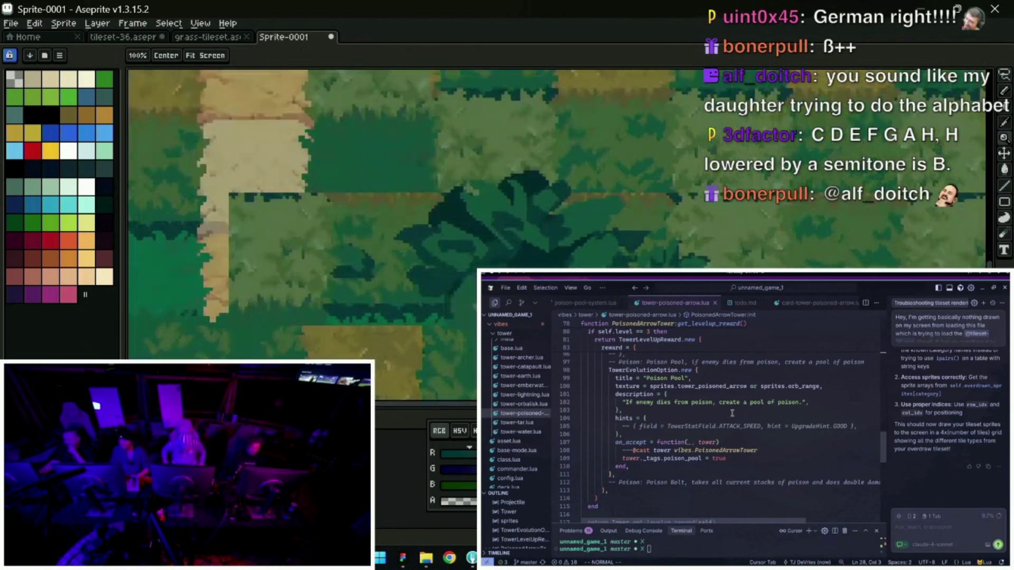
key(b)
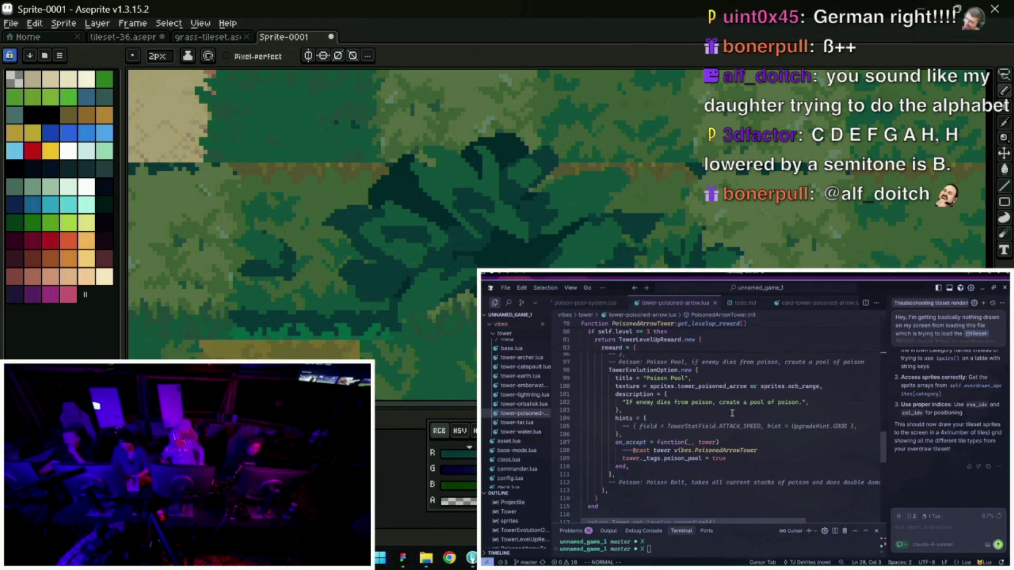
scroll(617, 252, down, 2)
scroll(618, 253, down, 2)
key(z)
scroll(618, 253, up, 1)
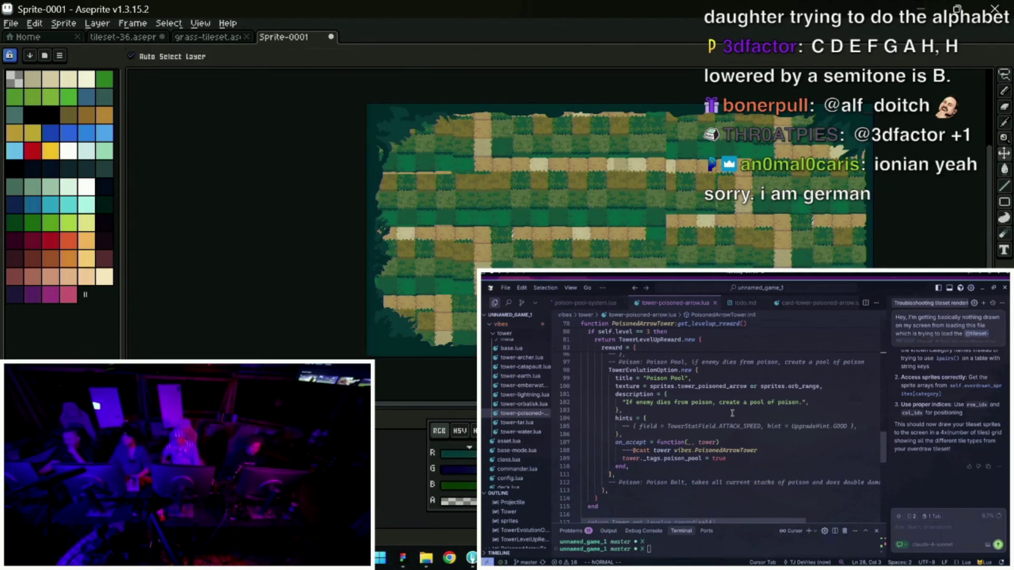
drag(645, 190, 737, 262)
mouse_move(691, 227)
mouse_down()
mouse_move(708, 235)
mouse_move(682, 233)
mouse_move(679, 251)
mouse_up()
key(Return)
scroll(679, 250, up, 3)
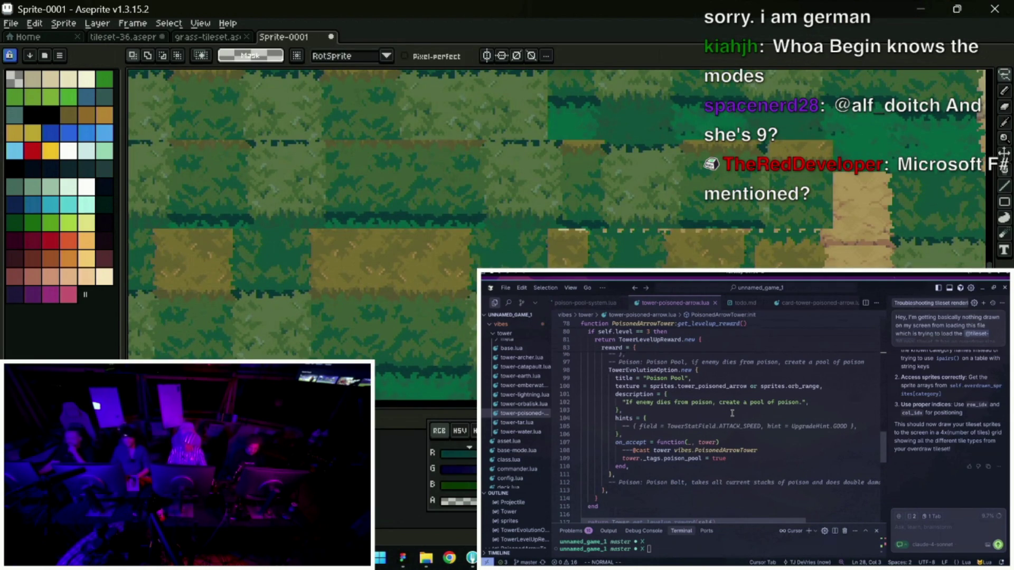
key(ctrl+t)
drag(705, 257, 712, 257)
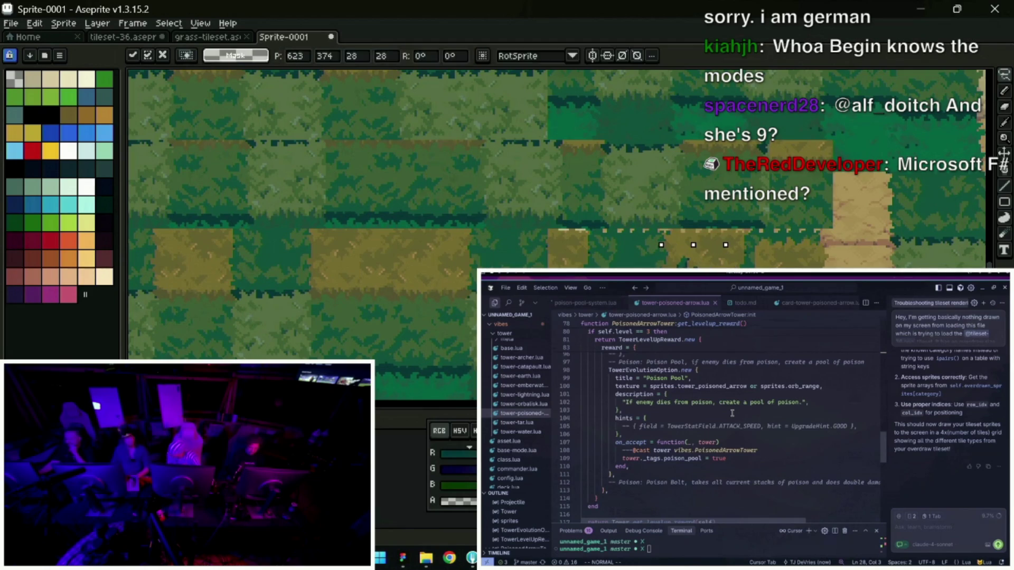
key(Escape)
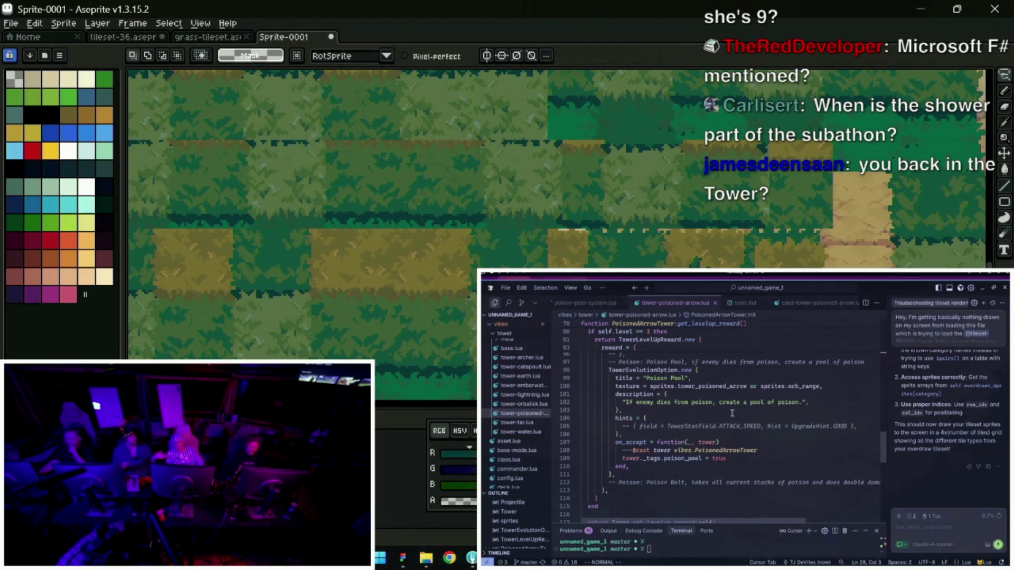
drag(703, 280, 629, 256)
key(alt)
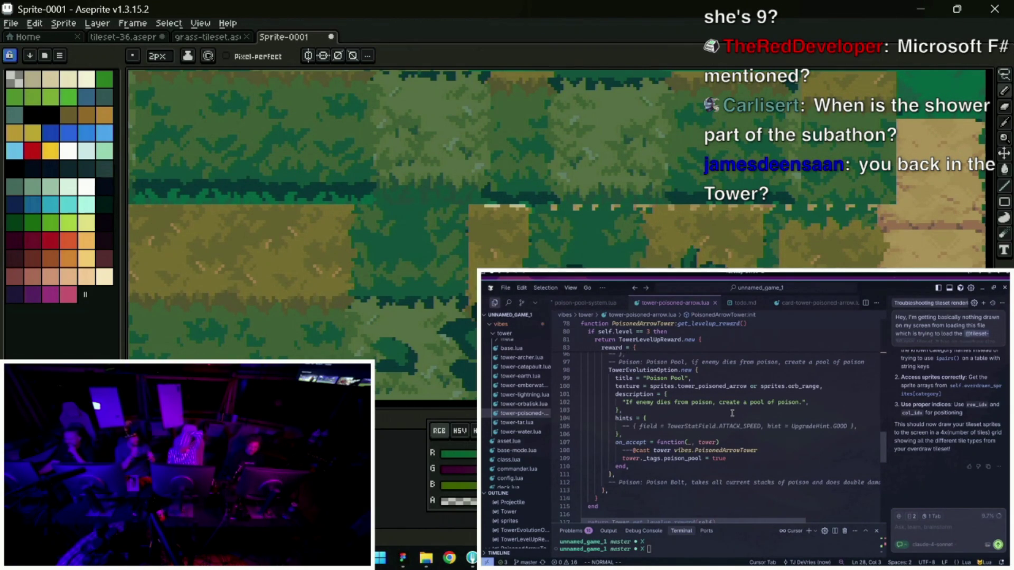
key(alt)
key(e)
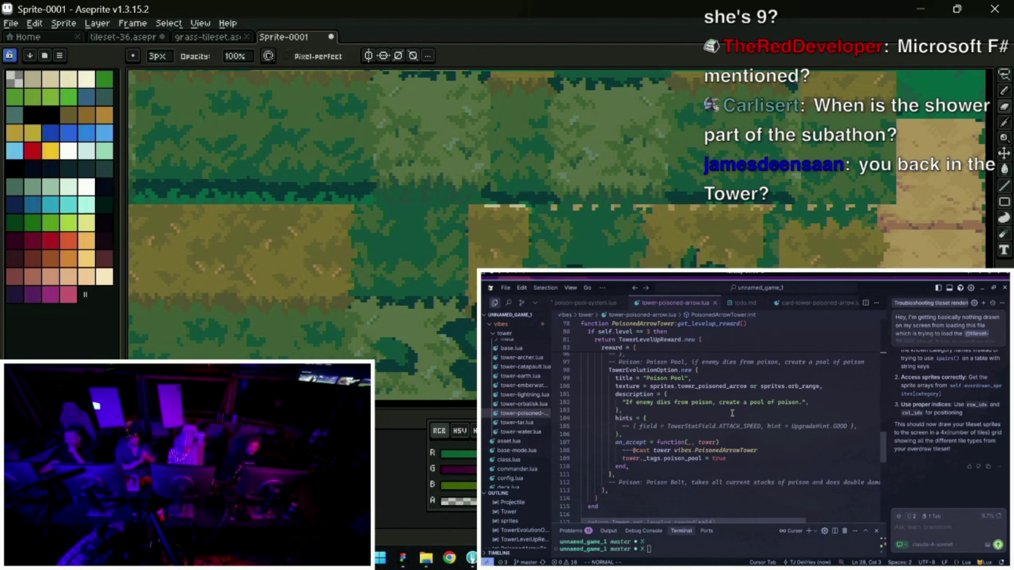
key(z)
scroll(527, 211, down, 3)
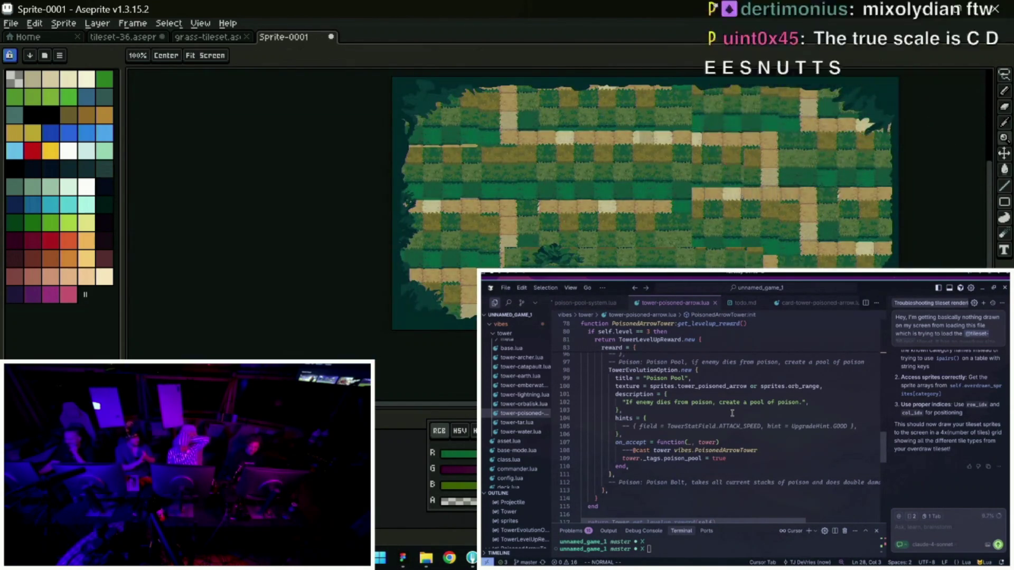
scroll(528, 211, up, 3)
scroll(528, 212, up, 1)
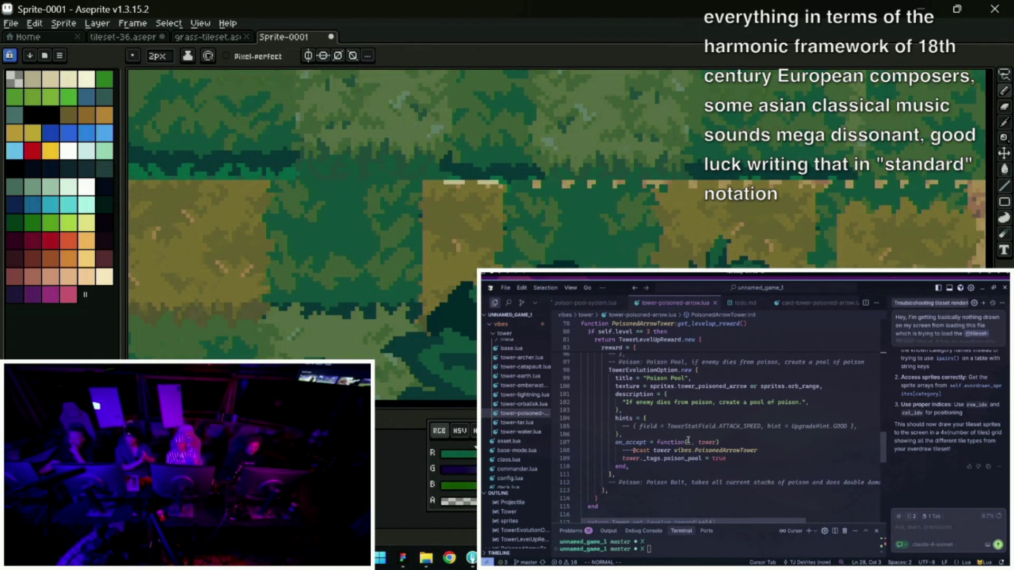
click(649, 475)
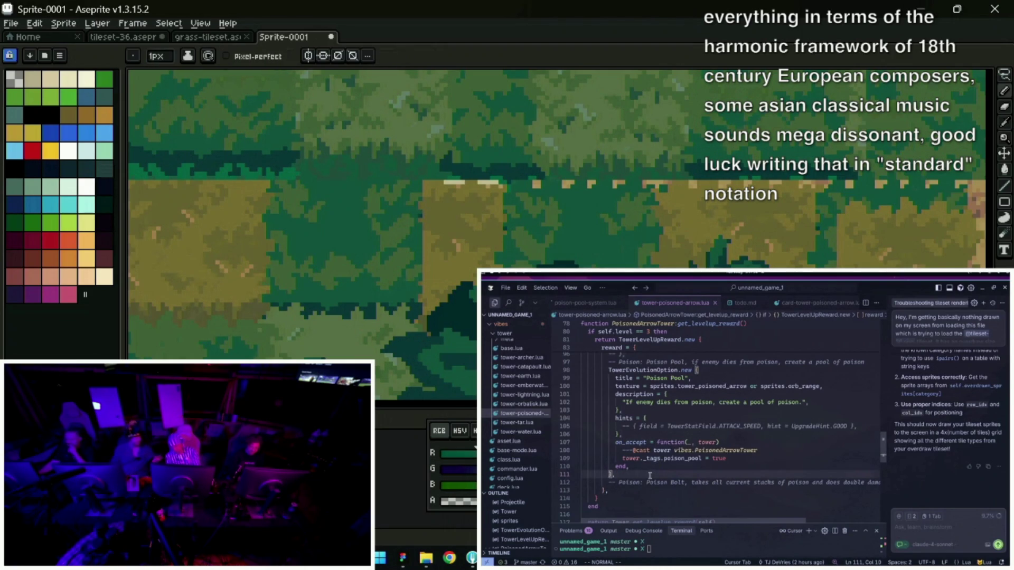
- Comment out the Poison Pool reward block on lines 97–111
click(650, 475)
scroll(528, 212, down, 2)
scroll(528, 211, up, 1)
scroll(528, 211, up, 2)
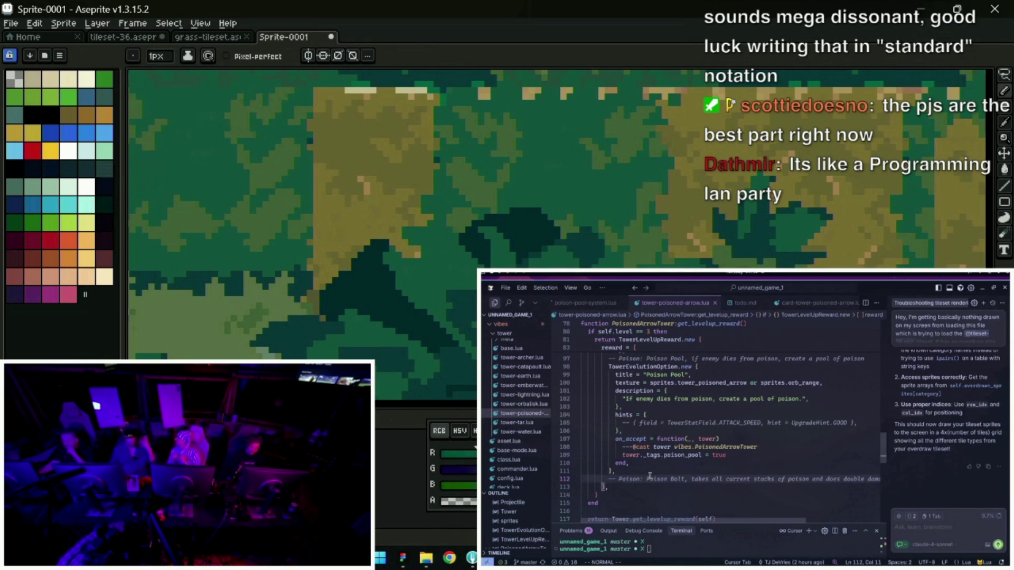
key(ctrl+slash)
- Accept the suggested Poison Bolt TowerEvolutionOption block and save the file
text(jo)
text(Tower)
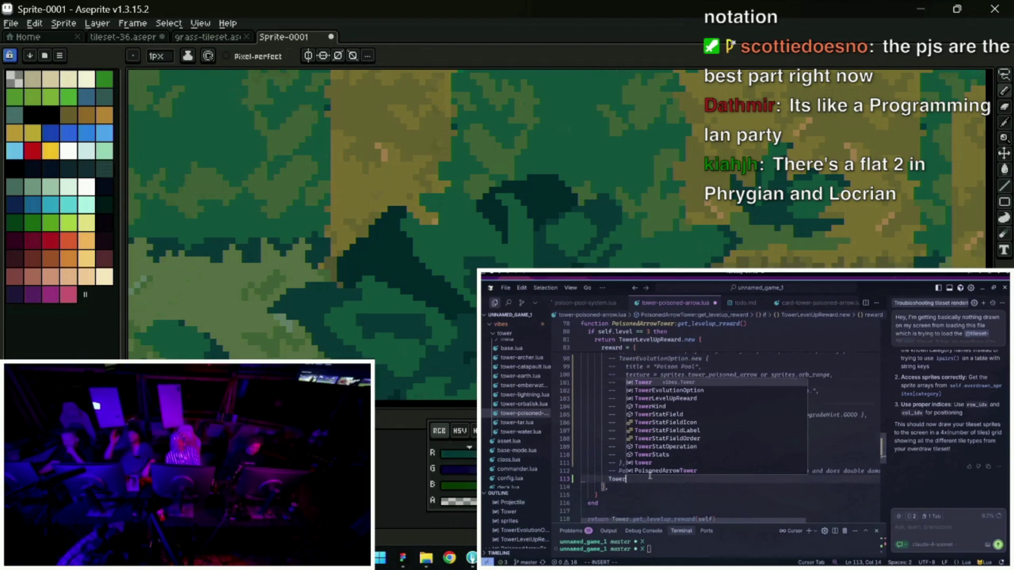
key(Tab)
key(Escape)
key(Tab)
text(:w)
key(Return)
- Declare 'poison_bolt: boolean' in the _tags annotation and save tower-poisoned-arrow.lua
key(j)
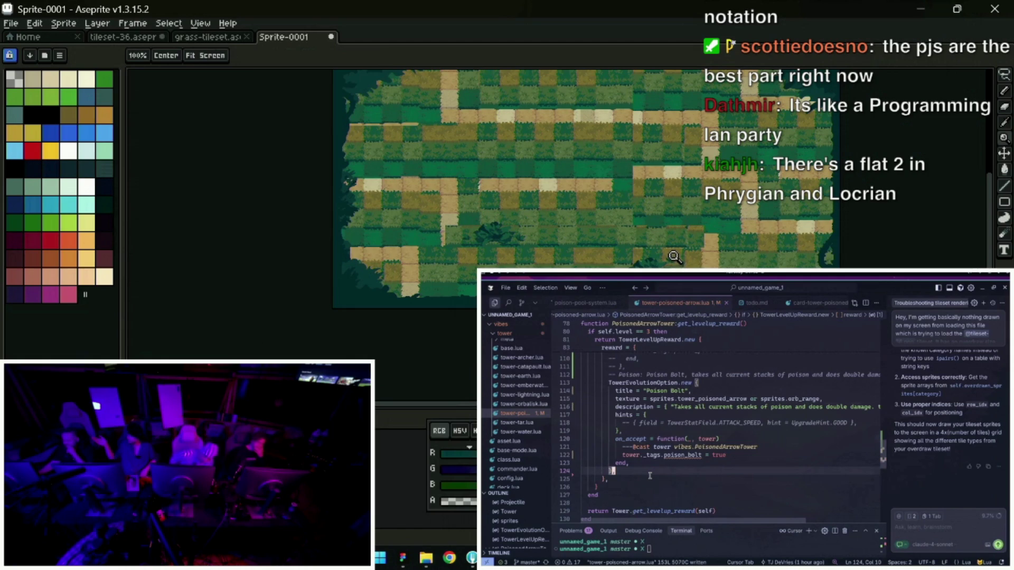
key(g)
key(g)
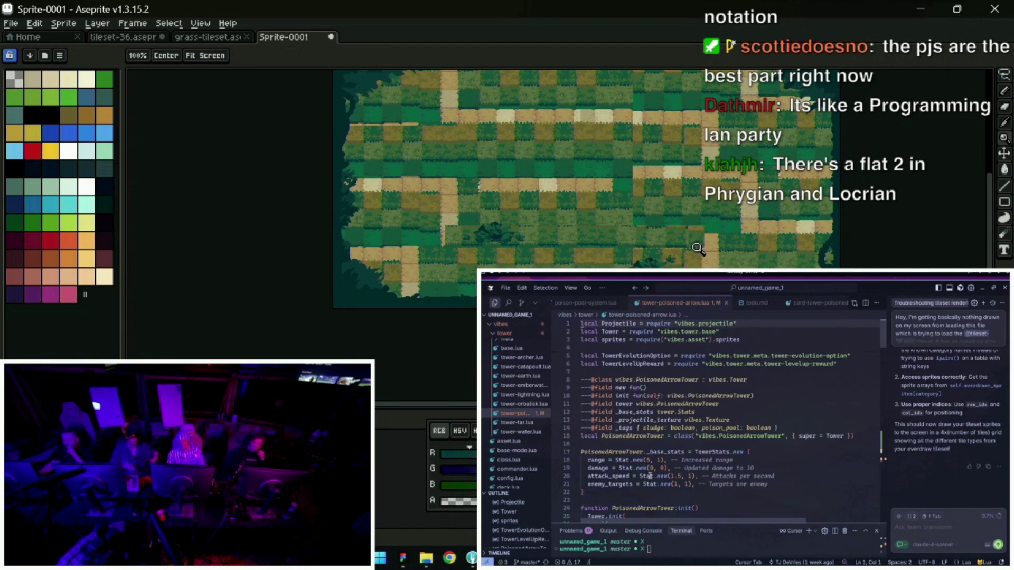
key(Return)
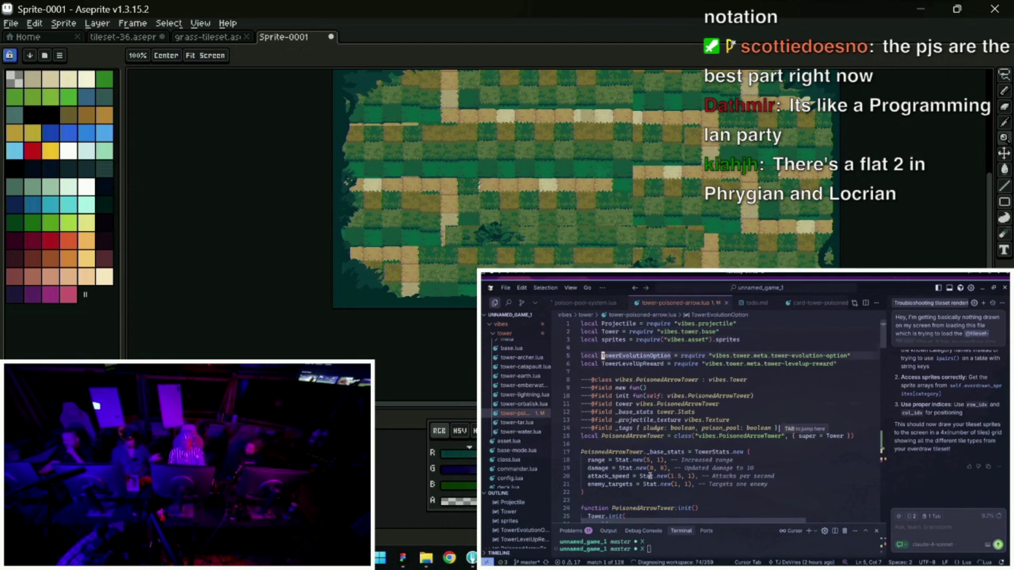
text(,)
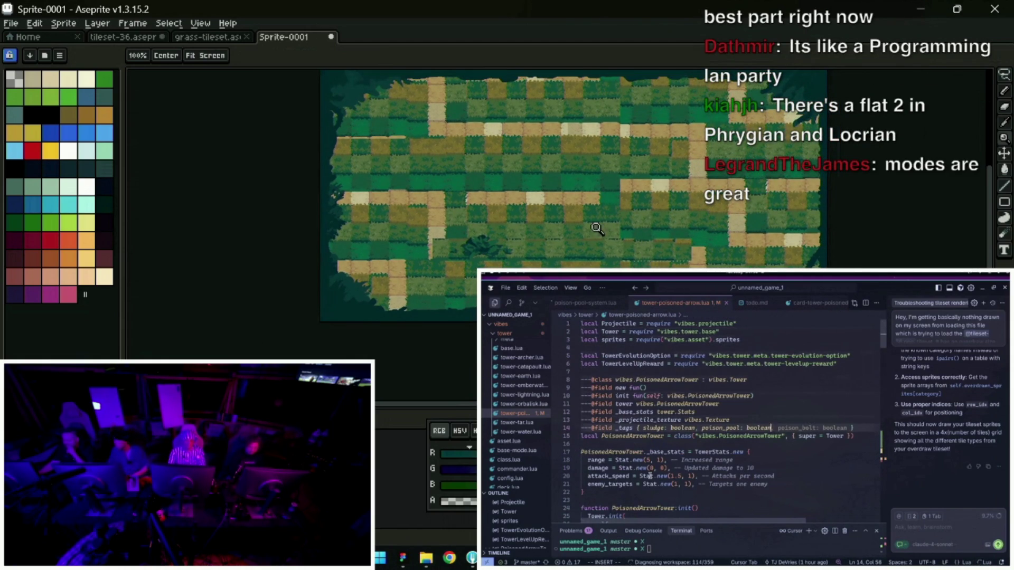
scroll(560, 219, up, 3)
scroll(560, 219, up, 2)
text(poison_bolt: boolean)
key(Escape)
key(b)
key(b)
key(asterisk)
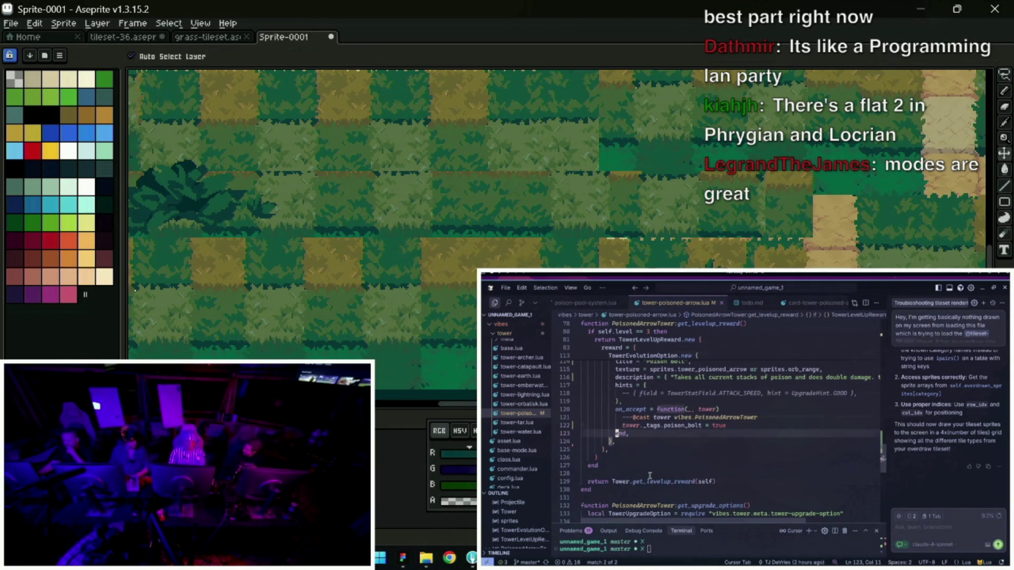
text(:w)
key(Return)
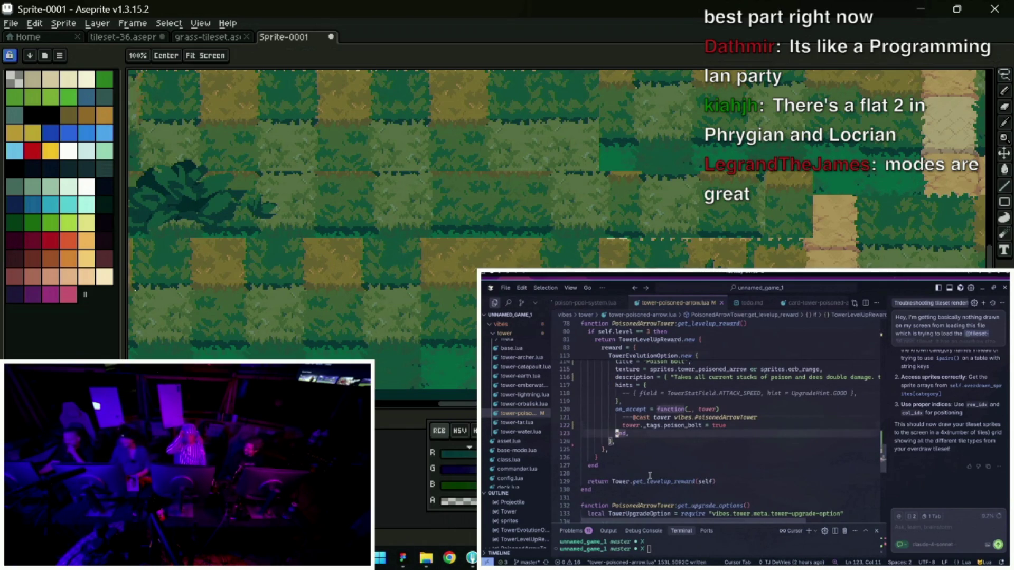
scroll(608, 264, up, 2)
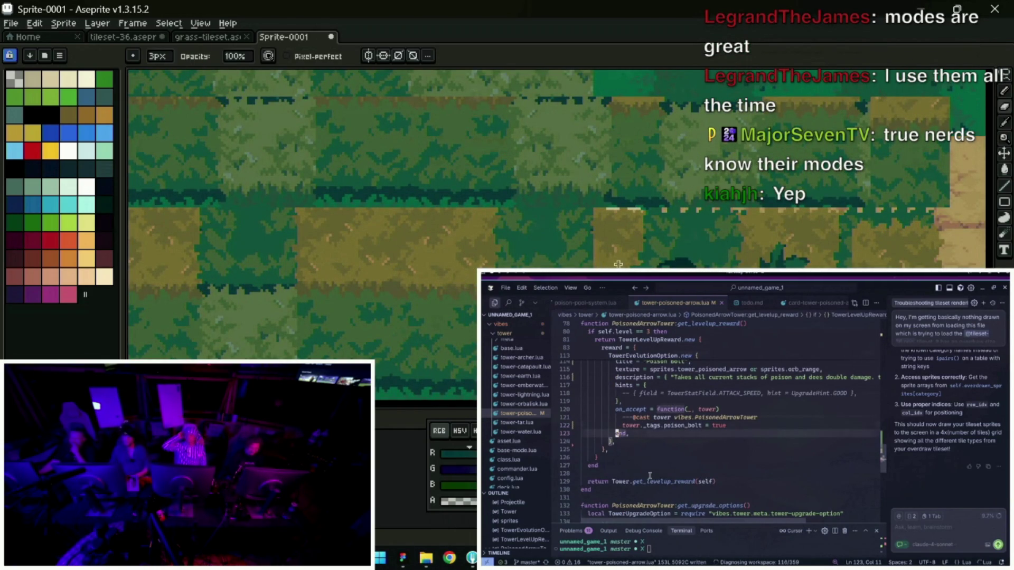
- Make the Poison Bolt option's on_accept set tower._tags.poison_bolt = true inside get_levelup_reward
key(z)
scroll(640, 263, down, 5)
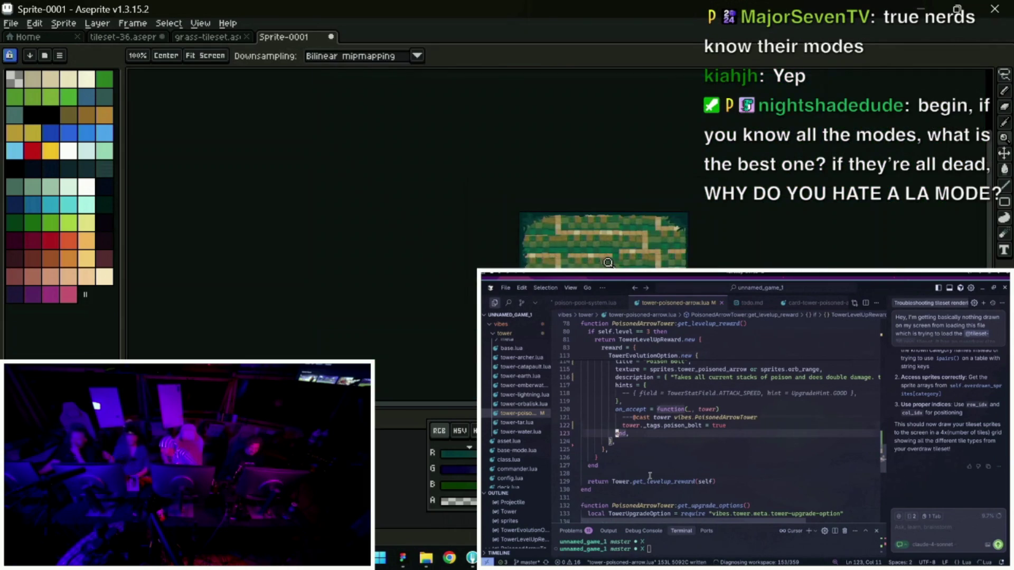
scroll(640, 262, up, 2)
scroll(607, 253, up, 2)
scroll(557, 249, up, 1)
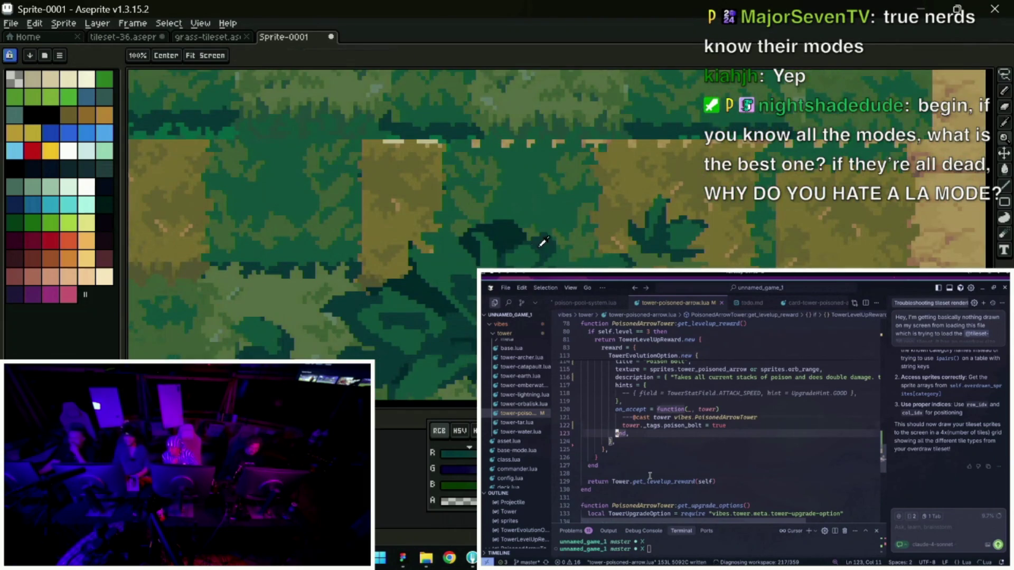
key(b)
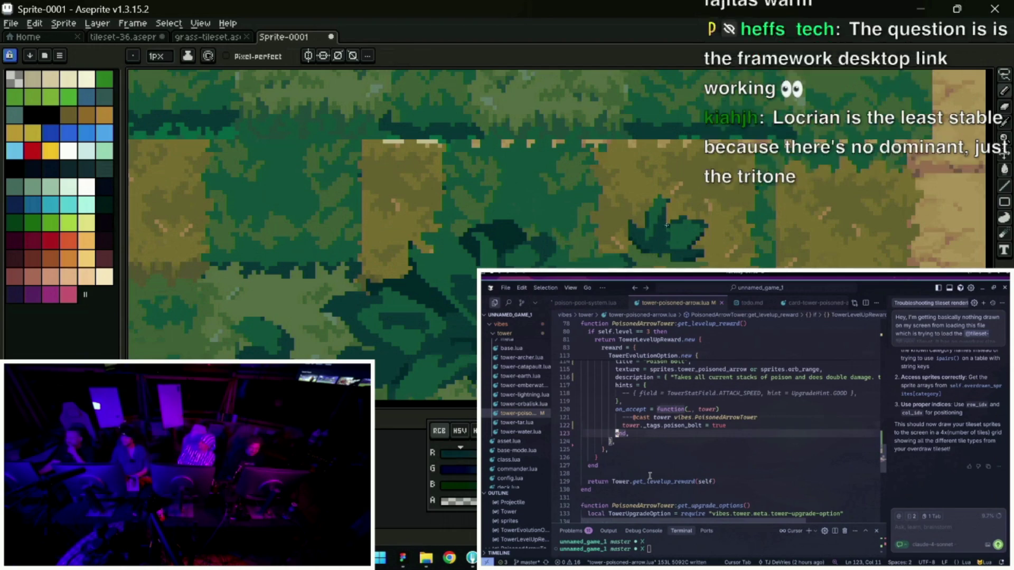
key(z)
scroll(634, 237, down, 4)
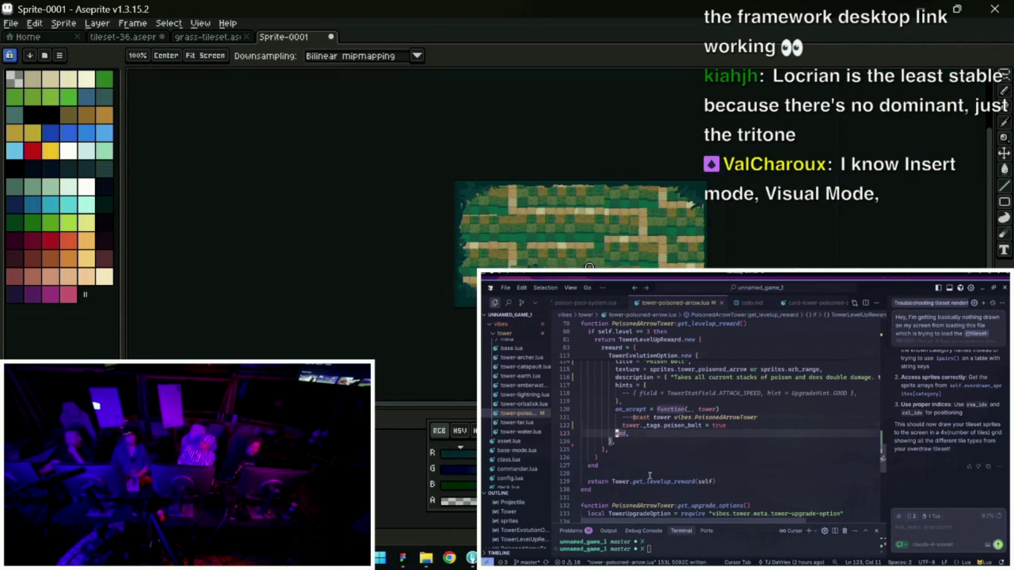
click(617, 245)
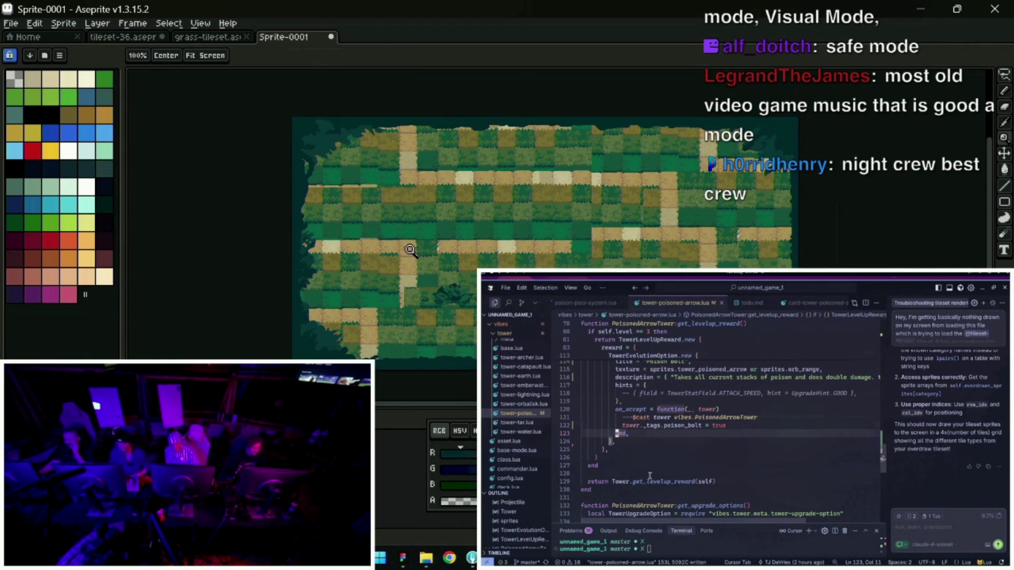
key(v)
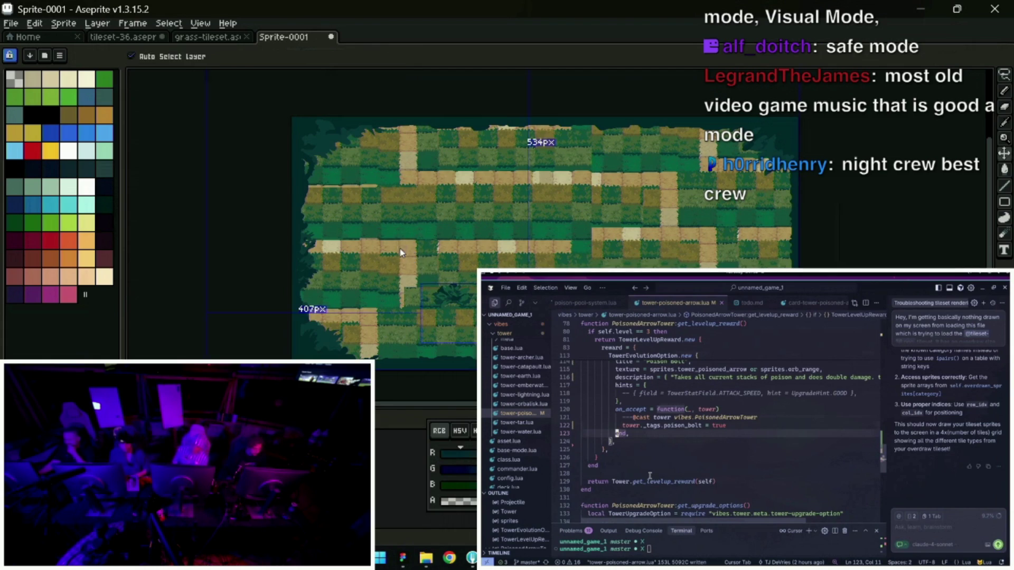
key(ctrl+s)
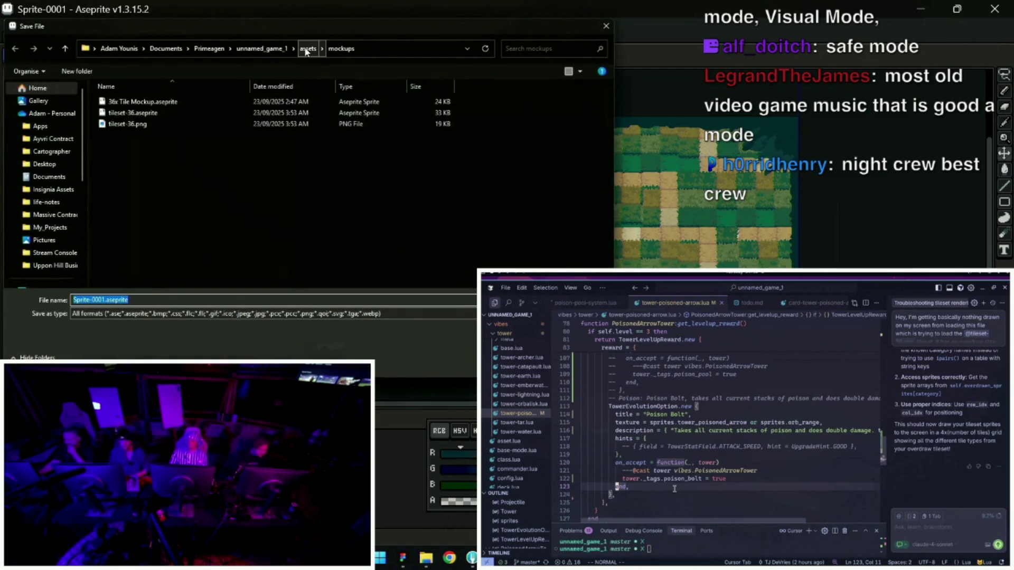
- Save the grass sprite as '36x tileset Frame Mockup.aseprite' in assets/mockups
click(308, 48)
double_click(353, 110)
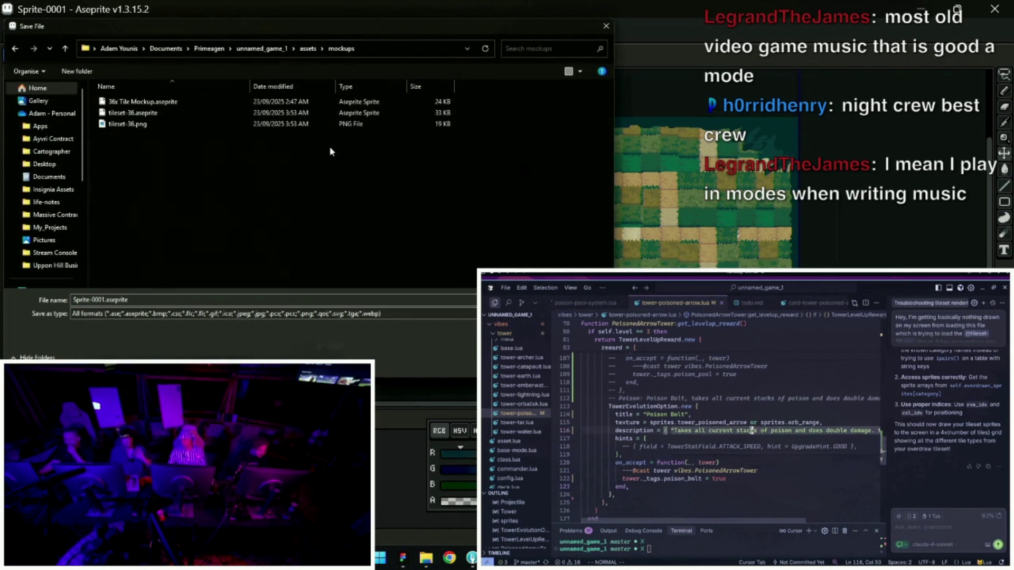
click(105, 300)
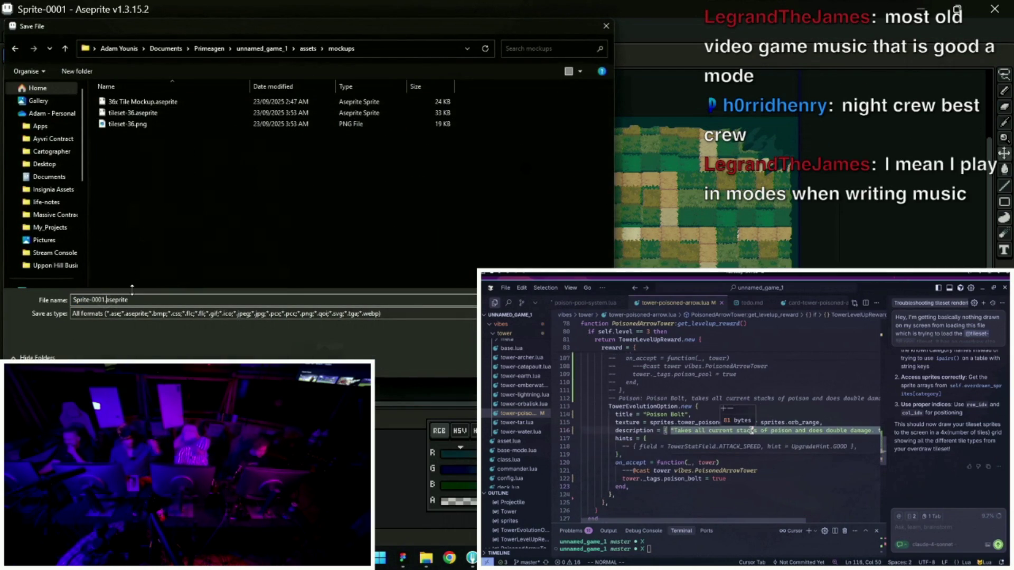
key(shift+Home)
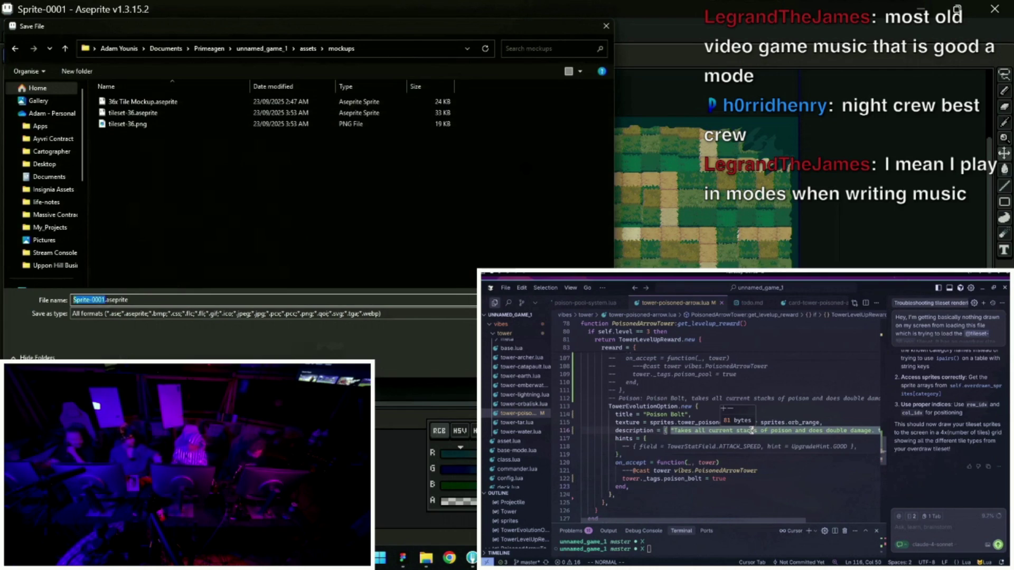
text(36x t)
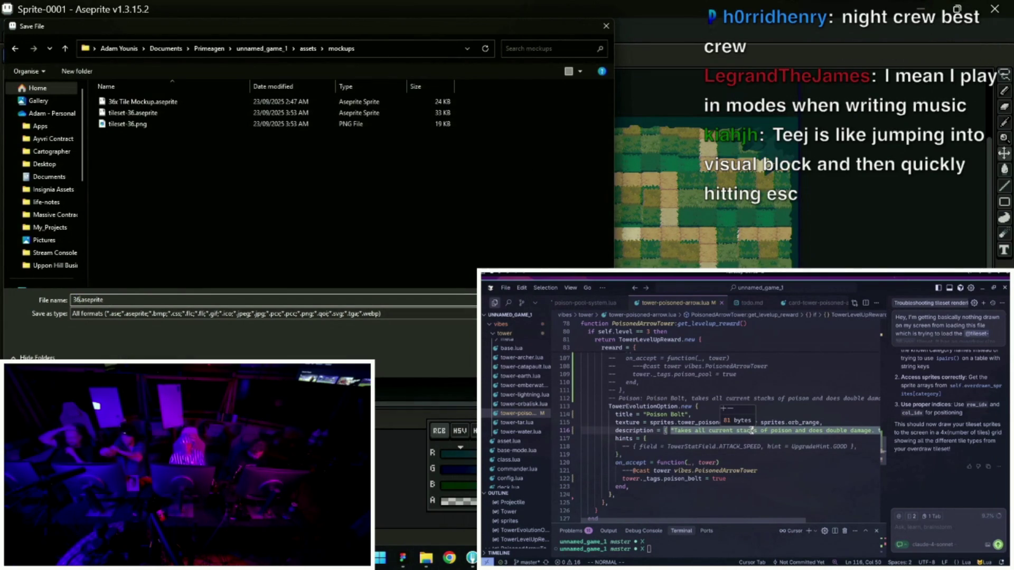
text(ileset Frame Mockup)
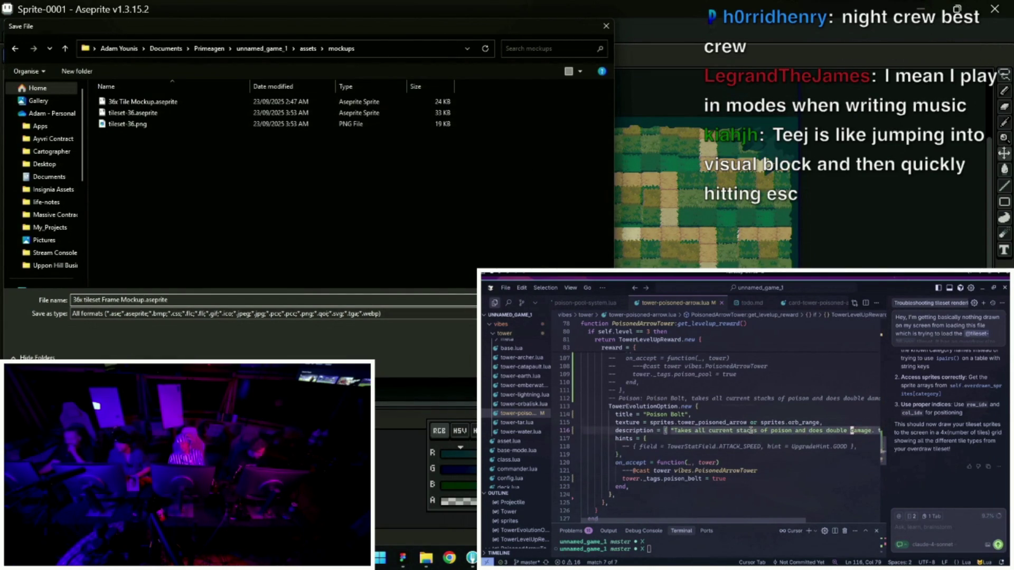
key(Return)
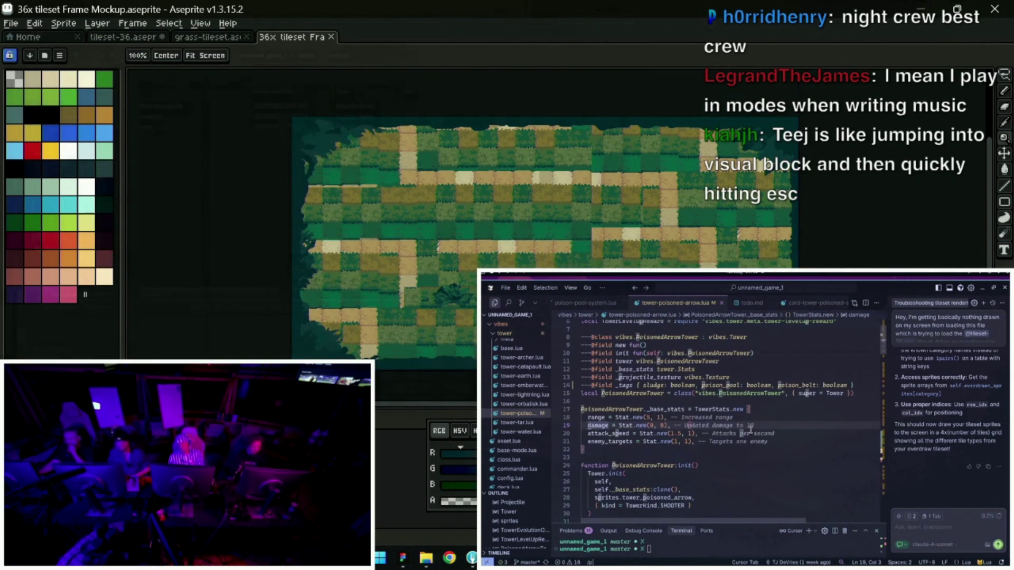
- Scroll tower-poisoned-arrow.lua down to the end of the projectile's on_collide handler
key(ctrl+d)
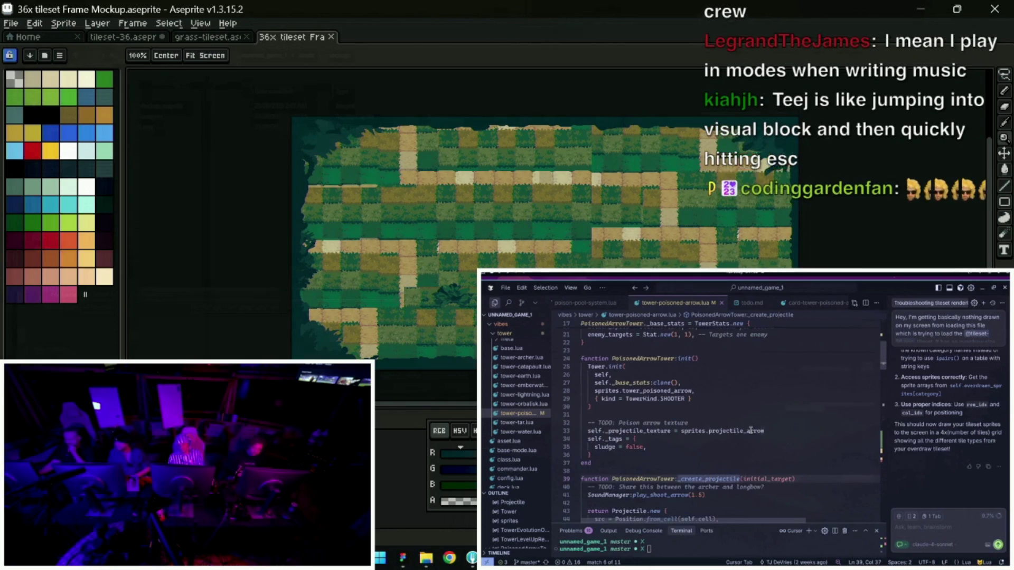
key(ctrl+d)
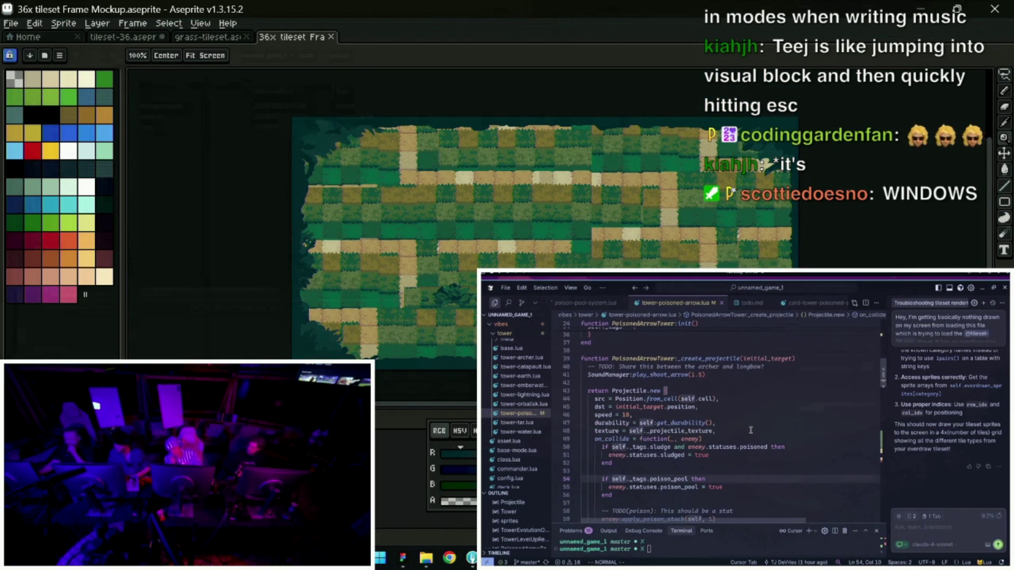
key(ctrl+d)
key(k)
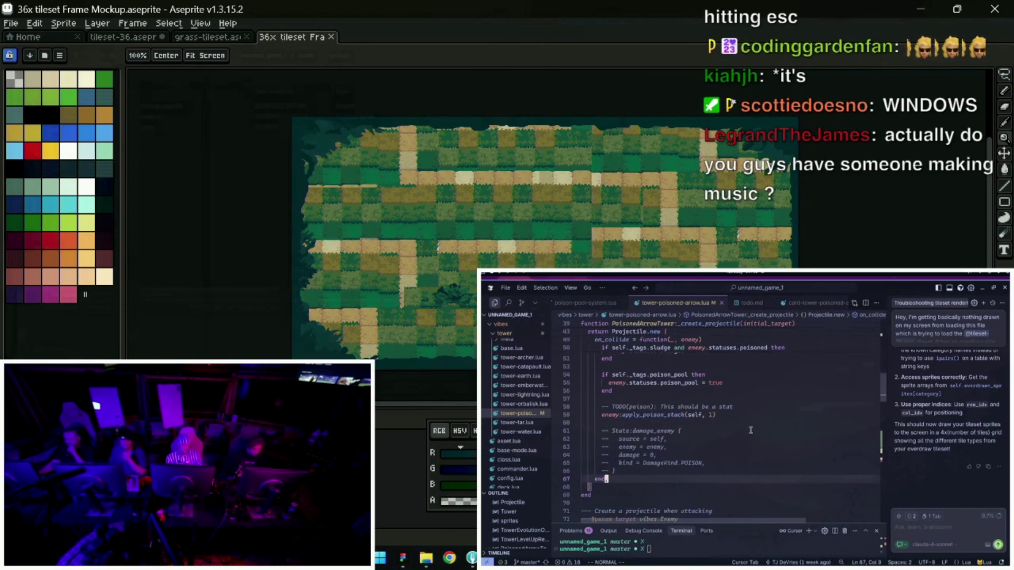
scroll(493, 252, up, 3)
scroll(482, 238, up, 2)
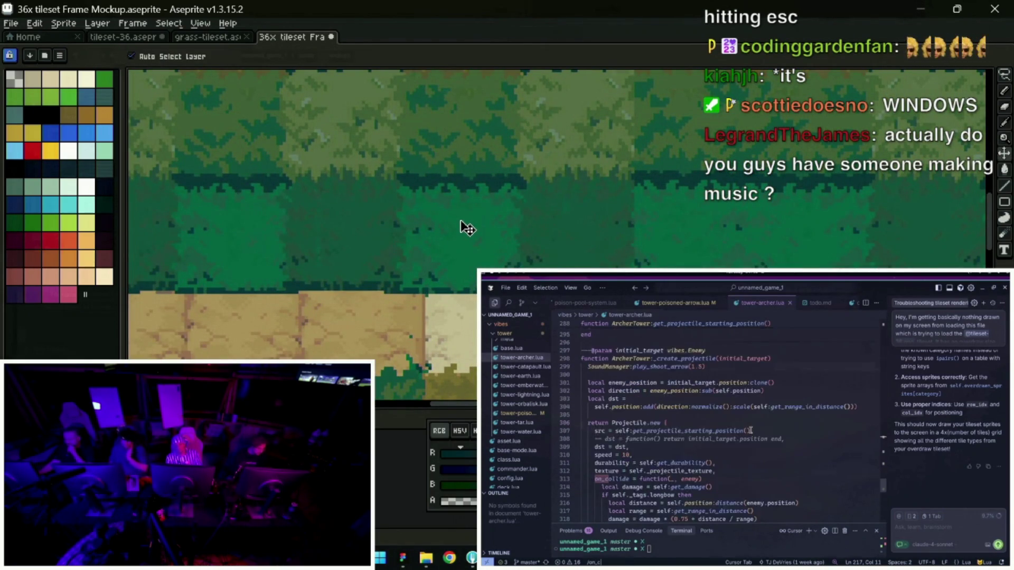
- Yank the State:damage_enemy block from tower-archer.lua
key(b)
key(i)
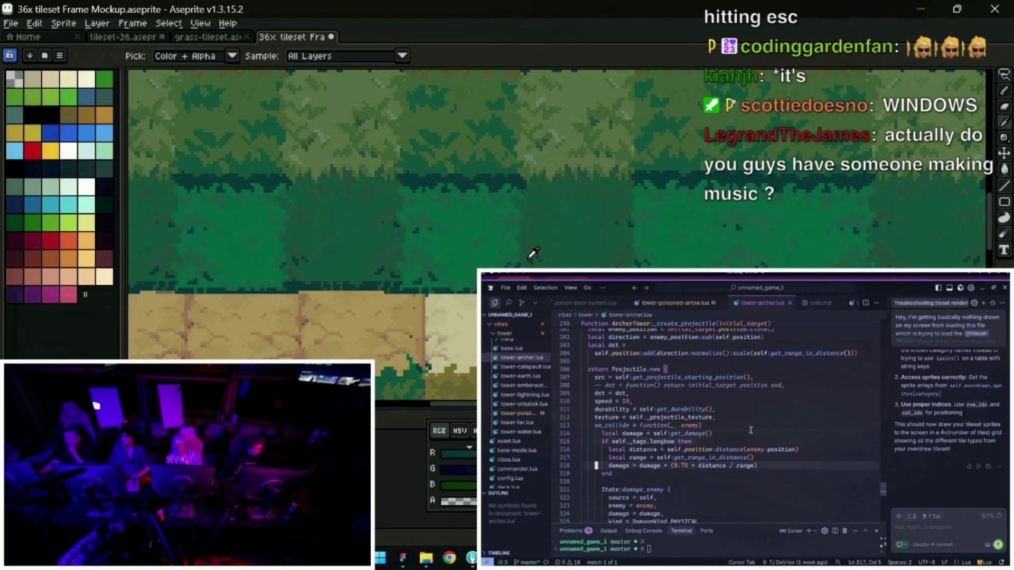
key(b)
key(v)
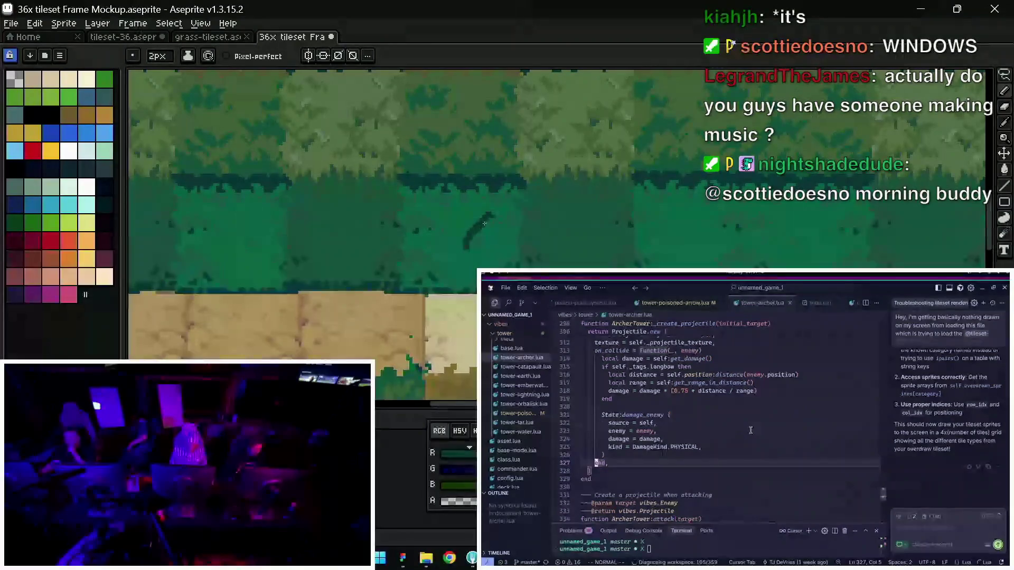
scroll(503, 226, down, 3)
scroll(507, 221, up, 2)
scroll(481, 242, up, 2)
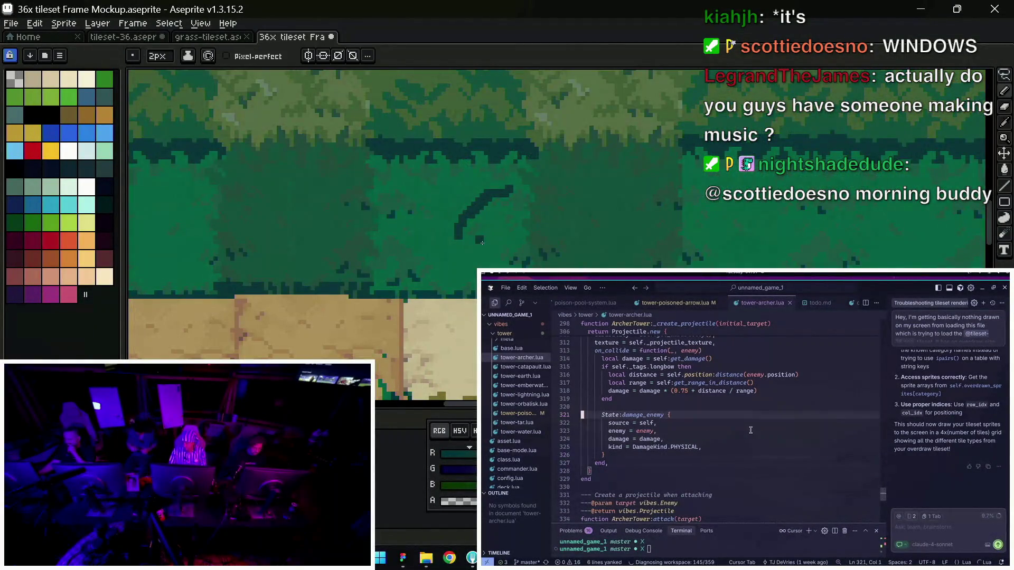
scroll(502, 236, down, 2)
scroll(528, 211, down, 1)
- Back in tower-poisoned-arrow.lua, add the block commented out with damage 0 and DamageKind.POISON
key(v)
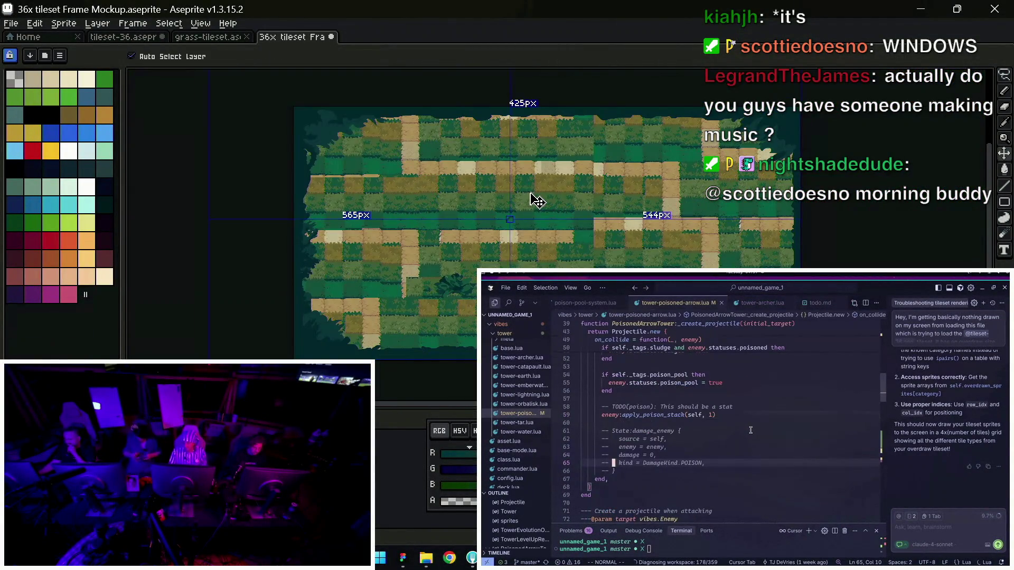
key(z)
scroll(515, 219, up, 1)
scroll(521, 220, up, 1)
scroll(512, 242, up, 1)
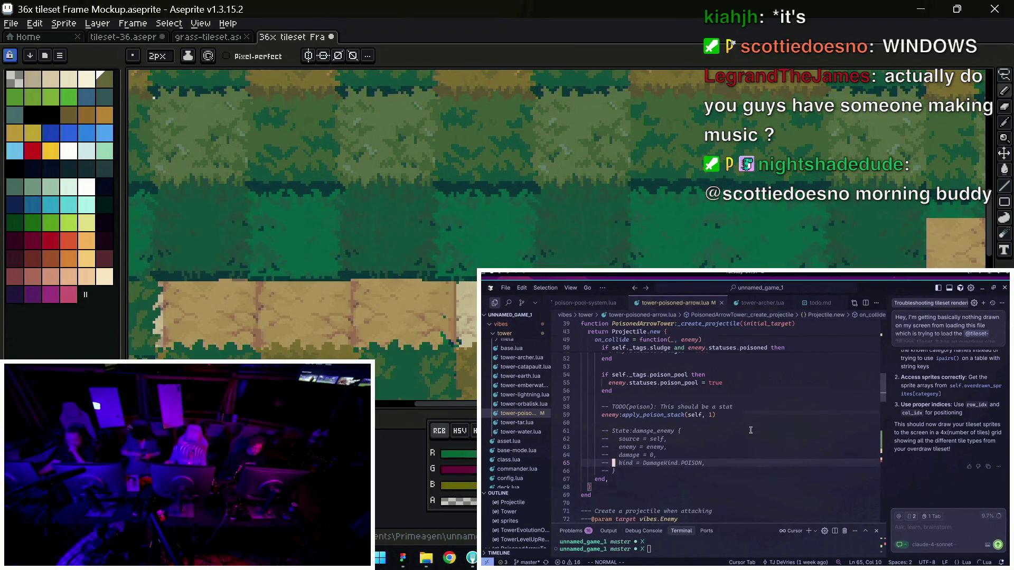
key(minus)
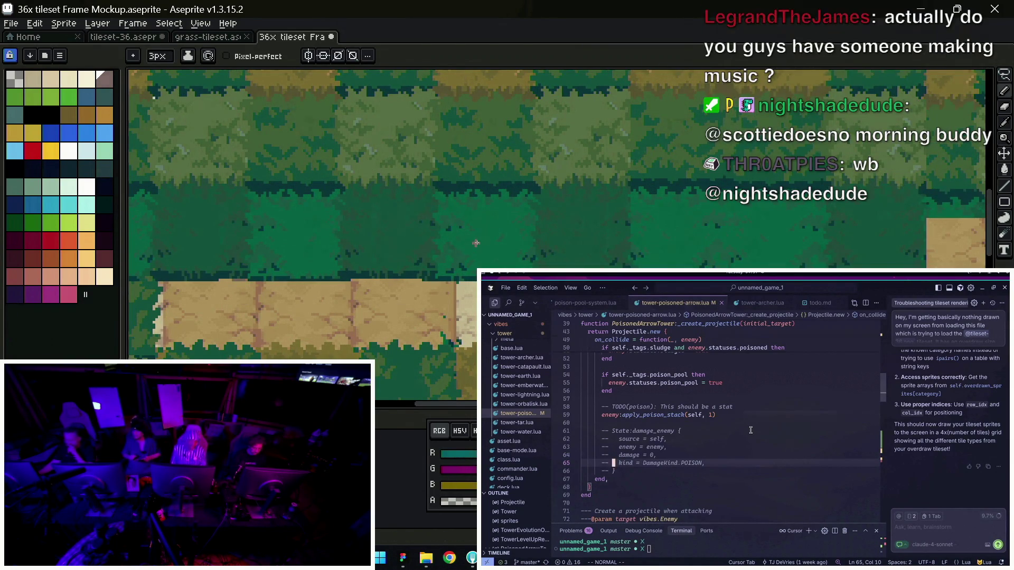
- Wrap State:damage_enemy in 'if self._tags.poison_bolt then' at the top of on_collide and save
scroll(456, 242, up, 2)
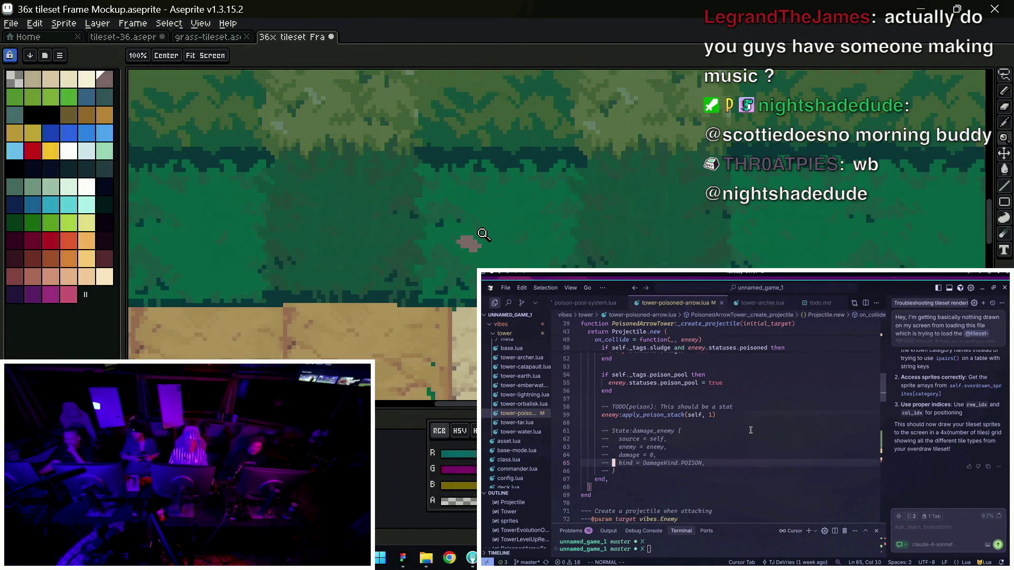
key(b)
drag(481, 243, 509, 233)
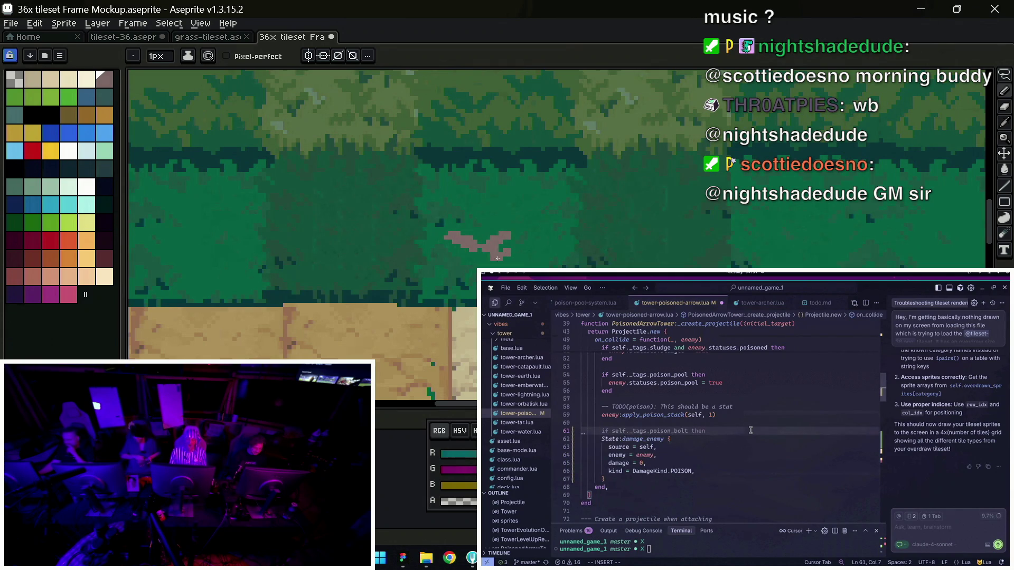
key(z)
scroll(466, 261, down, 2)
scroll(473, 238, down, 1)
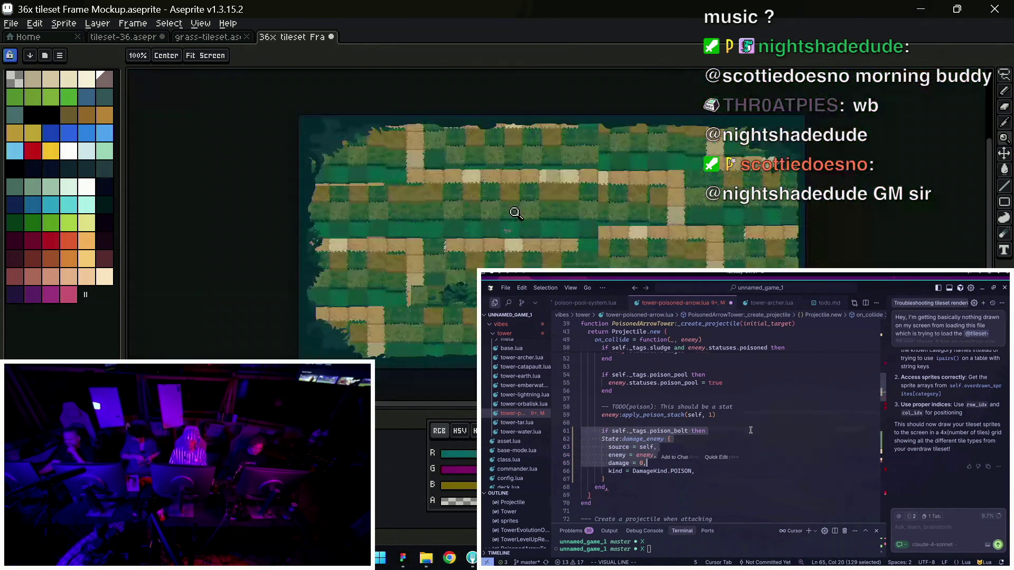
scroll(505, 227, up, 2)
scroll(519, 245, up, 1)
key(Tab)
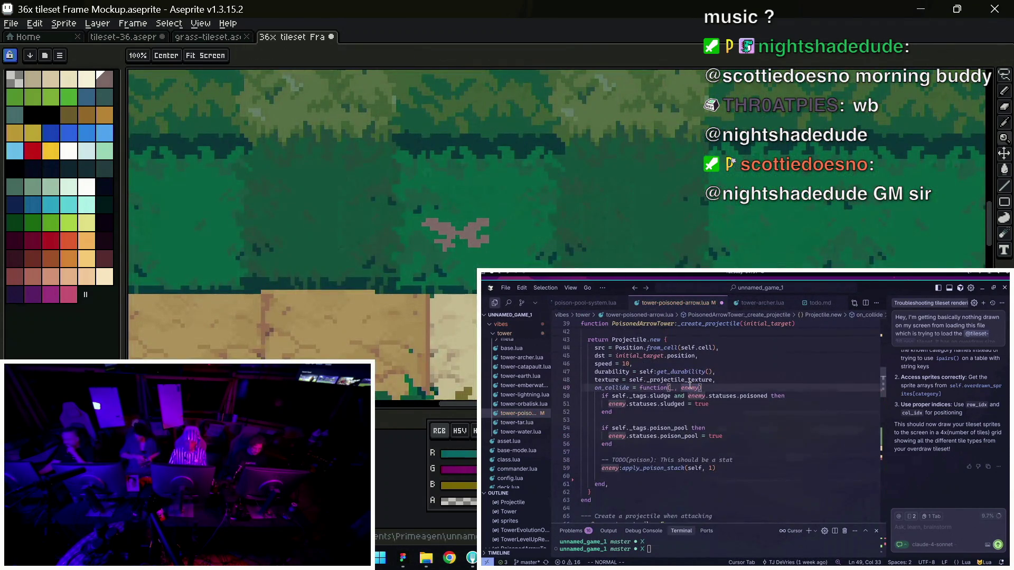
key(g)
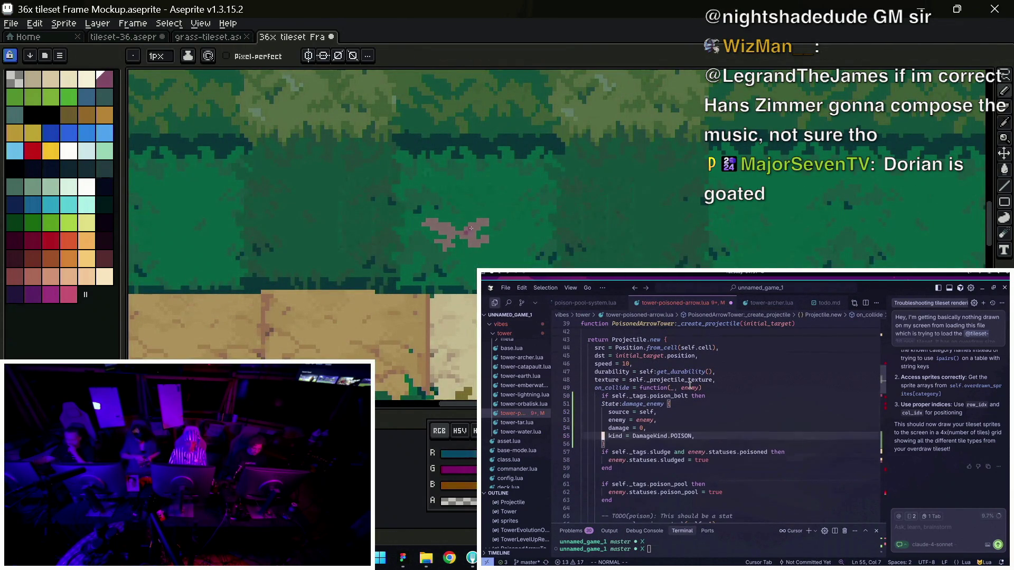
click(463, 235)
text(:w)
key(Return)
- Reformat the poisoned-arrow tower file from the command palette
key(b)
key(ctrl+shift+p)
text(for)
key(Return)
key(o)
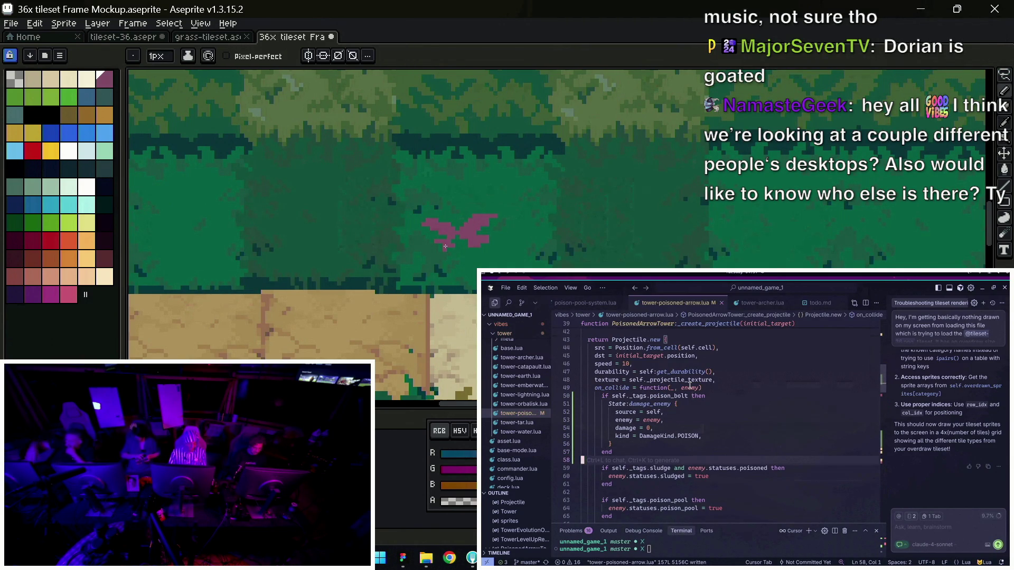
- Add a return statement after the damage_enemy call
key(k)
key(O)
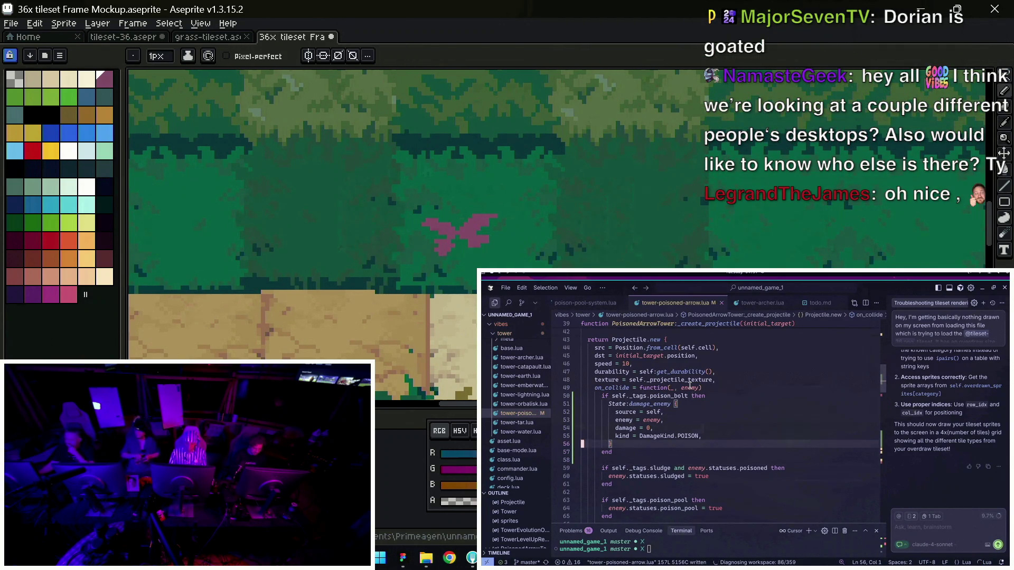
key(Return)
text(return)
key(Escape)
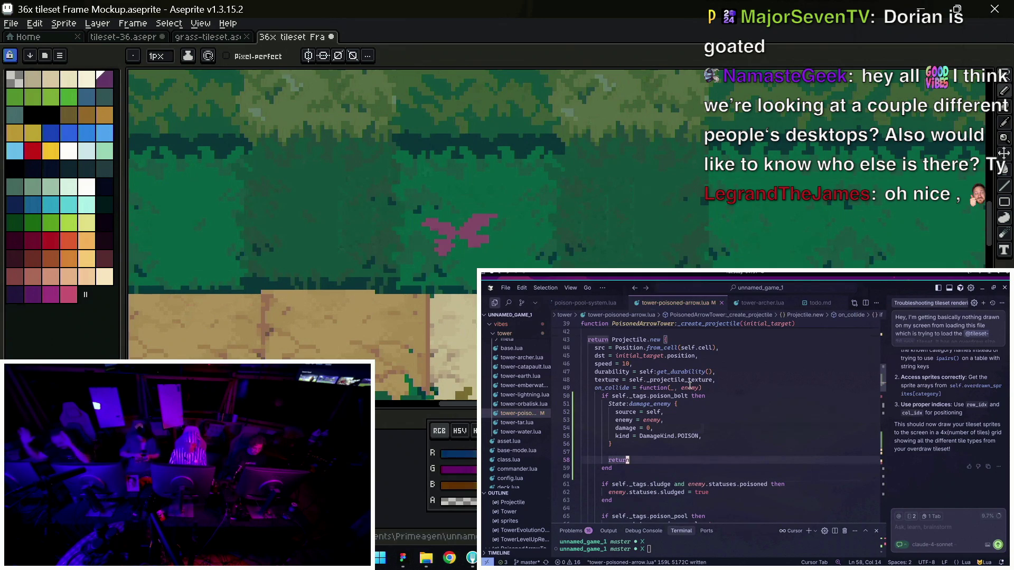
- Go to the definition of Enemy:apply_poison_stack in base.lua
key(braceright)
key(j)
key(j)
key(j)
key(j)
key(j)
key(j)
key(j)
key(j)
key(j)
key(j)
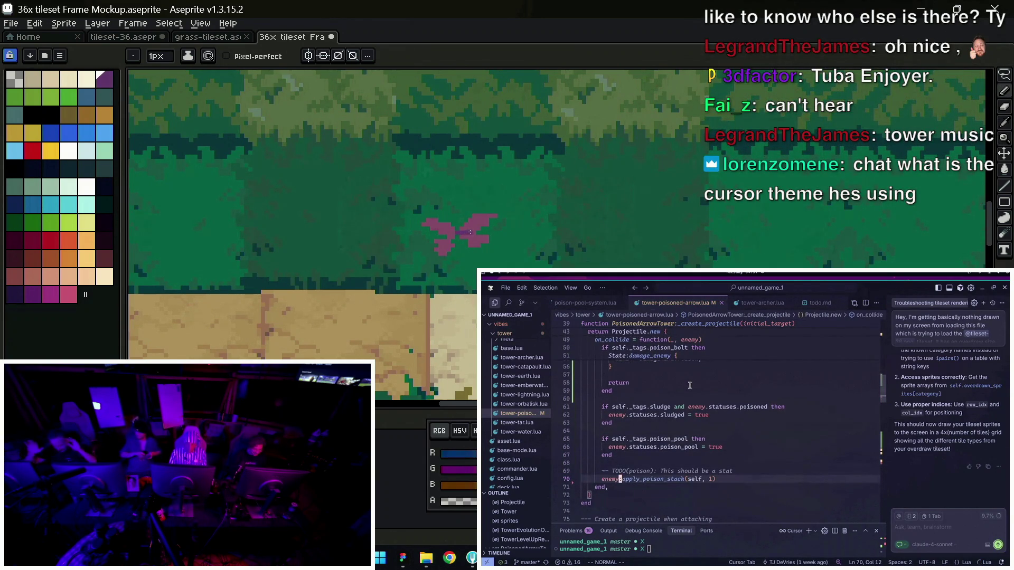
key(g)
key(d)
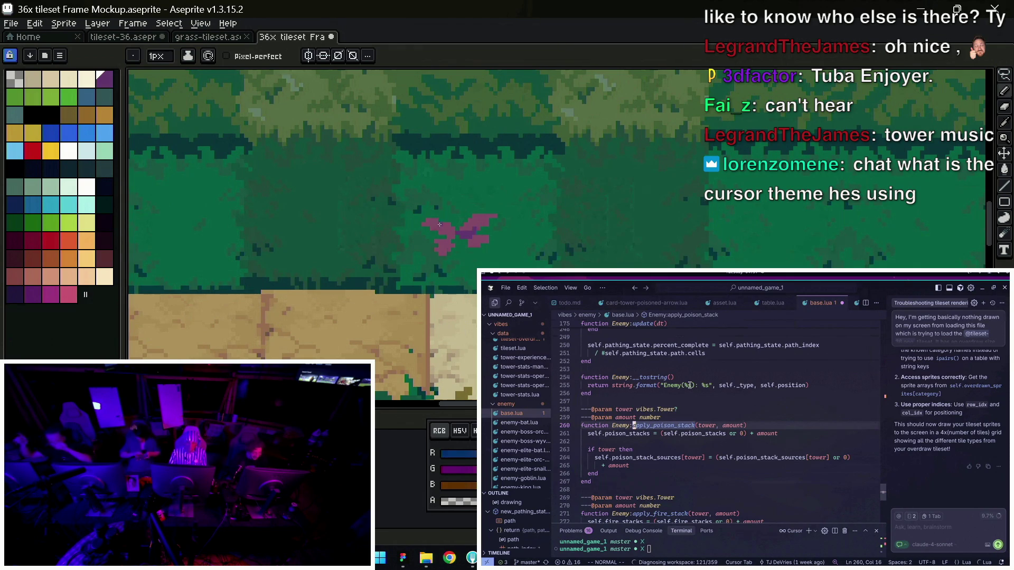
- Below apply_poison_stack, begin 'function Enemy:' and accept the suggested clear_poison_stacks and clear_fire_stacks helpers
key(j)
key(j)
key(j)
key(j)
key(j)
key(j)
key(j)
key(o)
key(Return)
key(Up)
text(fcunt)
key(BackSpace)
key(BackSpace)
key(BackSpace)
key(z)
drag(497, 233, 474, 209)
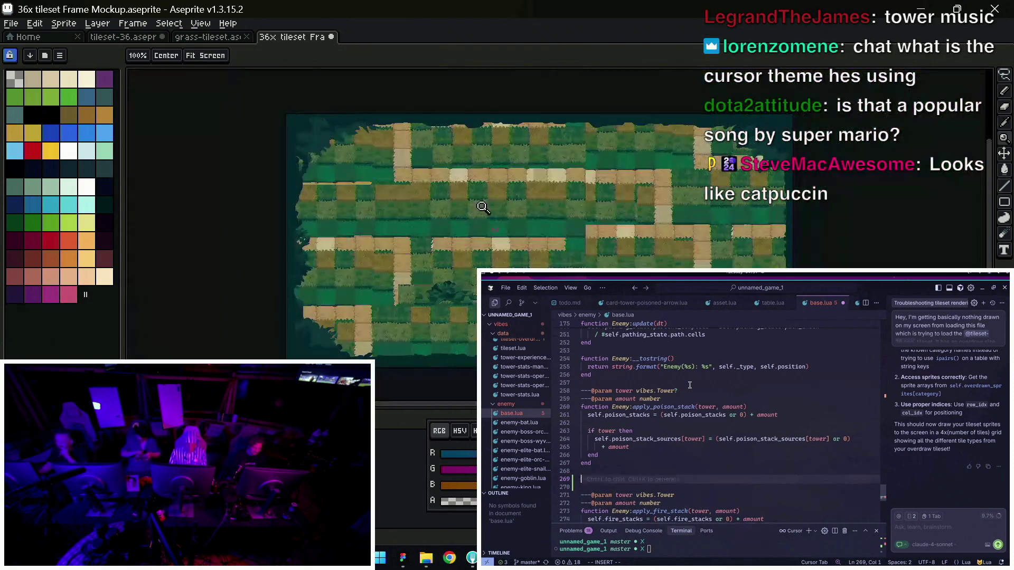
scroll(506, 220, up, 3)
text(bfunction Enemy:)
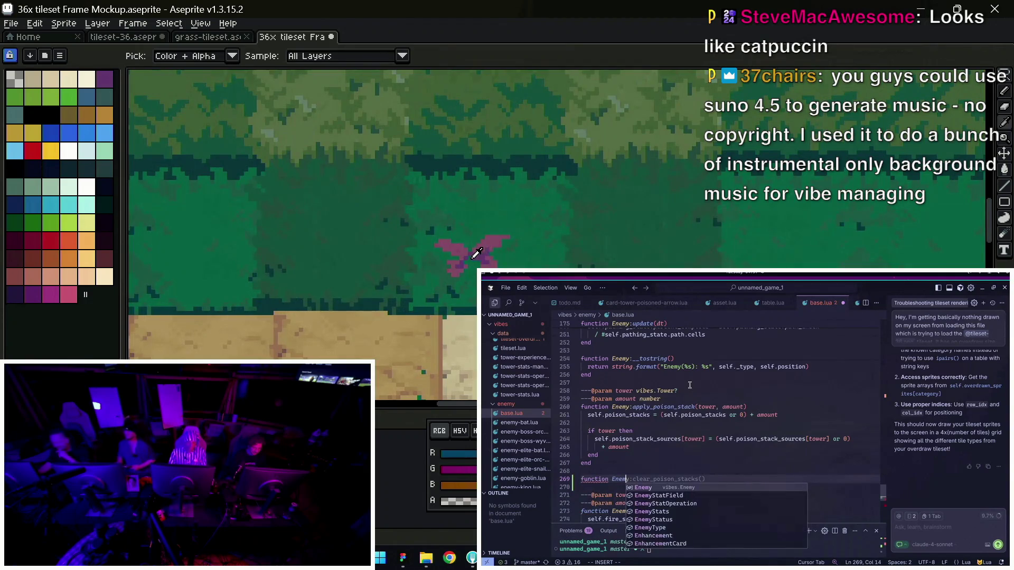
key(Escape)
- Save base.lua and open the save-conflict comparison against the newer file on disk
key(ctrl+s)
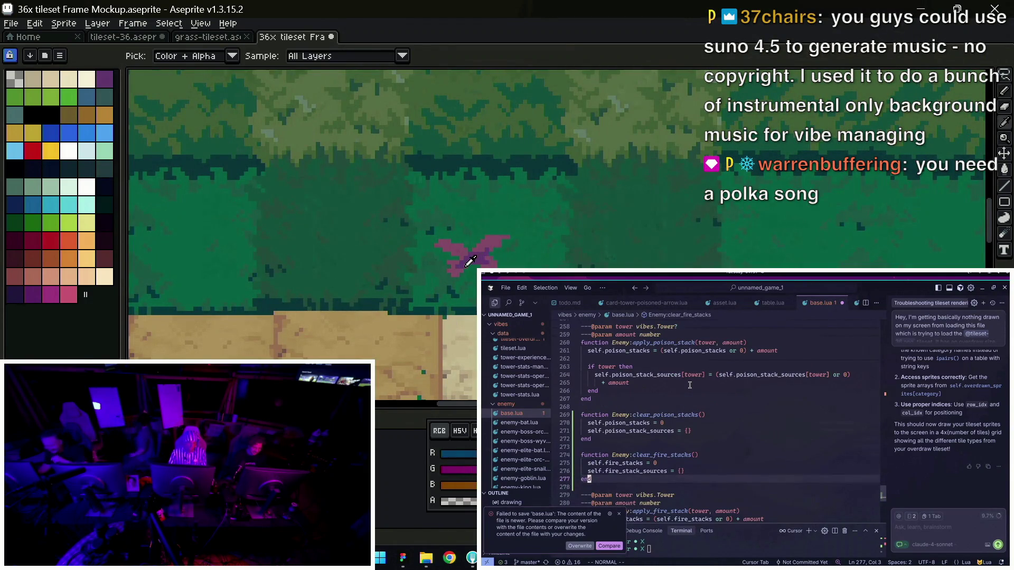
key(ctrl+o)
key(k)
key(ctrl+o)
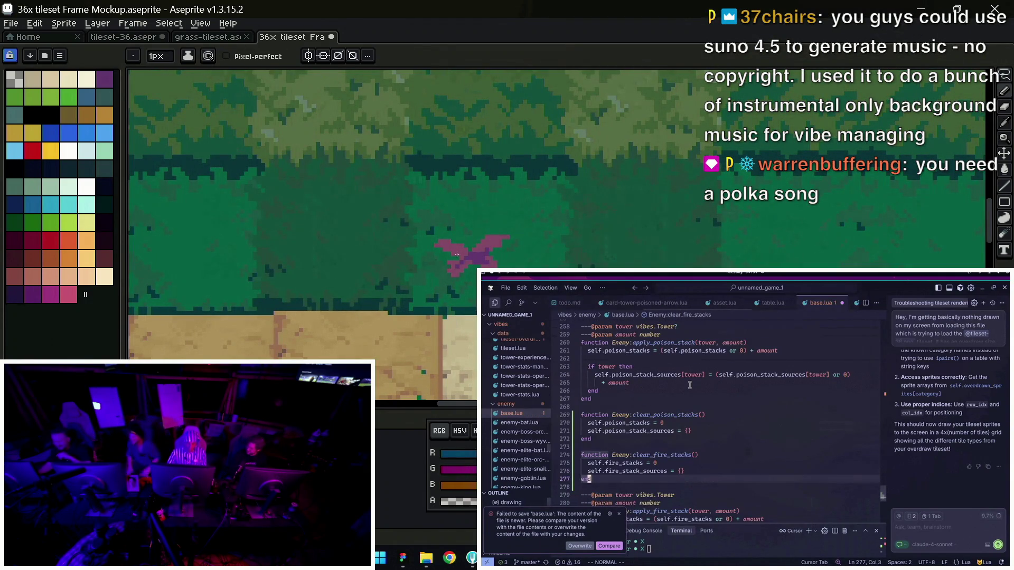
key(e)
alt+click(468, 245)
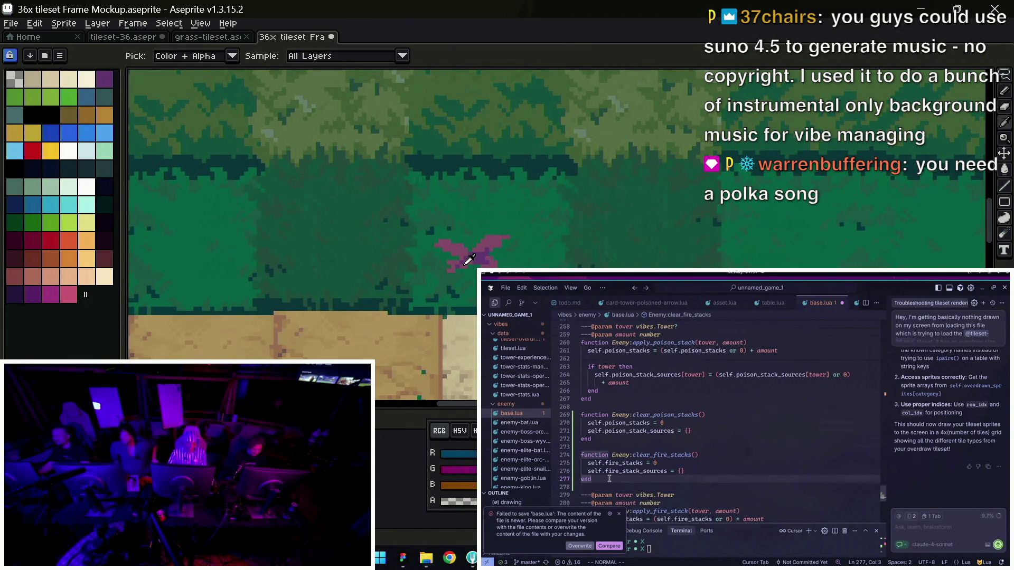
key(b)
click(609, 546)
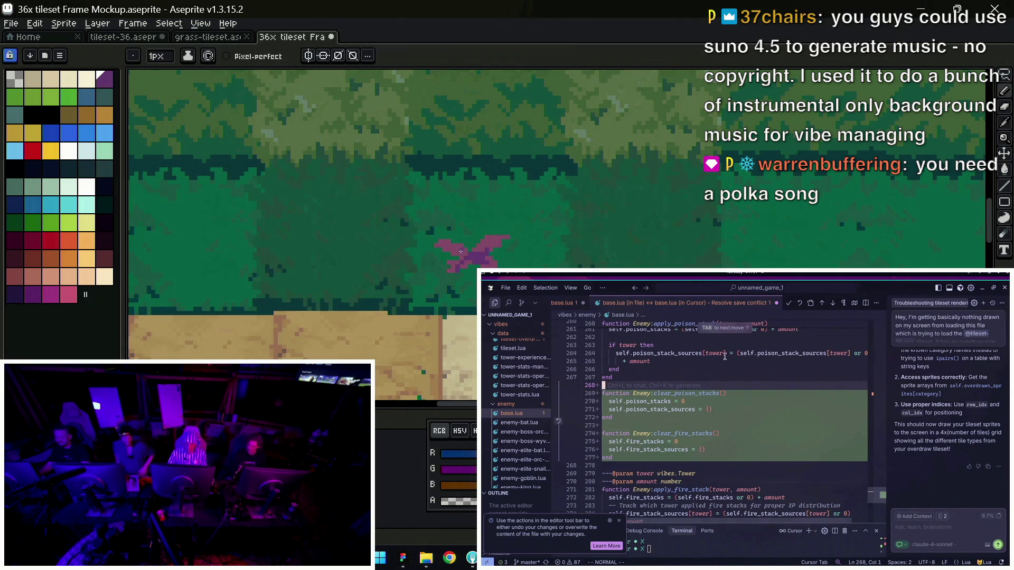
- Review the comparison and resolve the conflict, keeping your version with the new helpers
scroll(713, 370, up, 15)
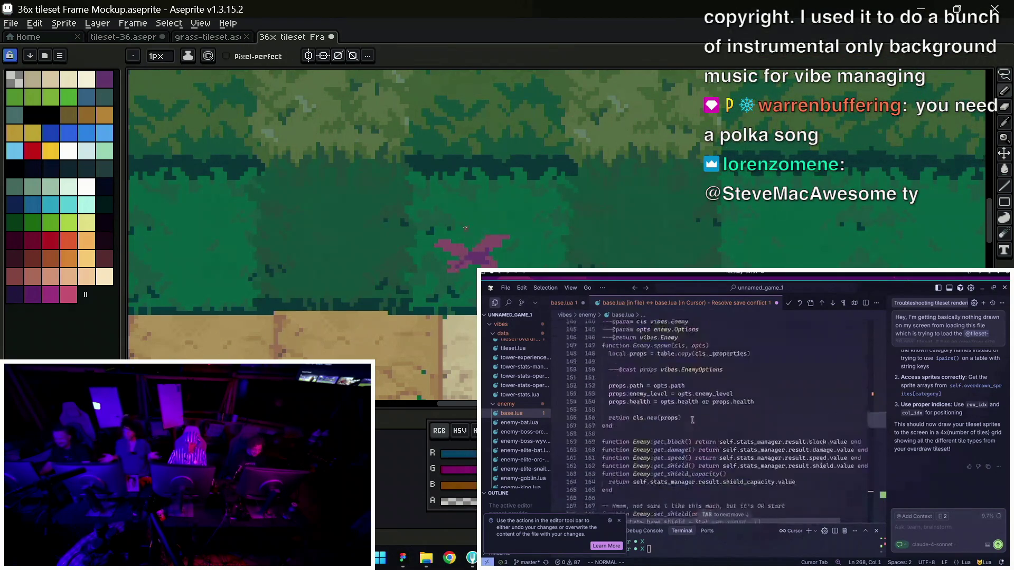
scroll(691, 418, up, 5)
scroll(692, 419, up, 5)
scroll(692, 419, up, 5)
scroll(693, 420, up, 5)
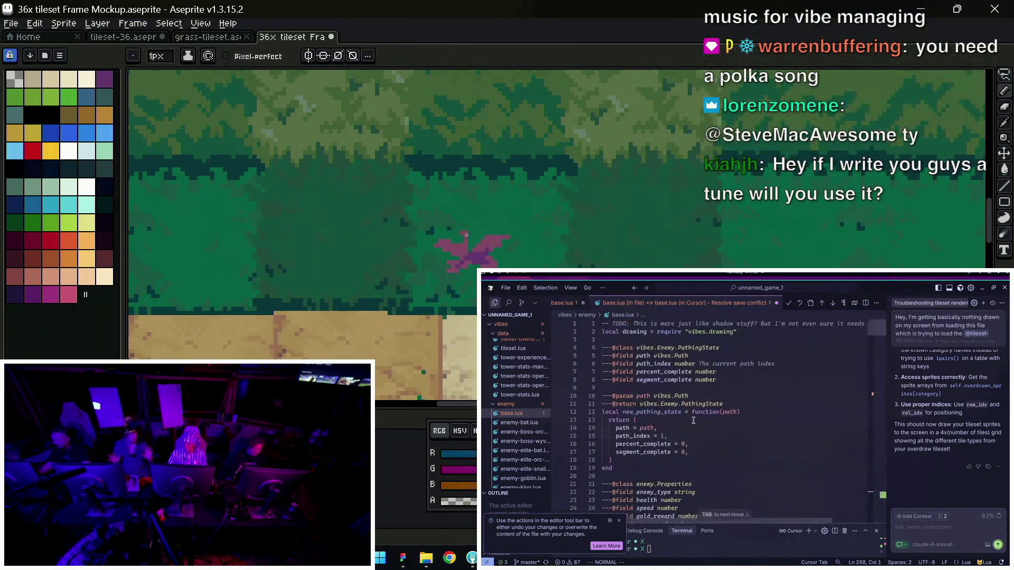
scroll(741, 429, down, 10)
key(ctrl+v)
scroll(730, 438, down, 9)
key(b)
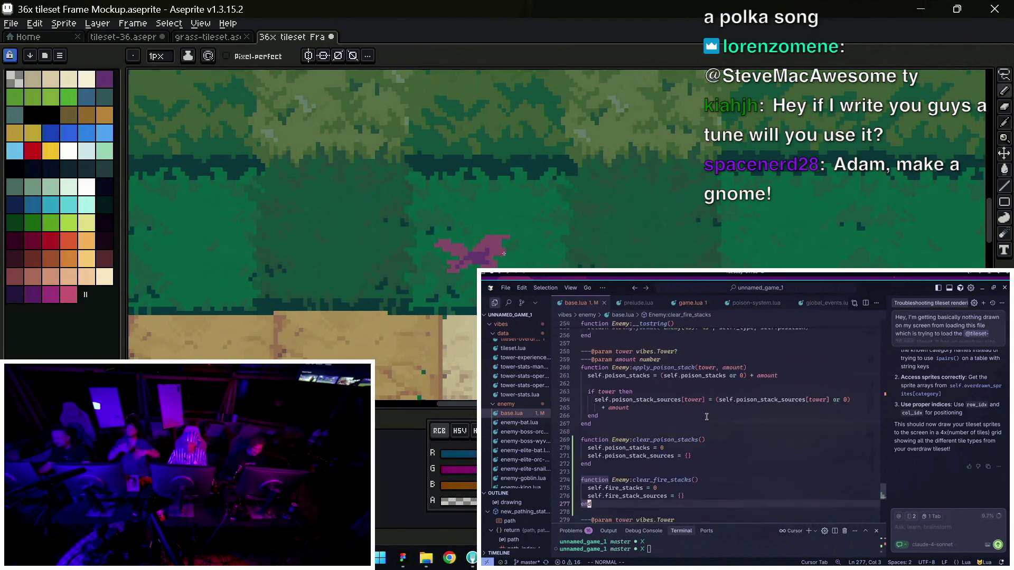
key(e)
scroll(706, 417, up, 1)
scroll(682, 430, down, 3)
key(h)
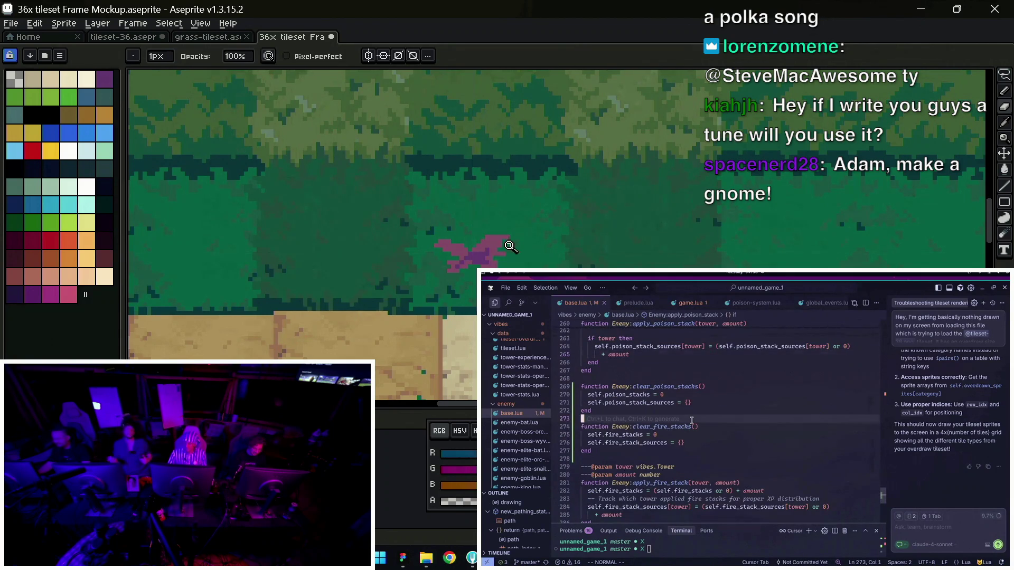
scroll(516, 227, down, 3)
scroll(527, 242, up, 3)
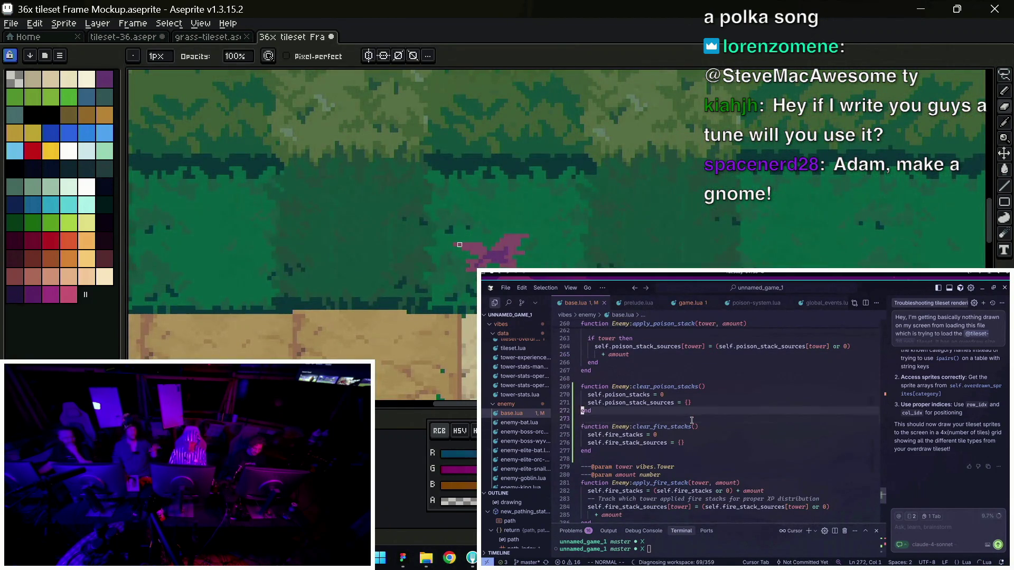
- Review game.lua, prelude.lua and the poison logic in poison-system.lua
click(678, 304)
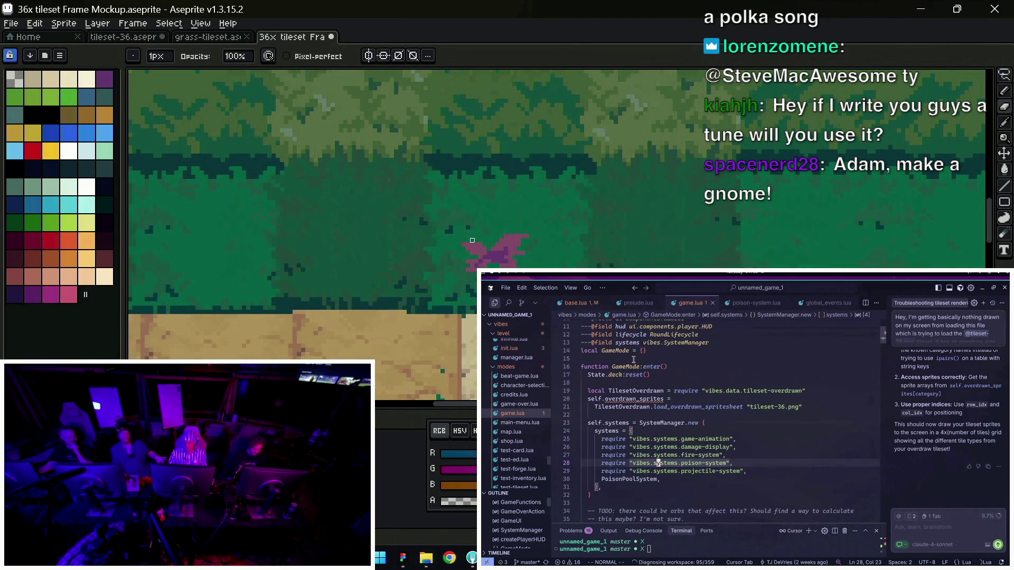
click(652, 299)
click(752, 302)
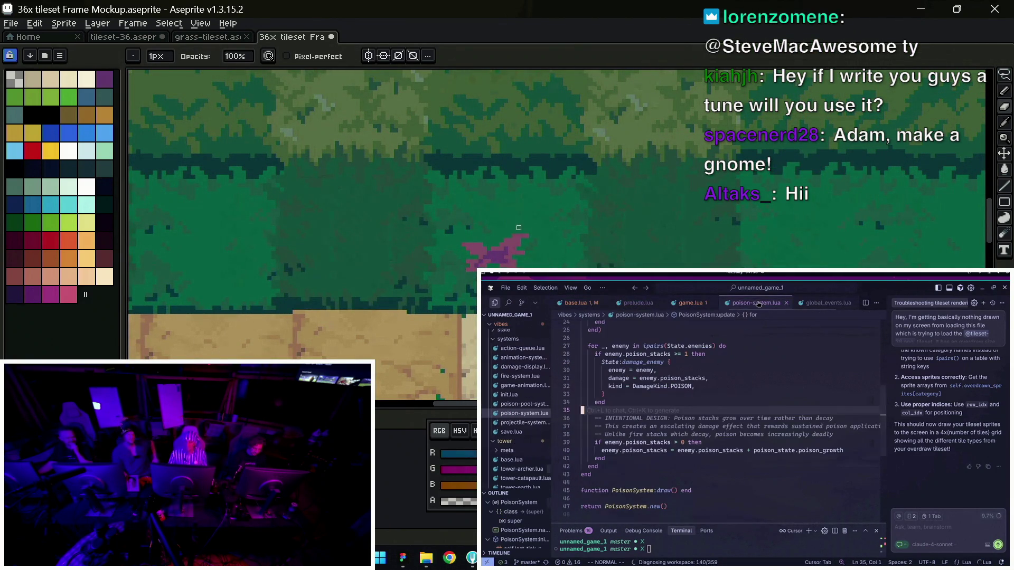
scroll(702, 311, up, 2)
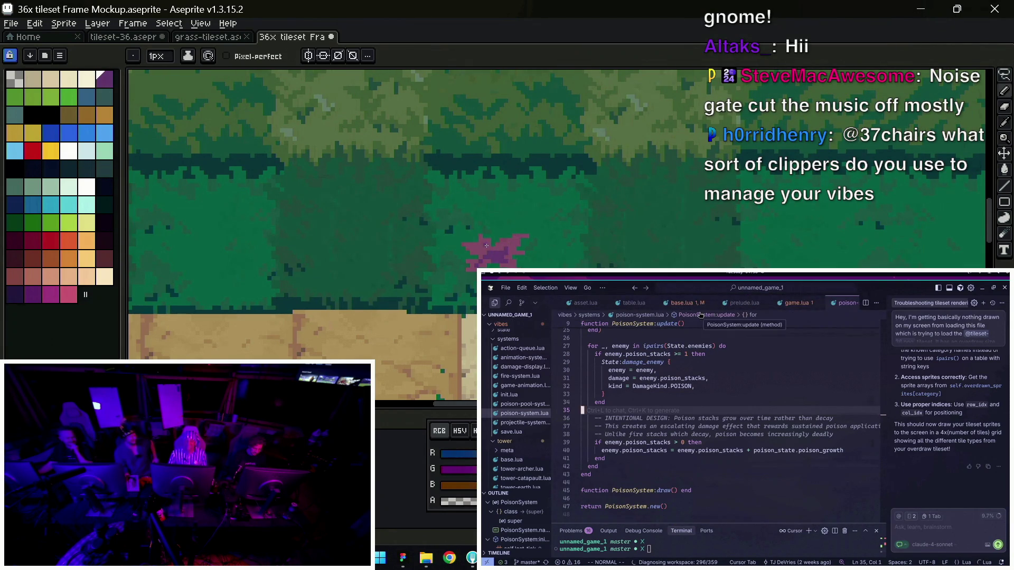
- In tower-poisoned-arrow.lua, make poison_bolt clear the stacks and deal stacks * 2 PHYSICAL damage, then save
key(ctrl+p)
text(poin)
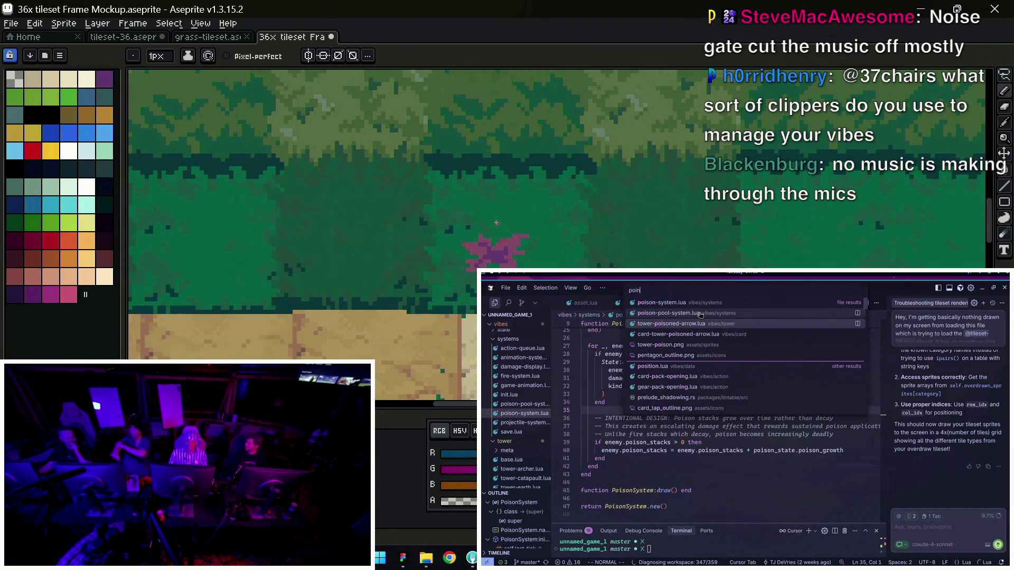
key(Return)
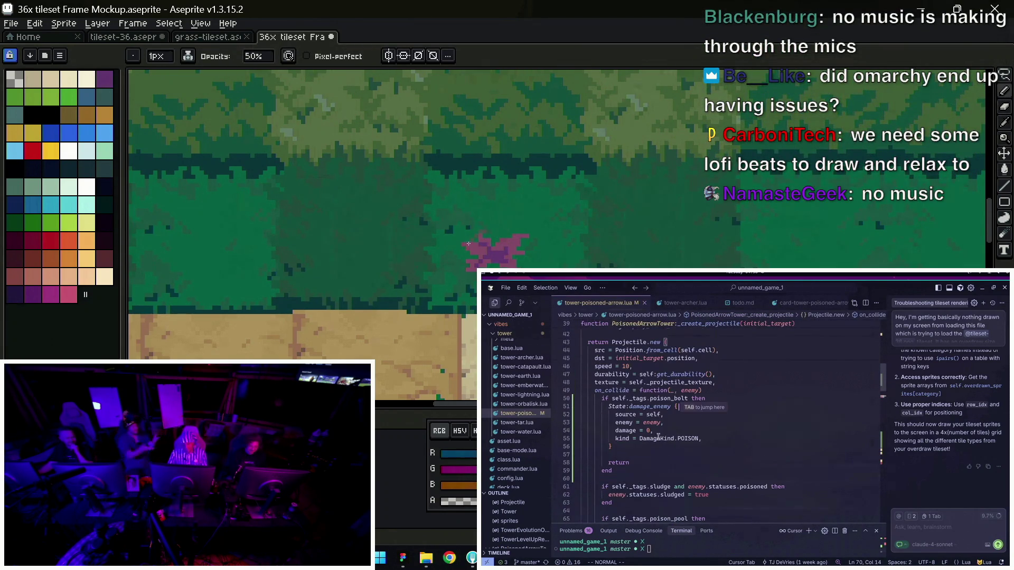
key(z)
right_click(507, 246)
right_click(508, 244)
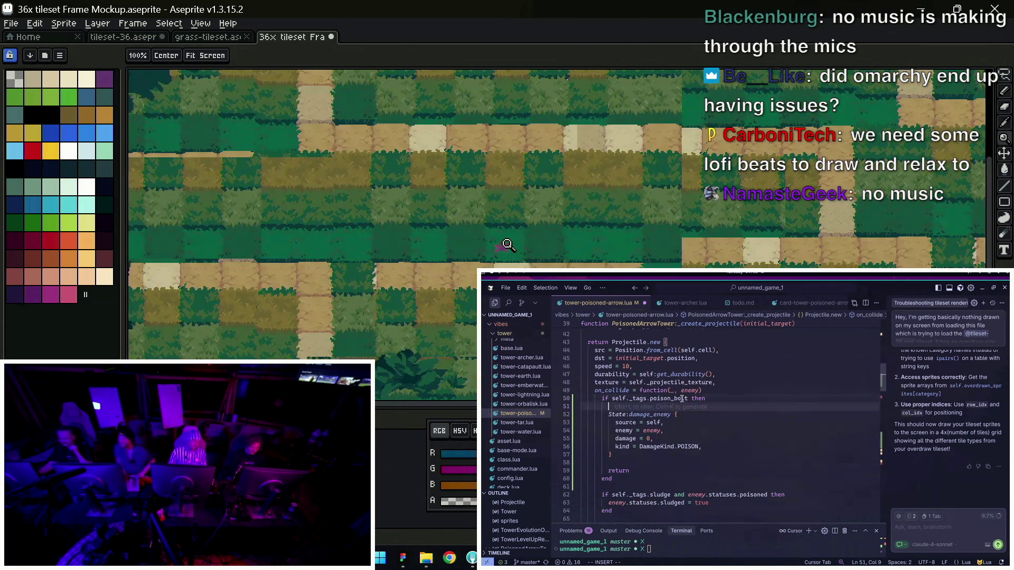
click(504, 244)
click(488, 243)
key(b)
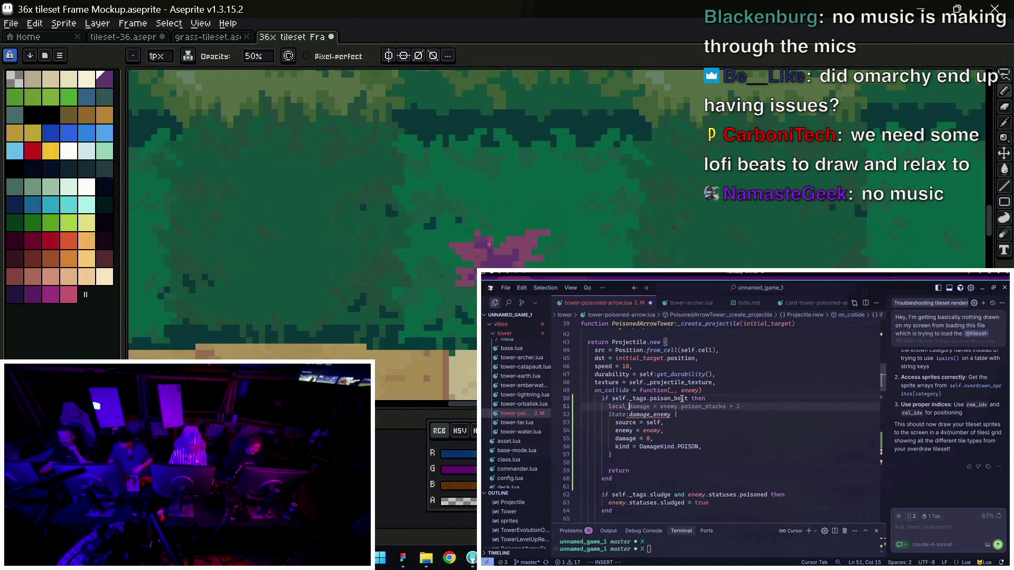
alt+click(485, 241)
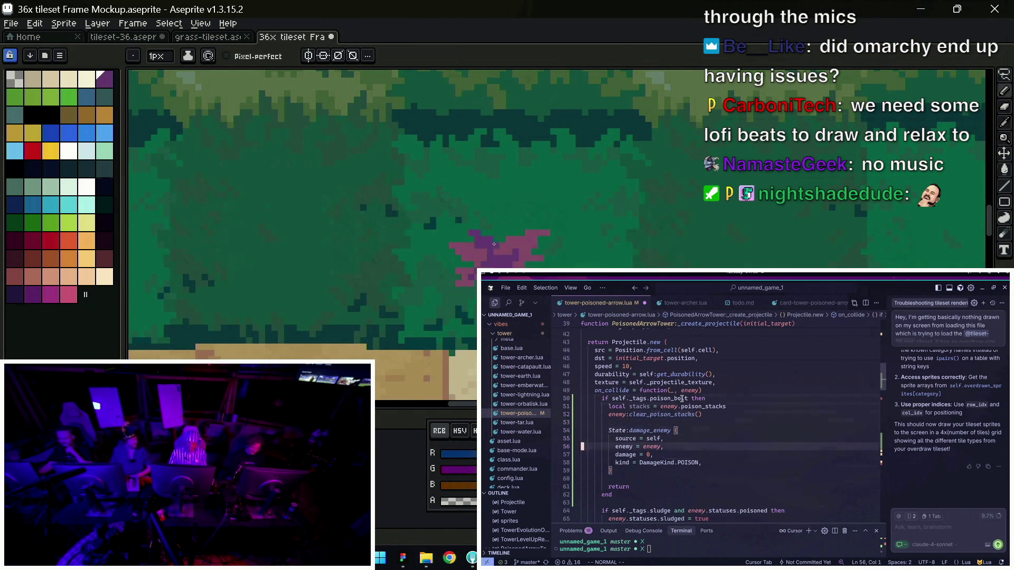
text(stacks * 2b)
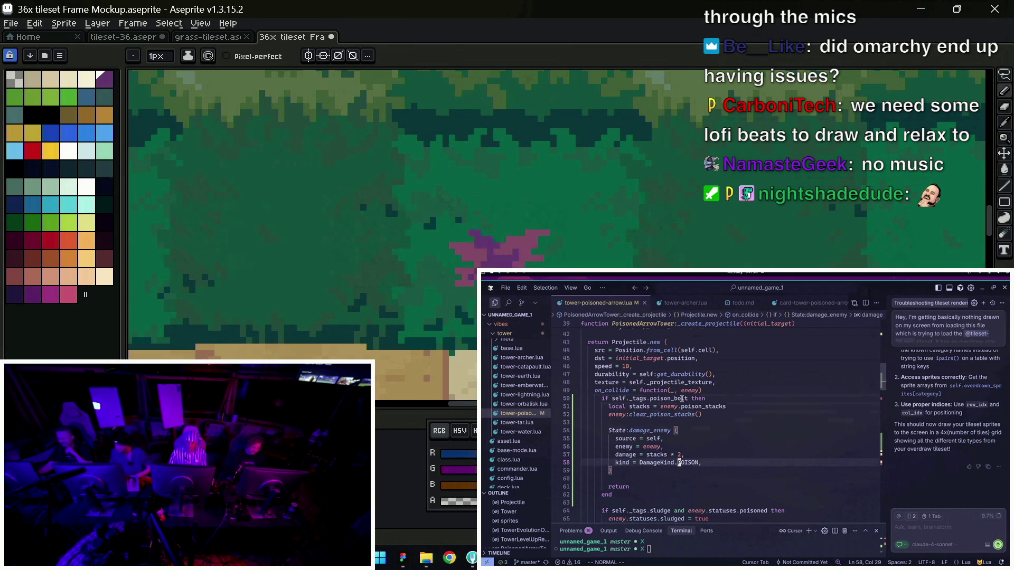
text(PHYSICAL)
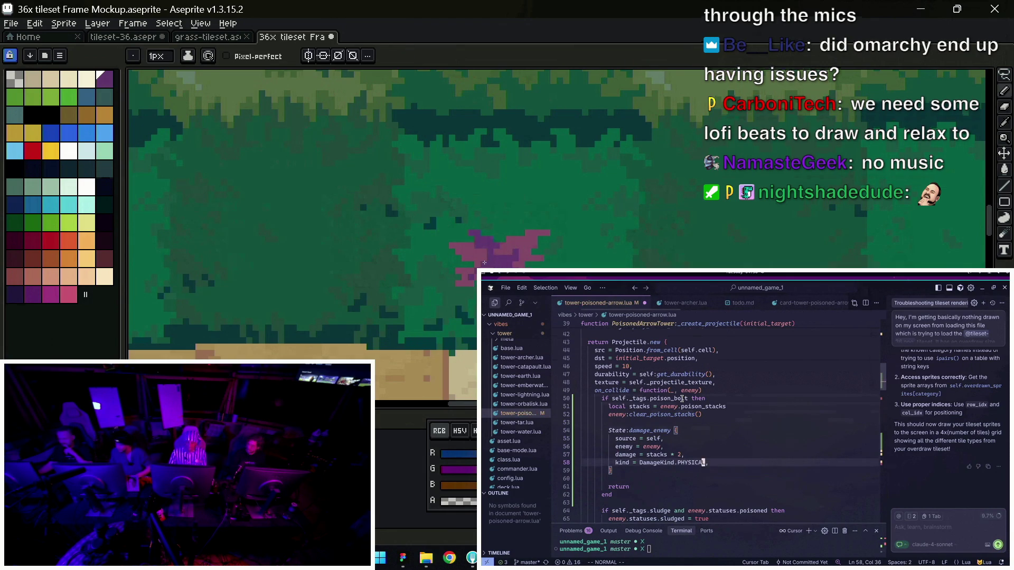
text(:w)
key(Return)
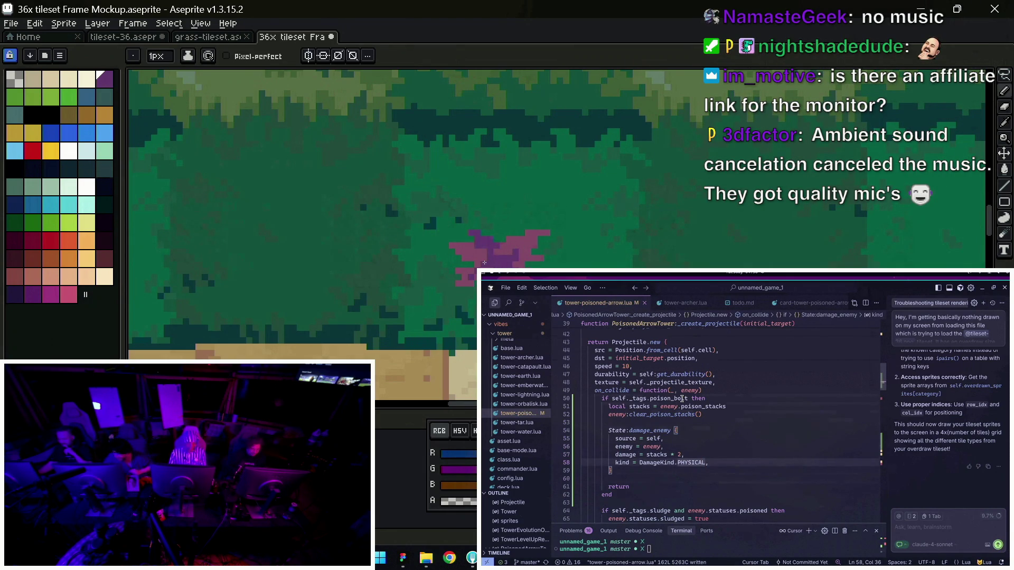
scroll(452, 208, down, 3)
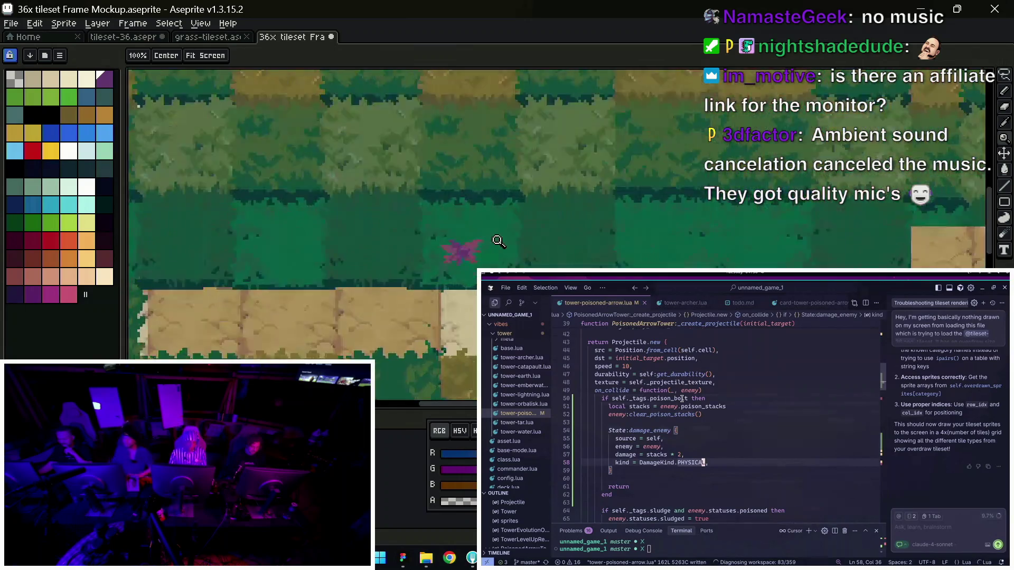
scroll(515, 229, up, 3)
key(v)
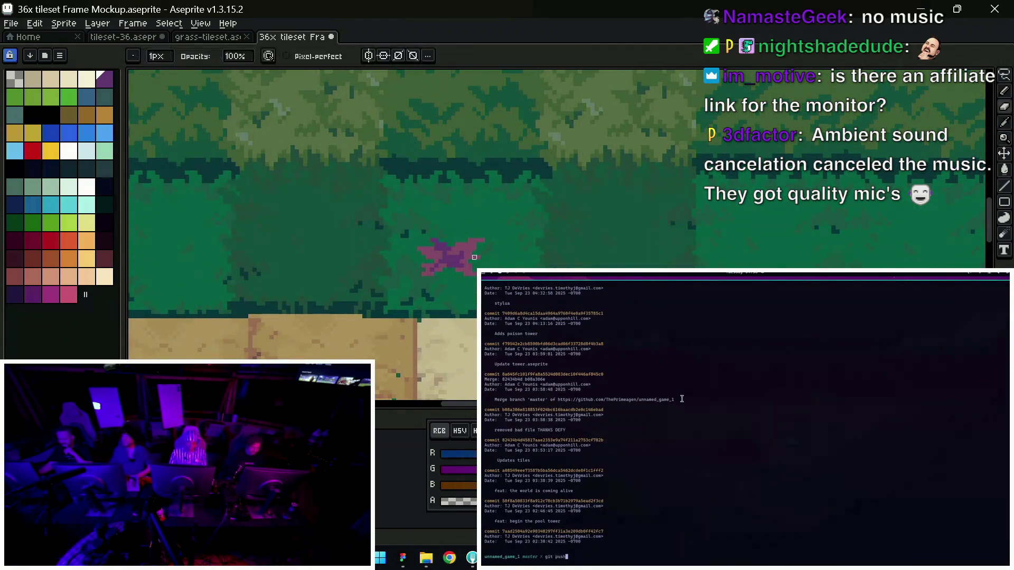
- Close the Tower of Vibes menu from 'love .' and relaunch with 'love . --test-game'
scroll(474, 257, down, 3)
scroll(505, 266, up, 3)
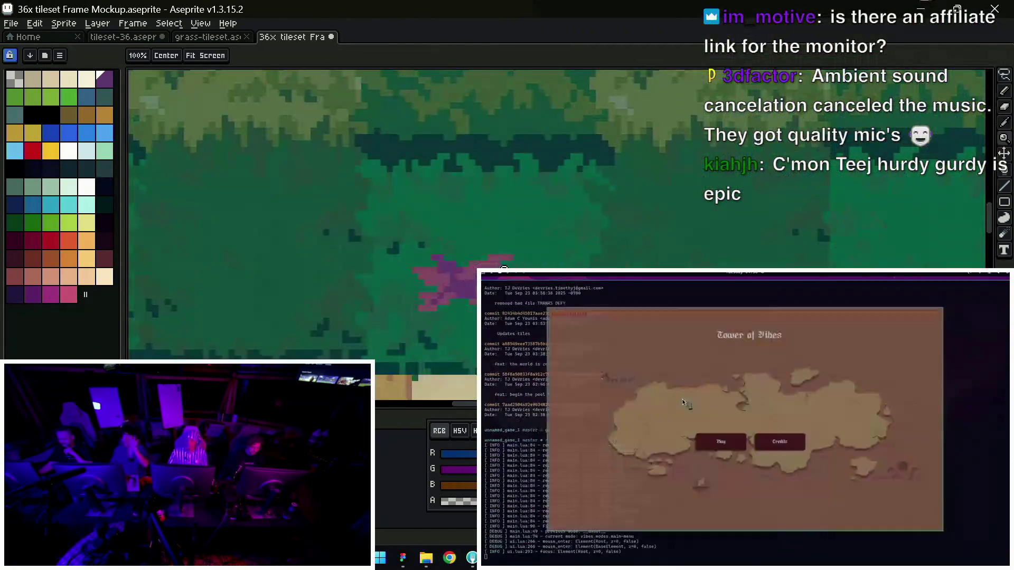
key(i)
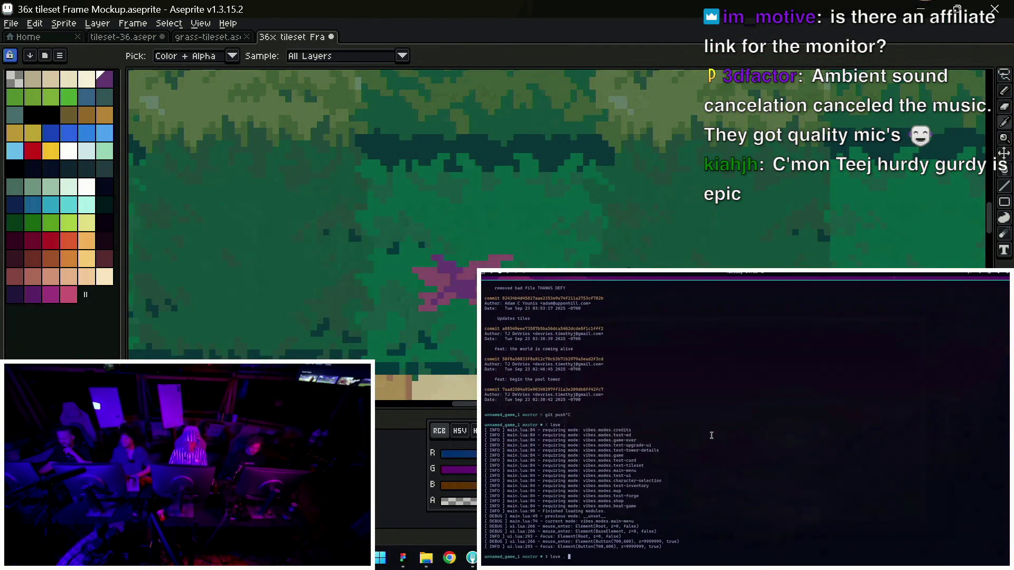
key(b)
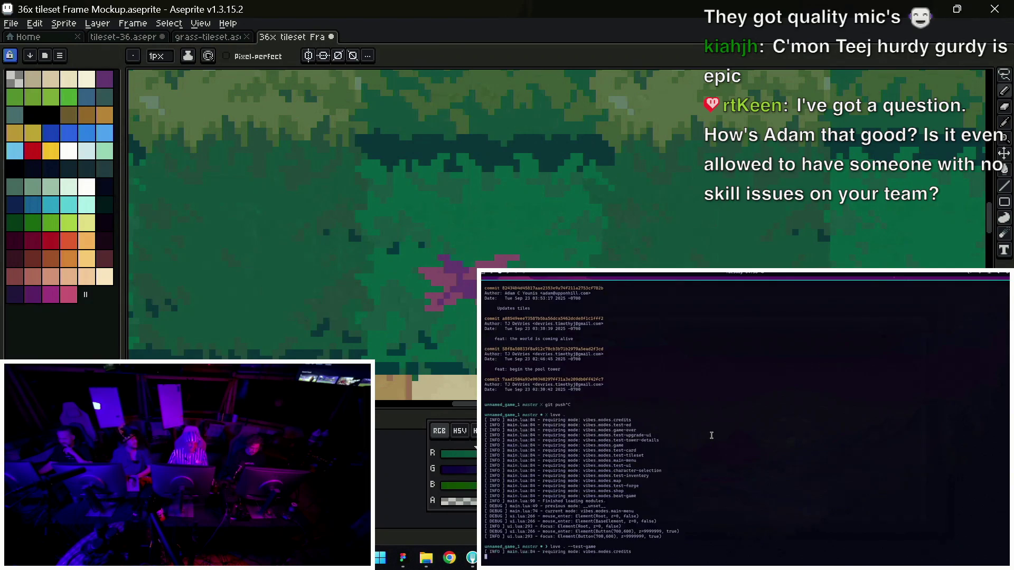
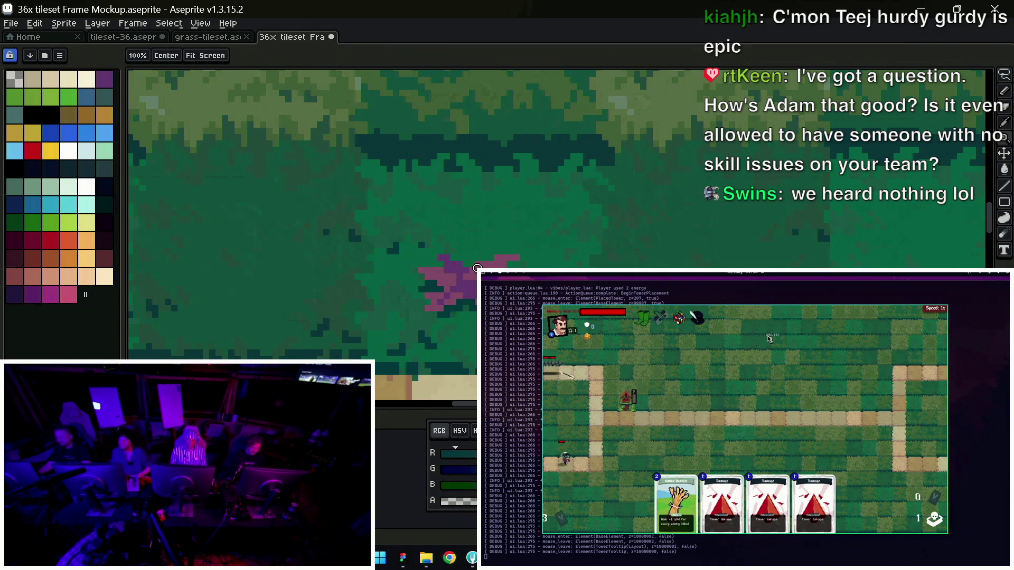
- Select the purple flower patch with an oval marquee and flip it horizontally
scroll(486, 267, down, 3)
scroll(486, 267, up, 3)
key(shift+m)
mouse_move(425, 267)
mouse_down()
mouse_move(477, 341)
mouse_move(511, 259)
mouse_up()
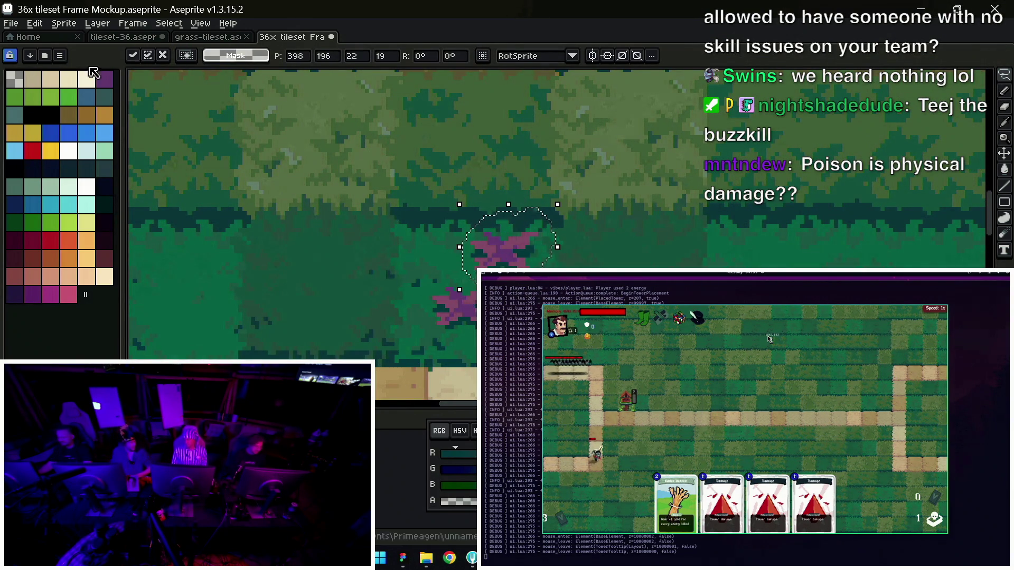
click(35, 23)
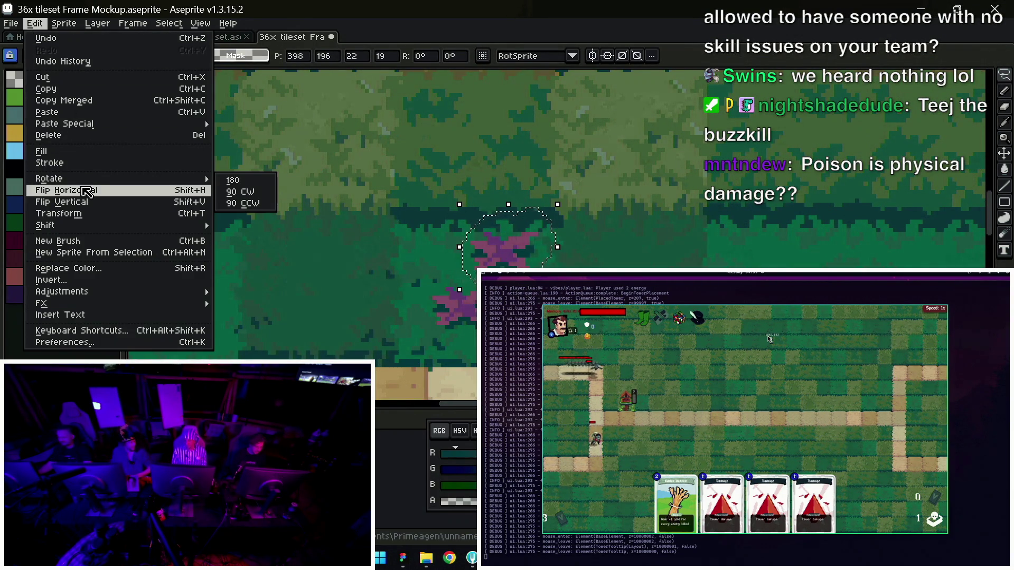
click(85, 189)
- Zoom in on the forest tile to check the mirrored purple patch
scroll(507, 249, down, 4)
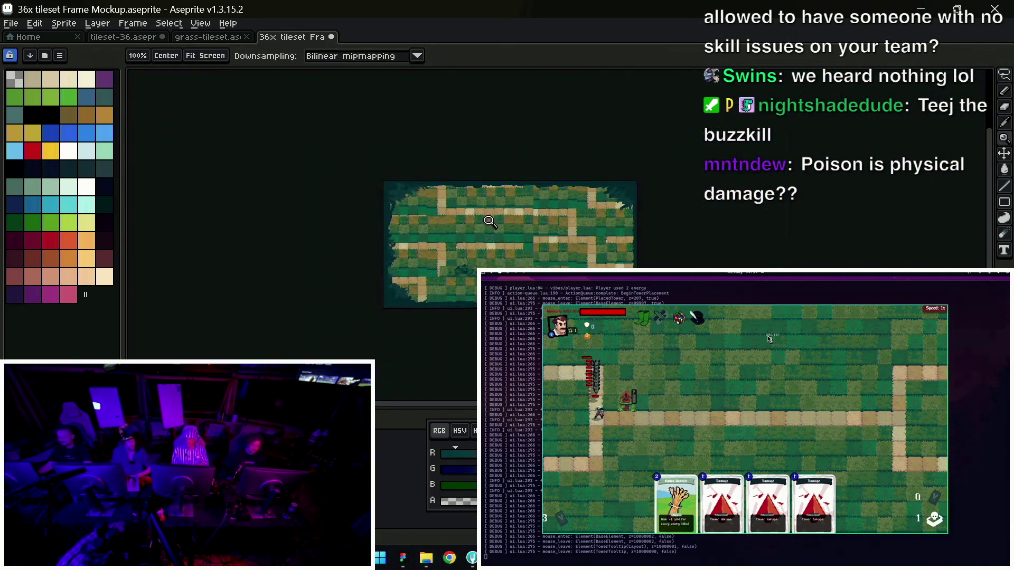
click(489, 221)
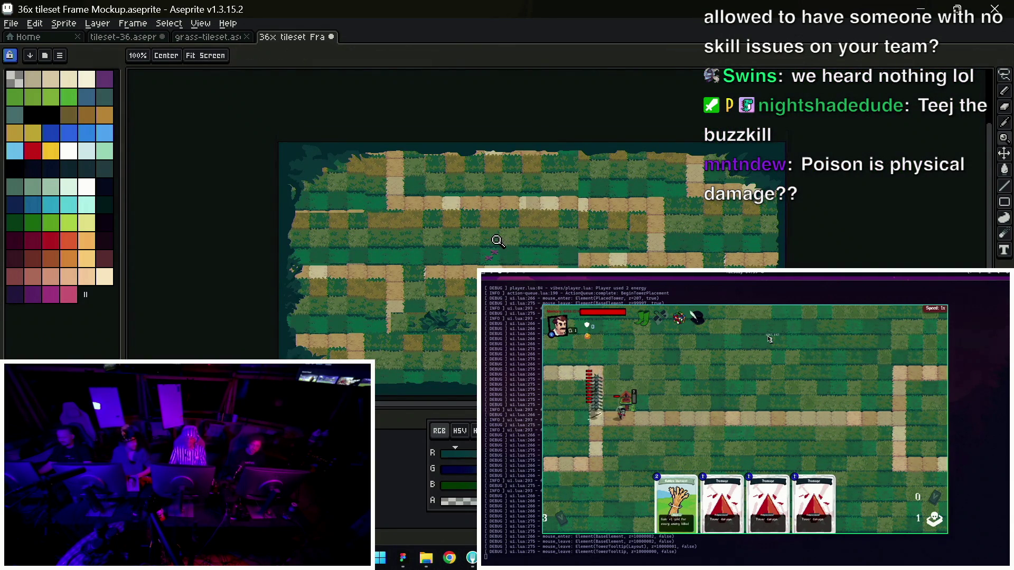
key(Escape)
key(super+1)
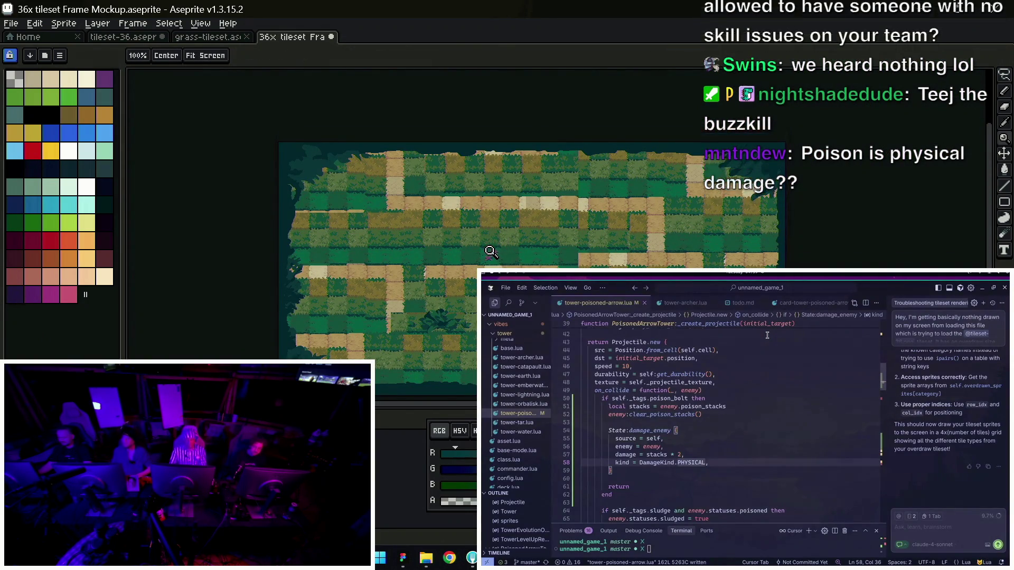
- Zoom in close on the purple flowers and sample their purple colour
click(483, 266)
click(549, 233)
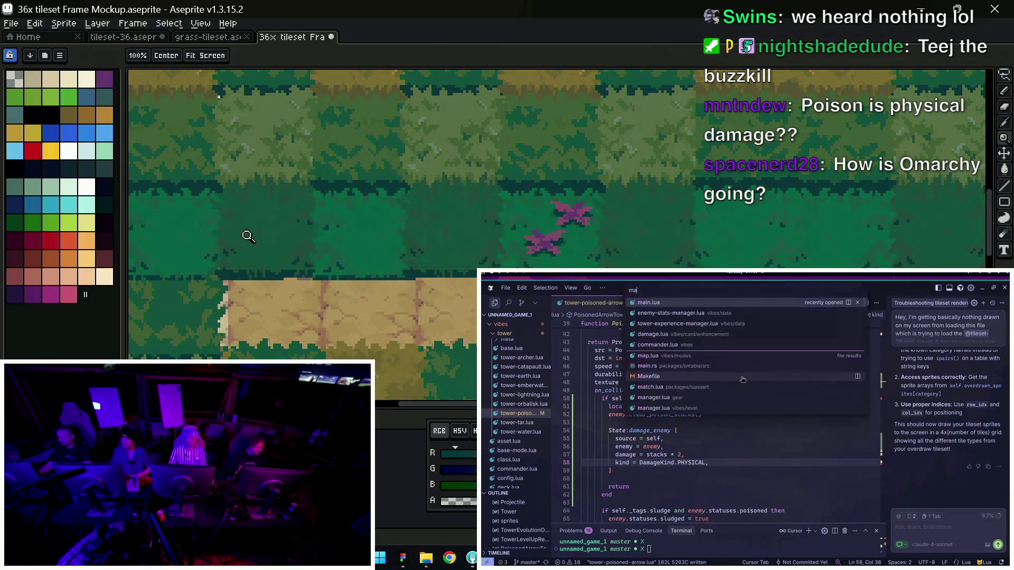
key(i)
key(Return)
click(562, 225)
key(h)
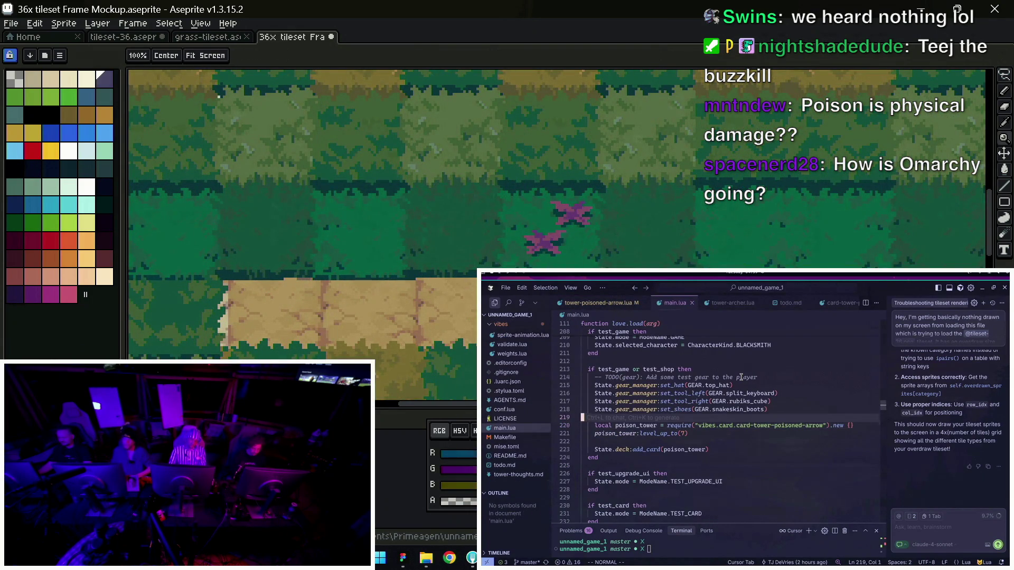
key(y)
key(y)
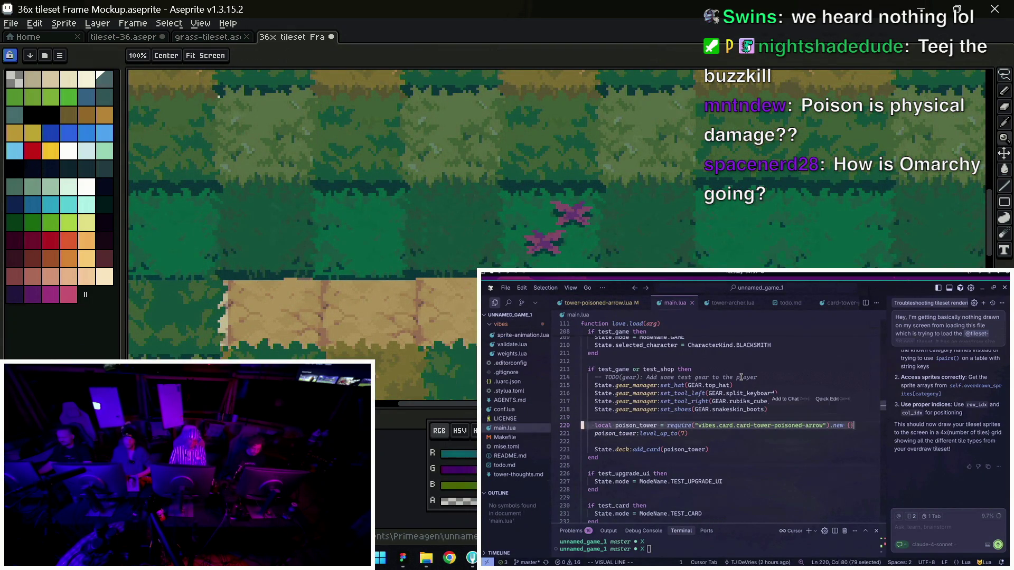
- Draw blue flower strokes with the pencil beside the purple flowers
key(p)
key(b)
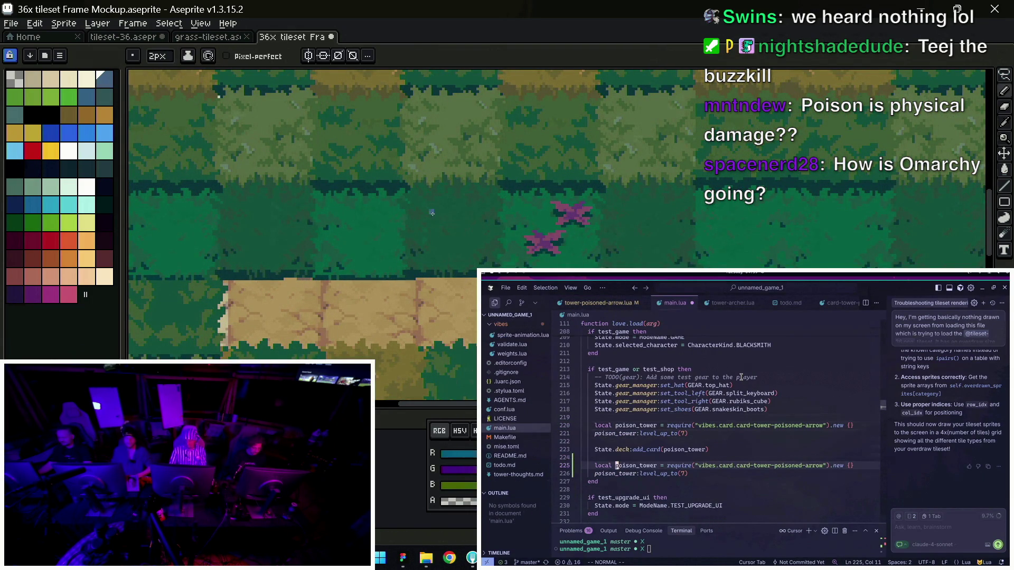
key(k)
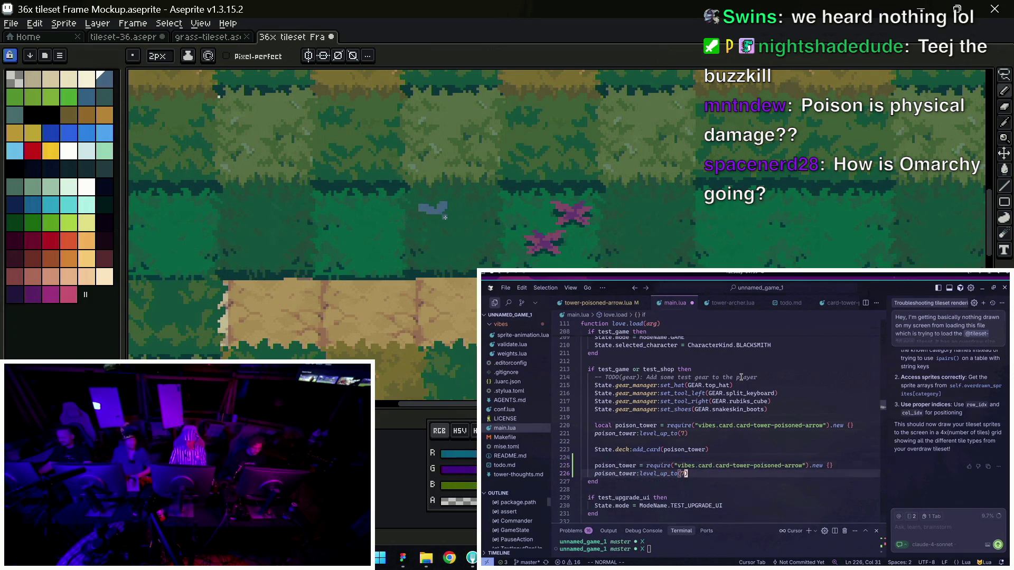
mouse_move(458, 241)
mouse_down()
mouse_move(469, 240)
mouse_move(440, 227)
mouse_move(487, 203)
mouse_up()
key(Escape)
key(g)
key(c)
key(c)
key(k)
key(k)
key(k)
key(y)
key(y)
key(j)
key(j)
key(j)
key(P)
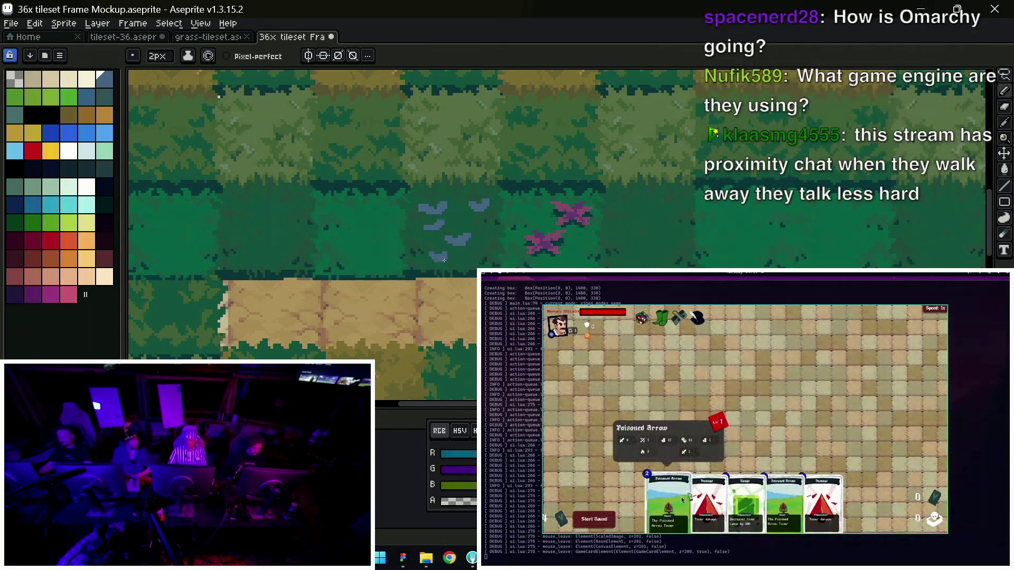
- Zoom in and out around the new blue flowers to review them
key(z)
scroll(434, 229, down, 2)
scroll(434, 229, down, 2)
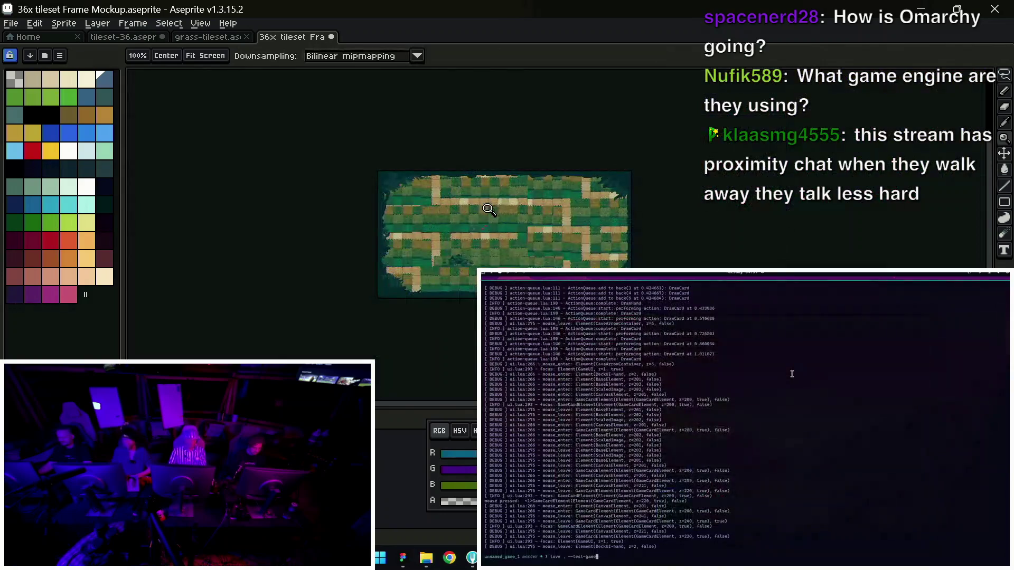
scroll(434, 229, up, 3)
scroll(434, 229, up, 2)
click(745, 502)
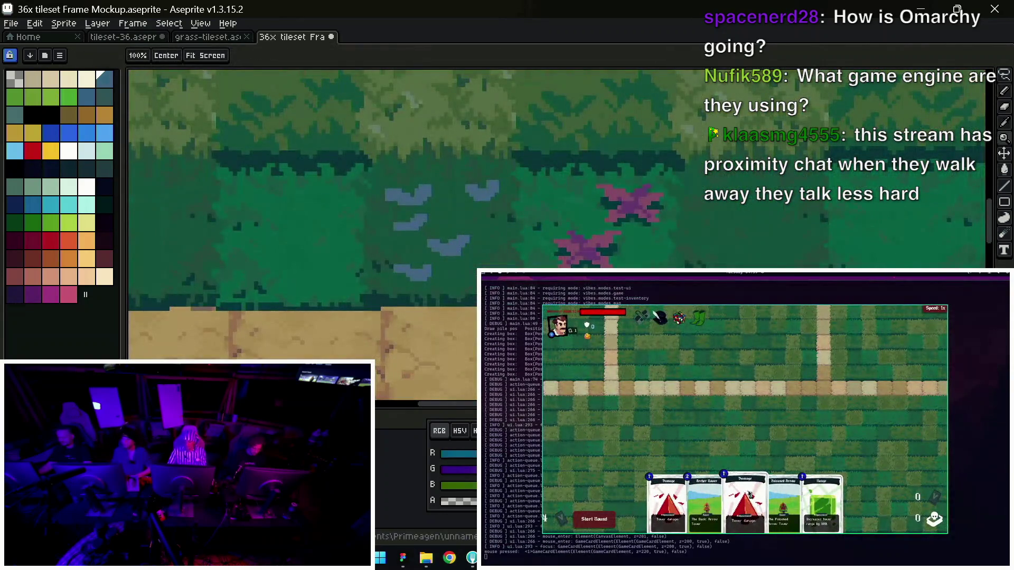
click(821, 501)
click(745, 501)
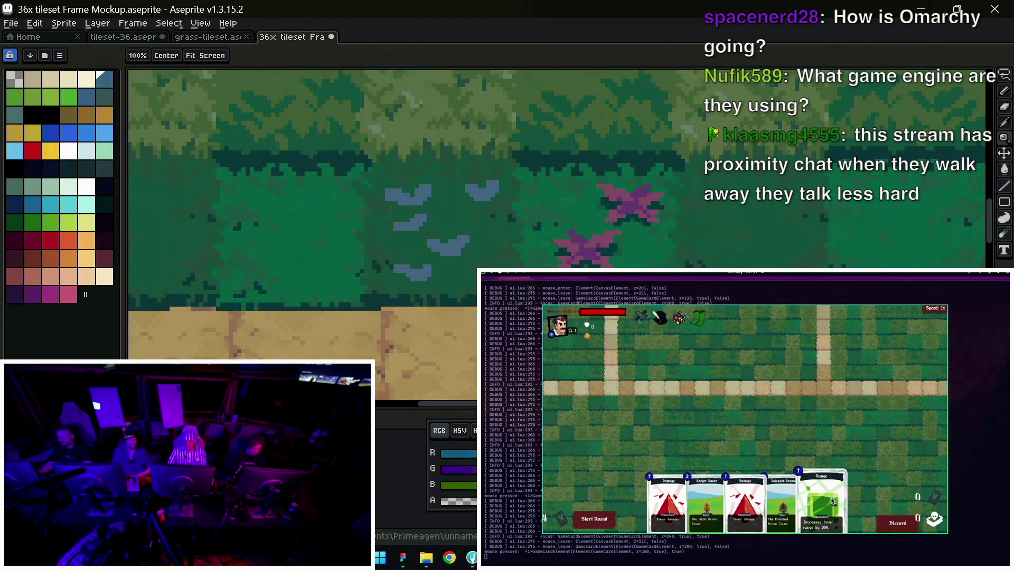
click(821, 502)
- Add more blue flower pixels with the pencil shrunk to 1 px
key(b)
mouse_move(704, 491)
key(minus)
drag(703, 491, 700, 397)
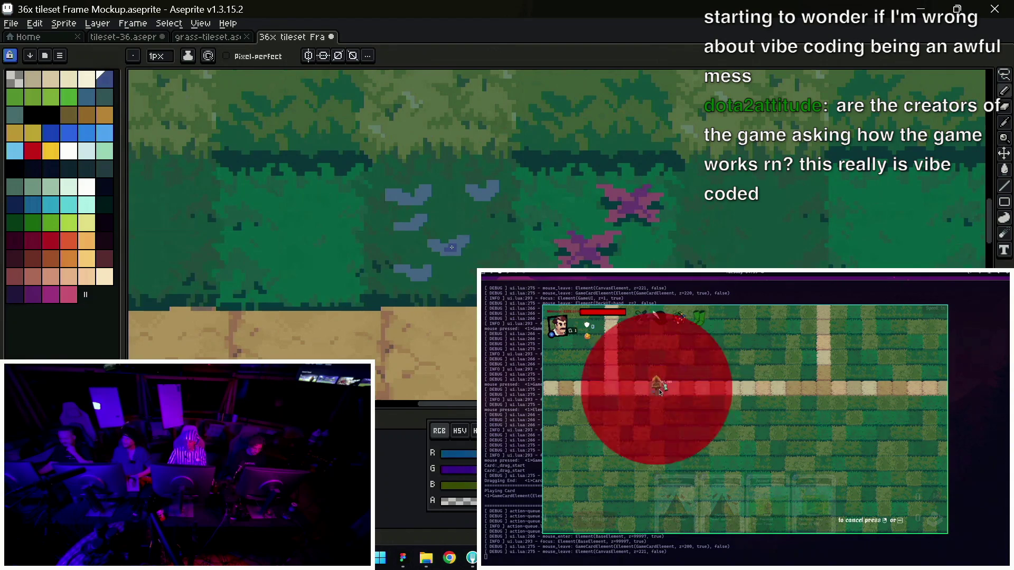
click(653, 379)
key(Escape)
key(Up)
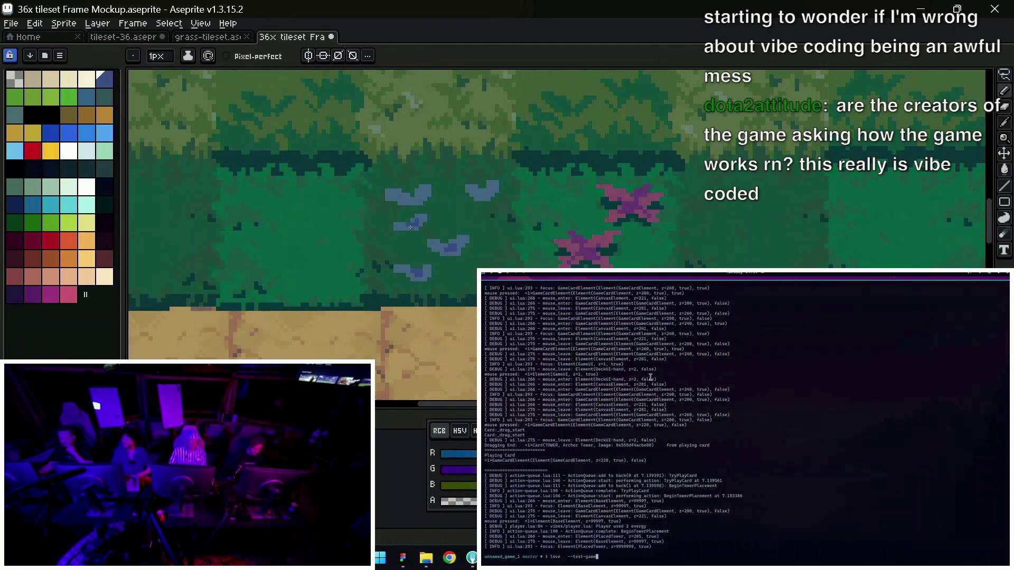
key(Return)
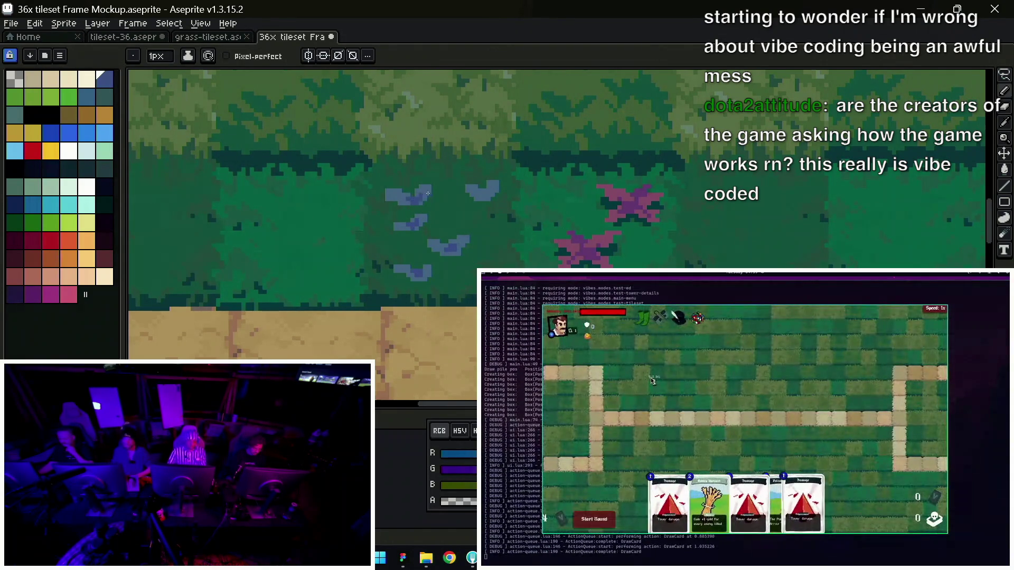
- Briefly work in another window, then return to Aseprite
key(alt+Tab)
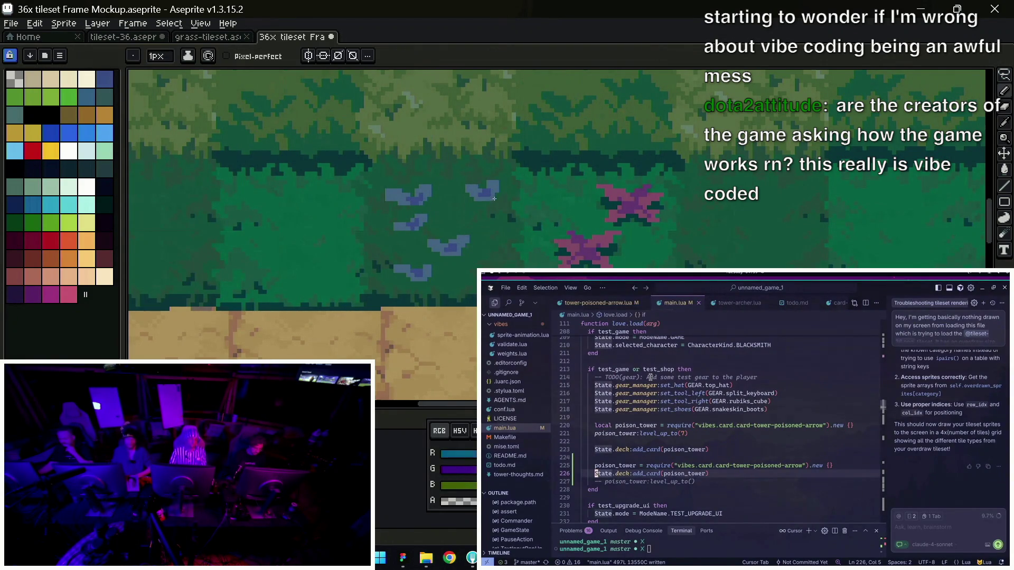
key(j)
key(o)
key(Return)
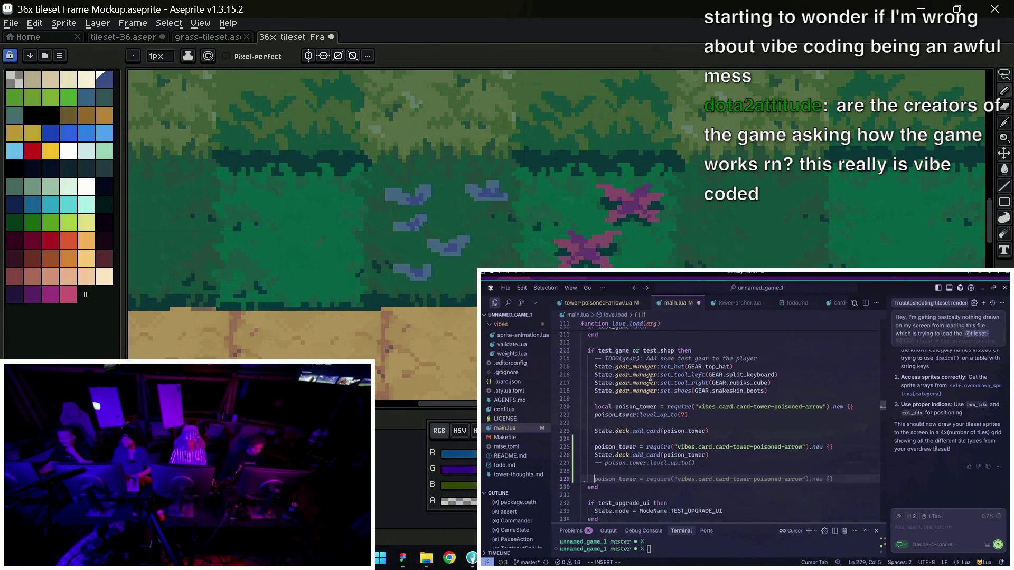
text(Confi)
key(Tab)
key(Escape)
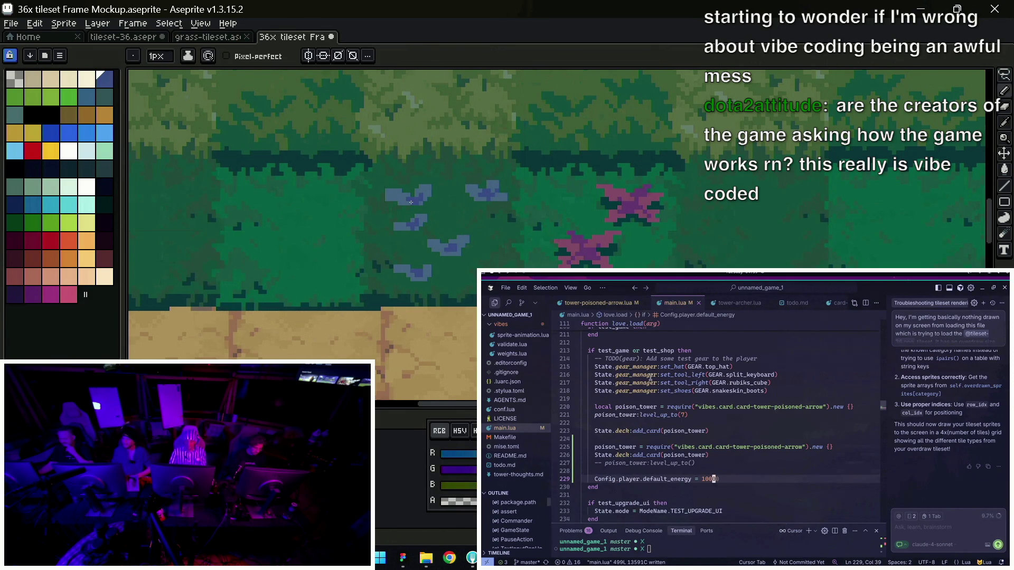
key(alt+Tab)
key(Escape)
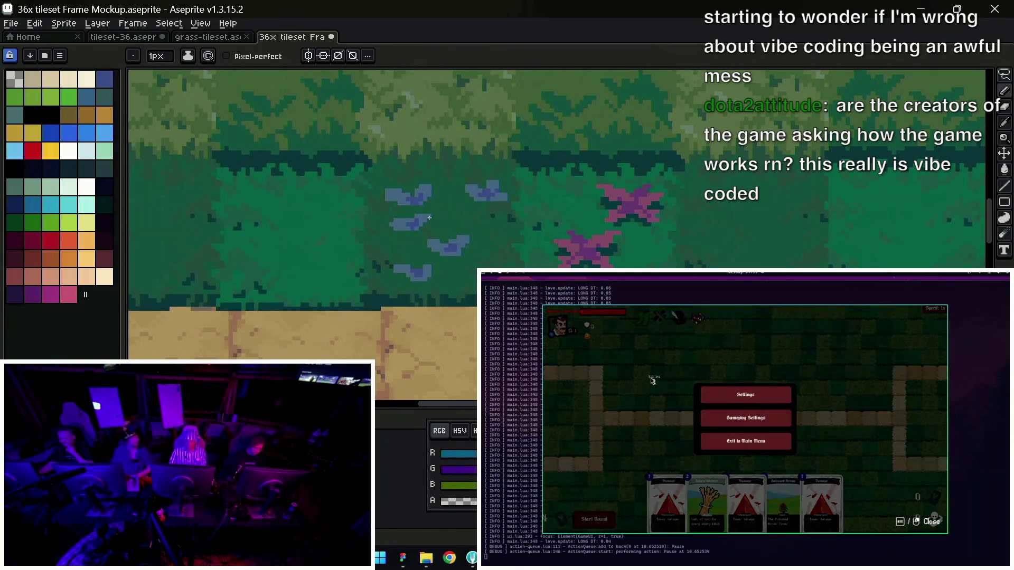
key(alt)
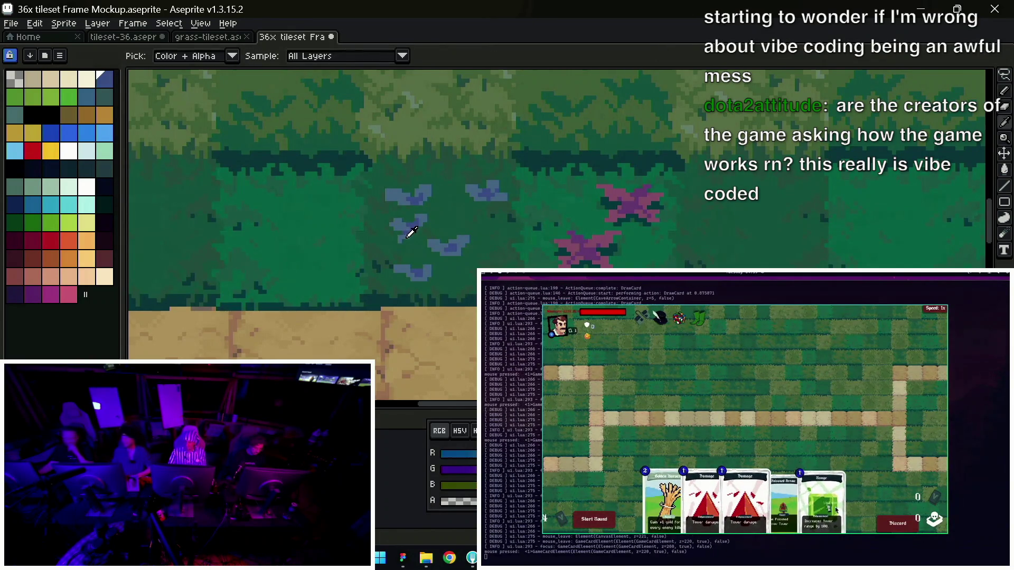
- Zoom in closer on the blue flowers and add another pencil stroke
mouse_move(710, 508)
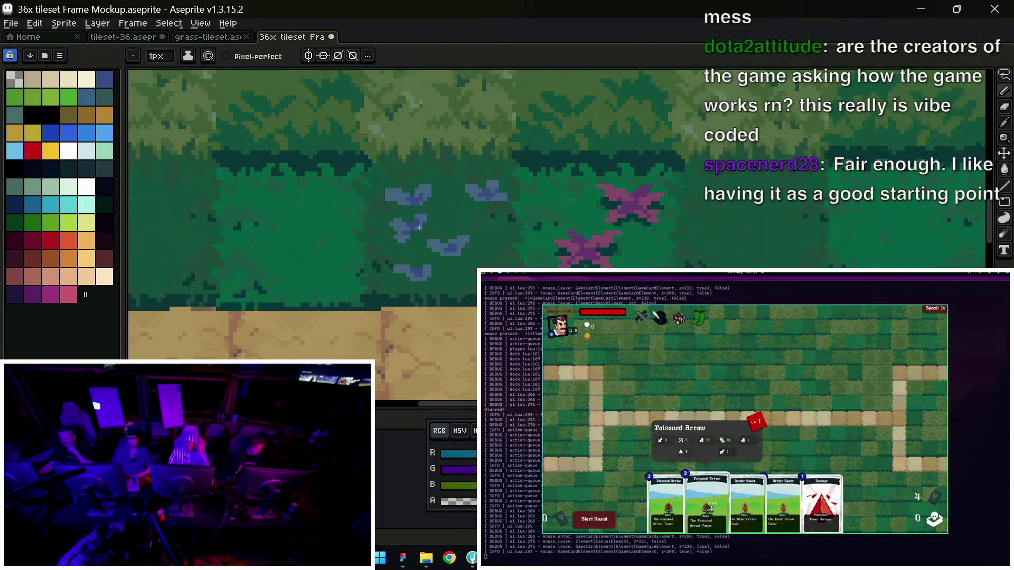
mouse_move(708, 520)
mouse_down()
mouse_move(641, 400)
mouse_move(611, 400)
mouse_up()
key(b)
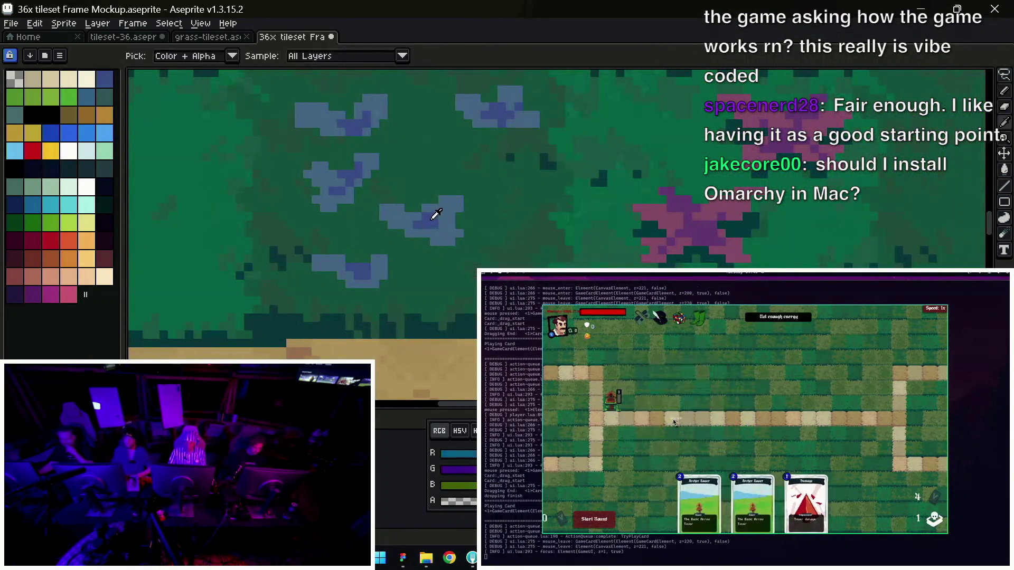
drag(676, 502, 703, 379)
- Sample blue shades from the cluster and paint darker blue shading pixels, then zoom out
key(i)
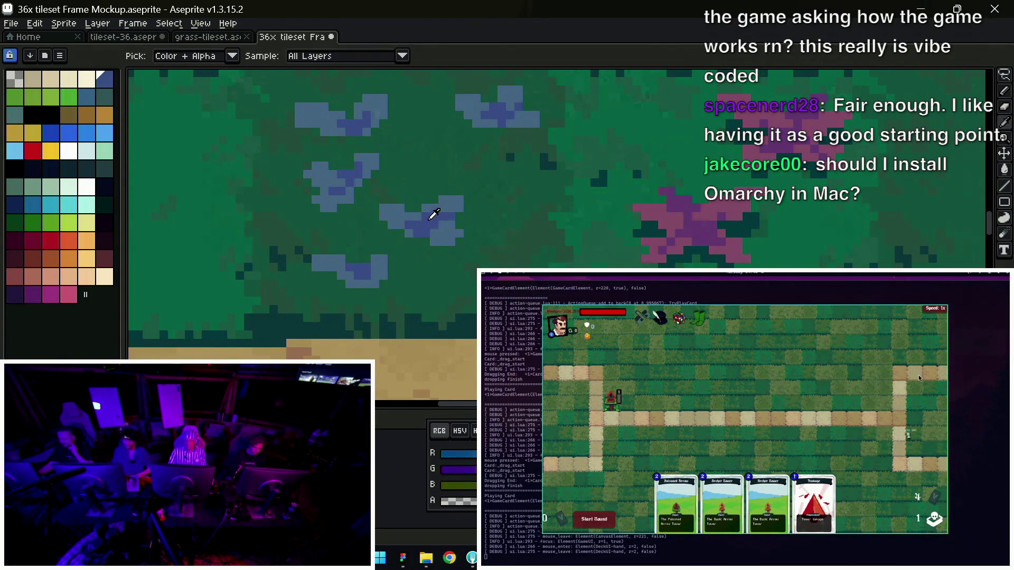
alt+click(381, 244)
click(932, 309)
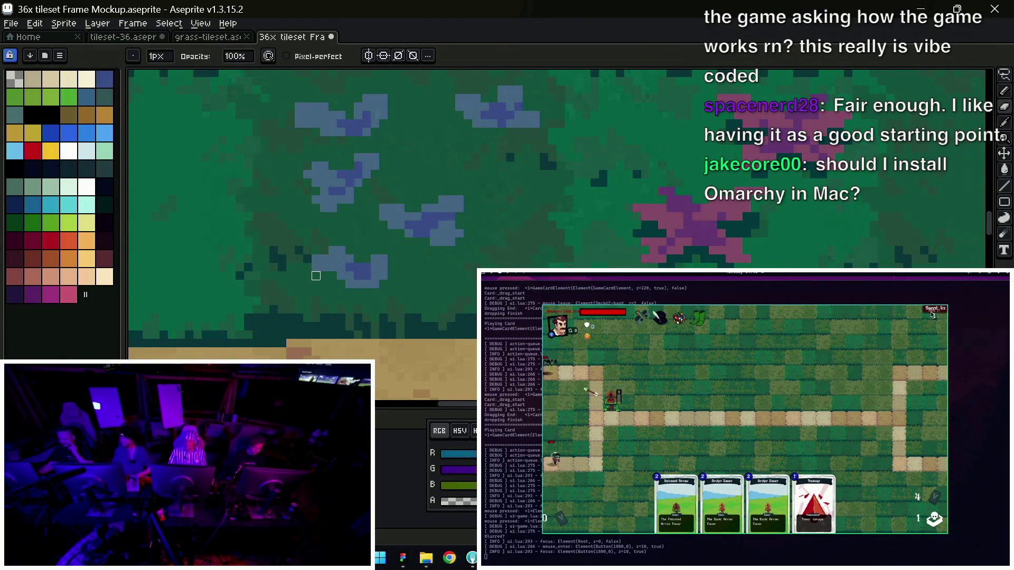
alt+click(355, 267)
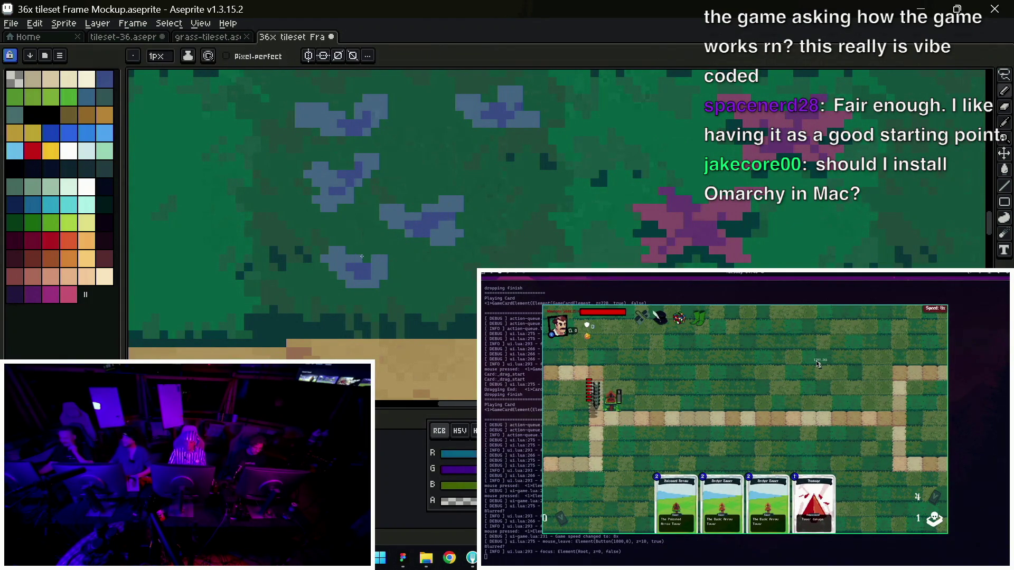
alt+click(373, 258)
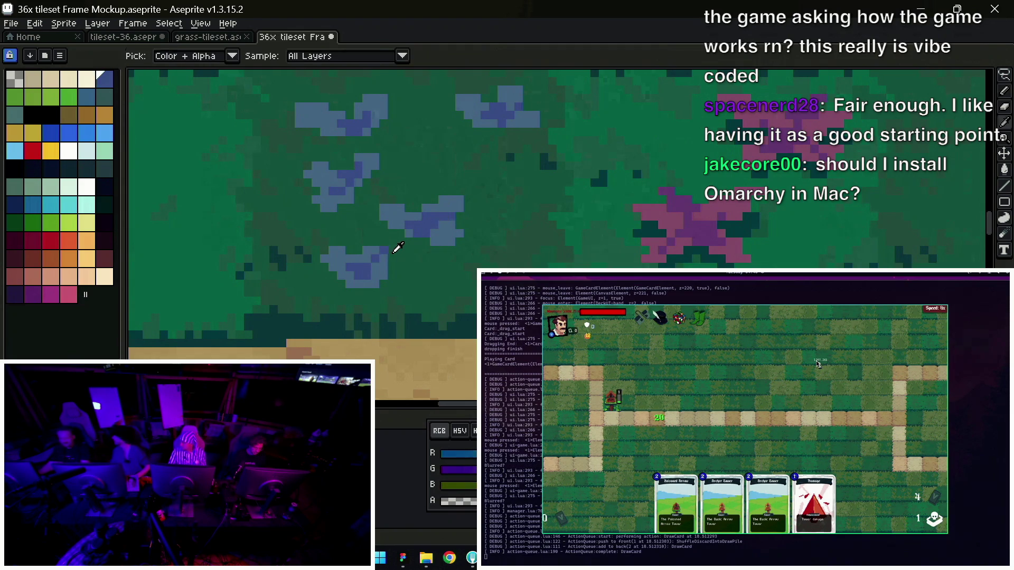
drag(675, 501, 663, 441)
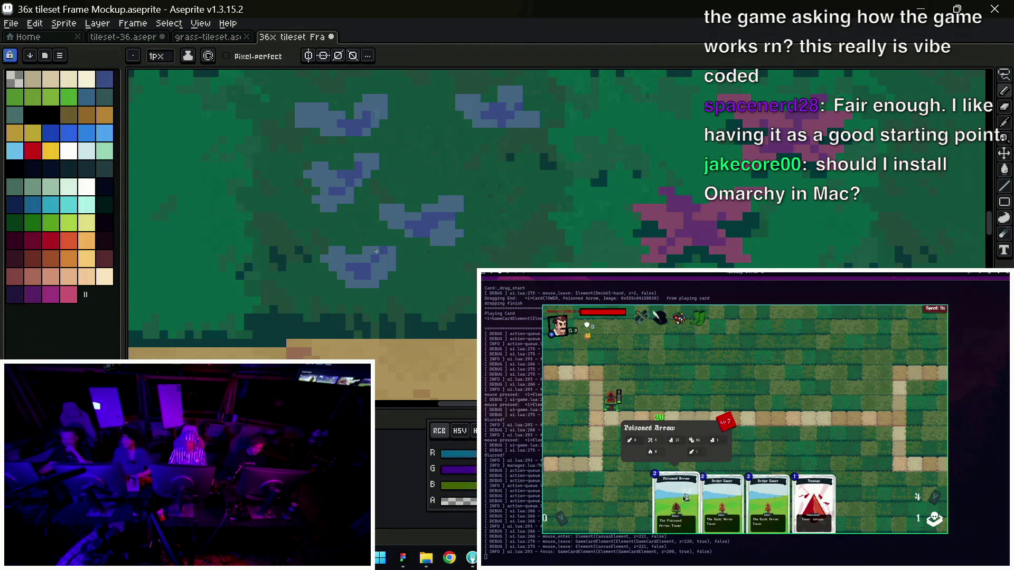
alt+click(362, 252)
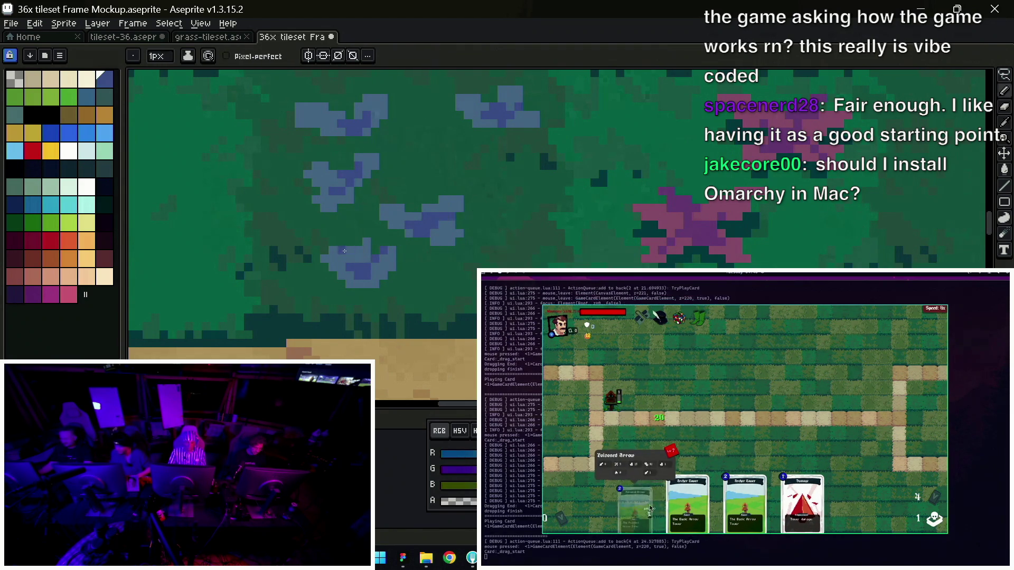
key(z)
scroll(360, 234, down, 3)
scroll(414, 204, down, 2)
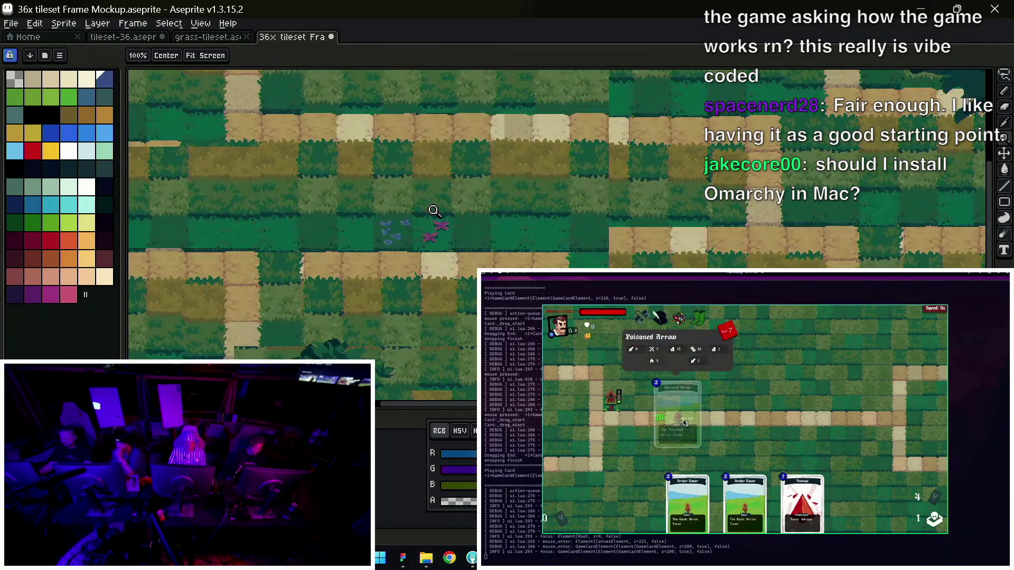
- Lasso-select the blue flower cluster and retouch its petals with purple-tinted pixels
scroll(440, 195, down, 2)
scroll(419, 213, up, 4)
key(q)
drag(416, 176, 454, 222)
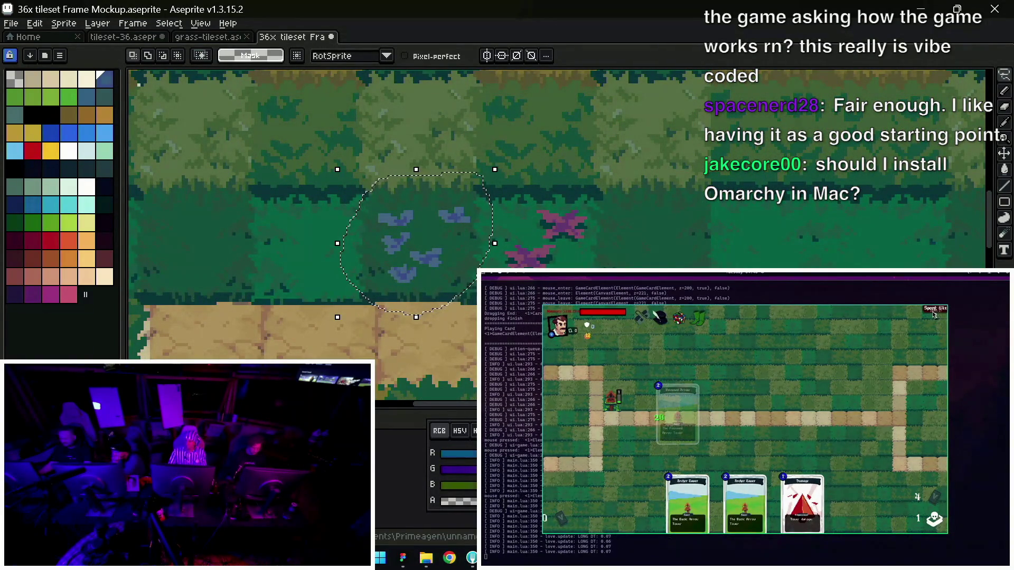
key(g)
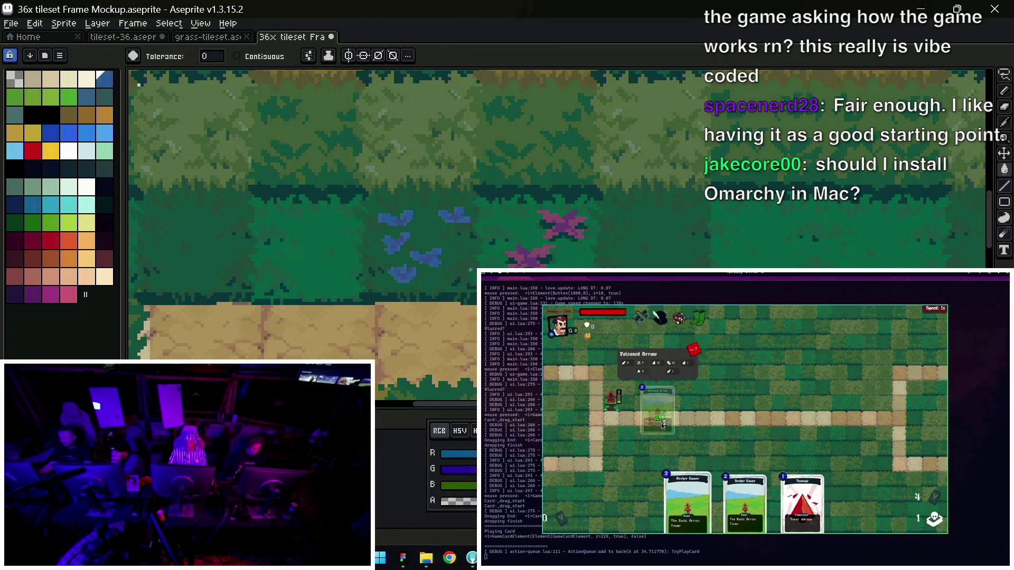
scroll(438, 280, up, 1)
key(i)
key(b)
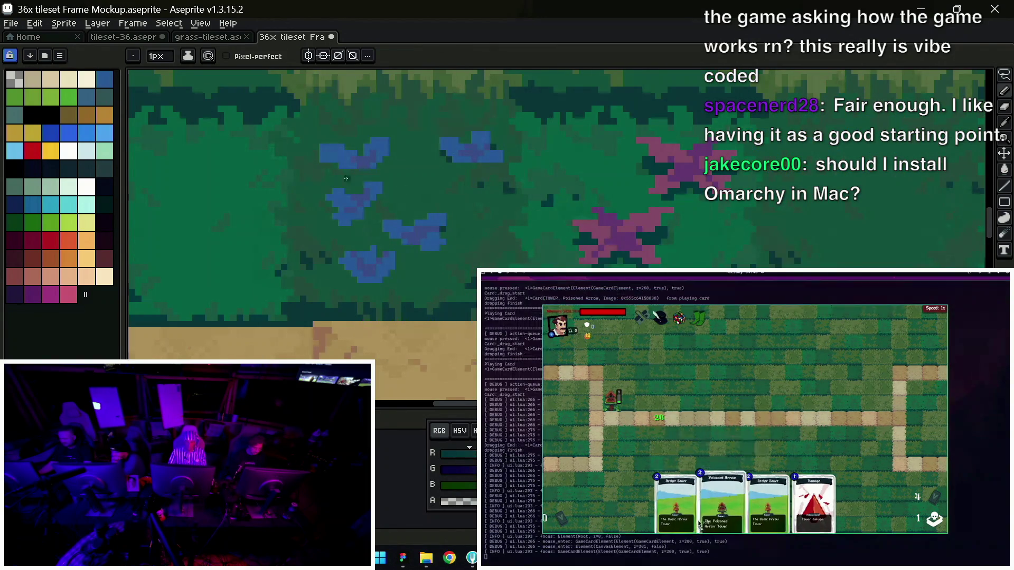
scroll(332, 164, up, 1)
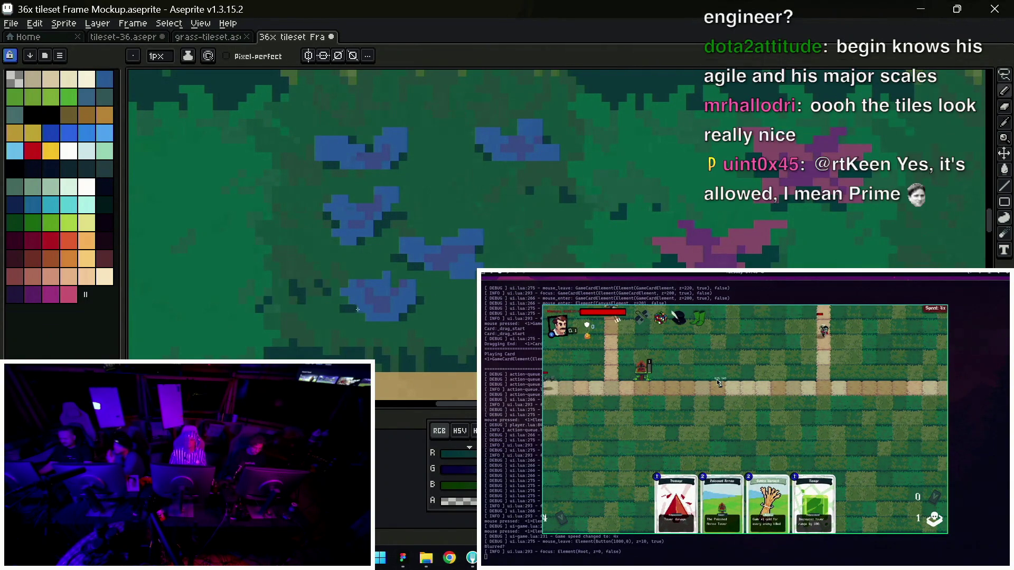
- Zoom out and back in repeatedly to review the flower clusters across the tileset
key(z)
scroll(402, 216, down, 3)
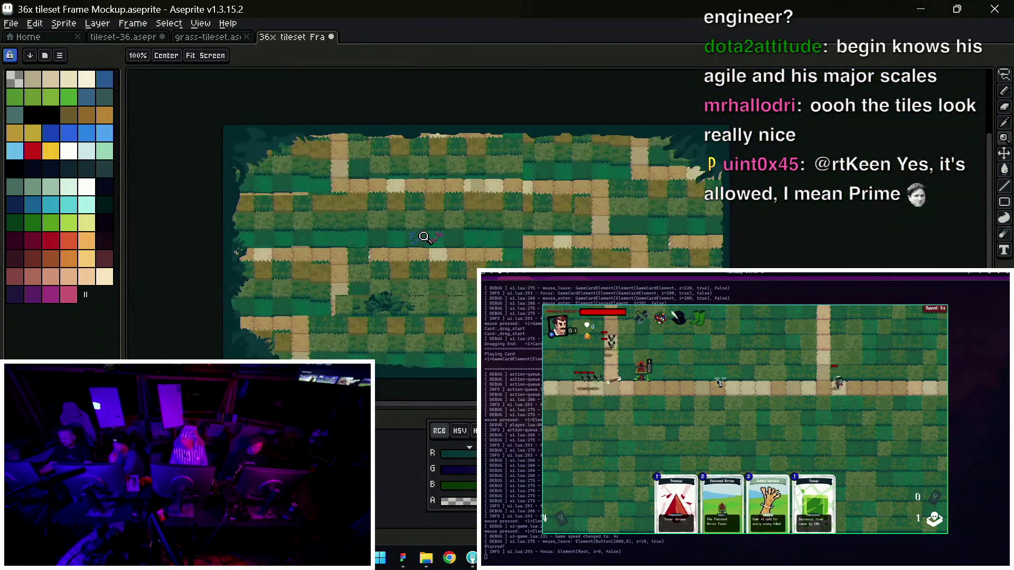
scroll(425, 240, up, 5)
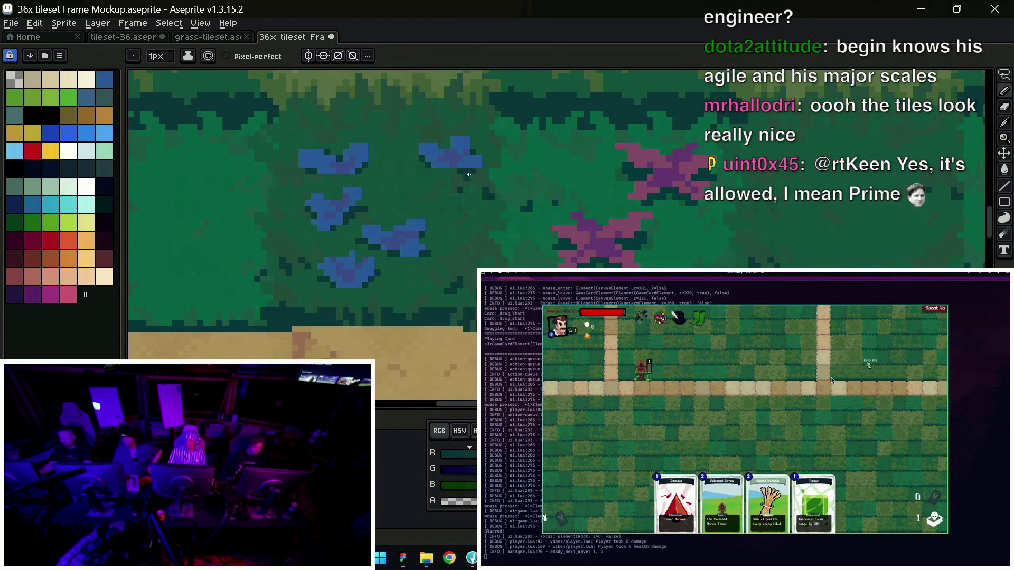
key(z)
scroll(452, 174, down, 2)
scroll(457, 154, down, 1)
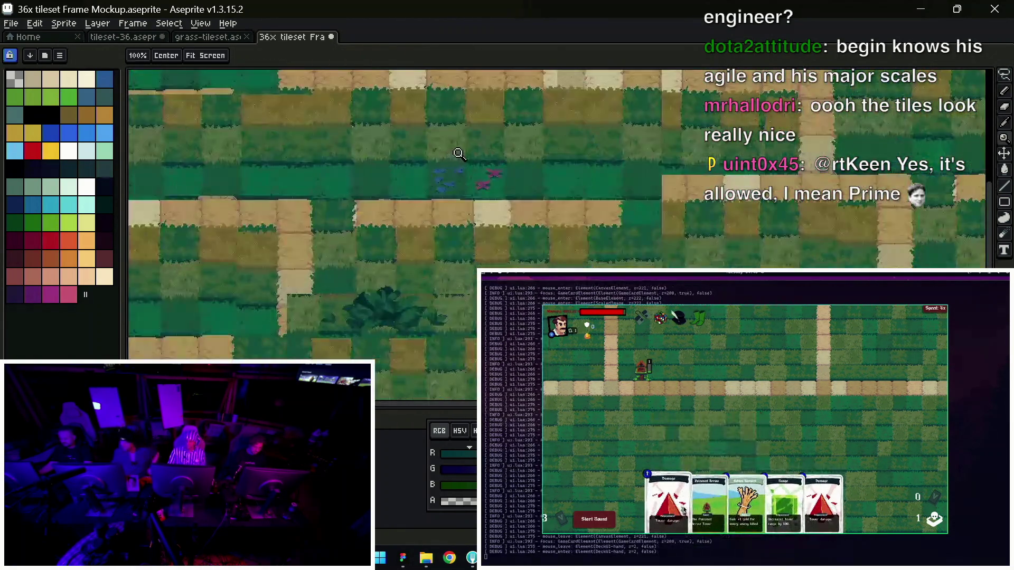
scroll(449, 174, up, 2)
scroll(440, 186, up, 2)
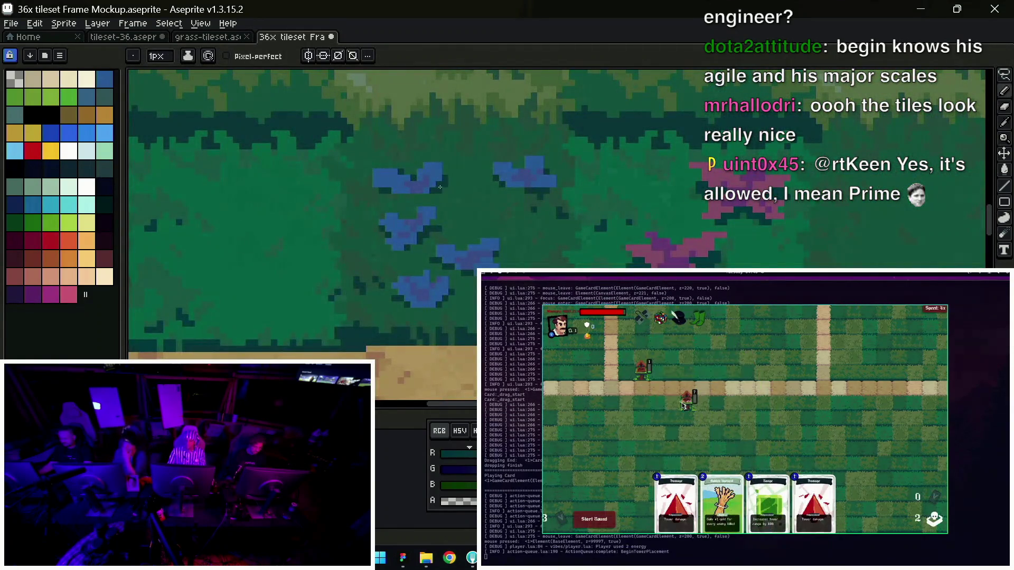
key(b)
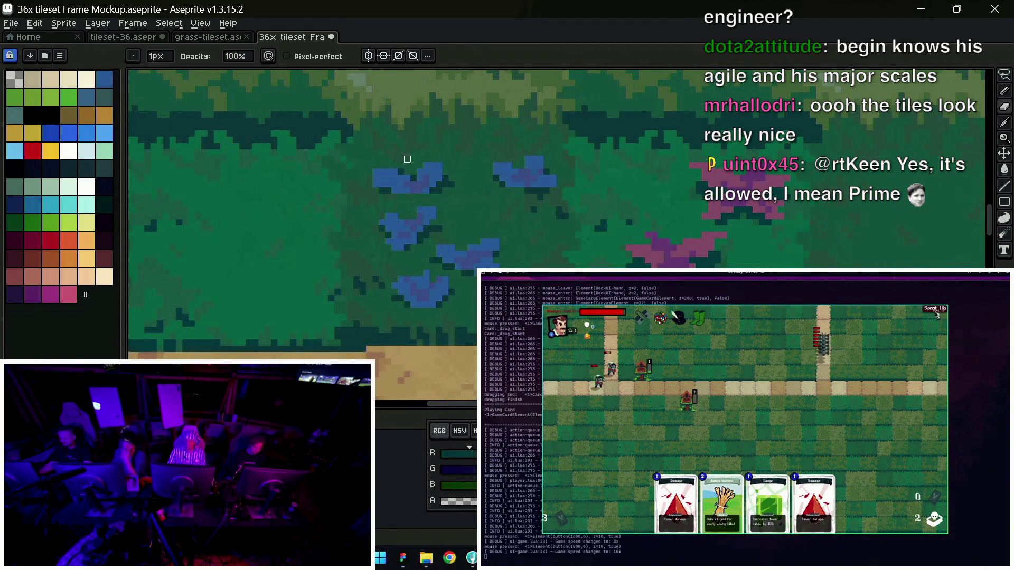
key(e)
key(z)
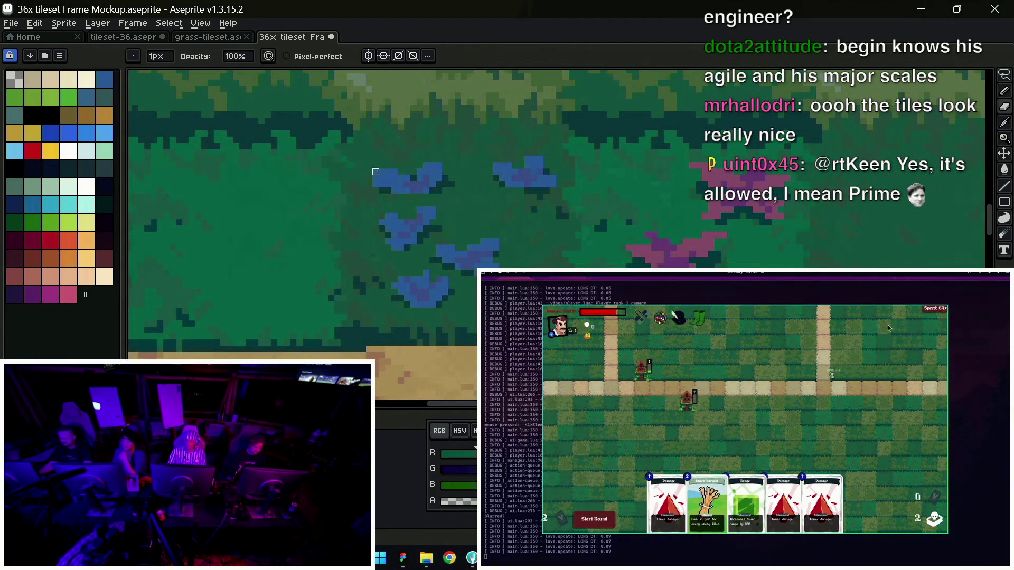
scroll(372, 176, down, 3)
scroll(441, 156, down, 1)
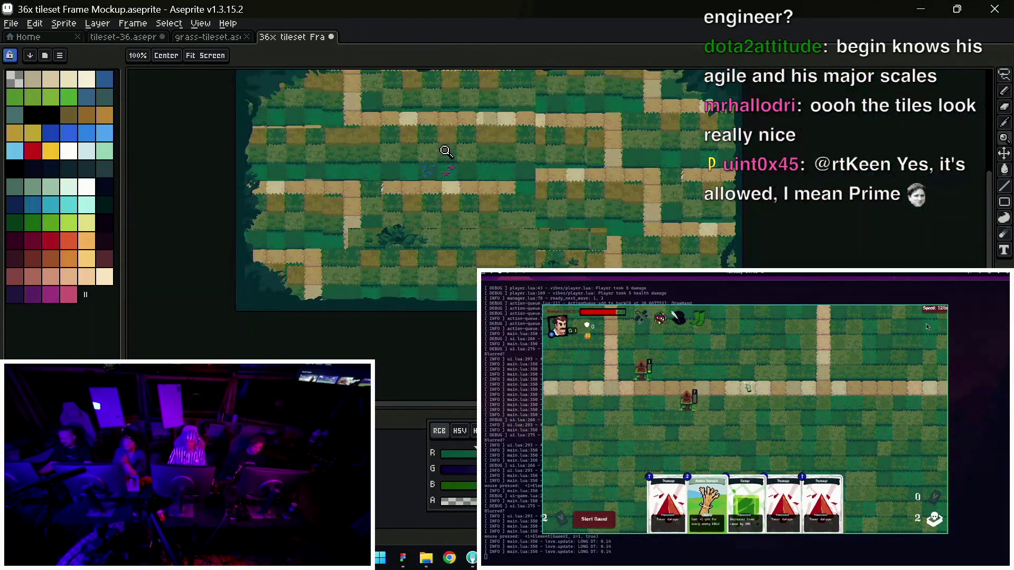
scroll(451, 152, up, 1)
scroll(425, 190, up, 3)
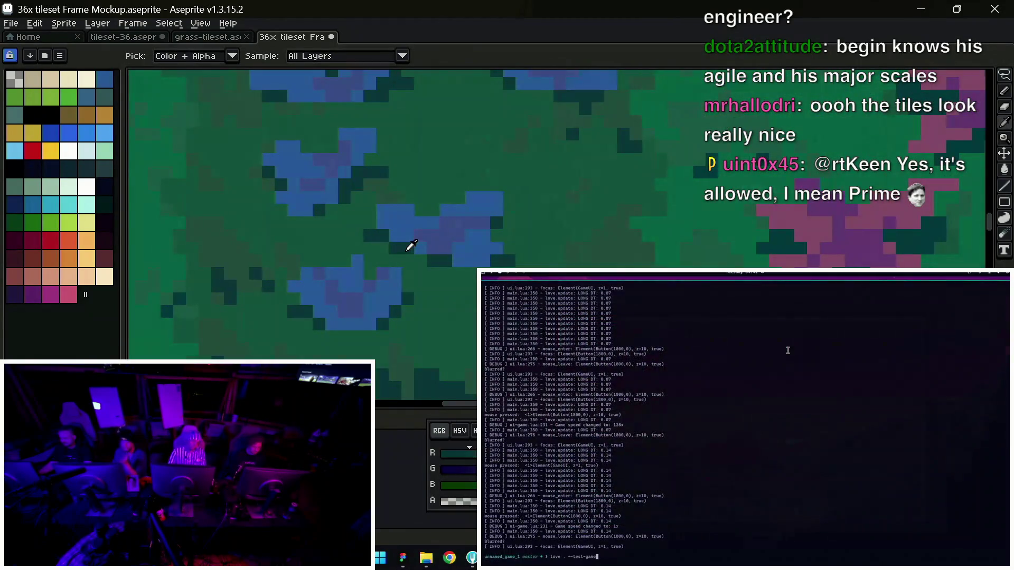
key(b)
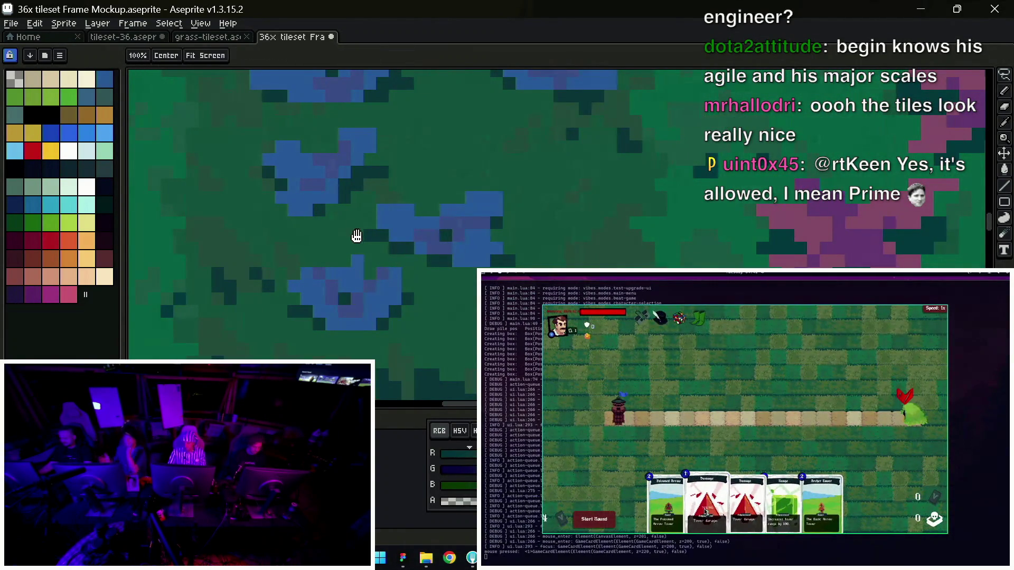
scroll(353, 273, up, 2)
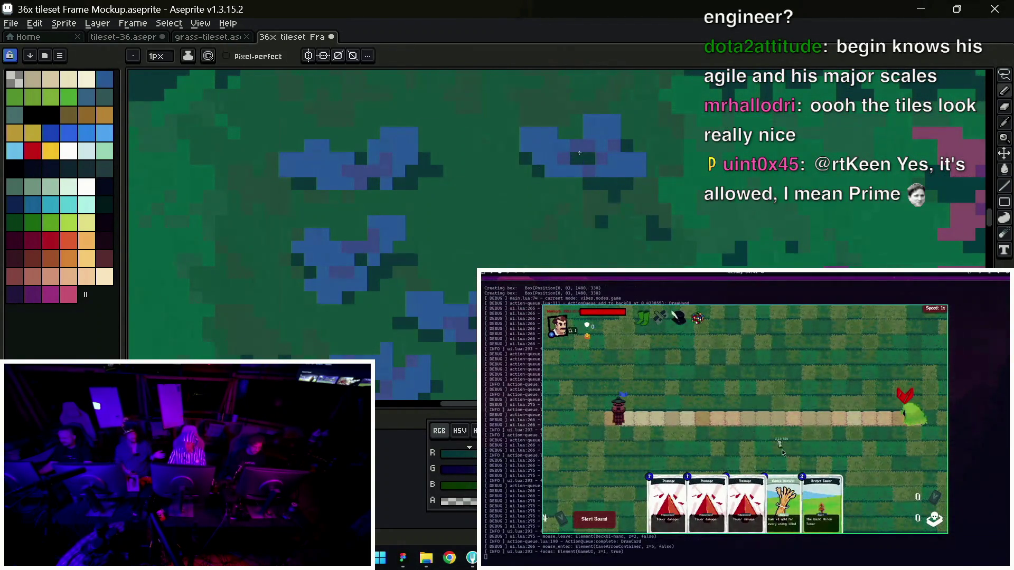
key(z)
scroll(582, 152, down, 3)
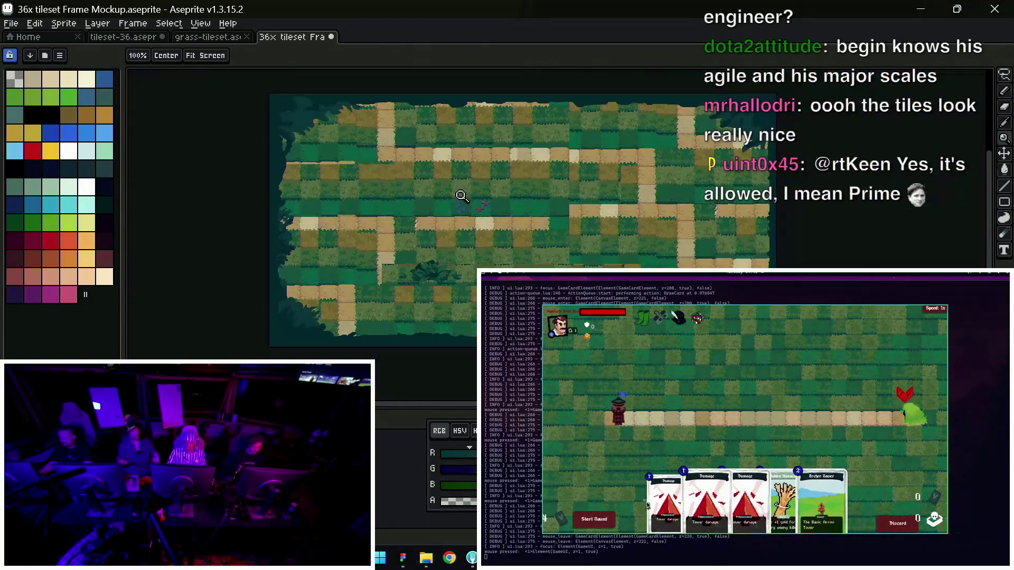
scroll(468, 199, up, 1)
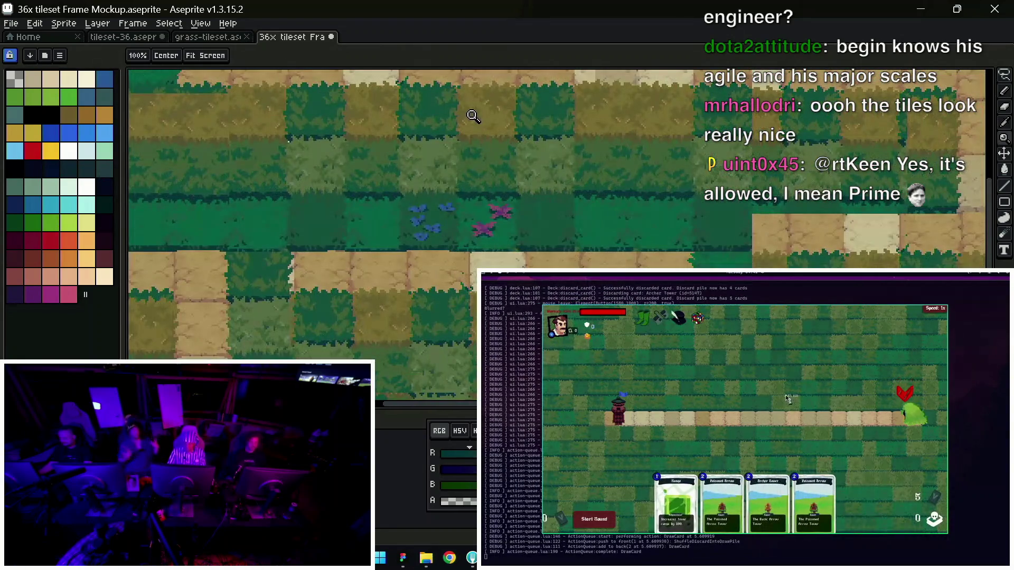
scroll(462, 214, up, 1)
scroll(498, 227, up, 1)
key(b)
- Sample the purple flower and dark teal grass colours to retouch the upper magenta flower's petals
alt+click(523, 226)
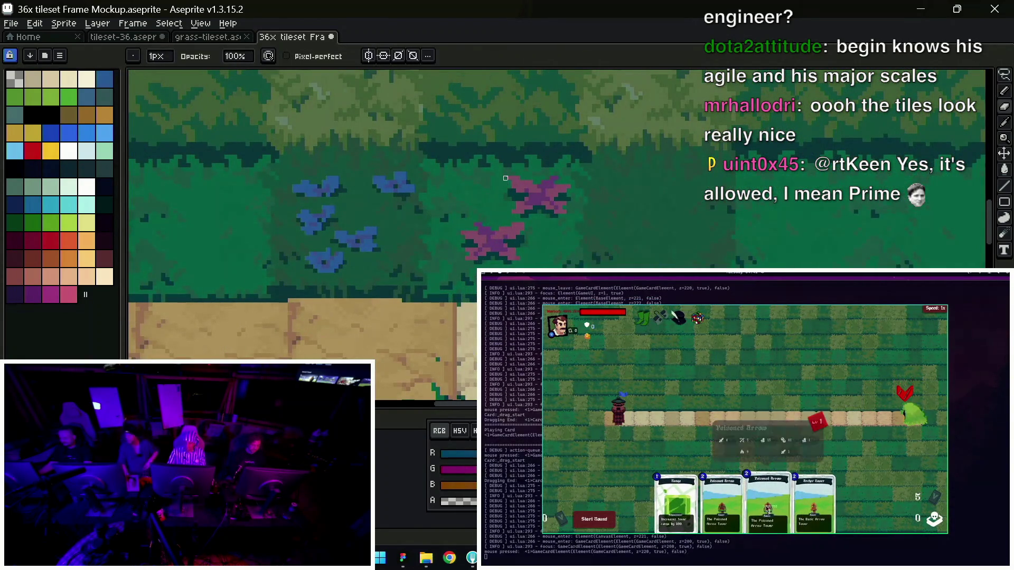
key(z)
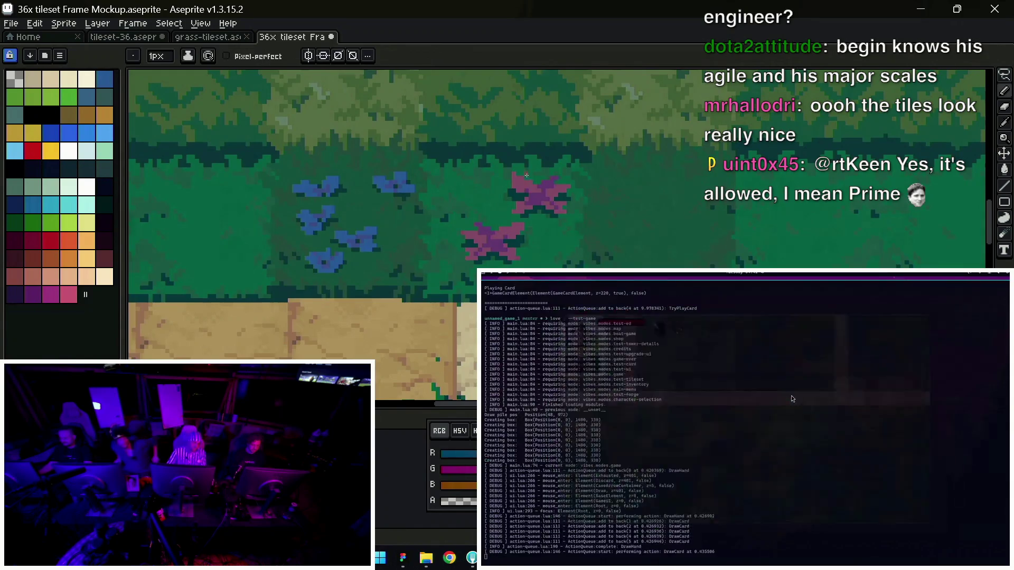
scroll(517, 167, down, 2)
scroll(518, 168, up, 1)
scroll(517, 169, up, 1)
scroll(517, 170, up, 1)
key(i)
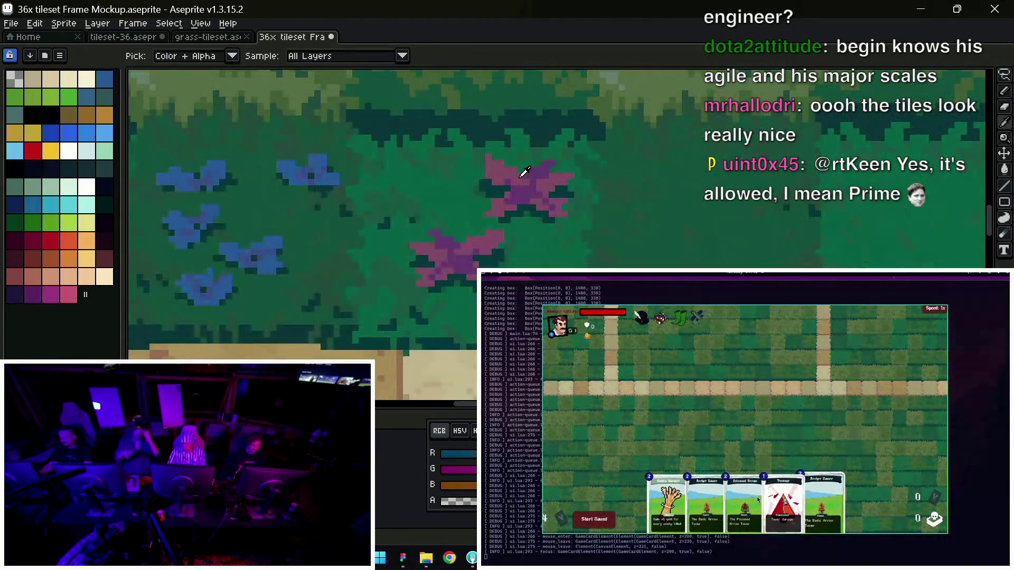
key(b)
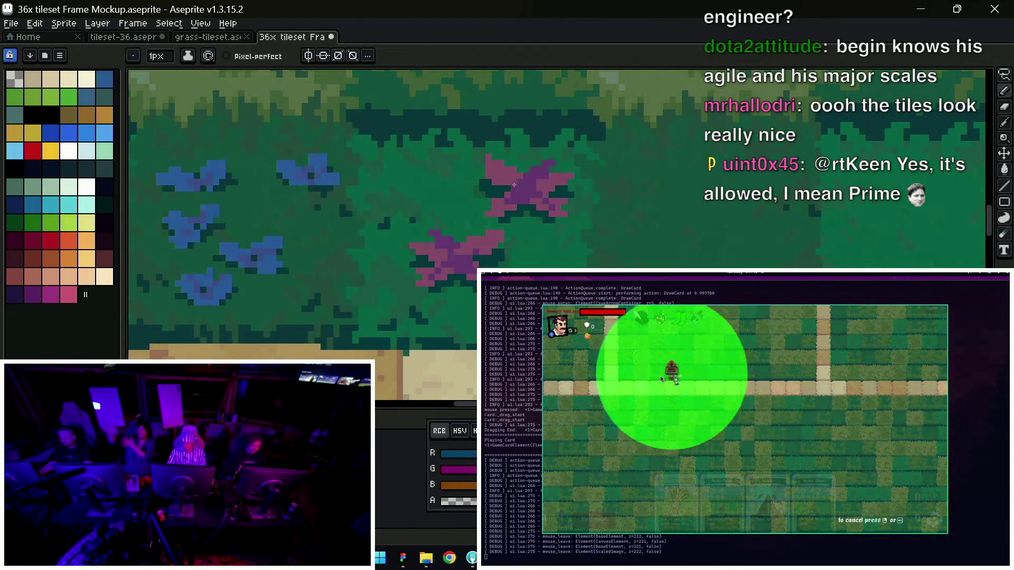
alt+click(504, 188)
alt+click(567, 174)
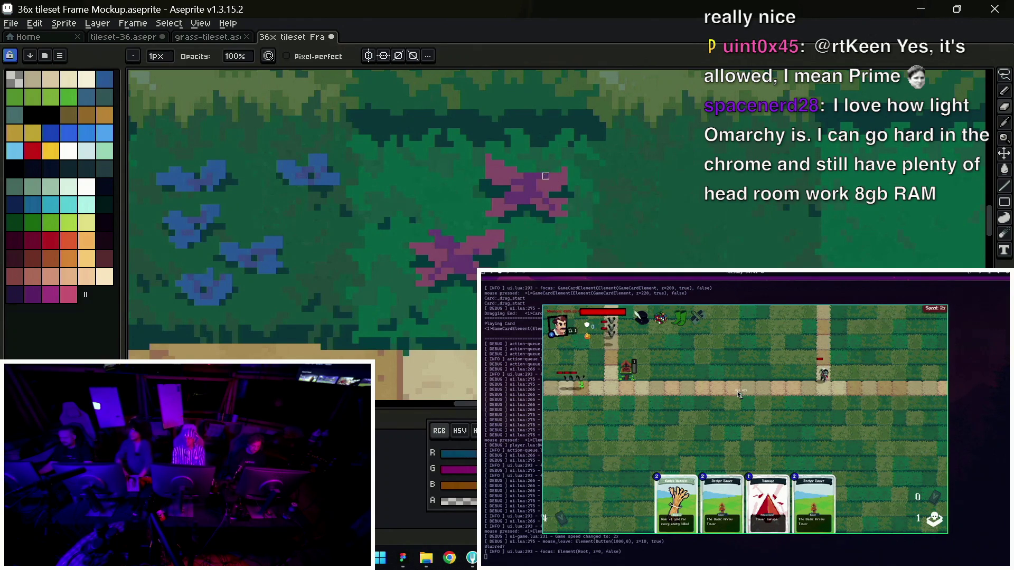
key(alt)
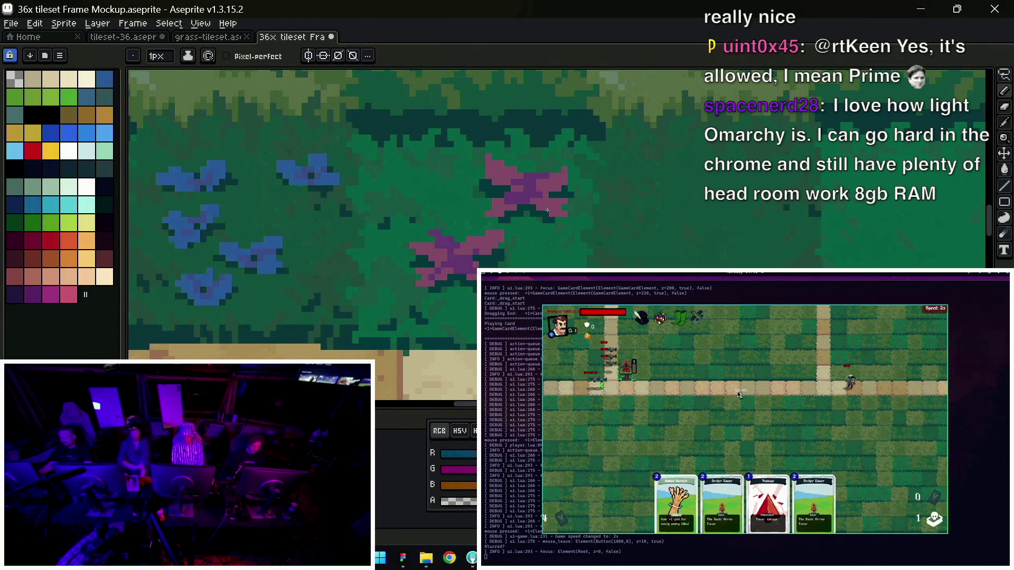
alt+click(565, 192)
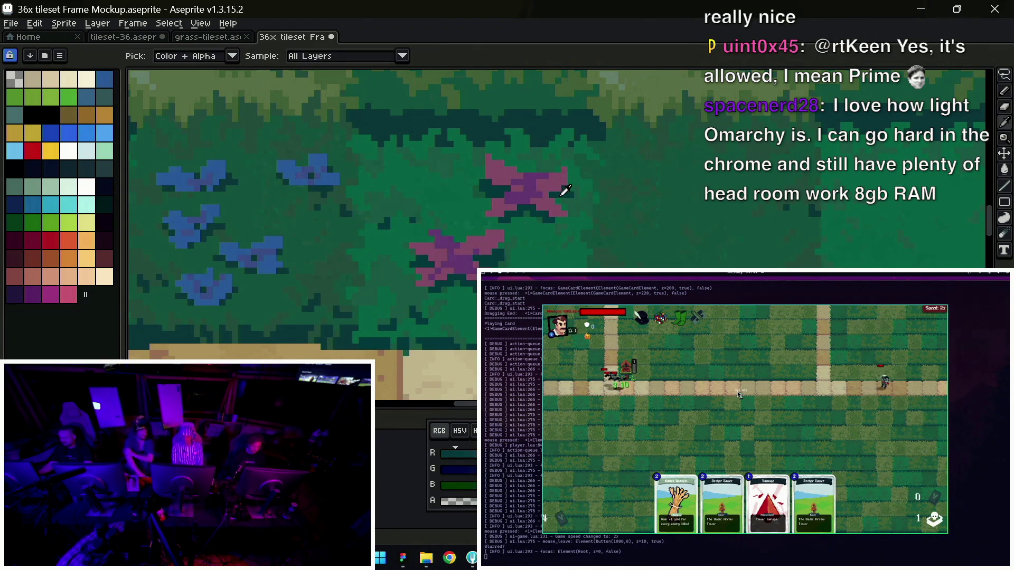
key(w)
scroll(641, 249, down, 1)
text(git commit -m 'feat: poison towers)
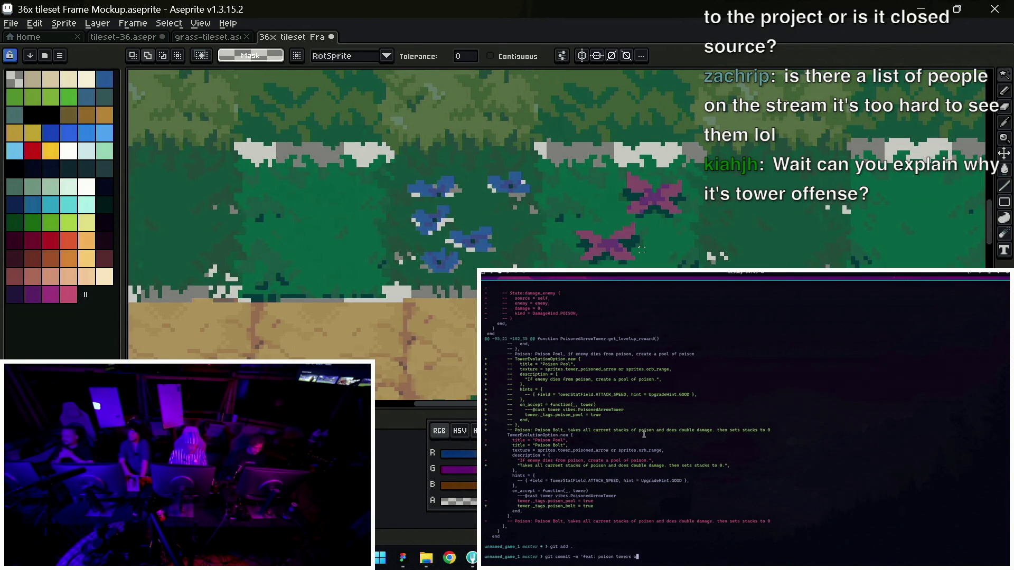
key(ctrl+z)
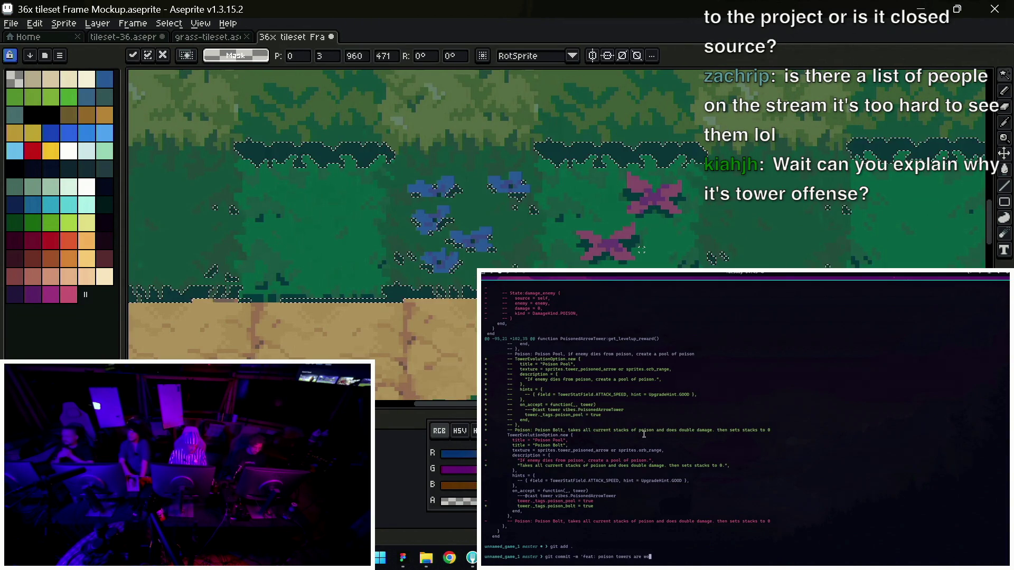
key(v)
key(m)
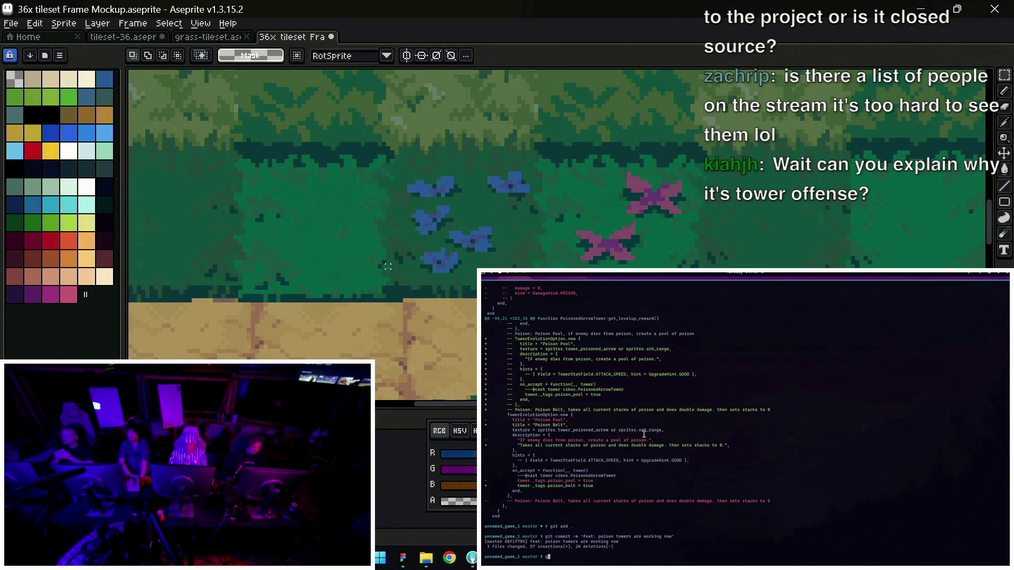
text(git pu)
drag(389, 274, 537, 160)
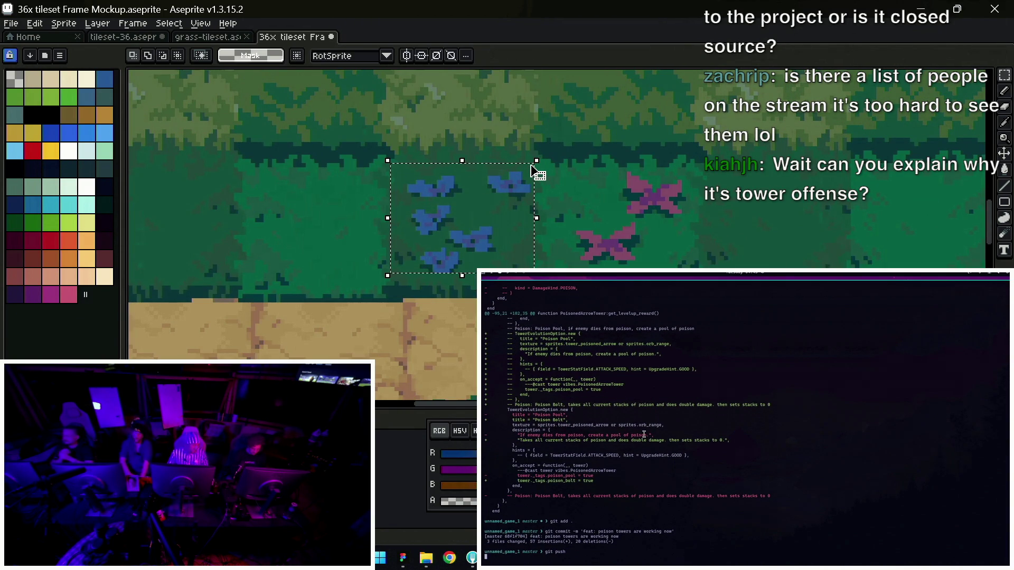
key(v)
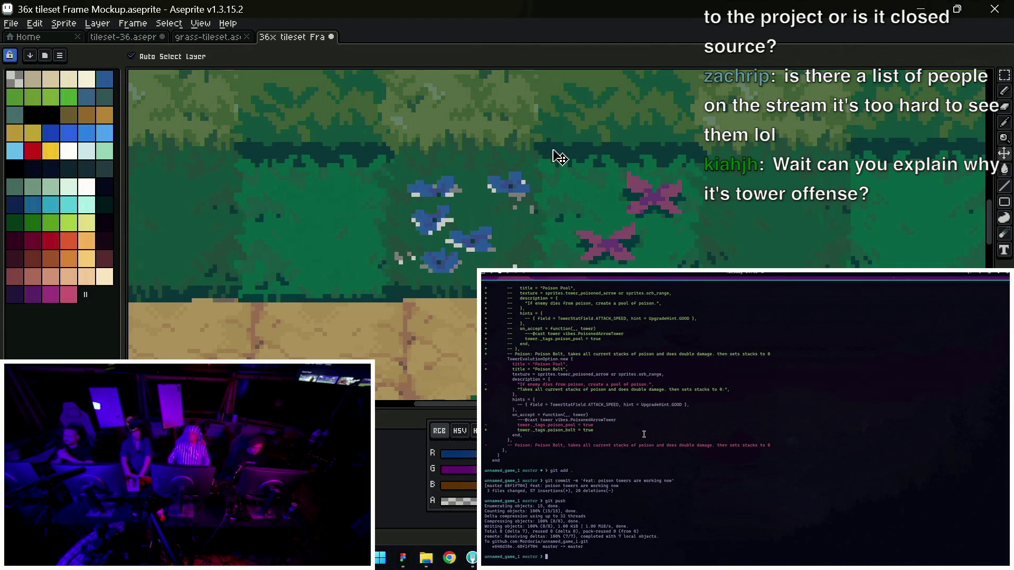
key(ctrl+z)
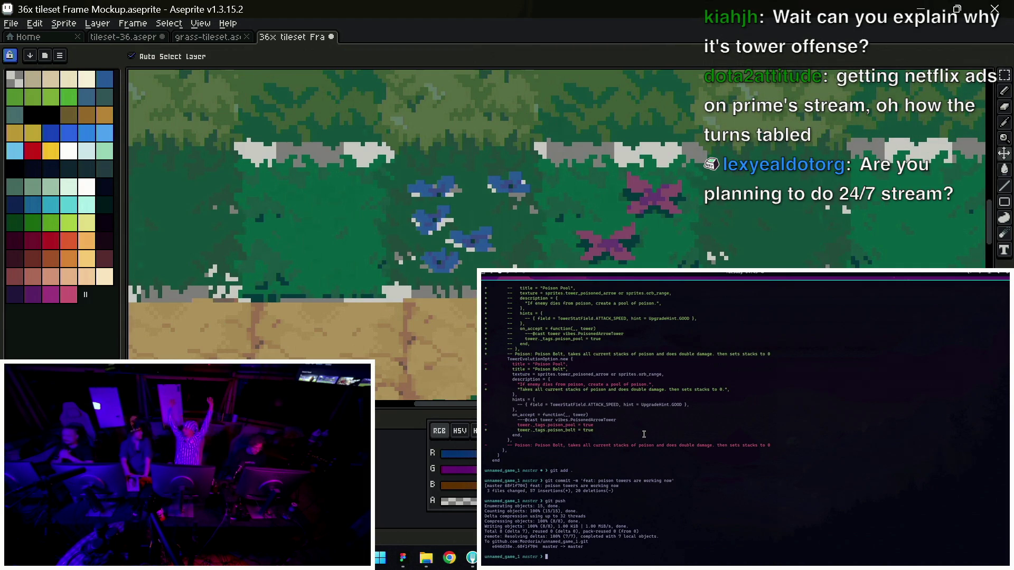
key(ctrl+z)
key(ctrl+y)
key(ctrl+z)
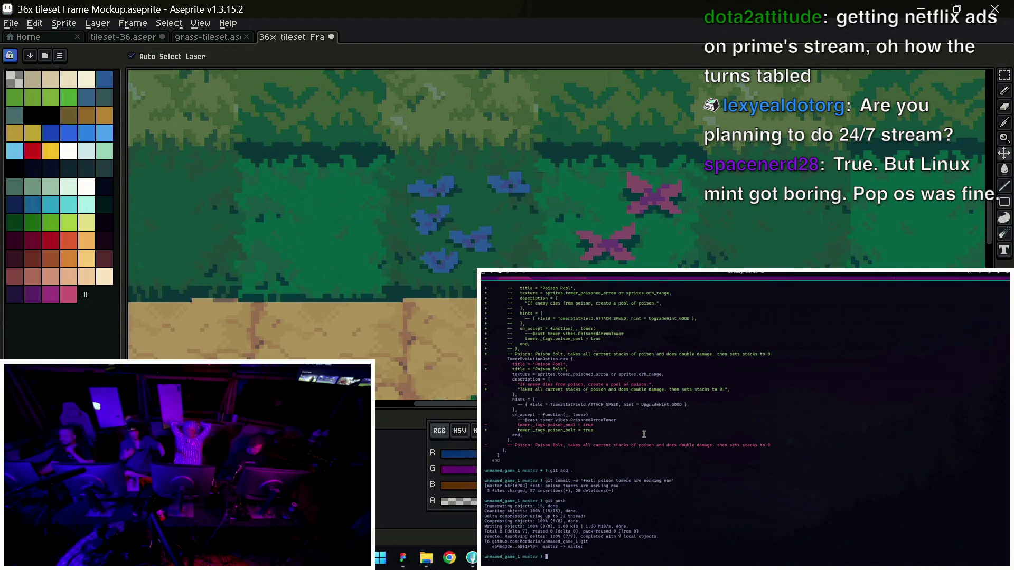
key(m)
key(ctrl+z)
key(ctrl+z)
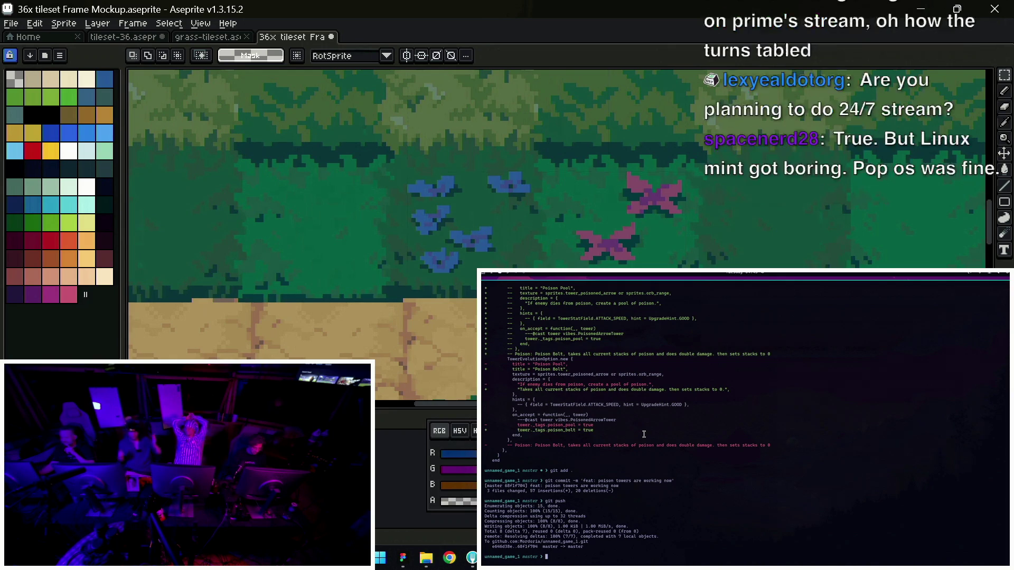
key(ctrl+z)
key(ctrl+y)
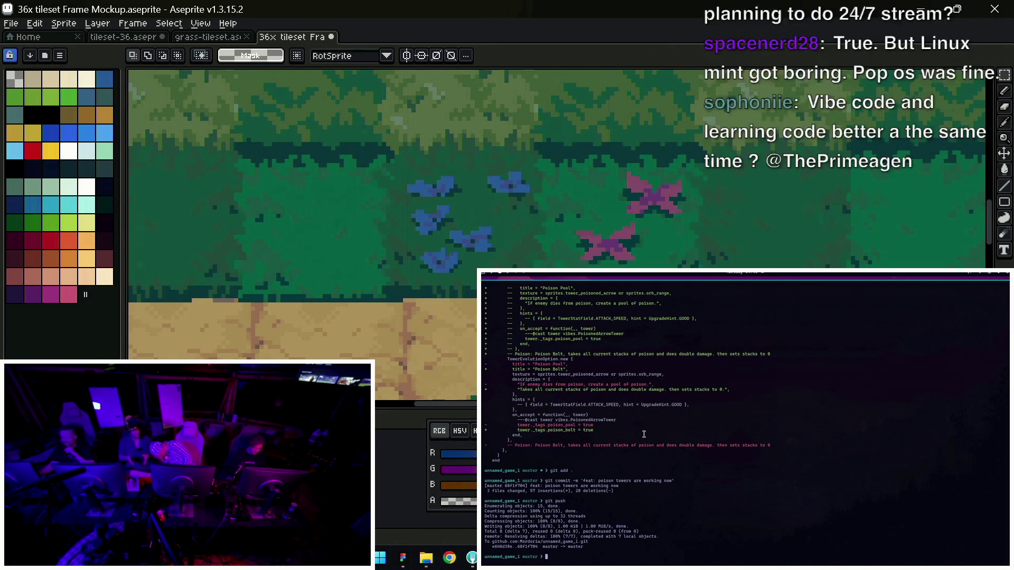
key(v)
key(z)
scroll(467, 227, down, 4)
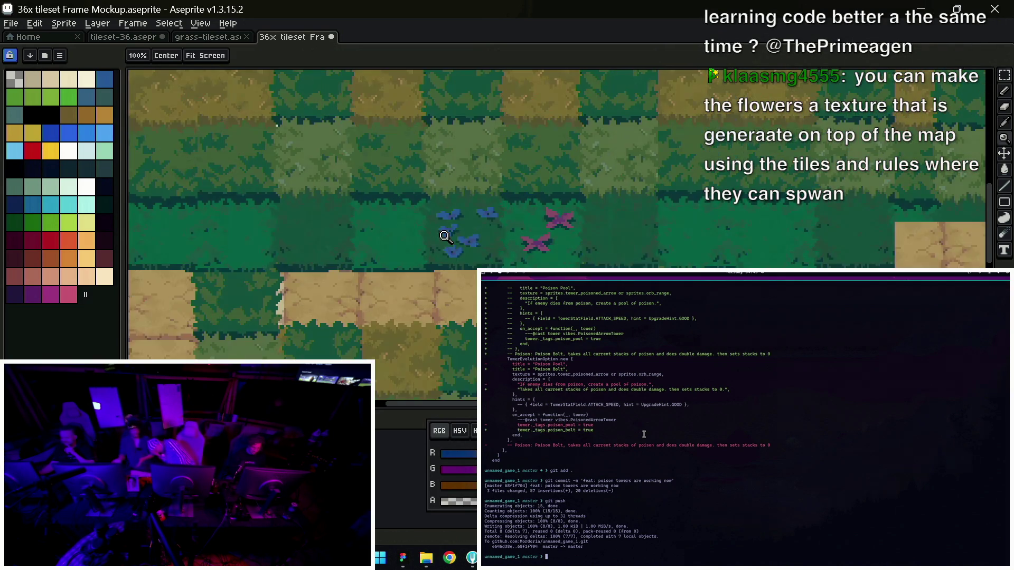
- Lasso the blue flower cluster and drop a copy on the grass further right
scroll(488, 229, down, 3)
scroll(493, 219, up, 4)
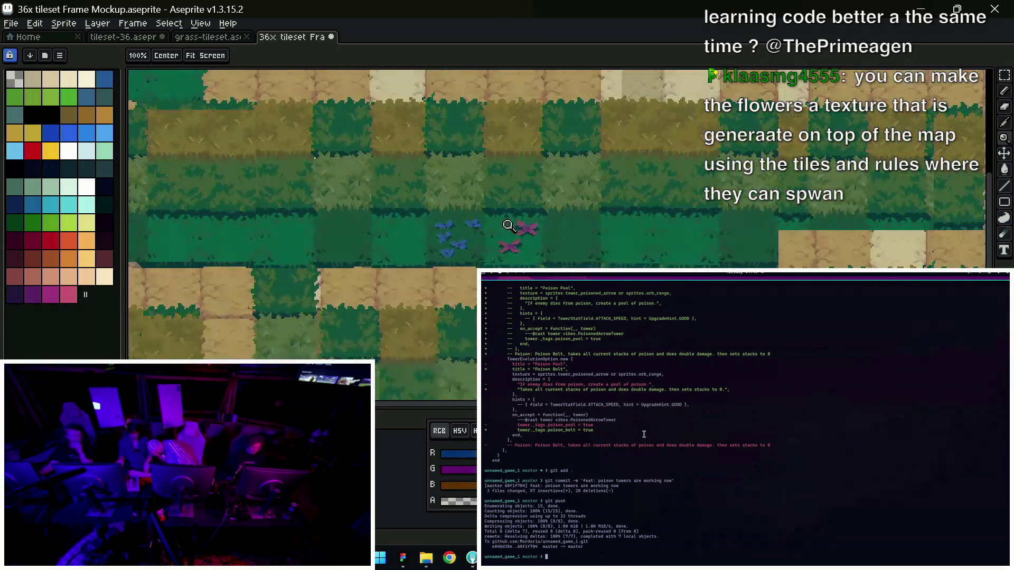
scroll(491, 234, up, 1)
scroll(476, 238, up, 1)
key(v)
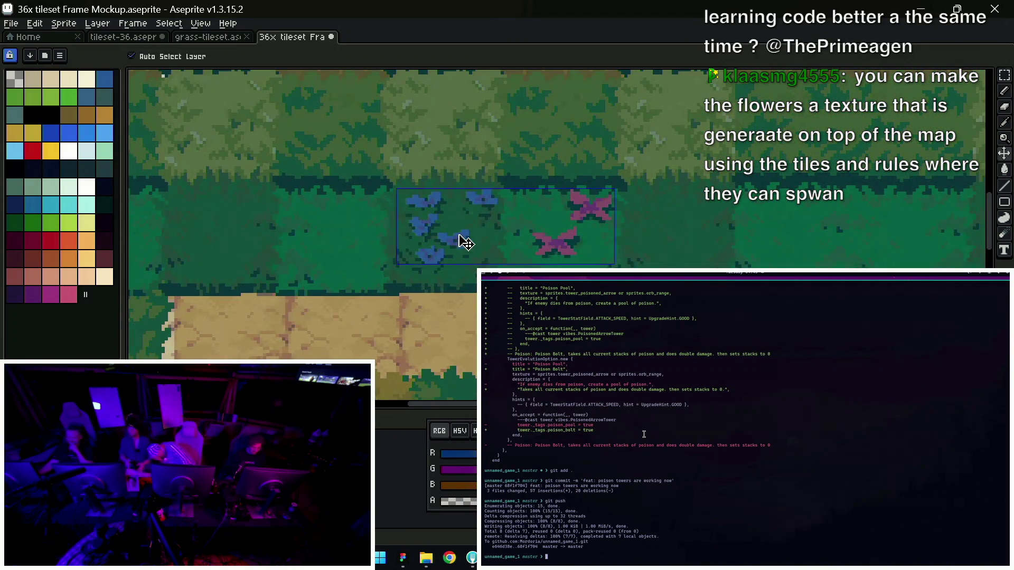
key(q)
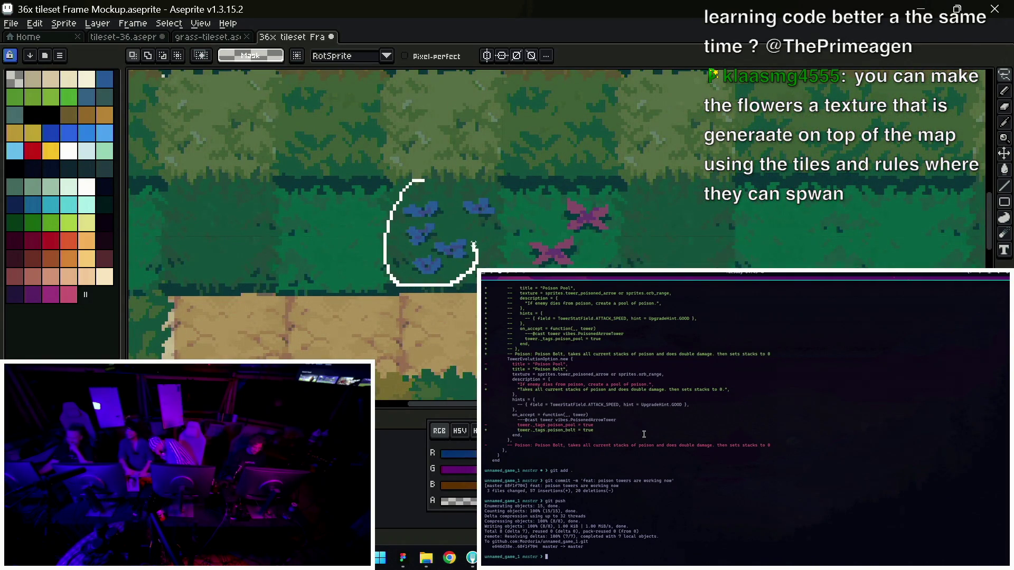
drag(465, 187, 438, 182)
drag(429, 219, 779, 216)
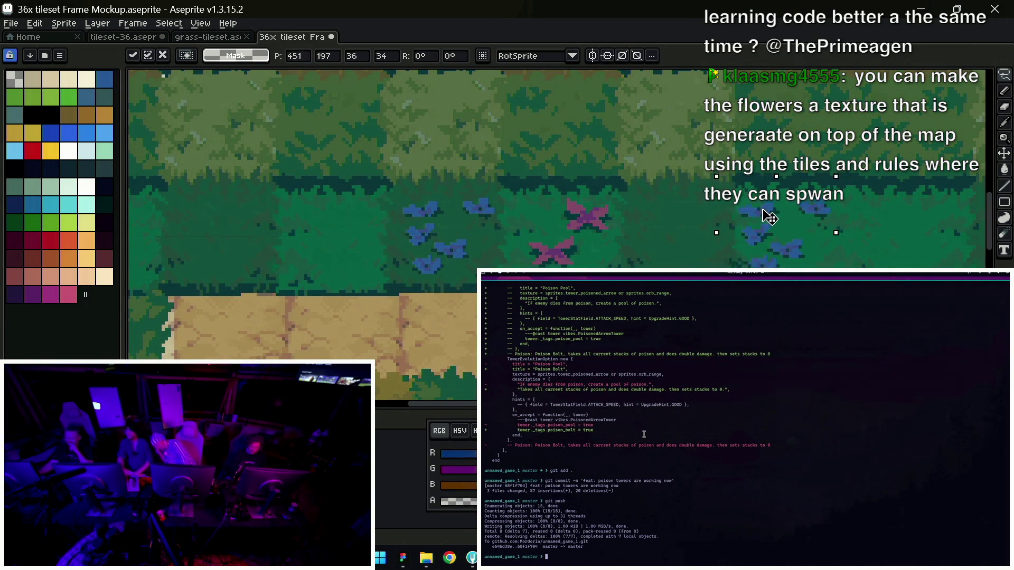
- Zoom out to view the copied blue flowers within the tileset
scroll(664, 232, down, 1)
scroll(633, 211, down, 1)
key(z)
scroll(560, 245, down, 1)
scroll(588, 238, down, 1)
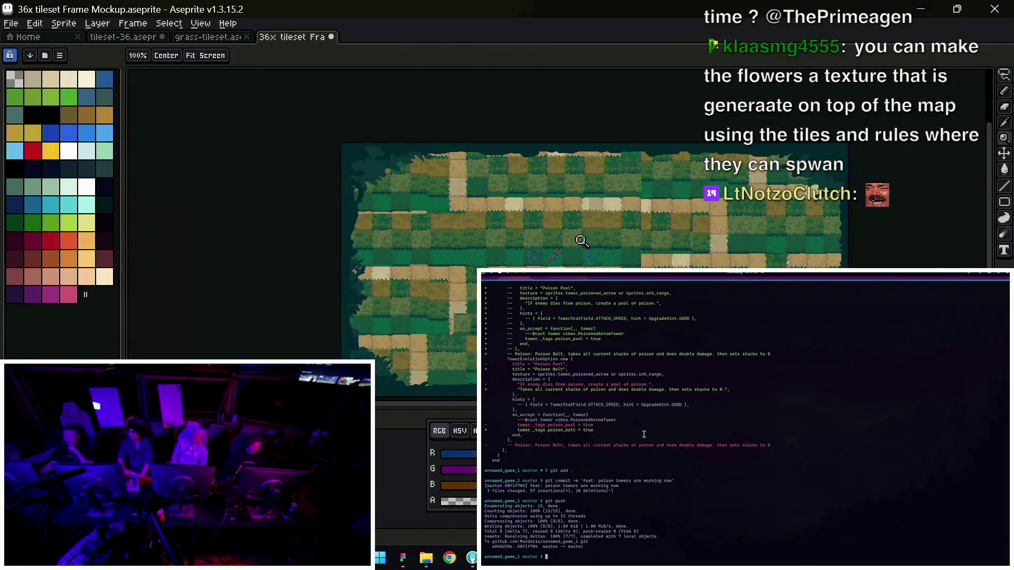
scroll(577, 235, up, 1)
scroll(614, 255, up, 2)
- Move the copied blue flower cluster up-left onto the lighter grass row and commit it
key(q)
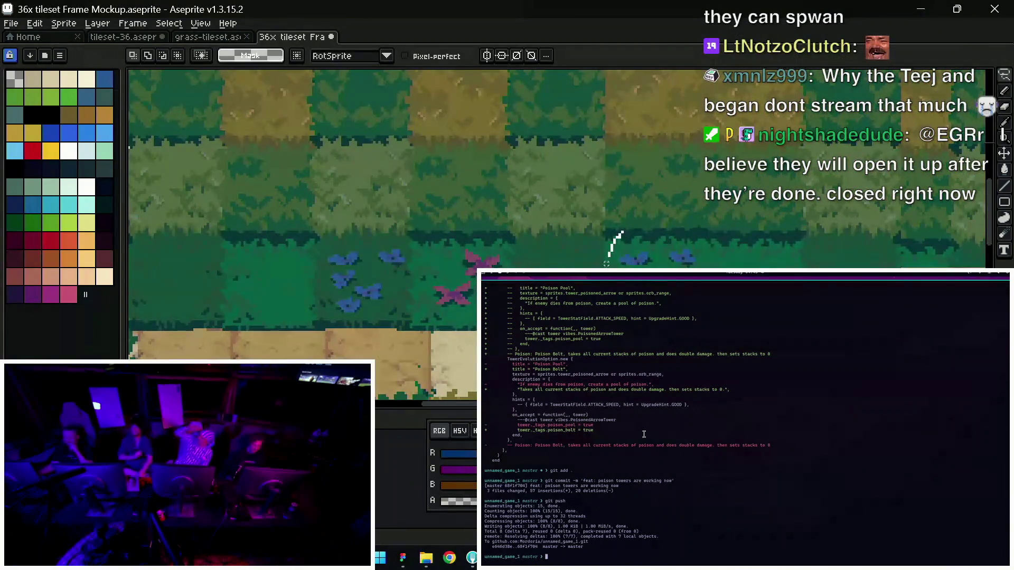
drag(667, 260, 589, 183)
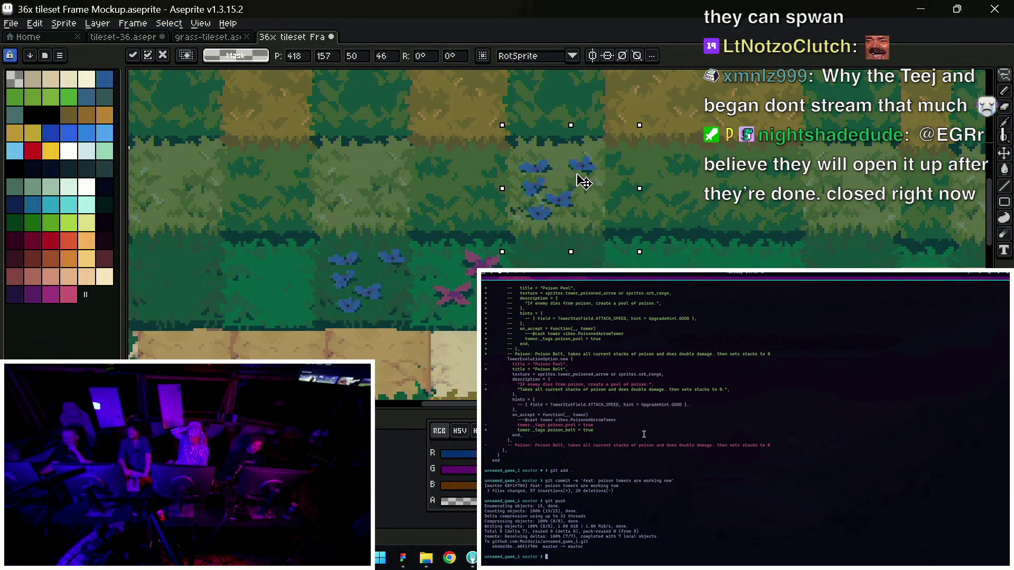
key(Return)
- Zoom in and out over the tile grid to inspect the relocated blue flowers
key(z)
scroll(502, 217, up, 2)
key(b)
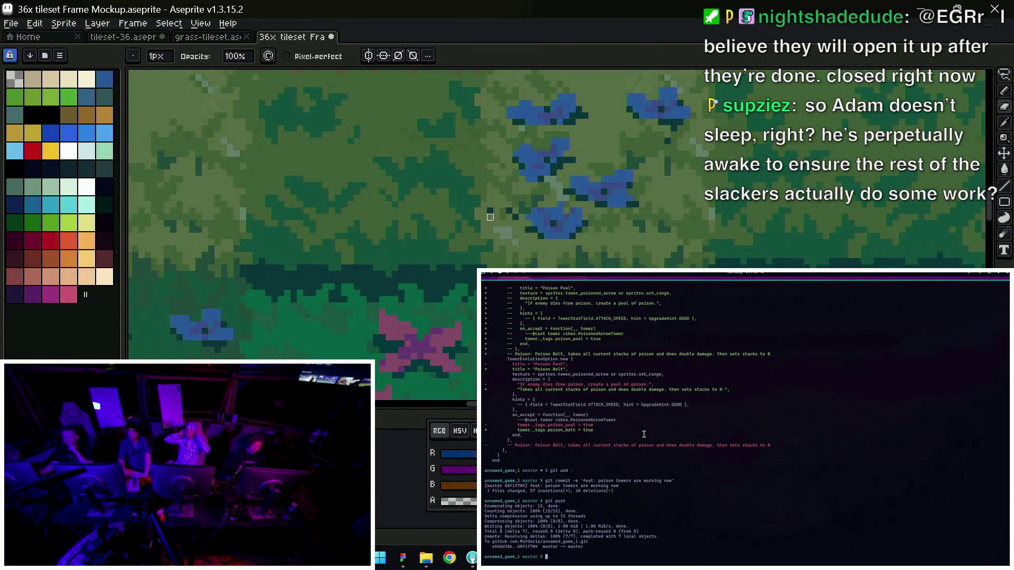
key(i)
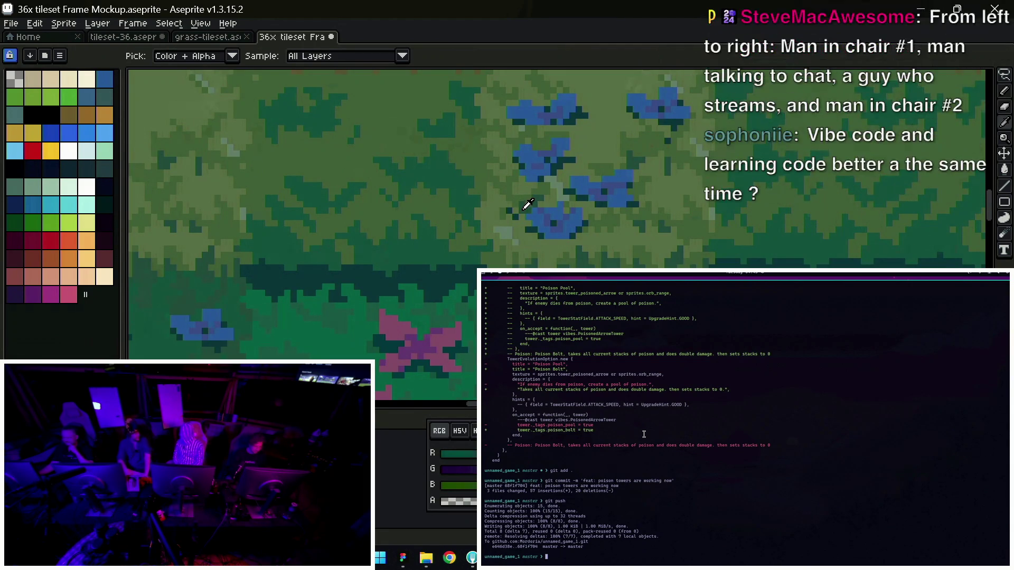
key(z)
scroll(510, 225, down, 4)
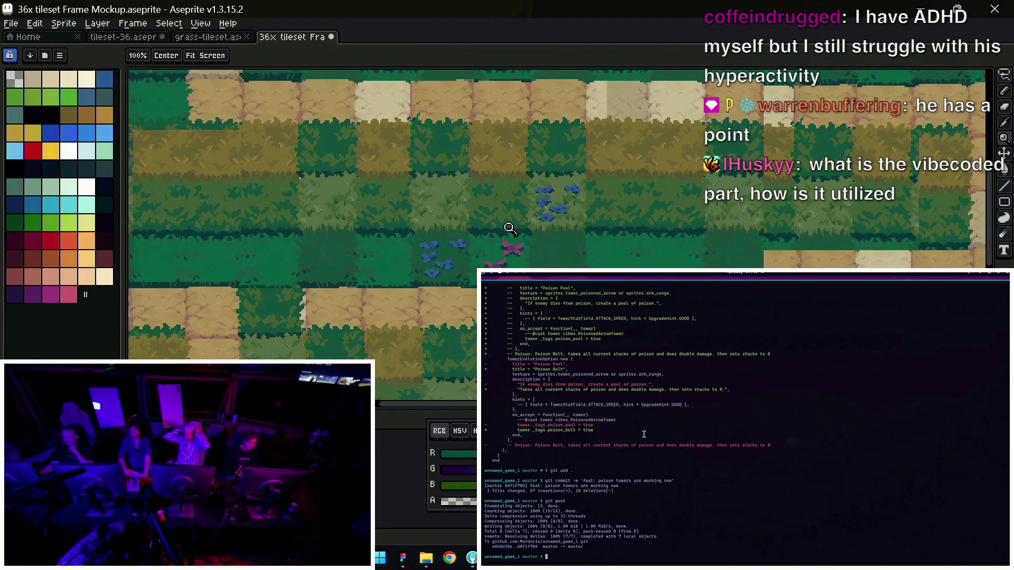
key(minus)
key(minus)
key(minus)
scroll(342, 261, up, 1)
scroll(342, 261, up, 1)
scroll(342, 260, up, 1)
scroll(343, 260, up, 1)
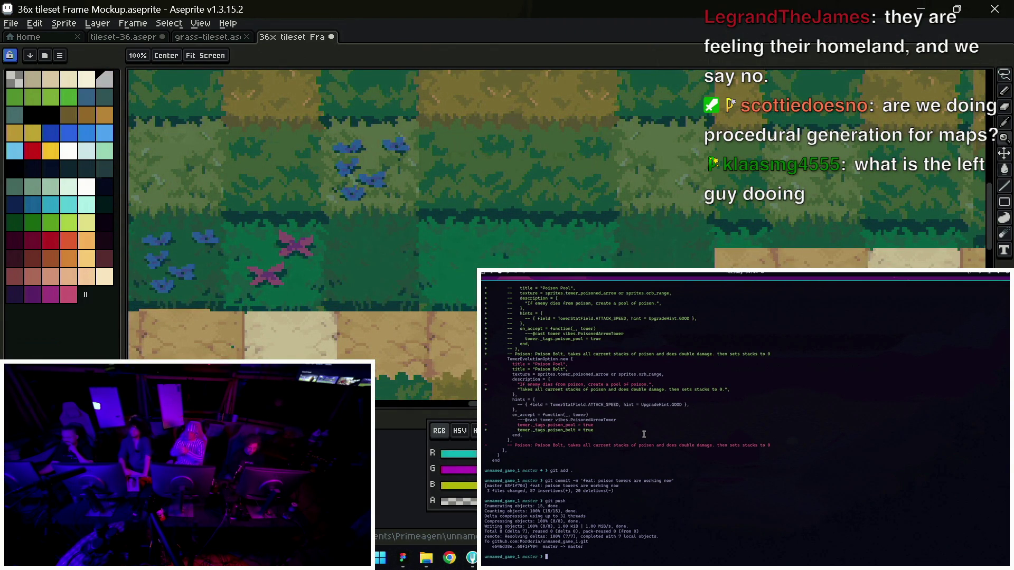
- Paint two small white blocky patches on the grass beside the blue flowers with the Pencil
key(b)
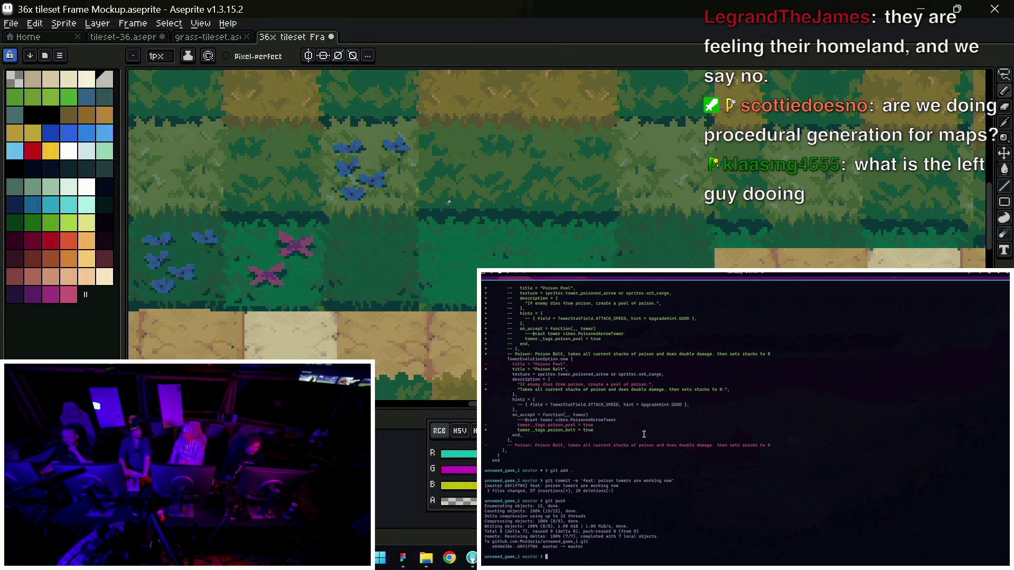
scroll(445, 251, up, 2)
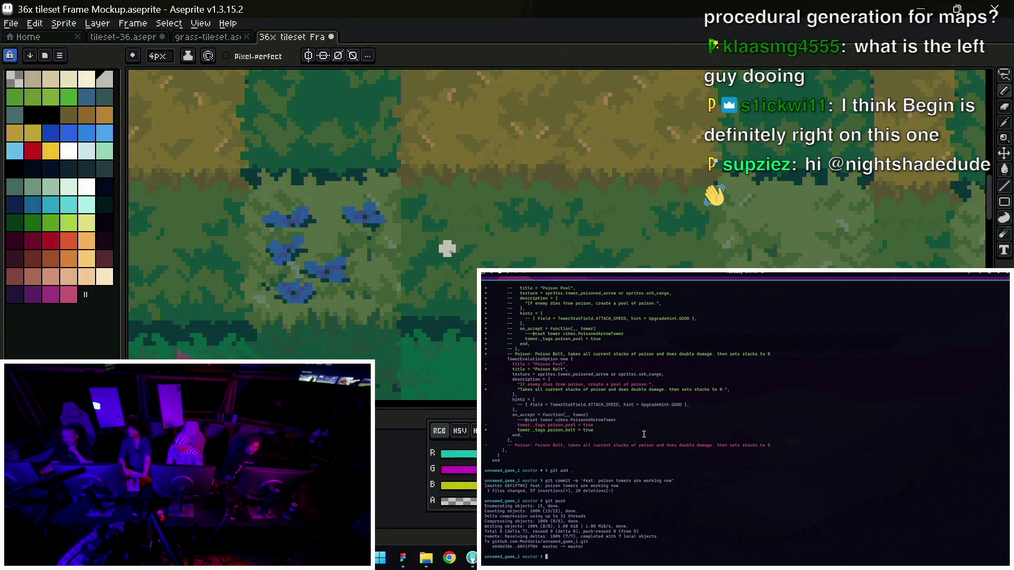
drag(426, 253, 436, 258)
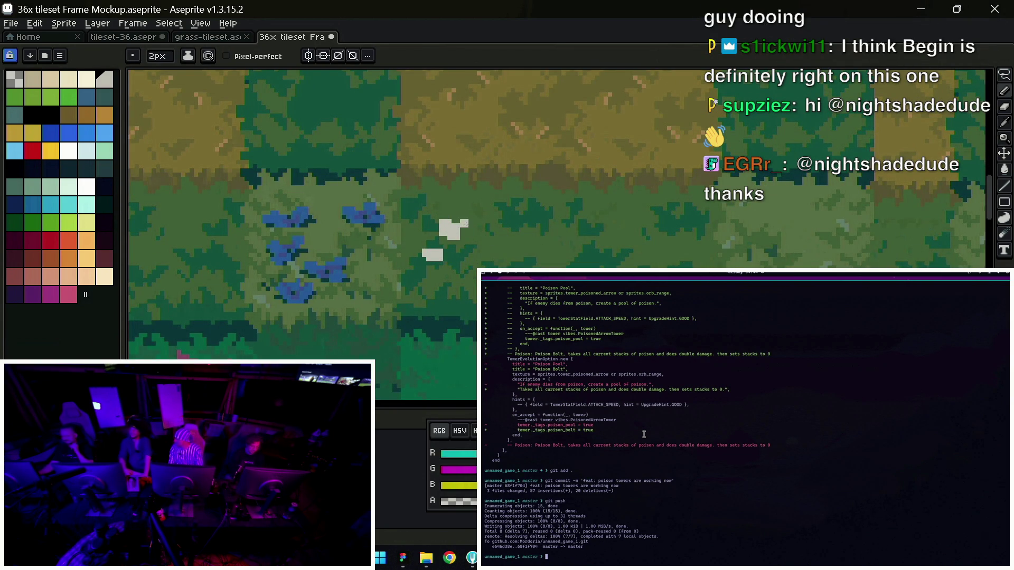
scroll(459, 227, down, 2)
scroll(511, 226, up, 3)
drag(431, 260, 447, 270)
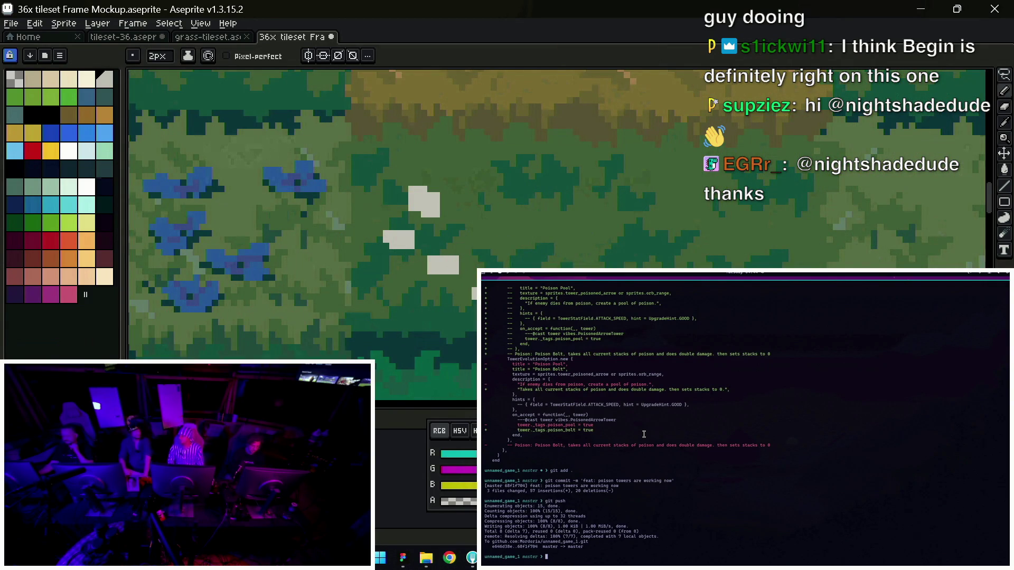
- Zoom in and out around the new white sheep bodies to review them
key(z)
scroll(496, 258, down, 2)
scroll(533, 257, up, 1)
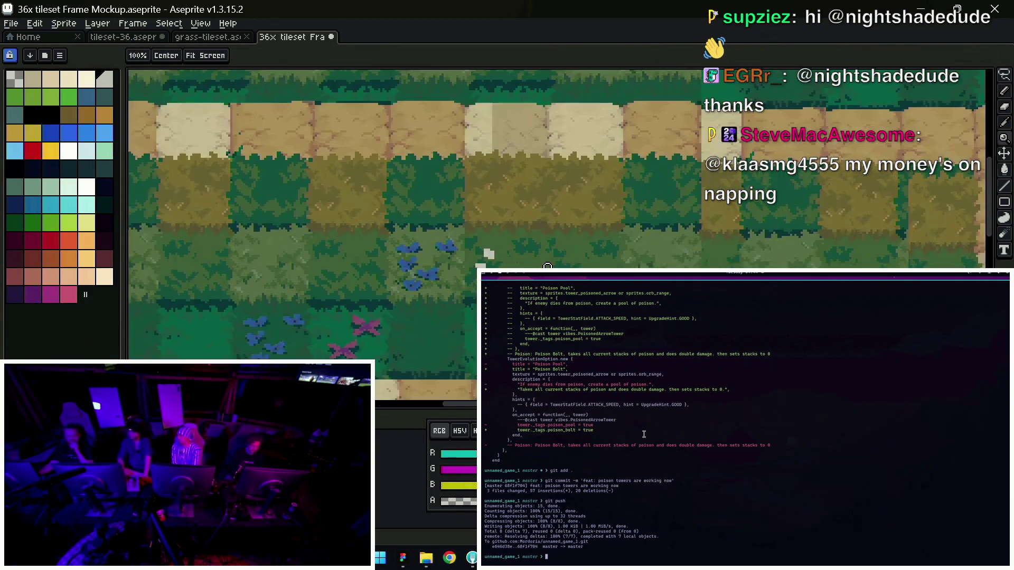
scroll(530, 251, up, 1)
key(b)
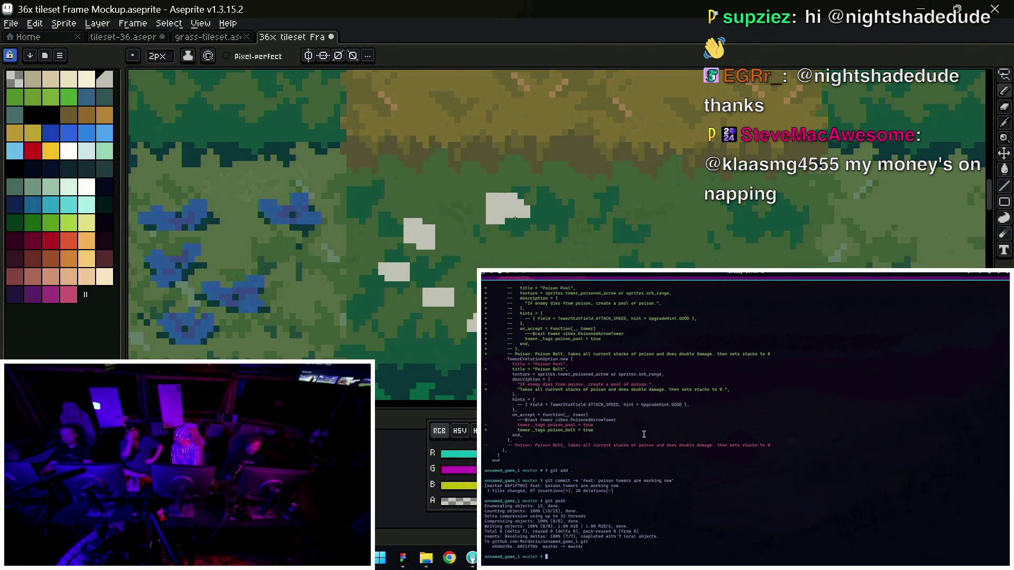
key(z)
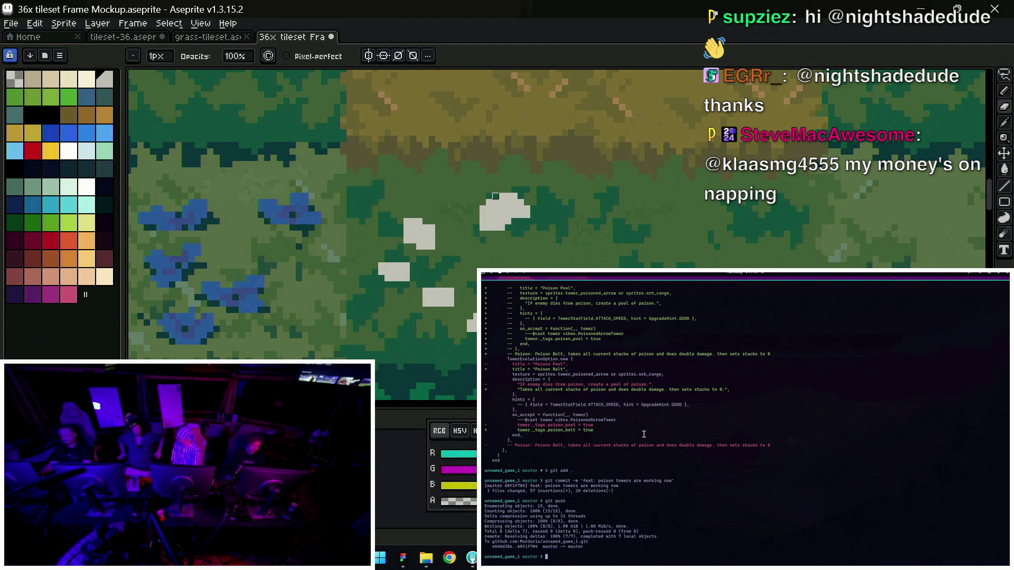
scroll(514, 209, up, 1)
key(b)
key(z)
scroll(514, 206, down, 3)
scroll(563, 225, up, 1)
scroll(564, 226, up, 2)
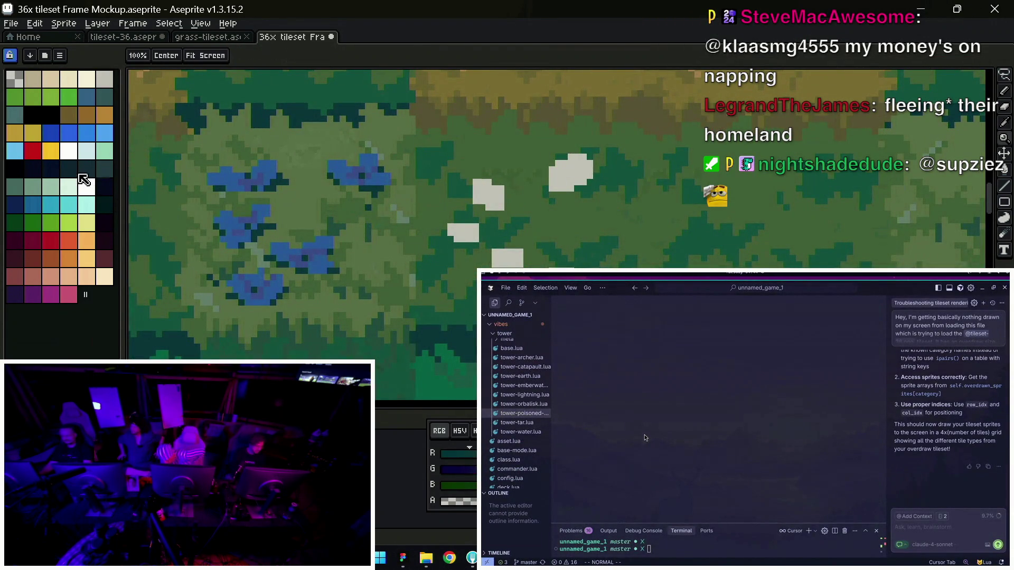
- Add dark details to the white sheep: a vertical stroke and a lower-left square
click(74, 170)
key(b)
click(348, 218)
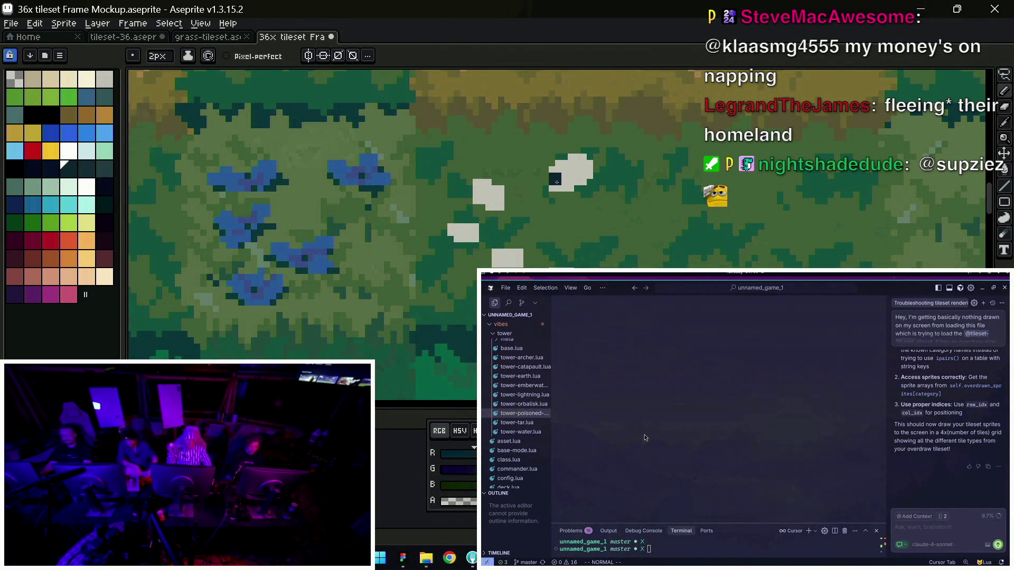
key(ctrl+z)
drag(495, 208, 498, 213)
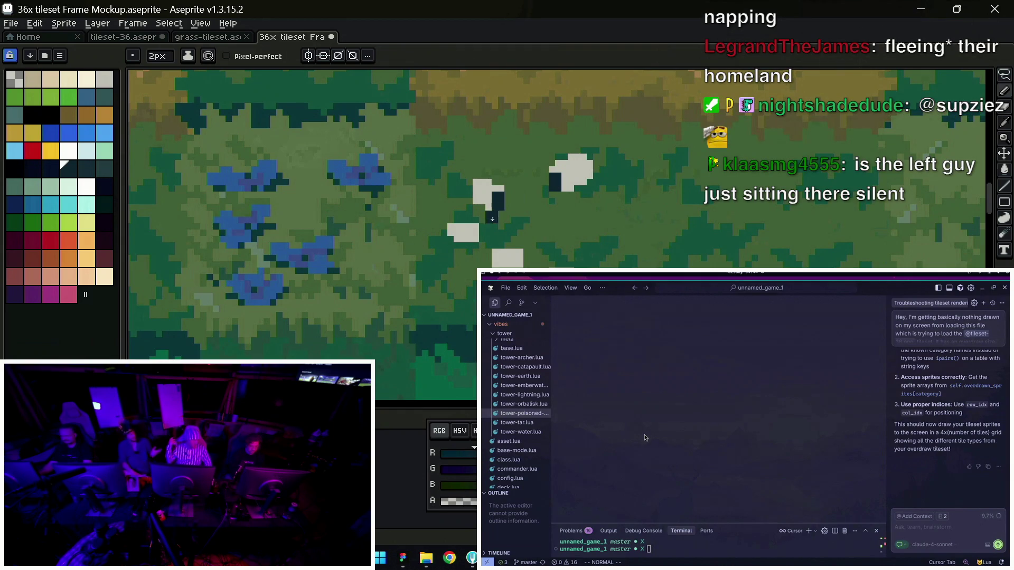
click(456, 239)
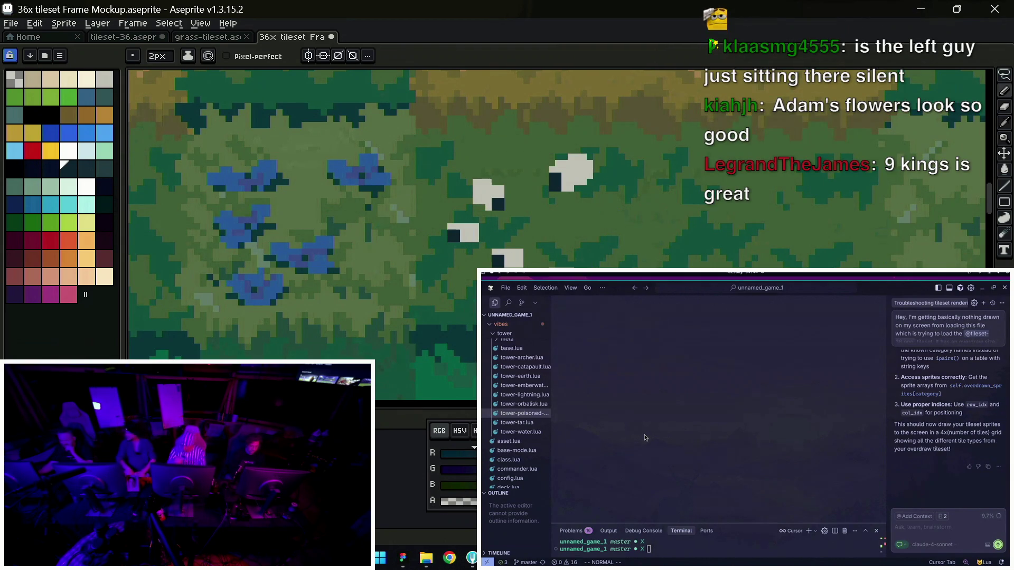
- Zoom around the sheep, sample a canvas colour, and try nudging the sheep up 8 px, then undo
scroll(543, 232, down, 2)
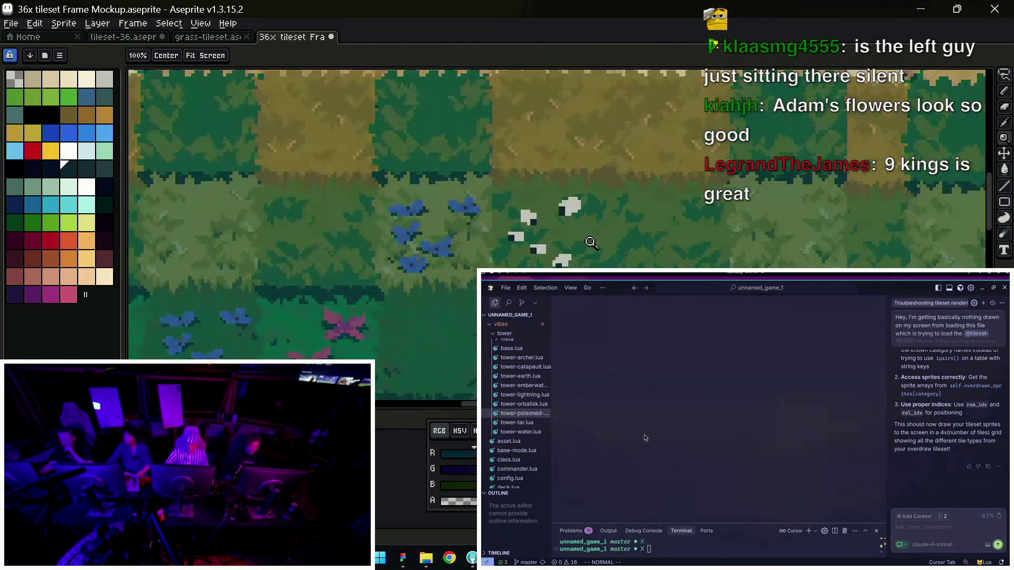
scroll(562, 175, up, 2)
key(z)
scroll(528, 240, down, 3)
scroll(496, 232, up, 1)
scroll(476, 227, up, 1)
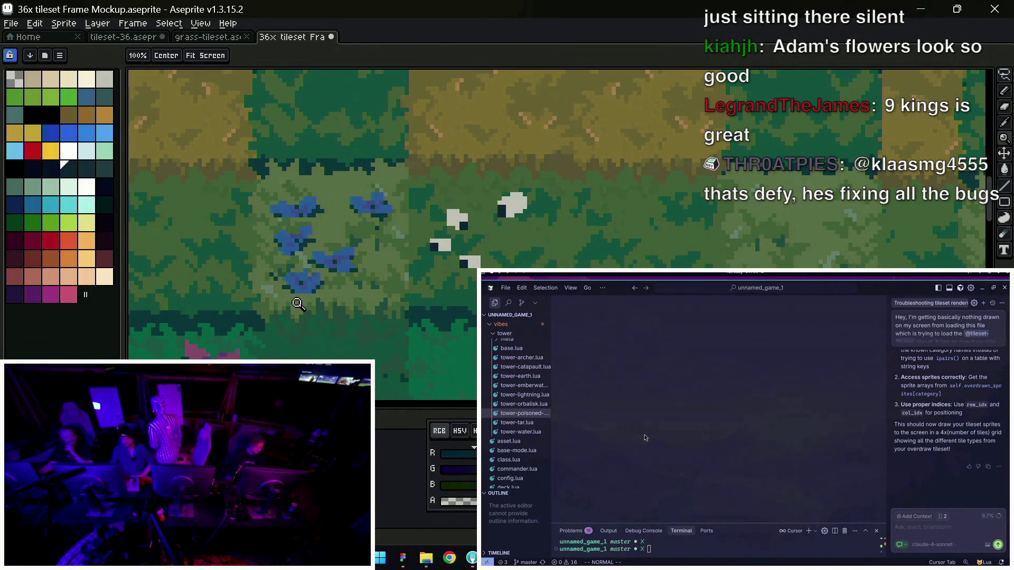
alt+click(516, 185)
key(v)
drag(521, 212, 521, 208)
key(ctrl+z)
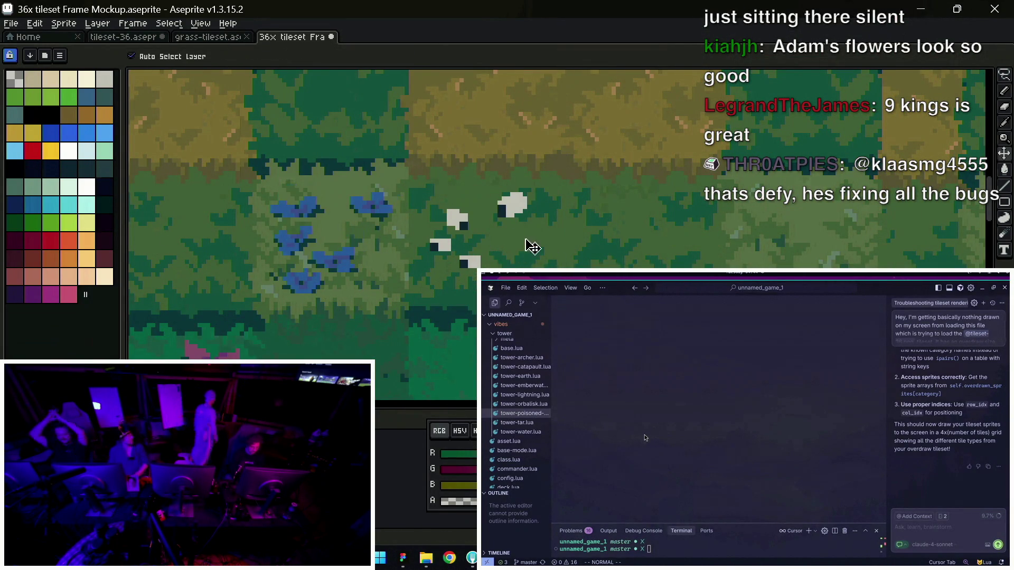
- Choose dark brown from the palette and draw a long diagonal fence line above the sheep
click(62, 164)
click(63, 163)
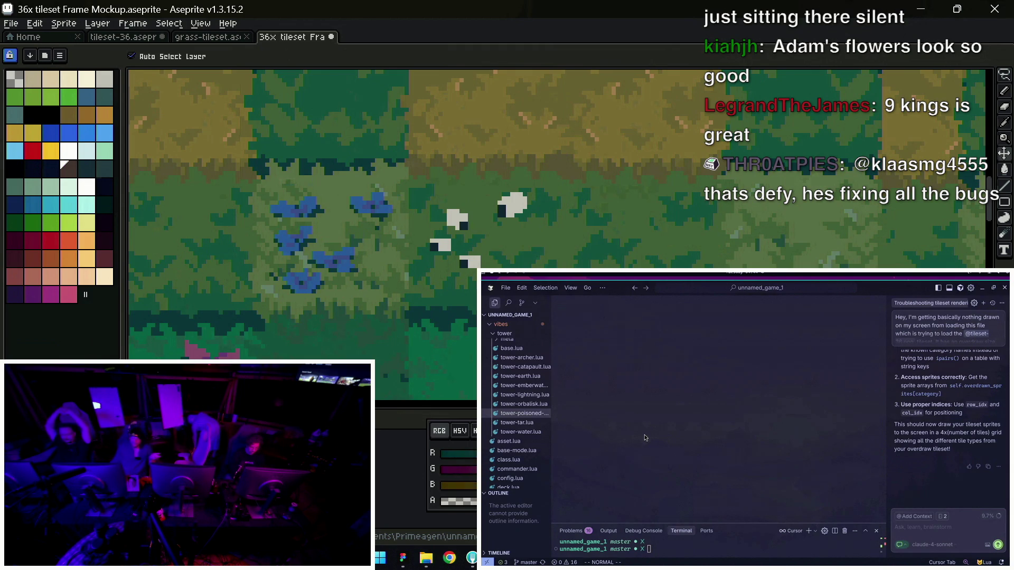
click(62, 164)
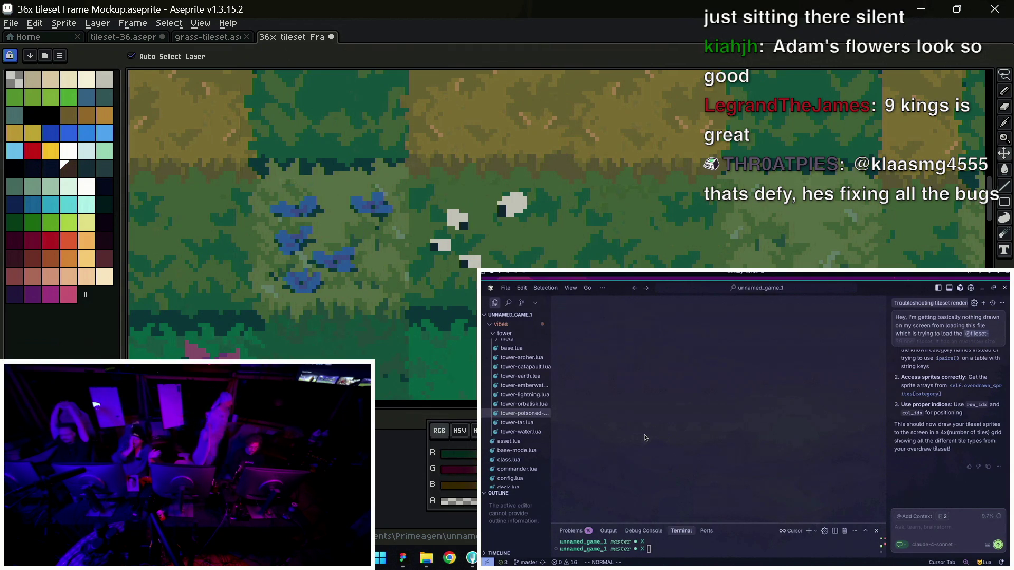
key(b)
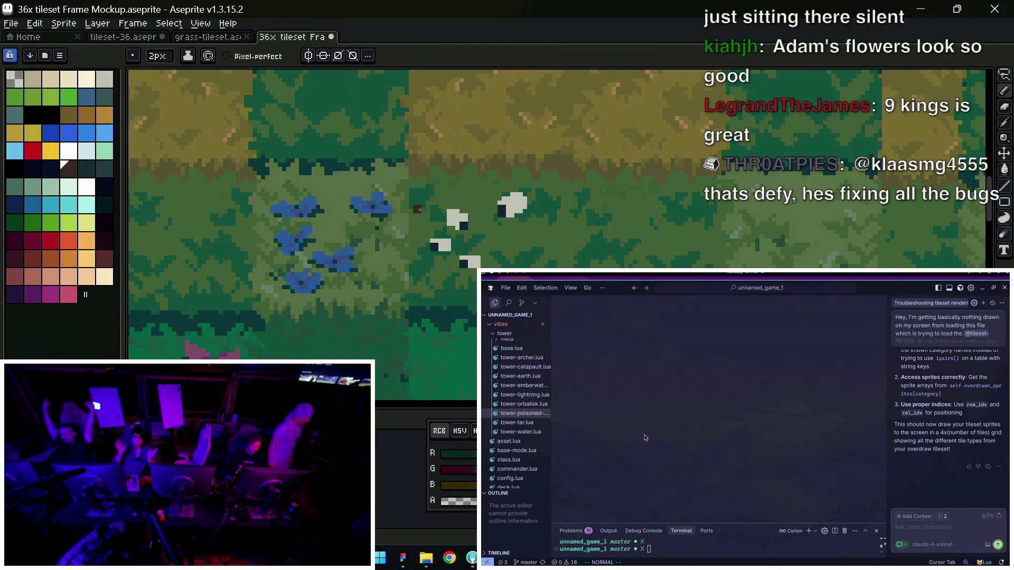
drag(422, 210, 593, 219)
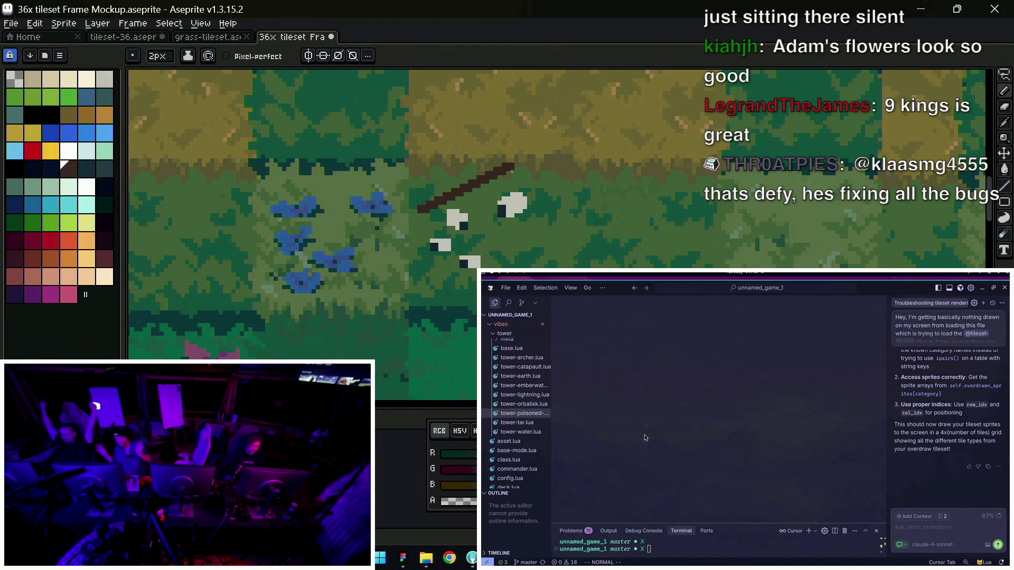
- Draw the fence's right vertical side and lower-left diagonal, removing a stray stroke tail
drag(593, 219, 551, 266)
key(ctrl+z)
drag(572, 216, 571, 269)
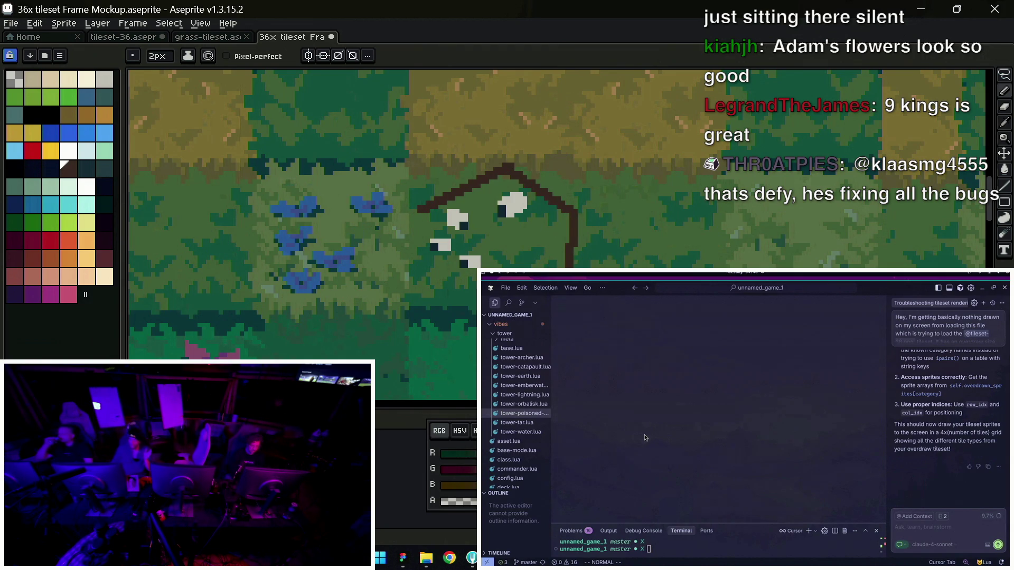
drag(475, 298, 415, 250)
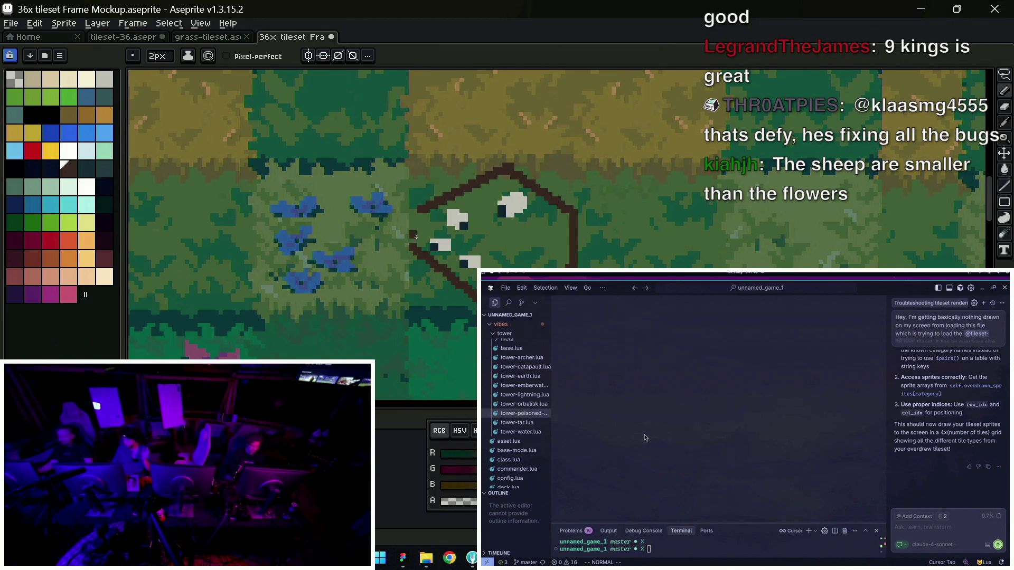
key(z)
scroll(500, 217, down, 2)
scroll(540, 181, down, 1)
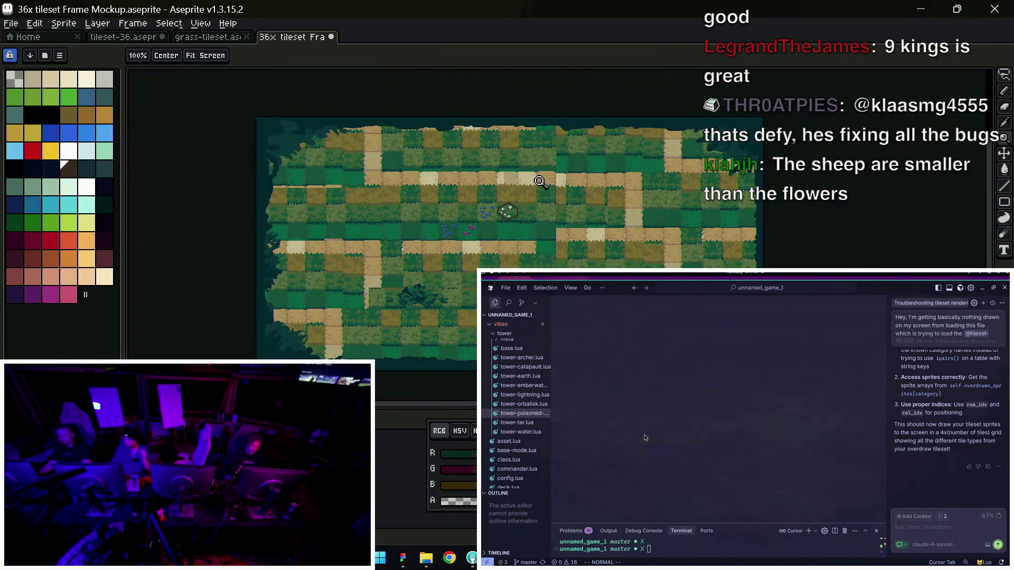
scroll(513, 214, up, 3)
scroll(513, 214, up, 2)
scroll(513, 214, up, 1)
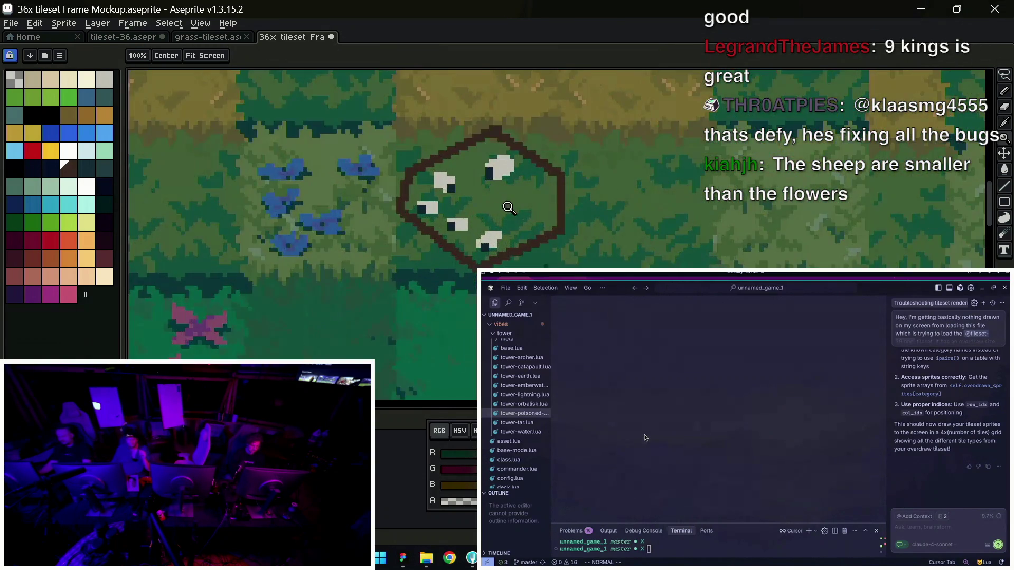
scroll(513, 211, up, 2)
- Retrace the left and right top diagonals of the fence in lighter brown
drag(514, 211, 523, 272)
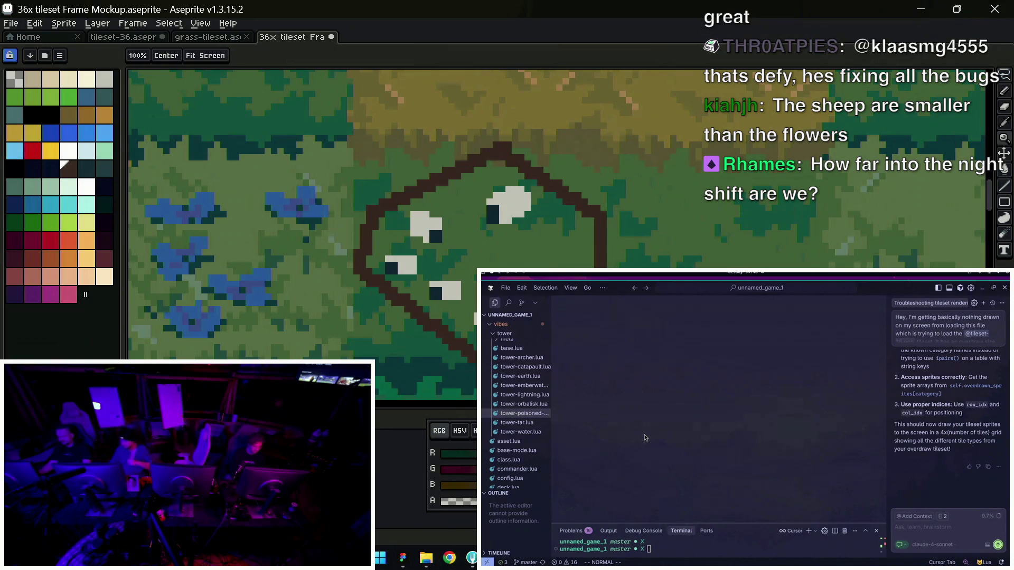
key(b)
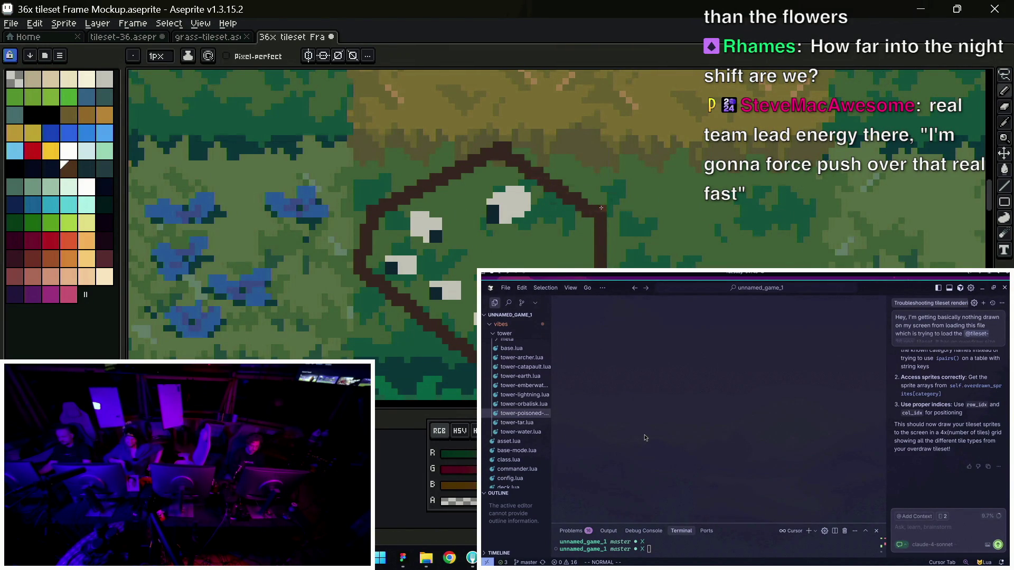
drag(599, 208, 502, 146)
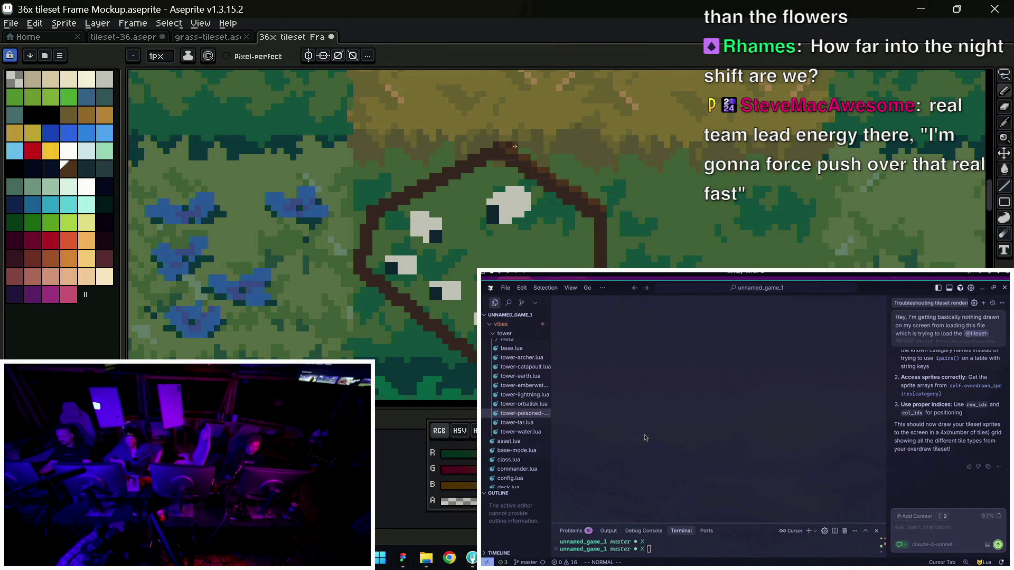
drag(513, 151, 600, 208)
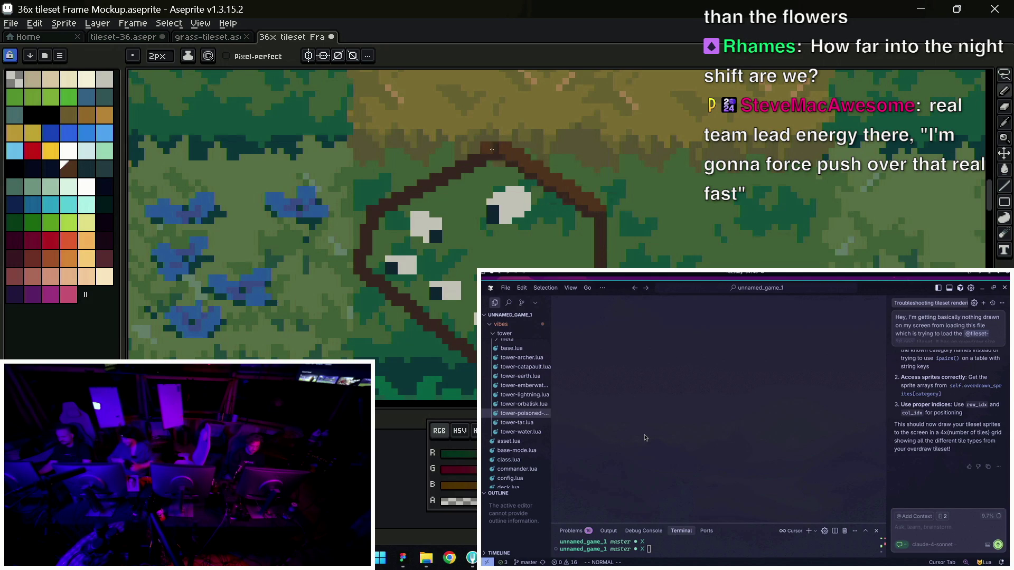
drag(497, 149, 379, 205)
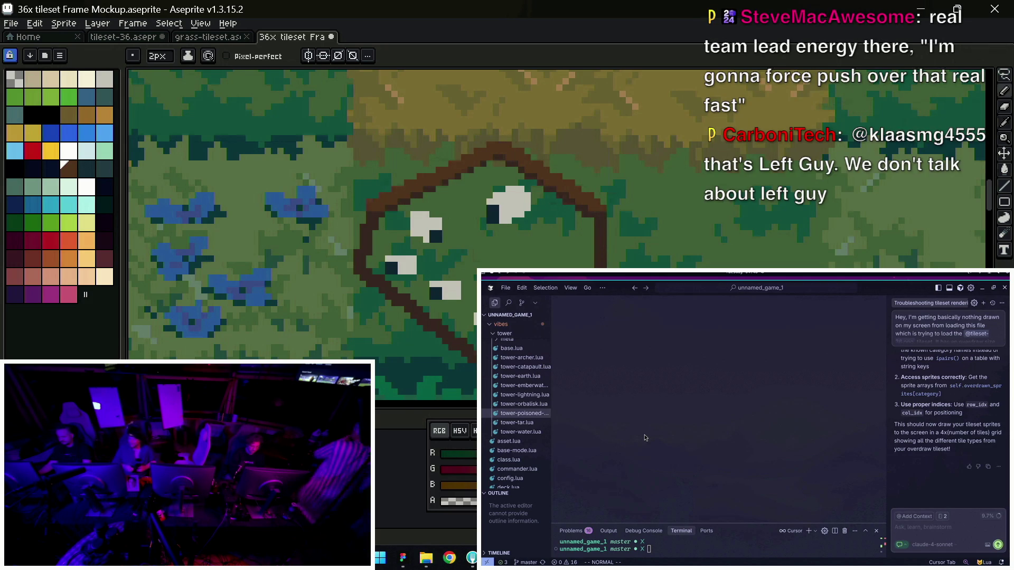
key(z)
scroll(568, 210, down, 4)
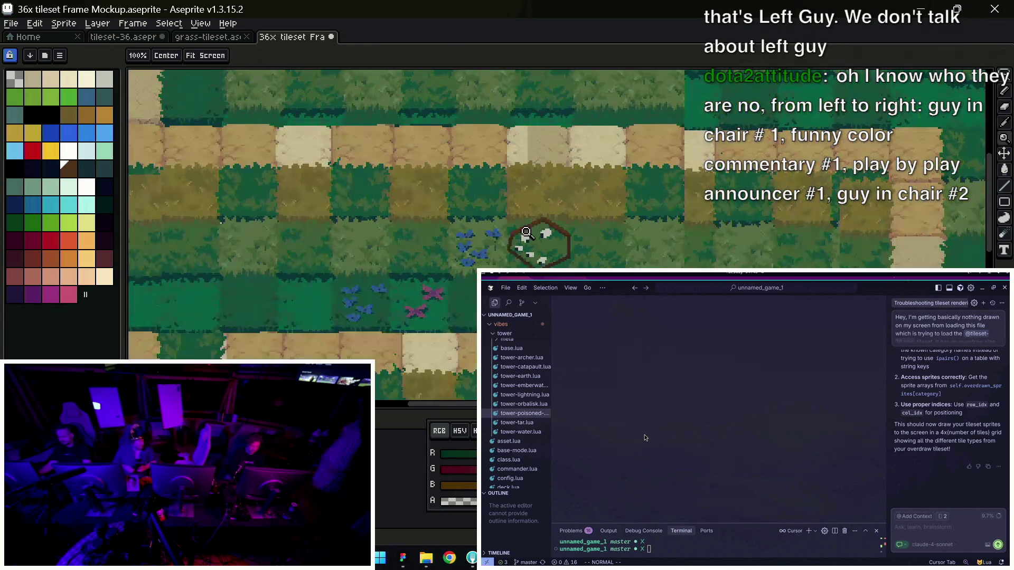
- Zoom in on the hexagon pen and redraw the fence pixels along its diagonal near the corner
key(v)
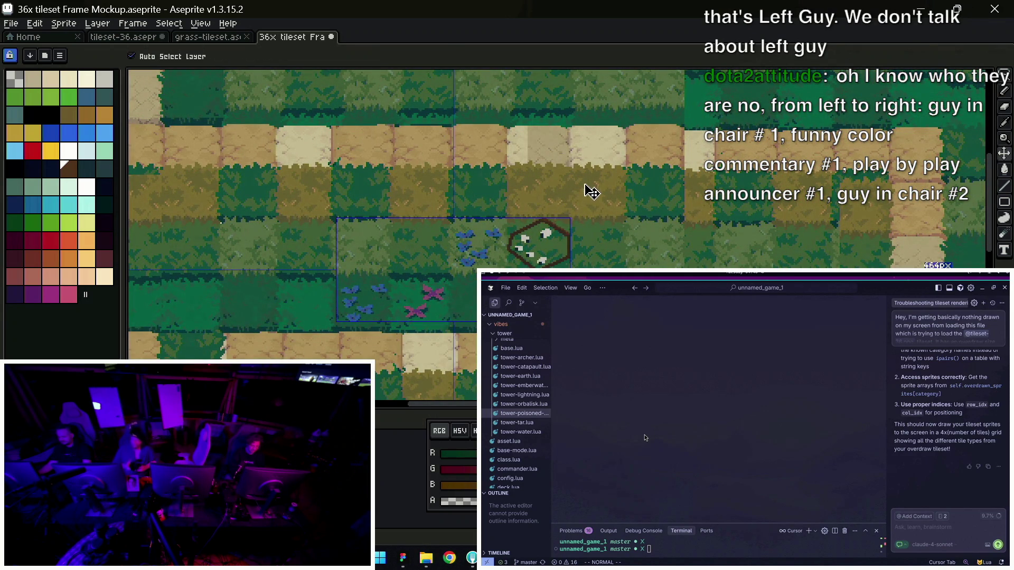
key(z)
scroll(583, 192, up, 3)
key(b)
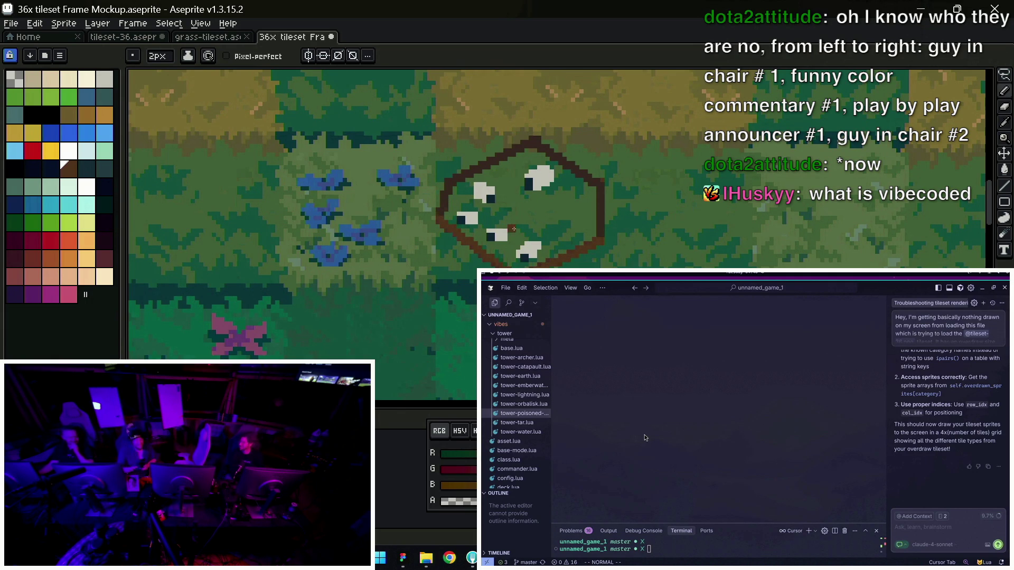
scroll(526, 228, up, 3)
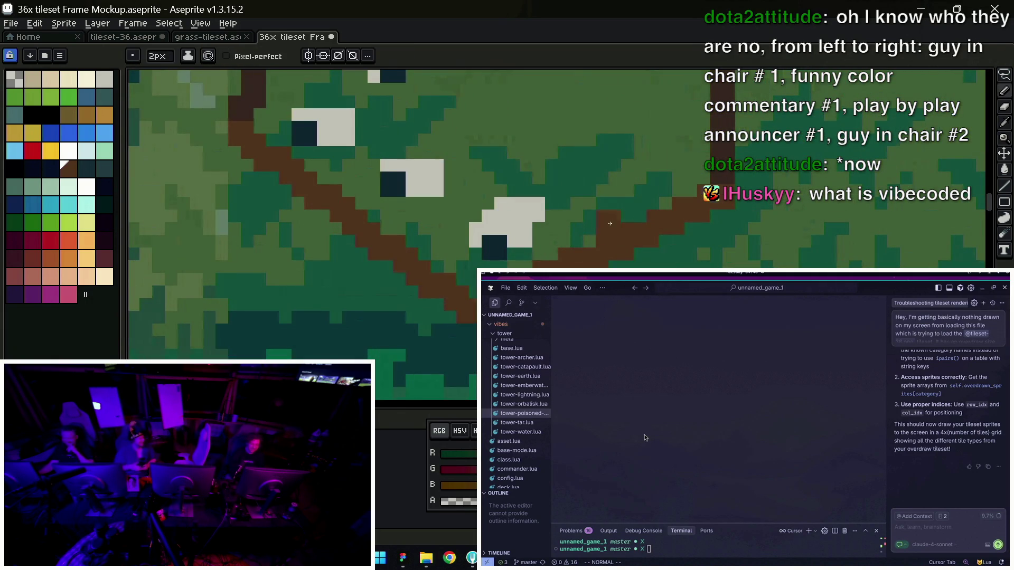
key(minus)
key(minus)
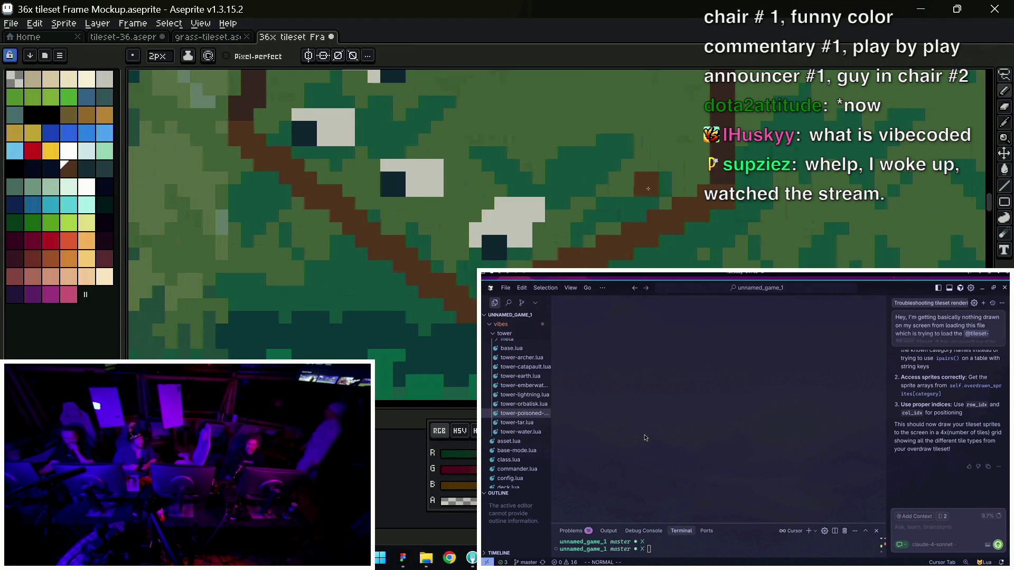
key(z)
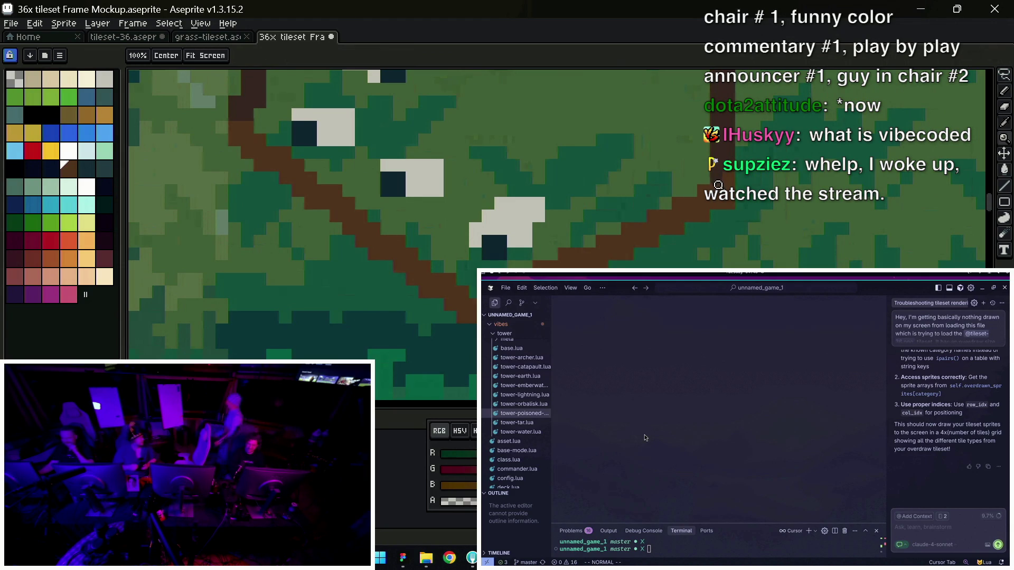
scroll(632, 175, down, 3)
scroll(633, 174, up, 3)
key(b)
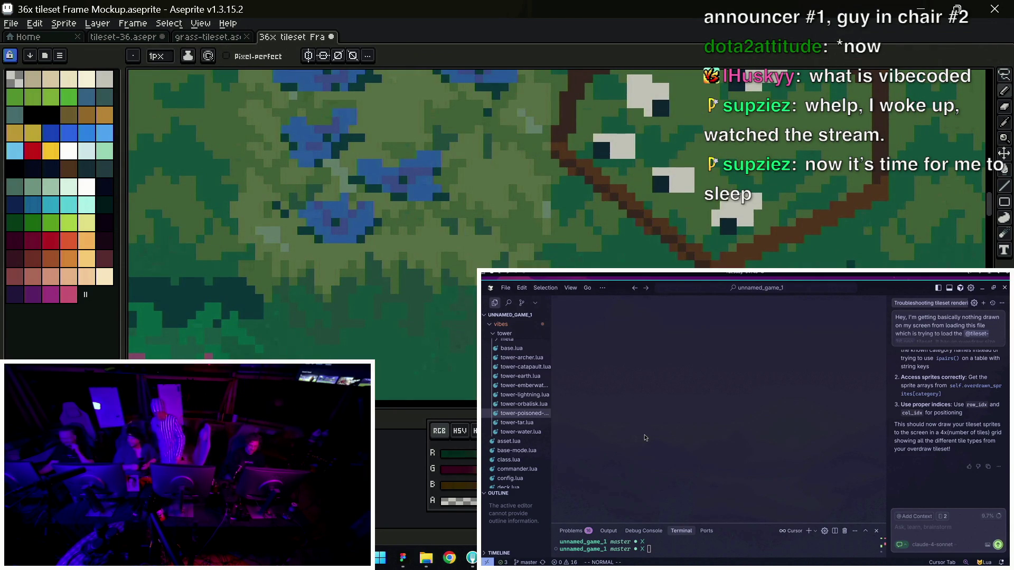
mouse_move(750, 247)
mouse_down()
mouse_move(881, 199)
mouse_move(721, 268)
mouse_up()
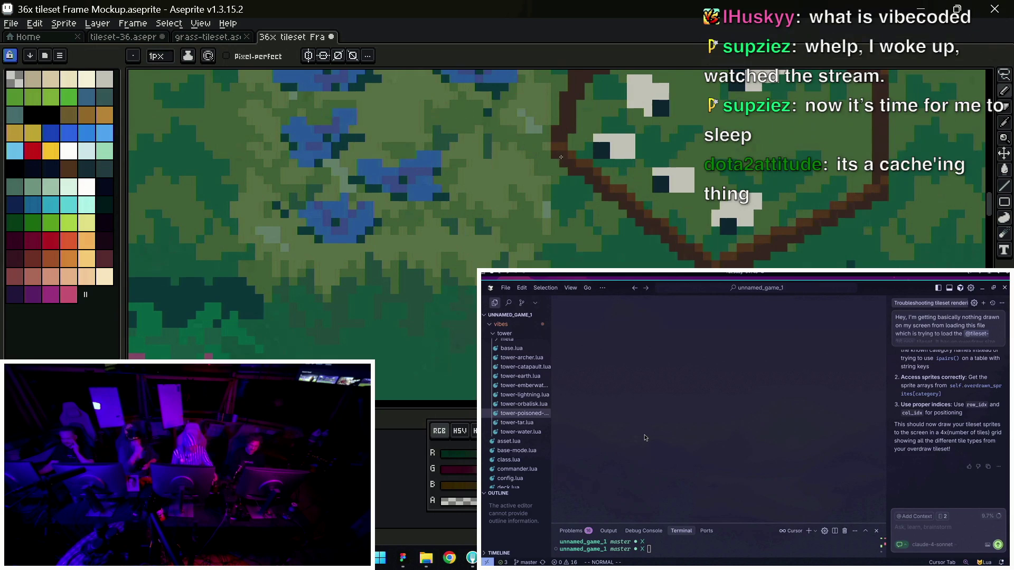
key(z)
scroll(581, 174, down, 1)
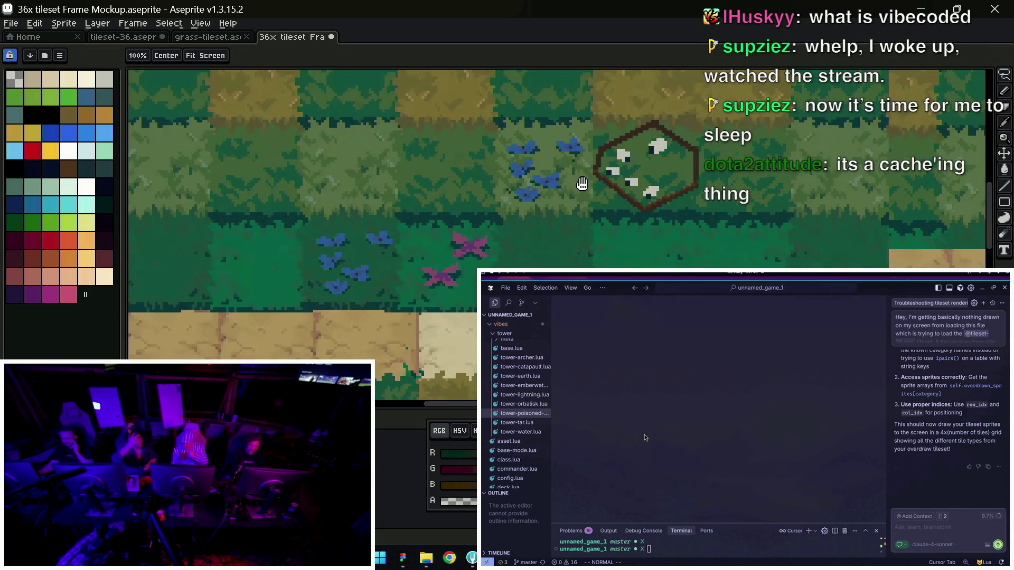
- Zoom and pan to the pen, then sample the dark brown from the fence outline
scroll(607, 200, down, 1)
scroll(634, 221, down, 1)
scroll(648, 230, down, 1)
scroll(648, 230, up, 2)
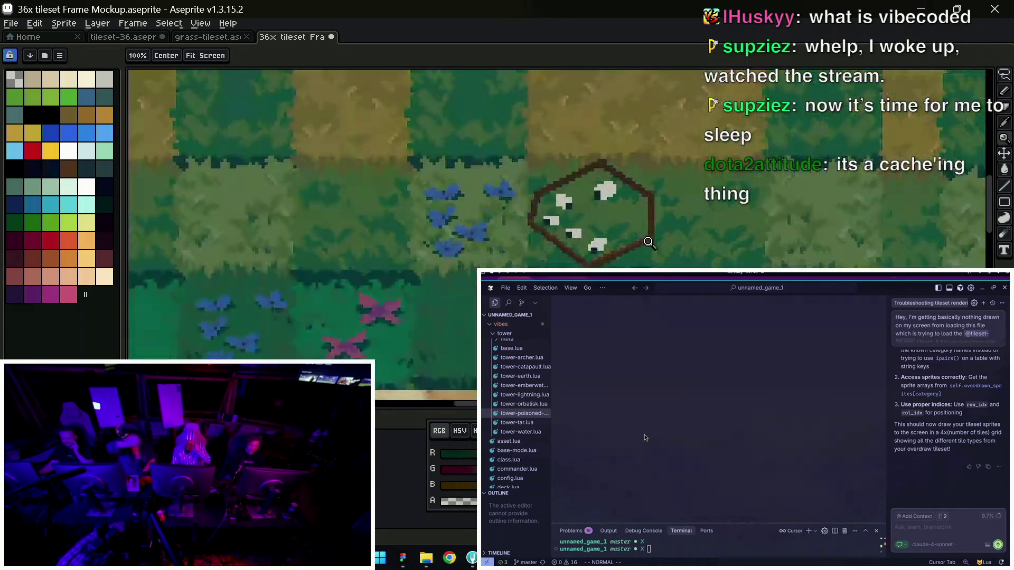
scroll(659, 235, up, 2)
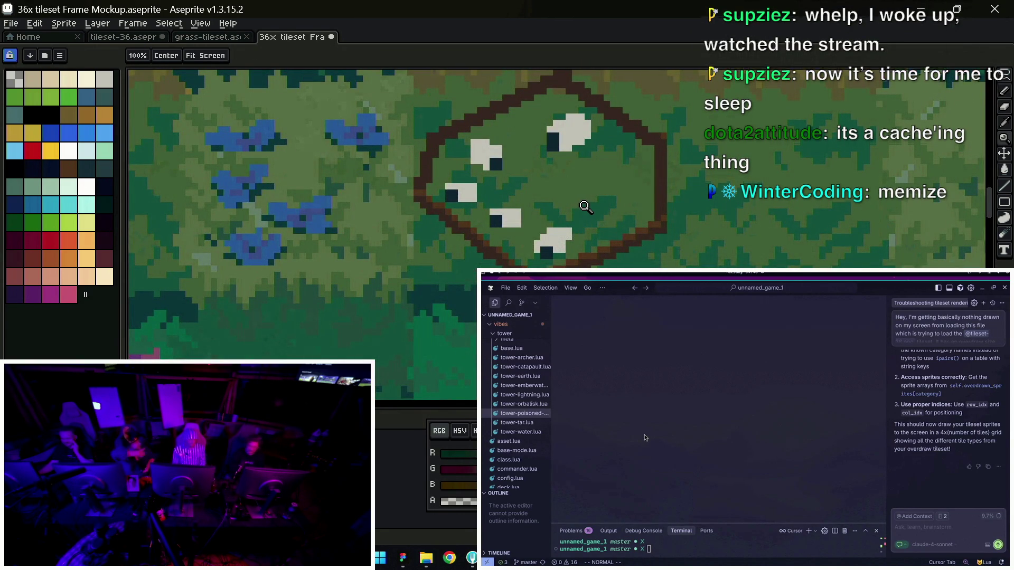
scroll(577, 209, up, 3)
scroll(528, 238, left, 1)
key(i)
click(458, 276)
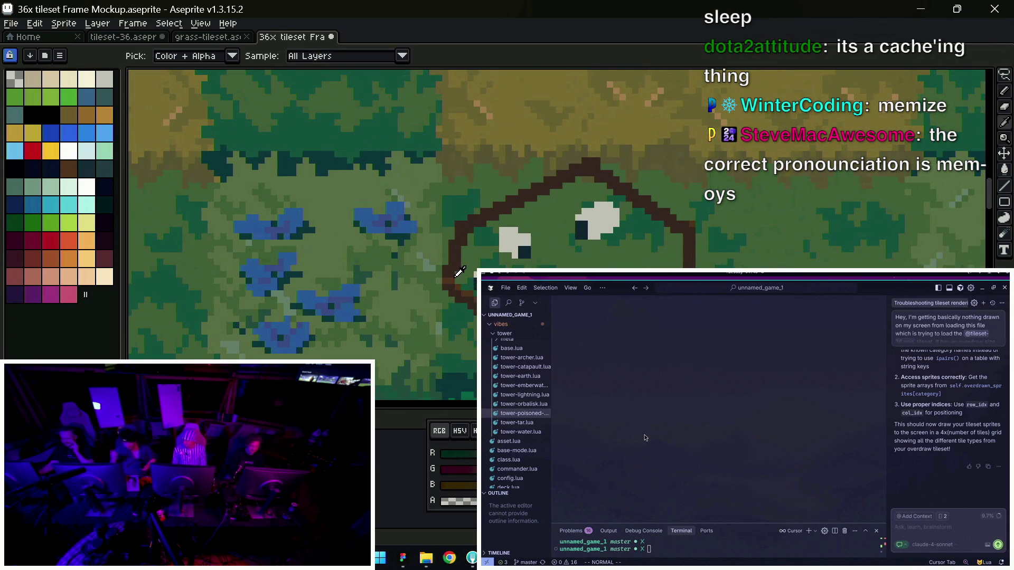
key(b)
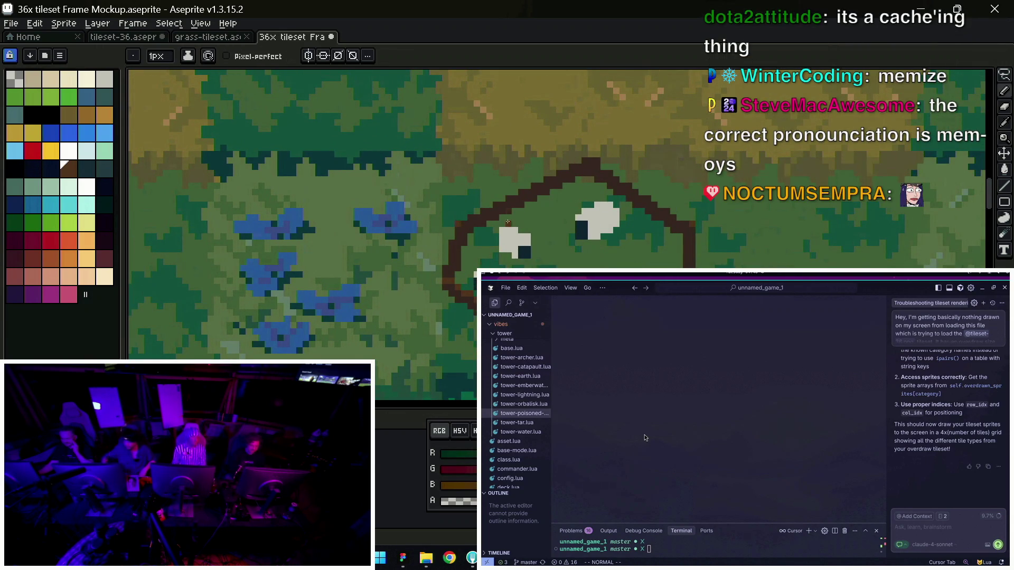
- Turn on Contiguous for the Paint Bucket, zoom in on the sheep pen, then zoom back out
key(e)
key(i)
key(b)
key(i)
key(g)
click(236, 56)
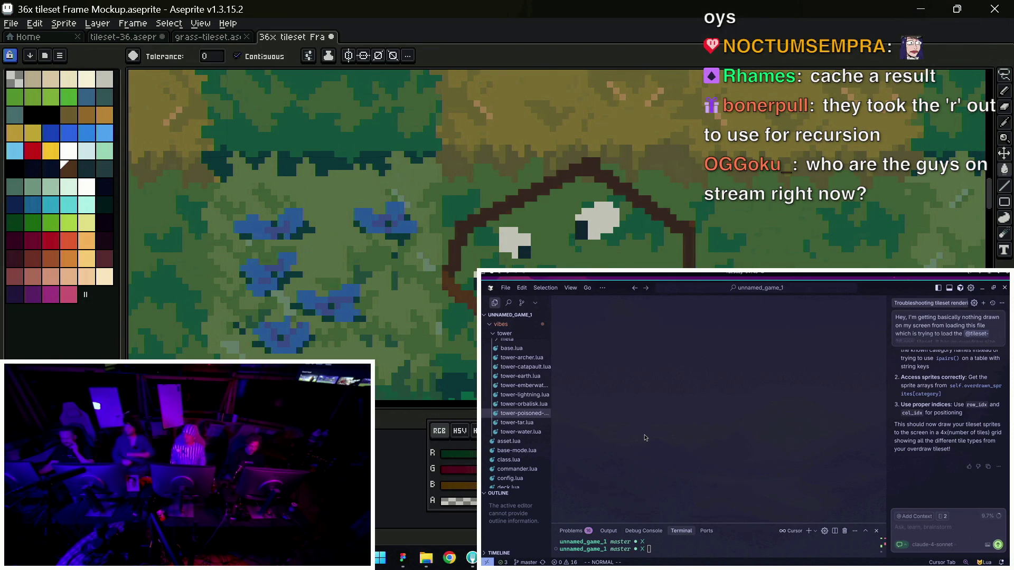
key(z)
click(693, 220)
key(b)
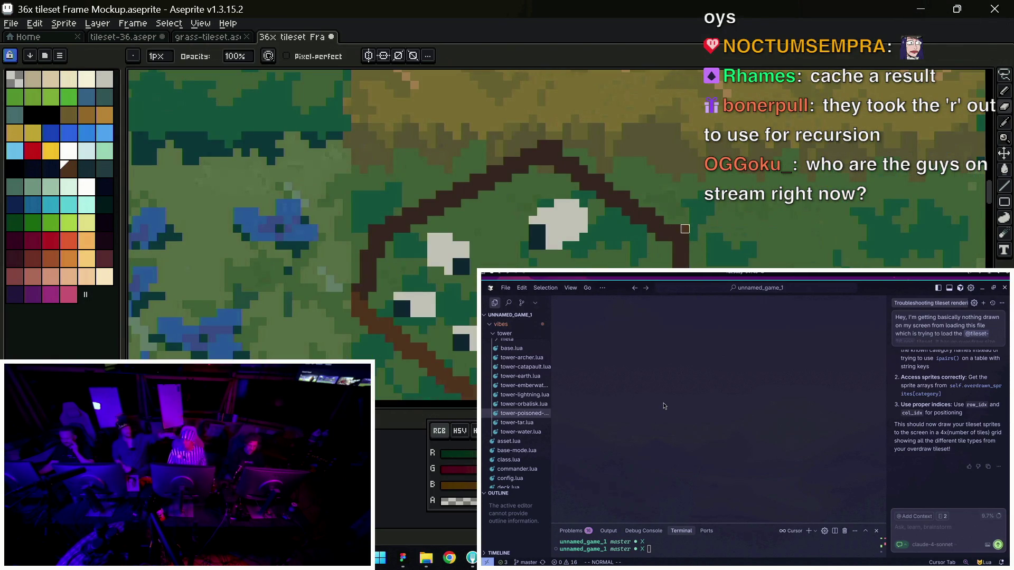
key(z)
scroll(631, 244, down, 3)
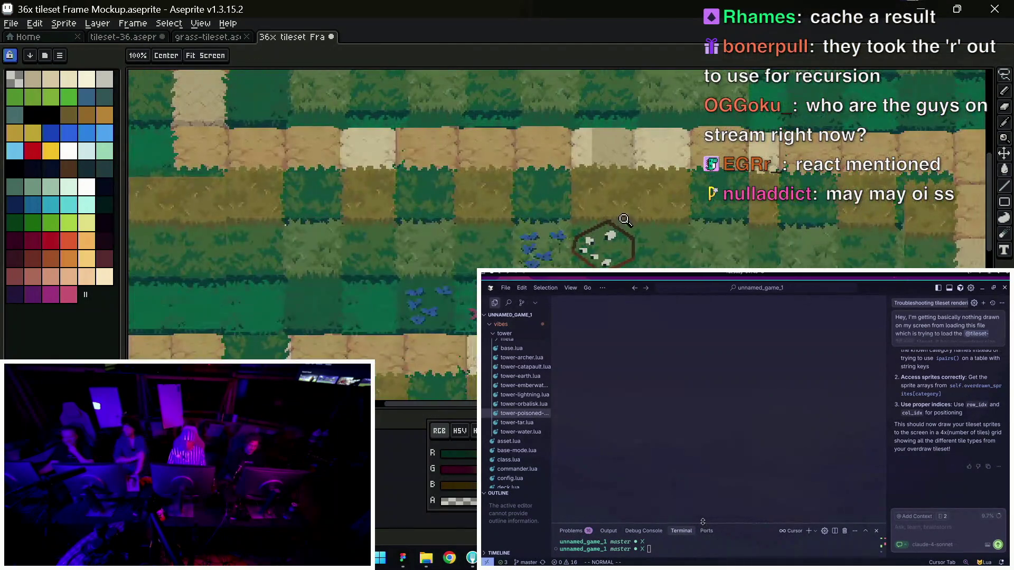
- Pick up the brown fence colour and darken the fence's upper-right edge with a line
click(631, 244)
key(b)
alt+click(642, 195)
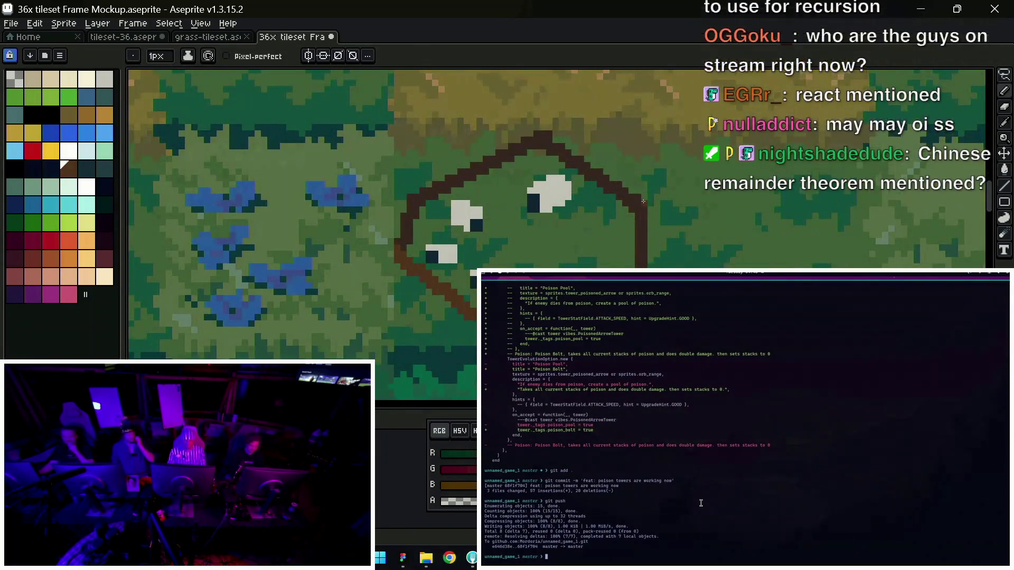
shift+click(546, 132)
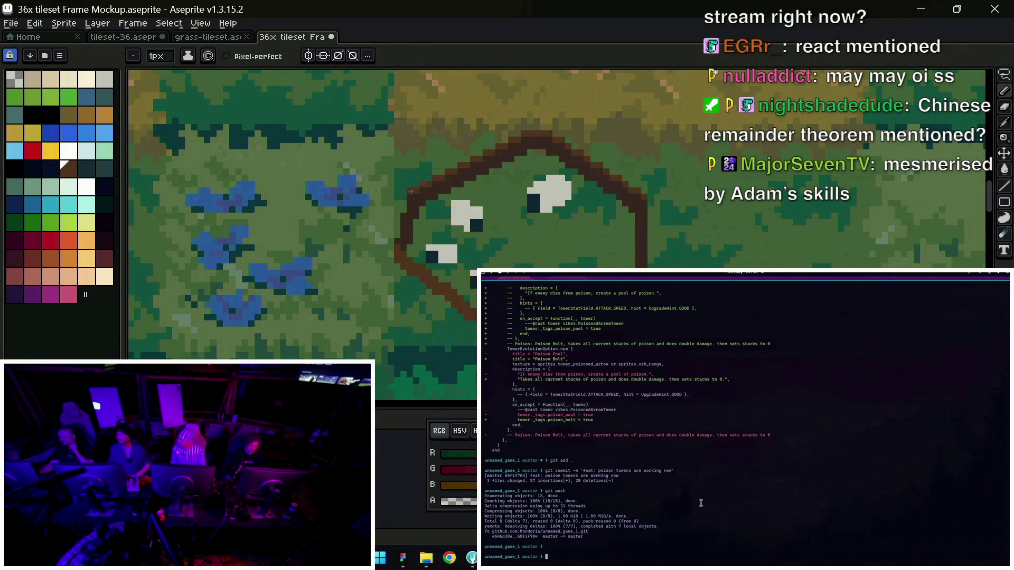
key(z)
scroll(495, 166, down, 3)
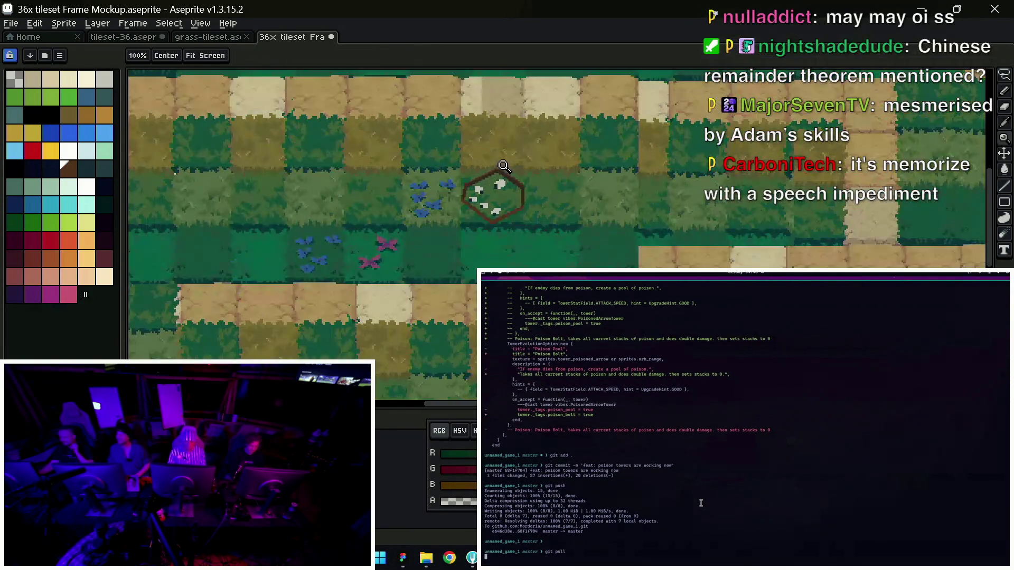
scroll(531, 194, up, 4)
key(b)
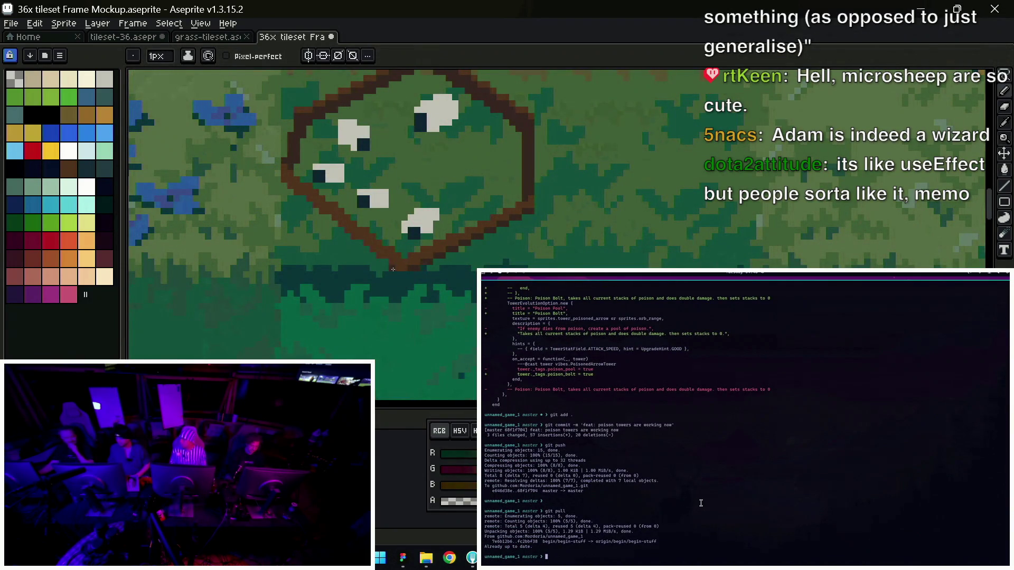
- Erase stray pixels along the hexagonal fence's stepped diagonal edge
key(e)
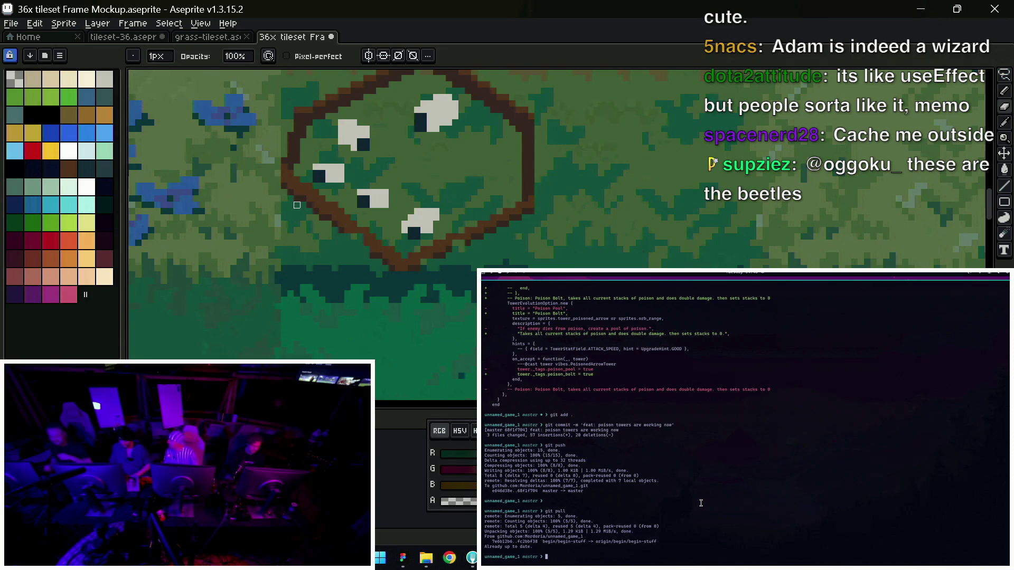
key(z)
scroll(319, 220, down, 3)
scroll(408, 157, down, 1)
scroll(408, 156, up, 1)
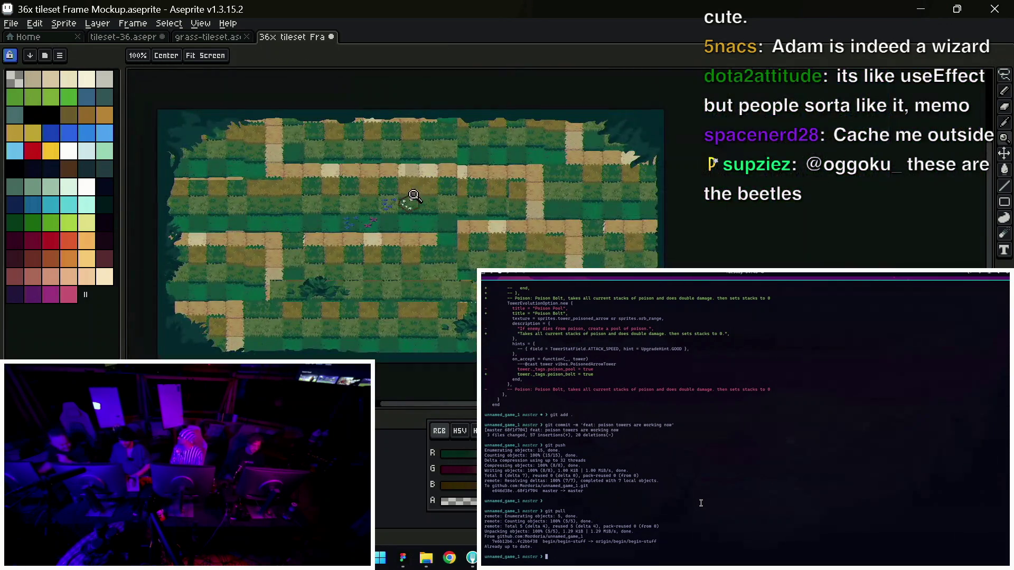
scroll(441, 187, up, 2)
scroll(434, 193, up, 2)
key(e)
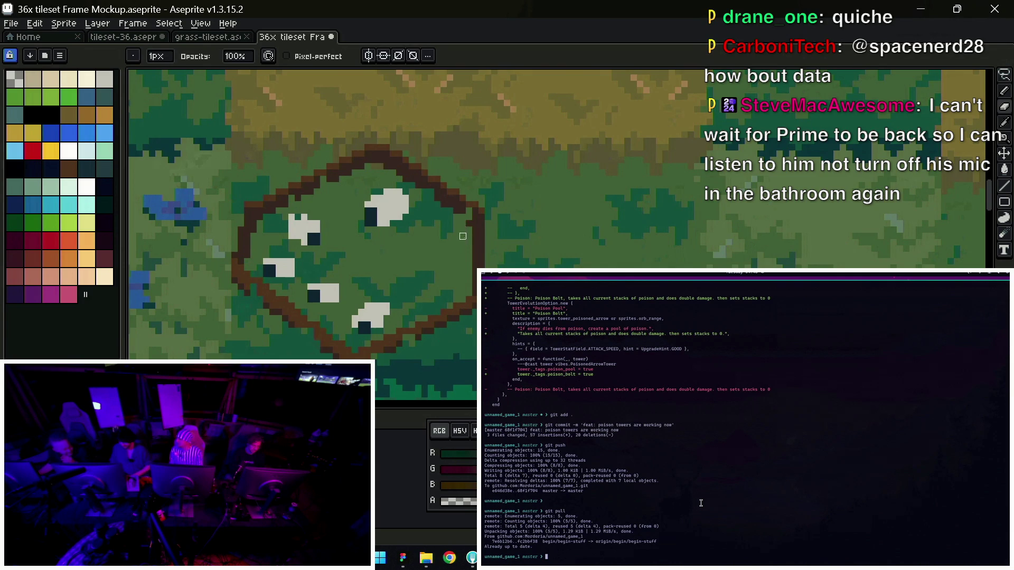
key(z)
scroll(429, 220, down, 5)
scroll(465, 227, up, 2)
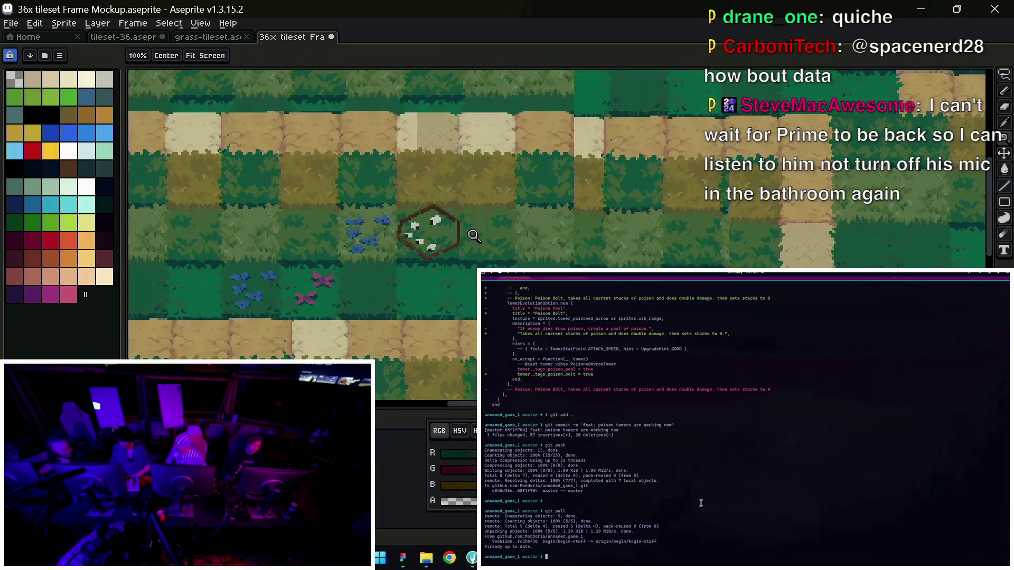
scroll(460, 227, up, 2)
key(b)
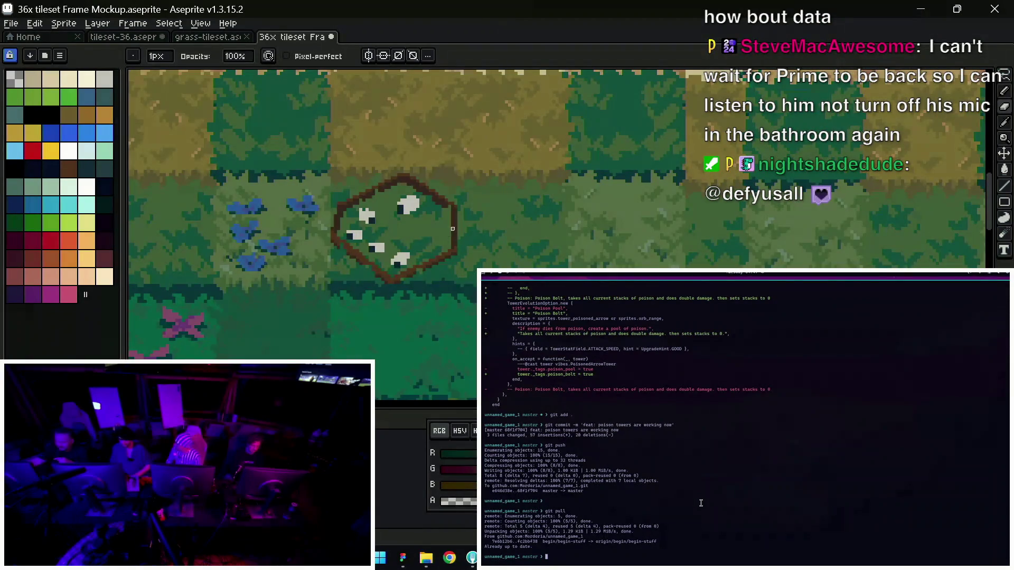
key(z)
scroll(443, 211, down, 2)
scroll(441, 192, down, 2)
scroll(457, 151, up, 2)
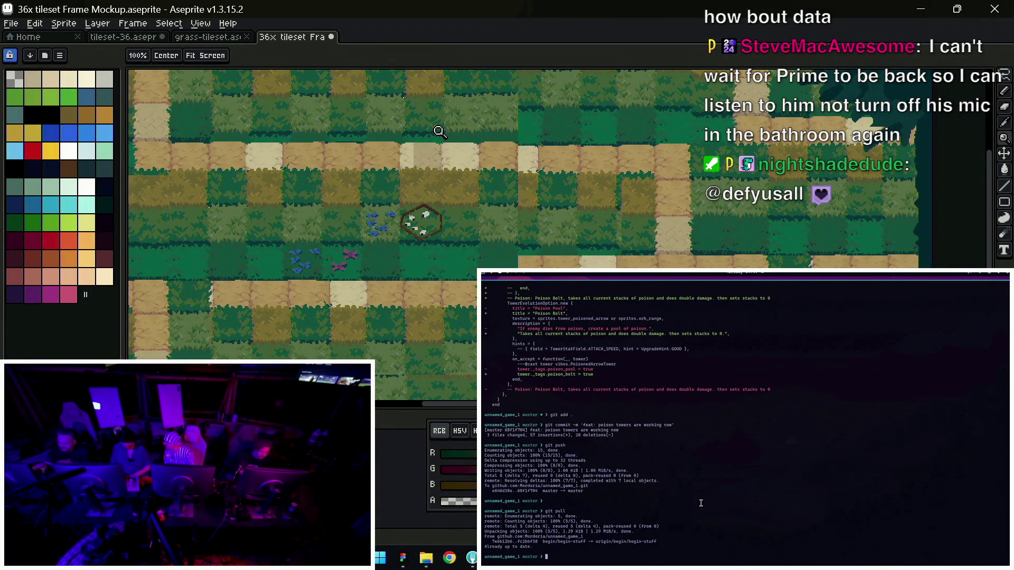
scroll(417, 219, up, 5)
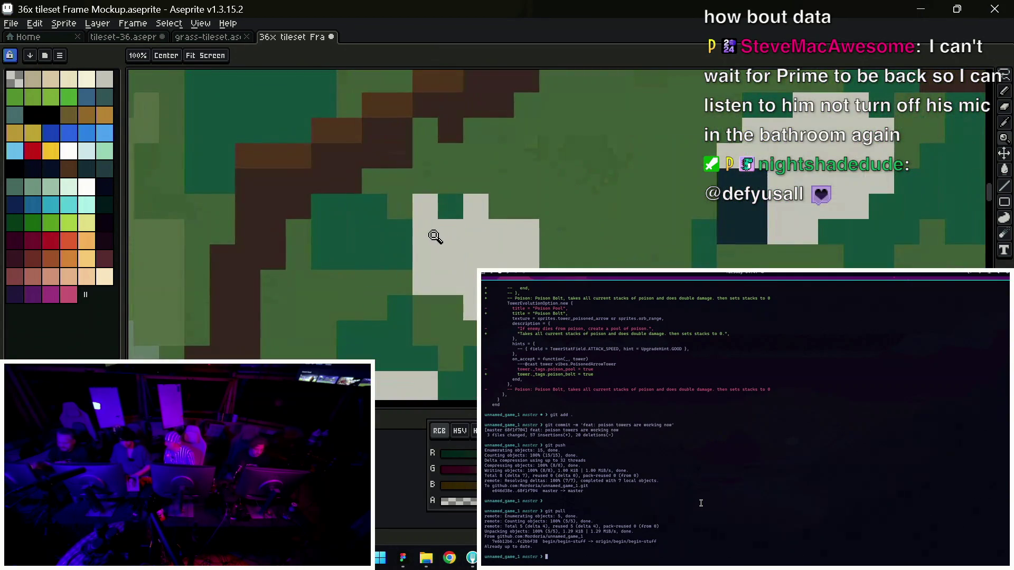
- Reshape the sheep: add a light pixel on its top and paint neighbouring pixels dark green
key(v)
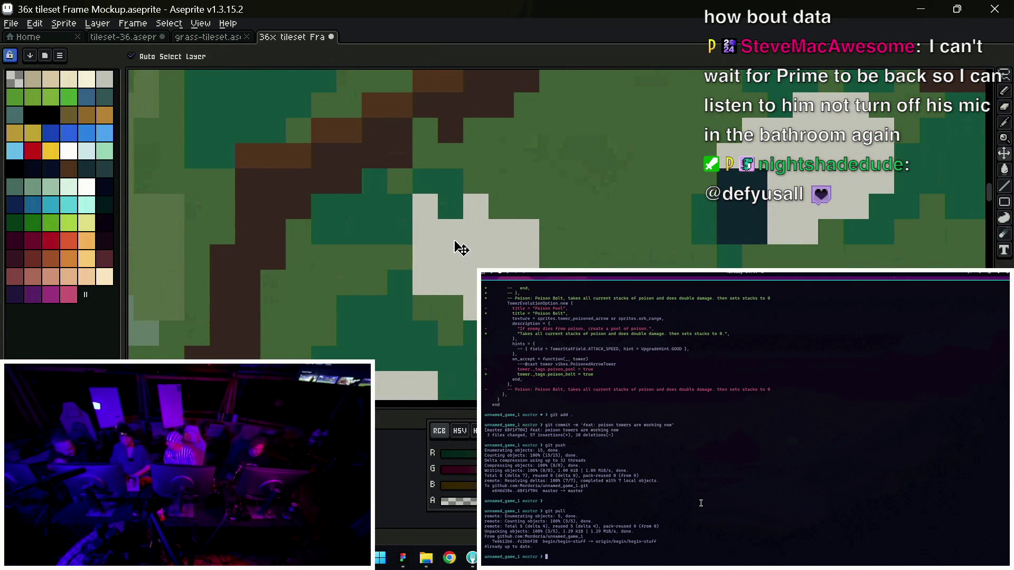
key(ctrl+z)
key(g)
key(b)
click(440, 196)
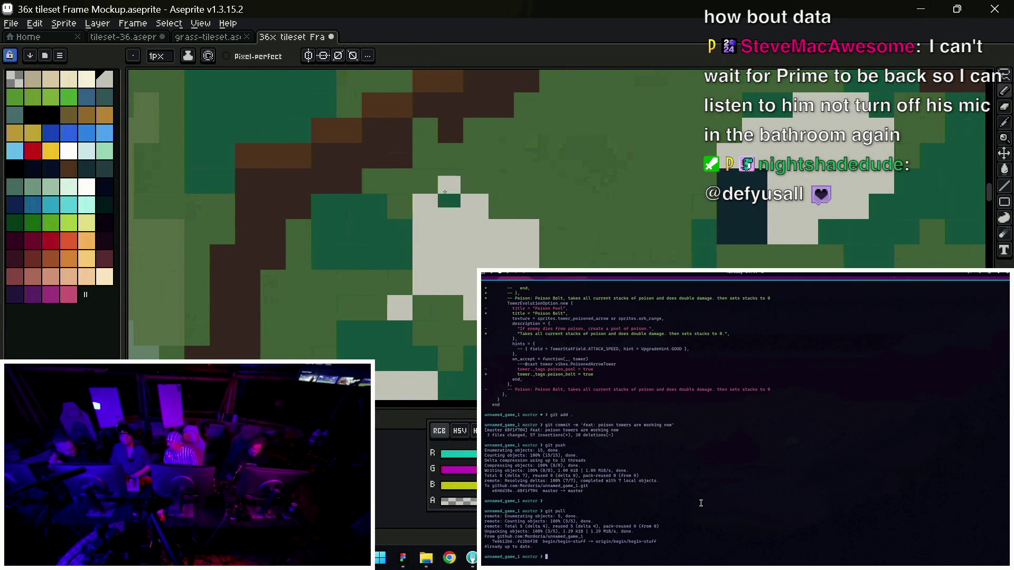
key(ctrl+z)
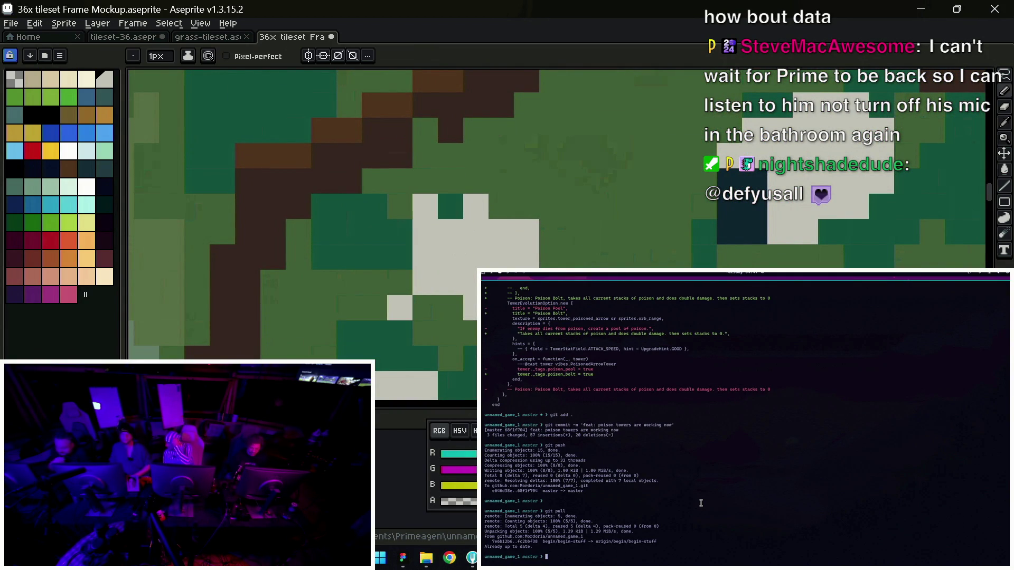
key(g)
click(449, 206)
key(e)
click(400, 307)
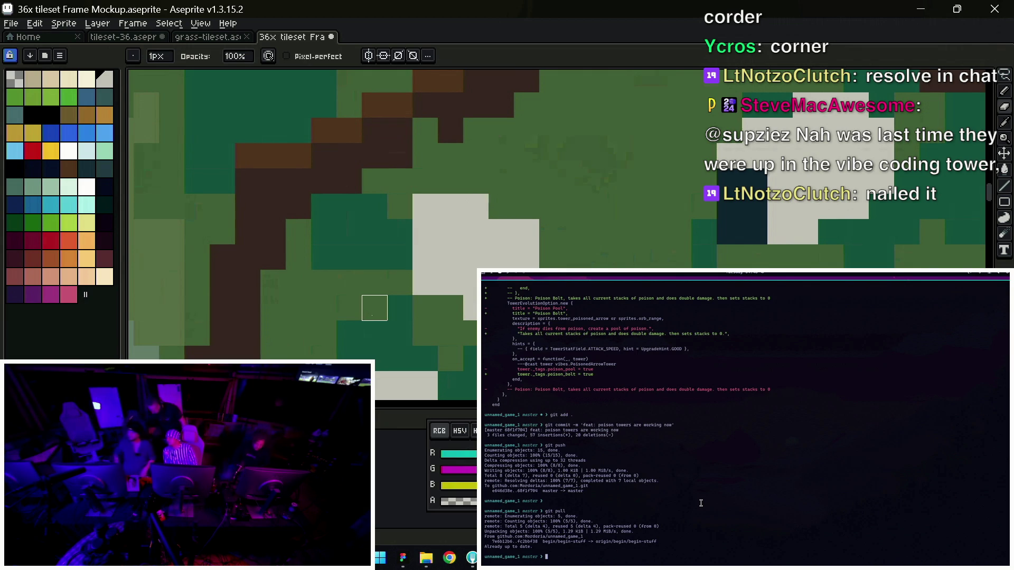
- Save the tileset mockup, zoom out, and move to the Mordoria Art Doc in Figma
key(ctrl+s)
key(z)
scroll(453, 294, down, 2)
scroll(472, 244, down, 2)
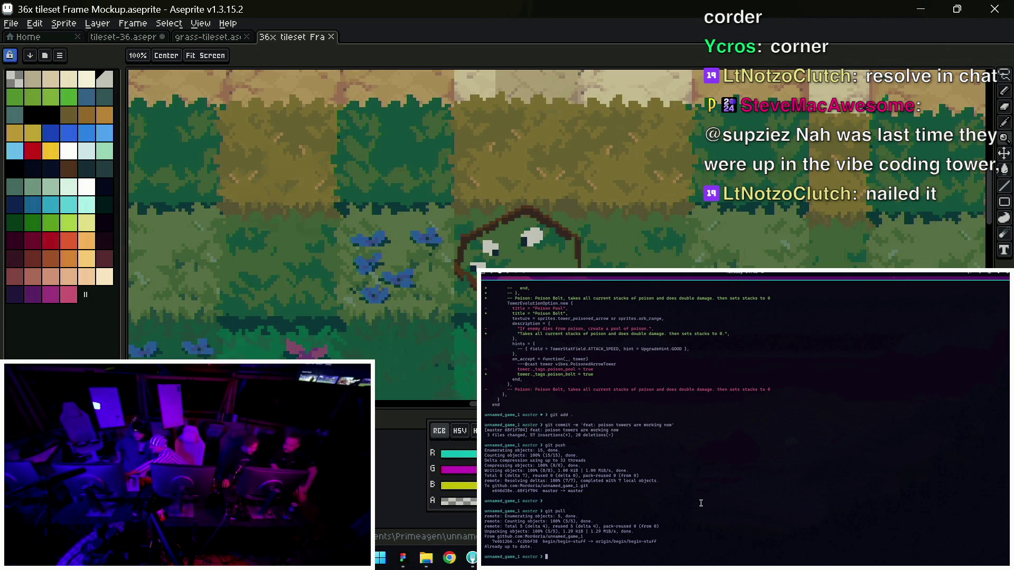
key(alt+Tab)
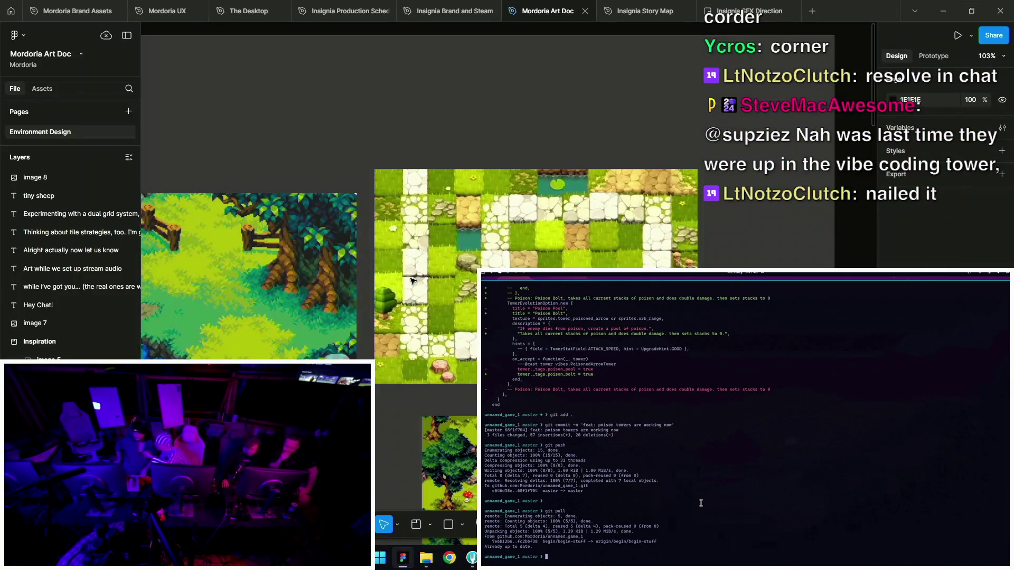
- Switch to the Mordoria UX file, go to Page 1, and scroll to the Flyout Concept frame
click(164, 11)
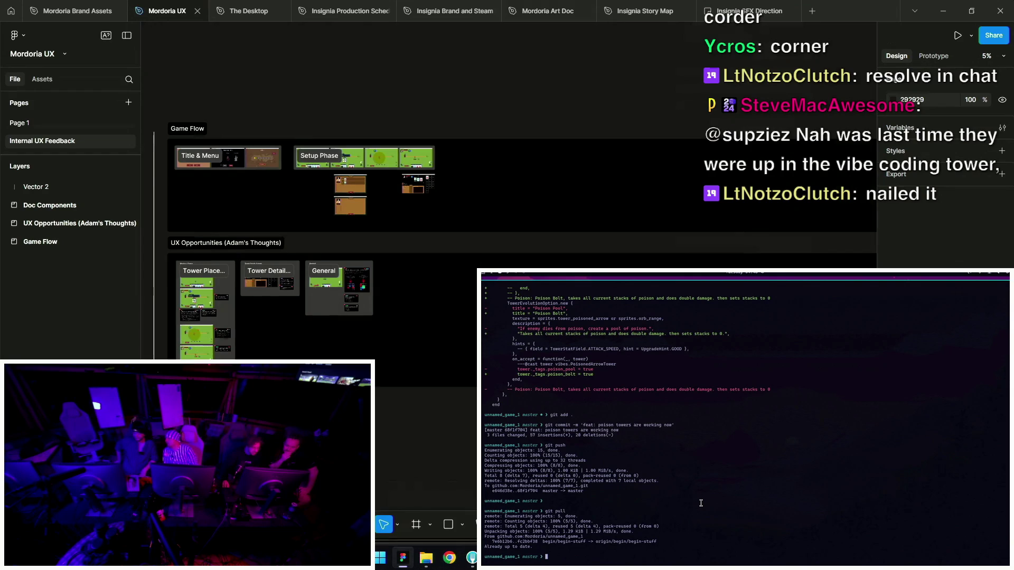
scroll(339, 234, left, 4)
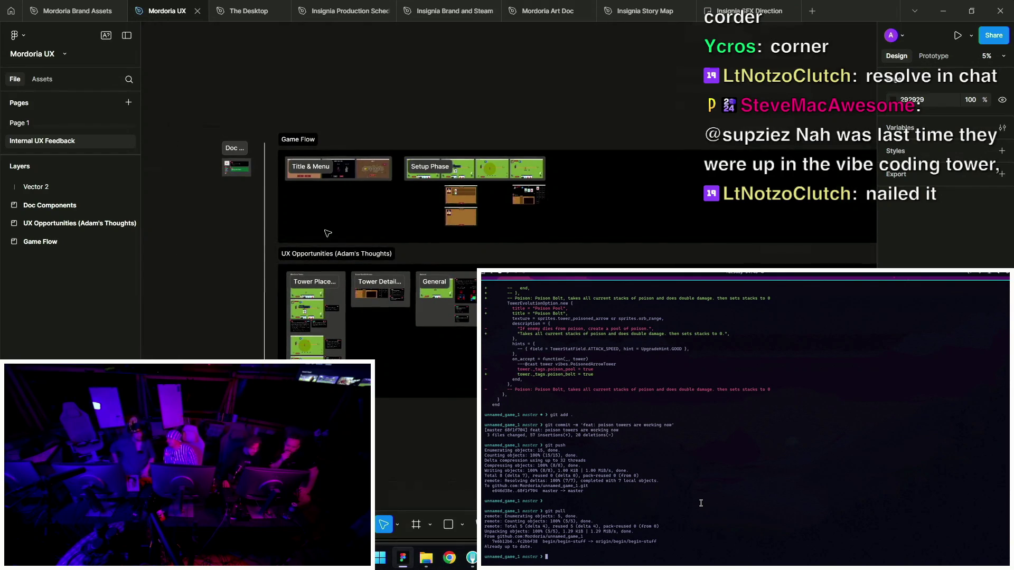
scroll(310, 236, up, 5)
click(35, 125)
text(git pull)
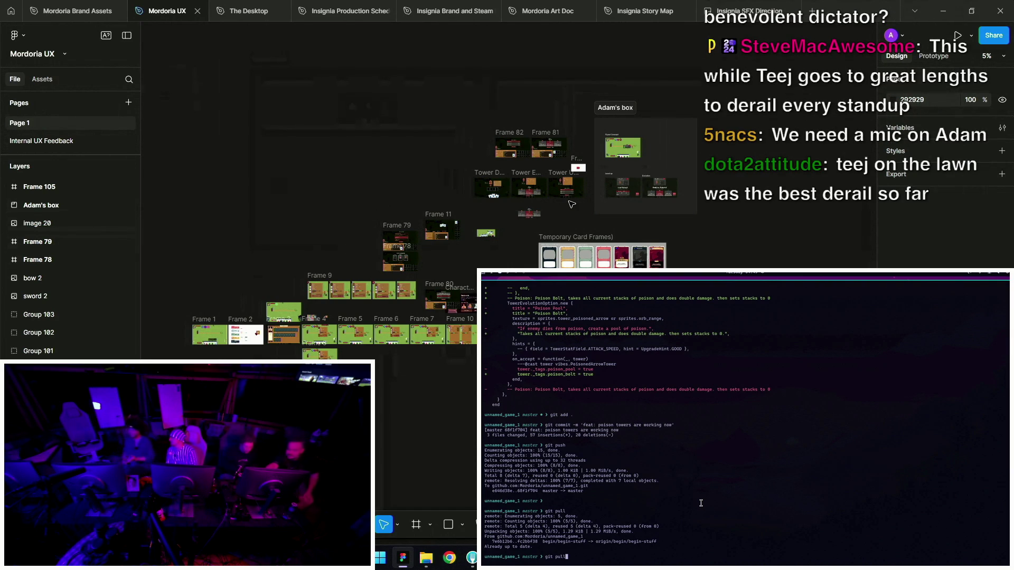
scroll(772, 184, left, 5)
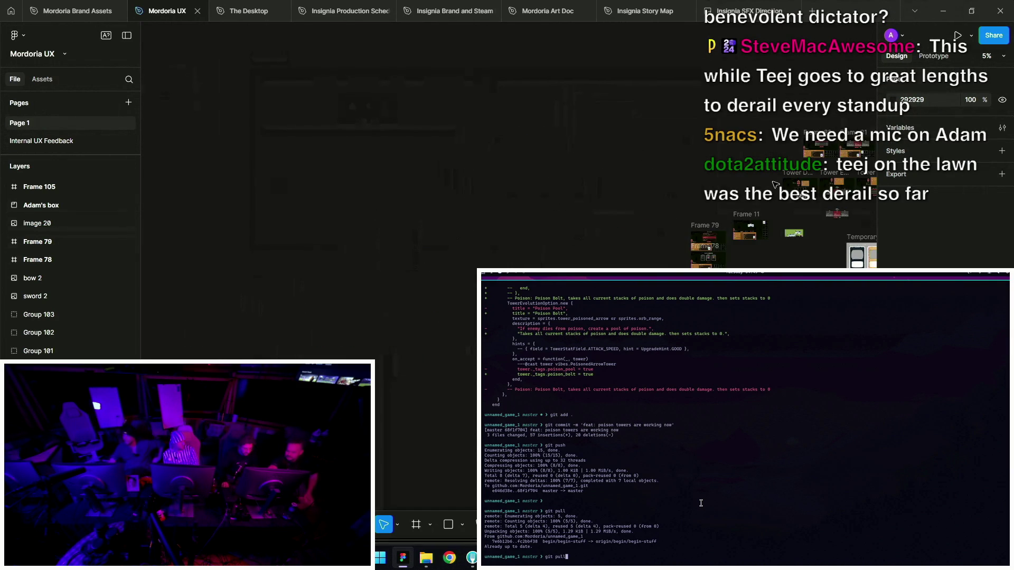
scroll(460, 303, up, 10)
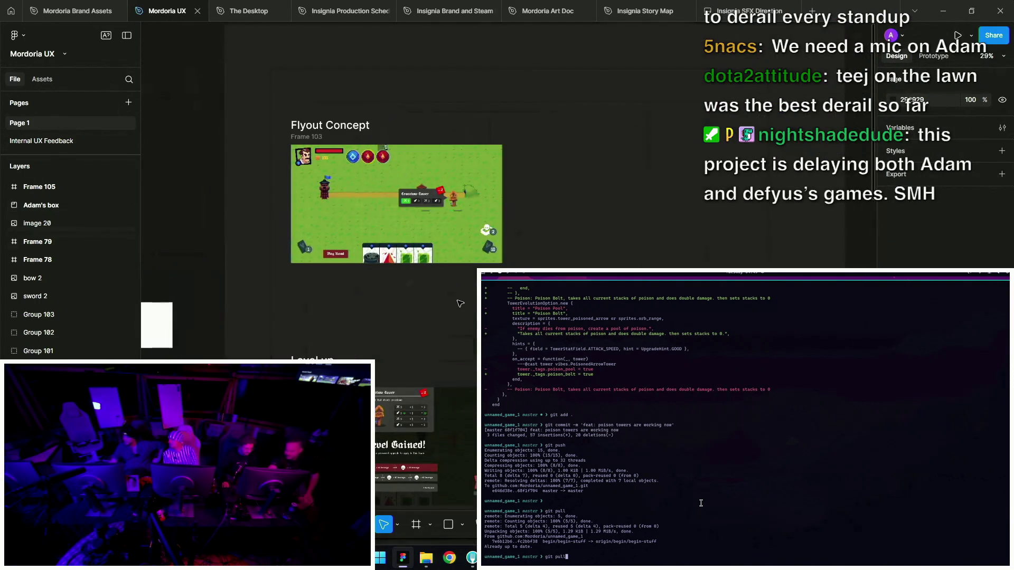